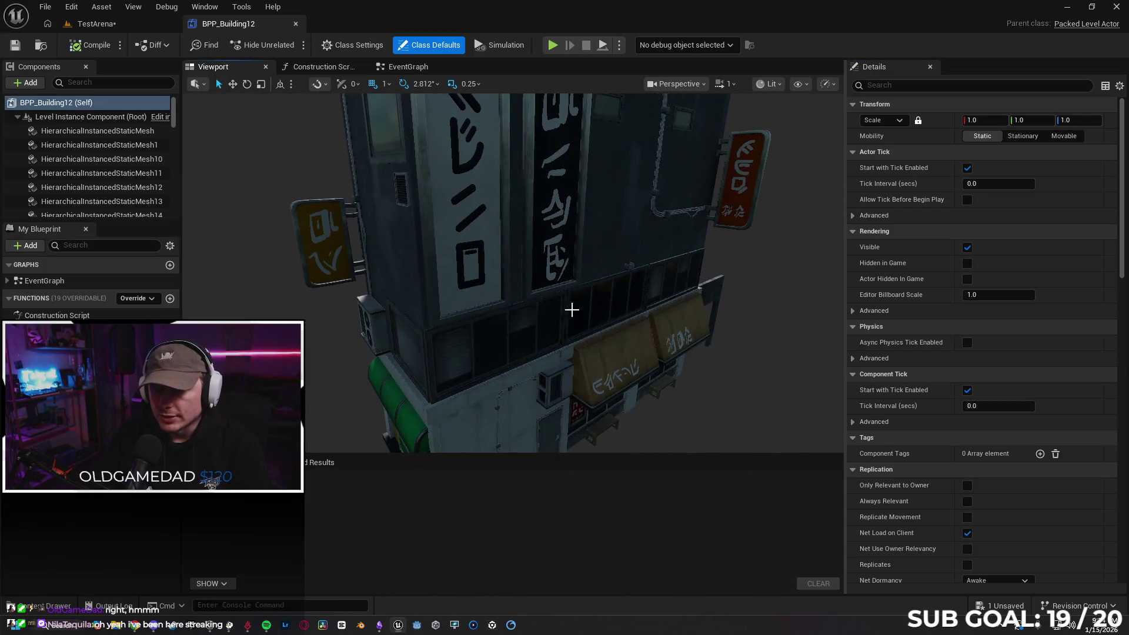
- Add a 'Banned' component tag to the facade window mesh, next to PackedComponent
click(505, 324)
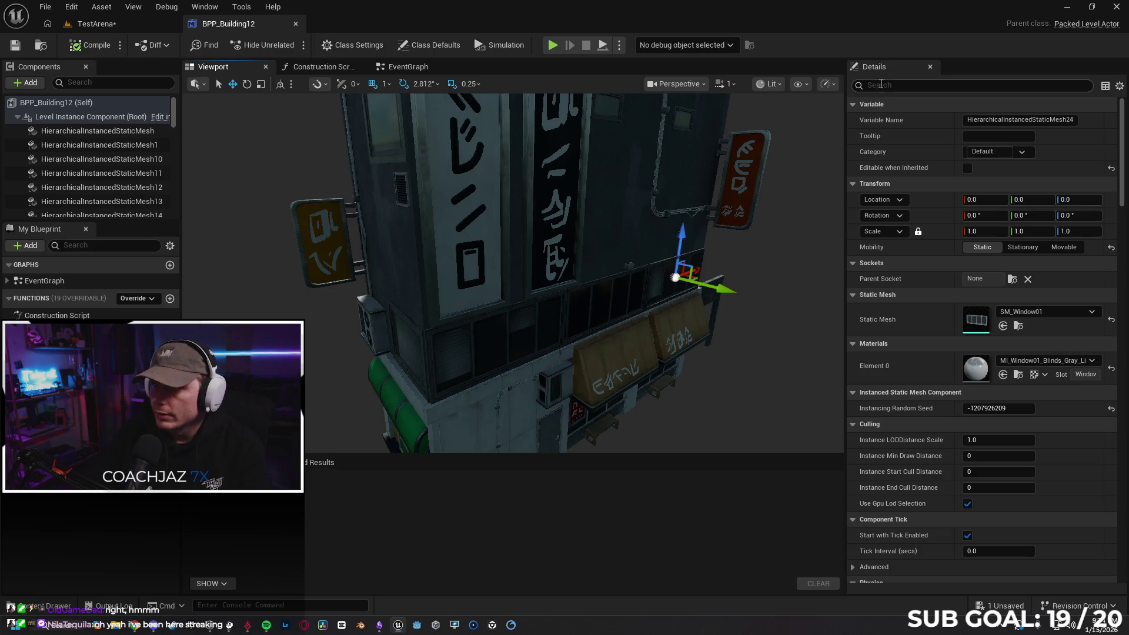
text(tags)
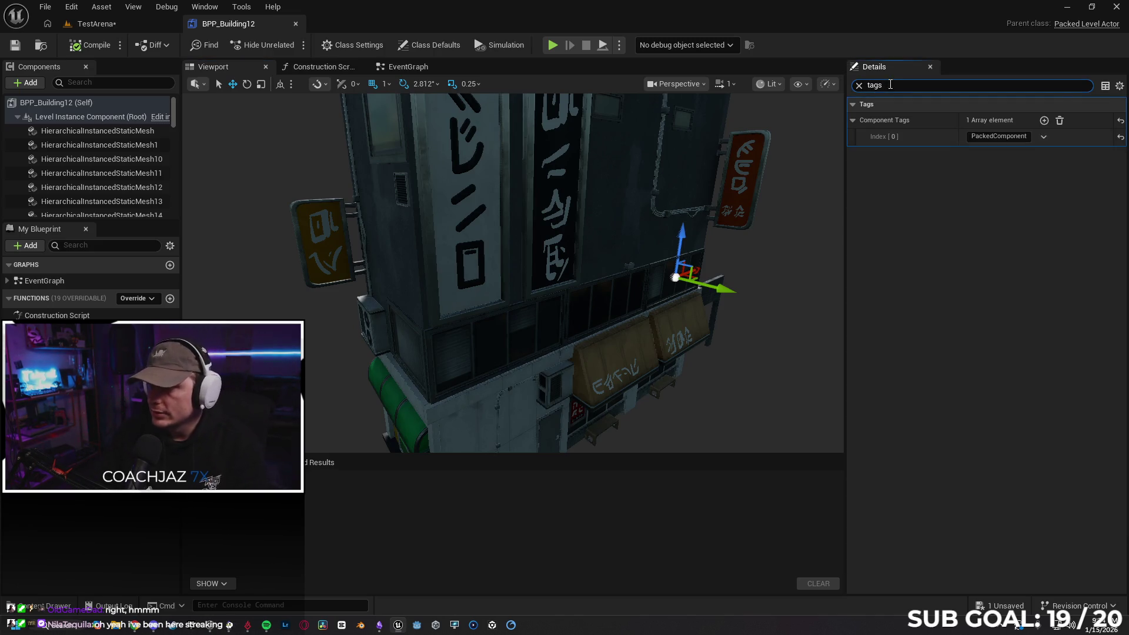
click(1044, 120)
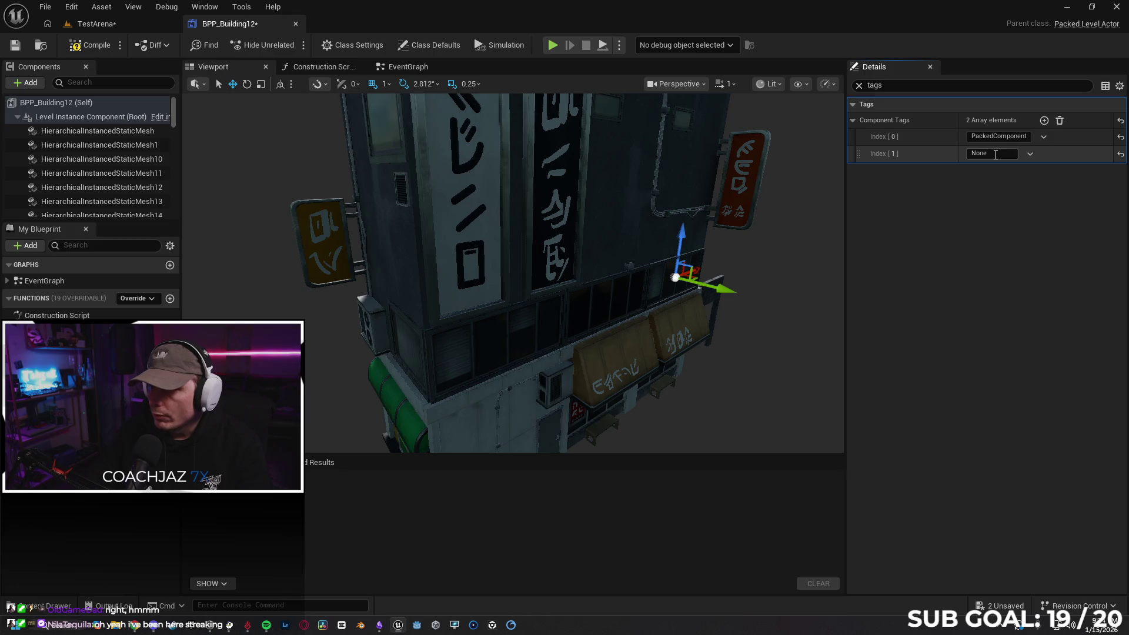
text(Banned)
key(Return)
drag(764, 247, 706, 258)
drag(615, 207, 592, 207)
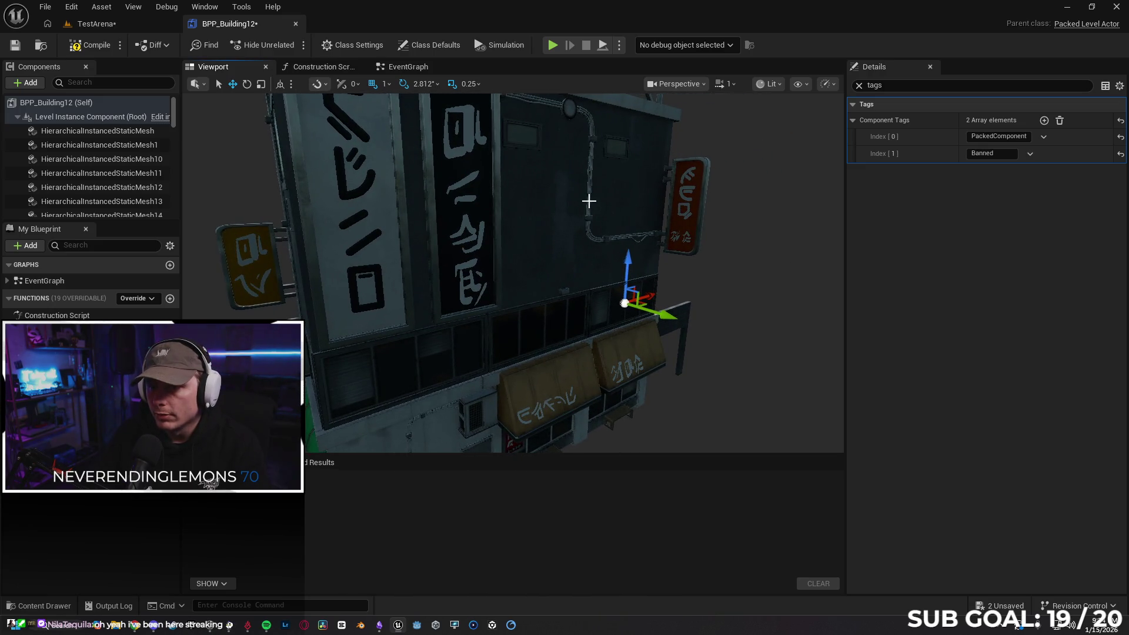
- Undo the earlier tag changes and give the wall pipe a second component tag 'Banned'
key(ctrl+z)
key(ctrl+z)
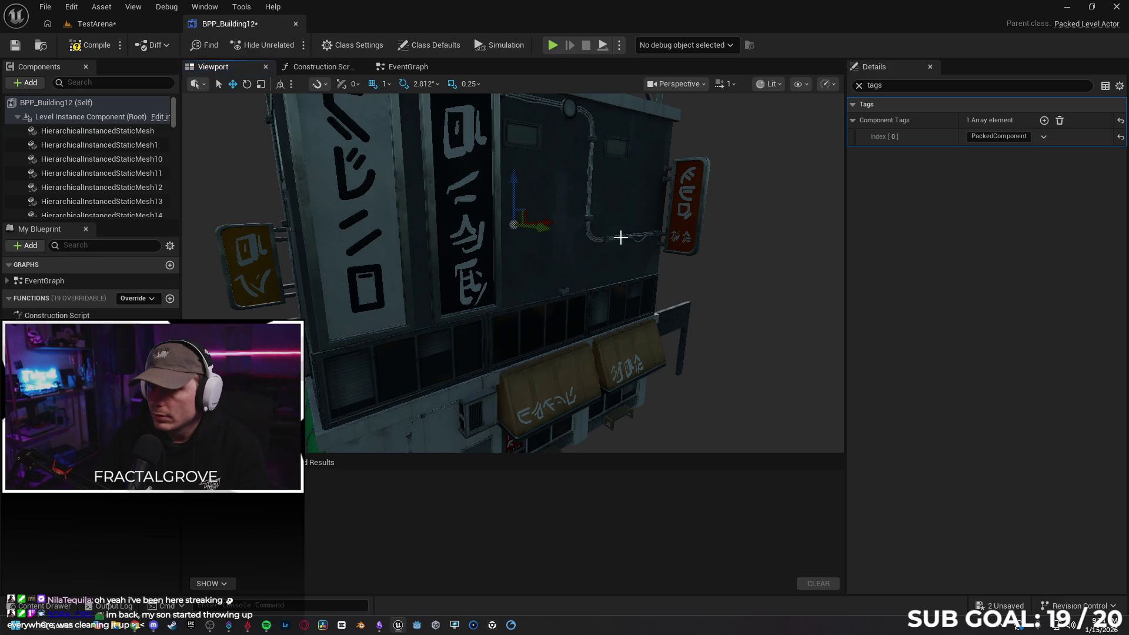
mouse_move(620, 237)
mouse_down()
mouse_move(608, 199)
mouse_move(640, 203)
mouse_move(845, 307)
mouse_up()
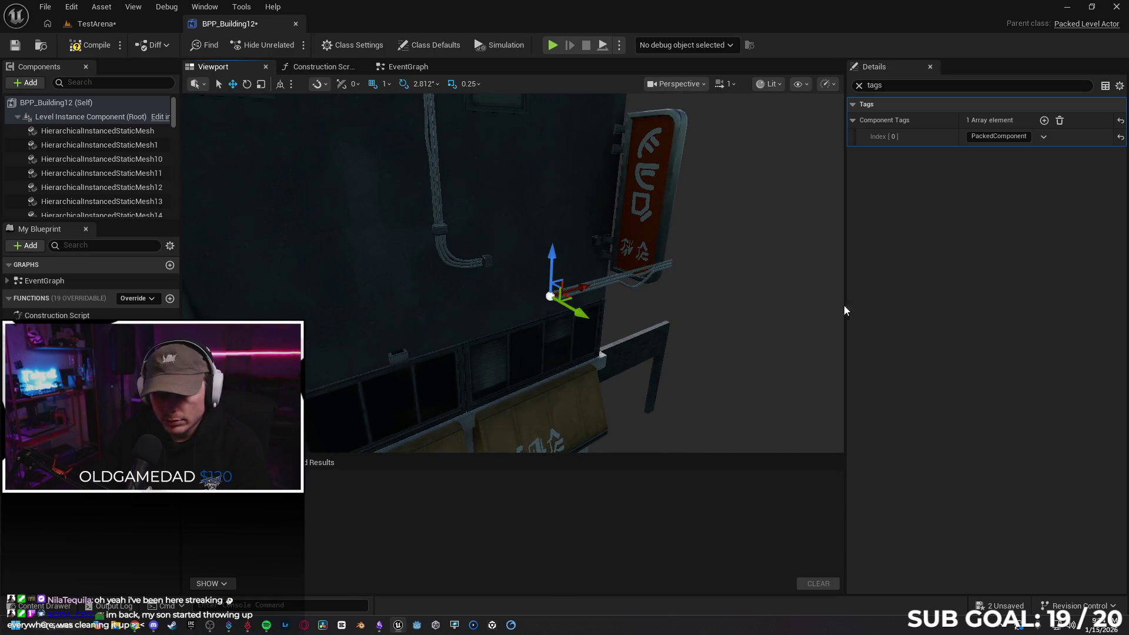
key(ctrl+z)
click(1044, 120)
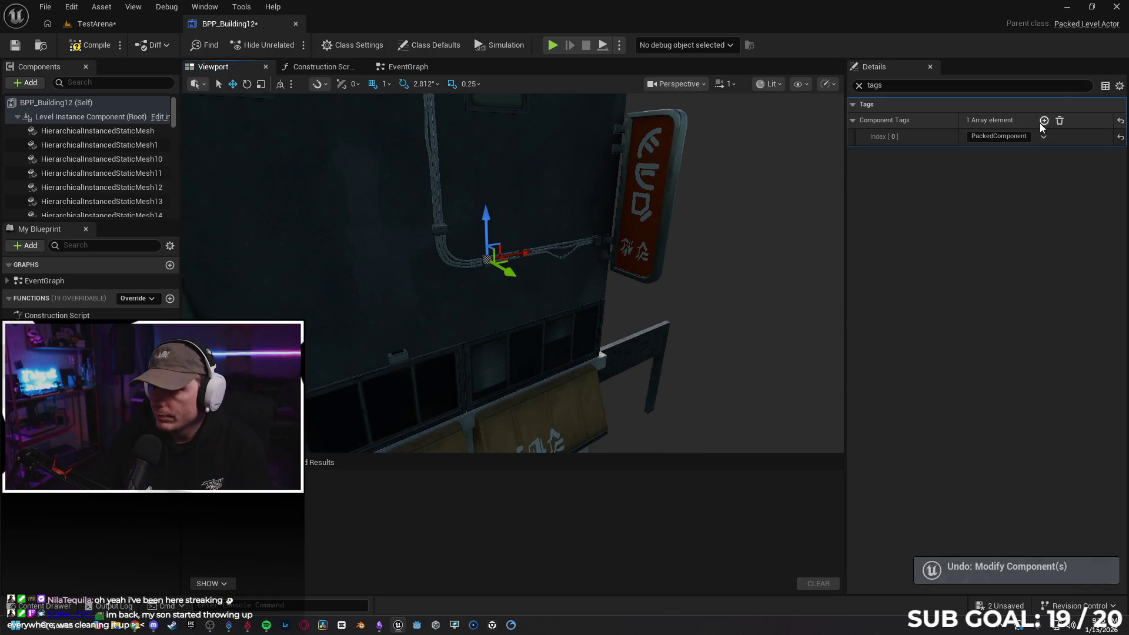
click(991, 153)
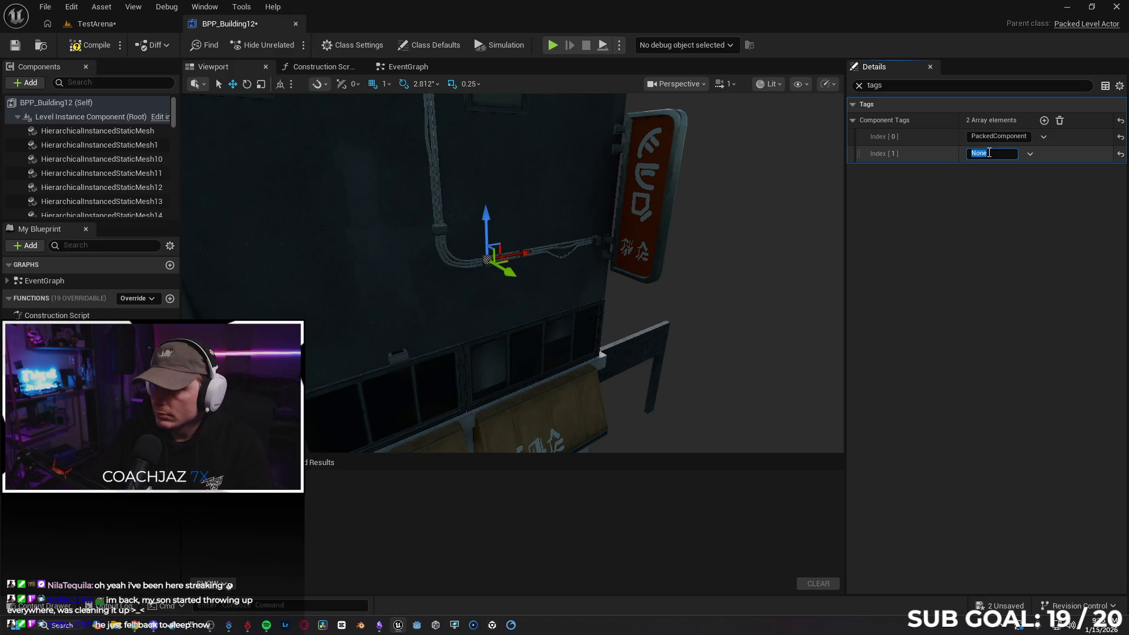
text(Banned)
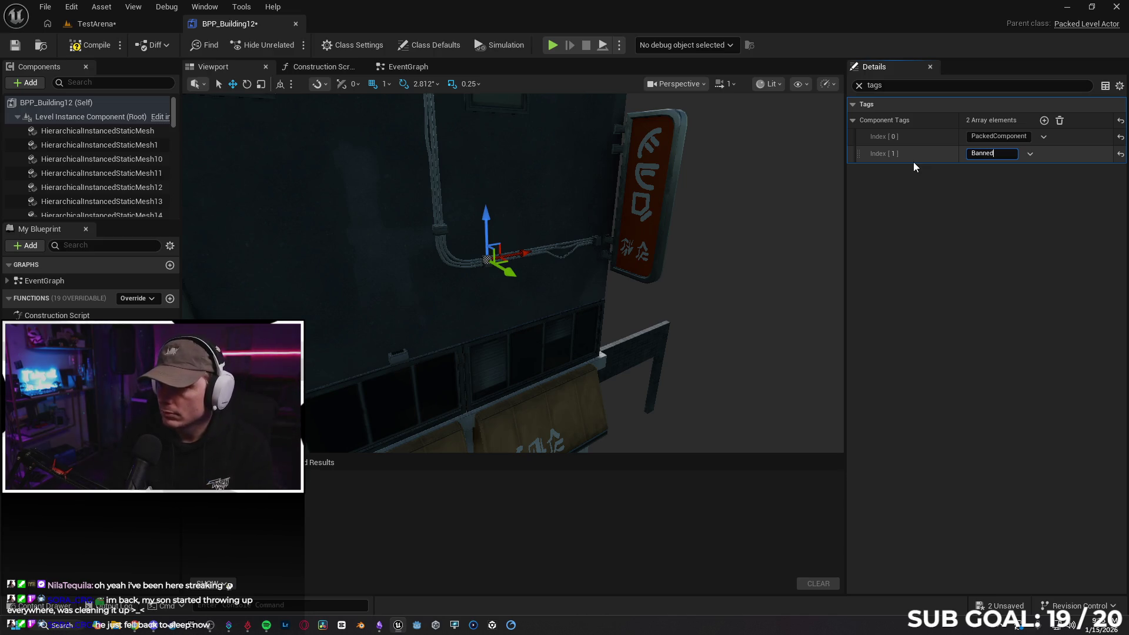
key(Return)
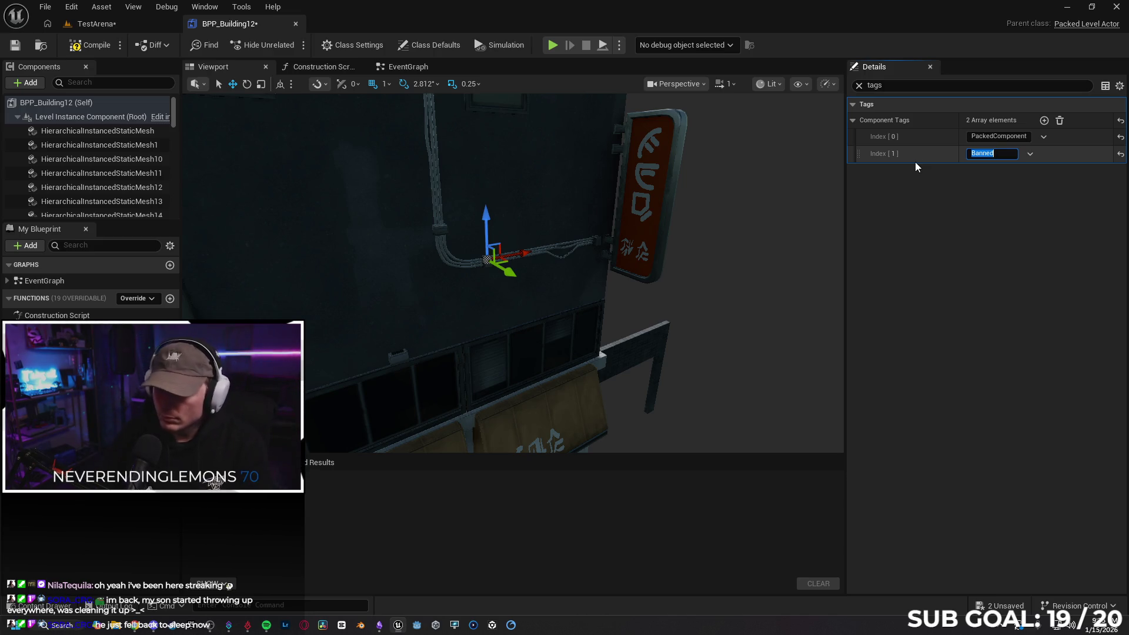
click(1018, 263)
- Tag the side window unit mesh 'Banned' as well, then clear the selection
mouse_move(811, 170)
mouse_down()
mouse_move(706, 205)
mouse_move(481, 247)
mouse_move(282, 264)
mouse_up()
mouse_move(431, 314)
mouse_down()
mouse_move(465, 313)
mouse_move(431, 314)
mouse_up()
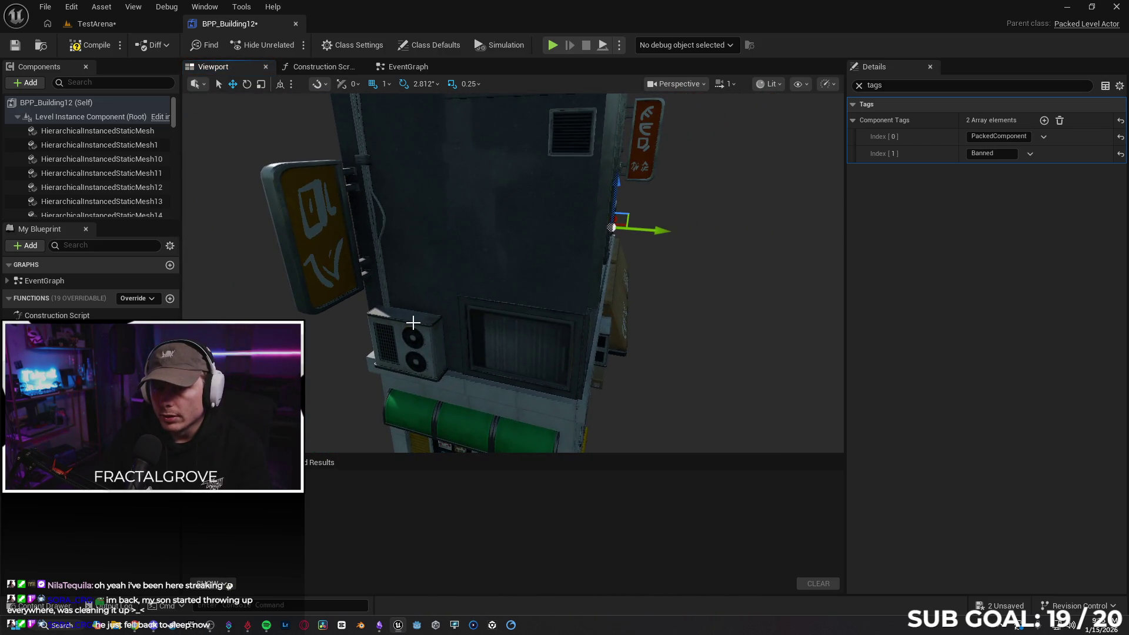
click(611, 227)
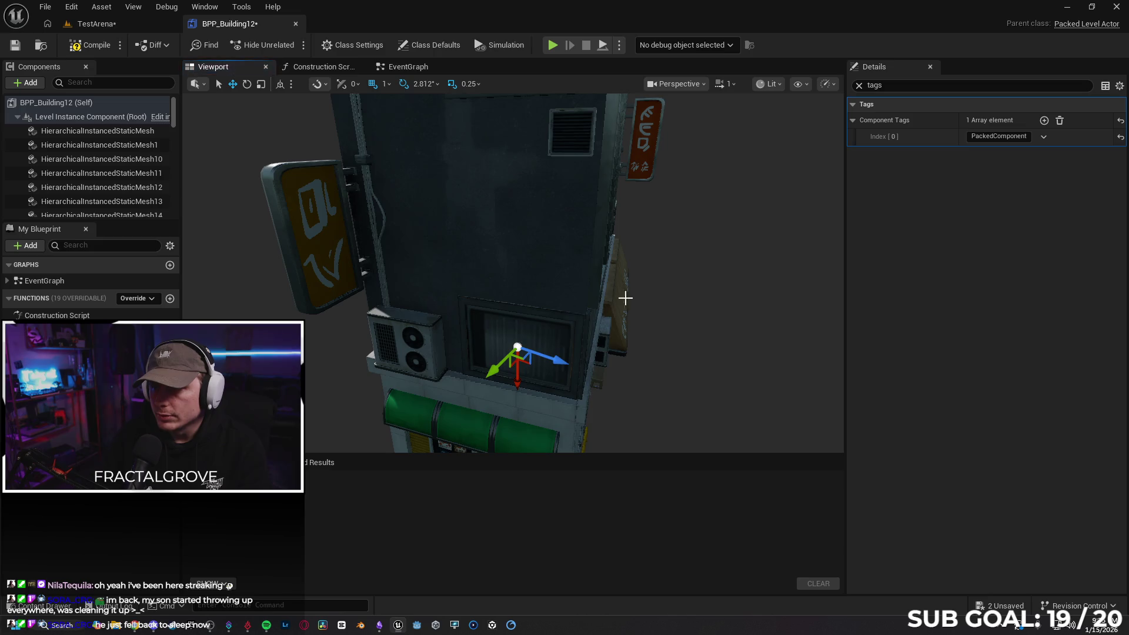
click(1044, 120)
click(982, 153)
text(Banned)
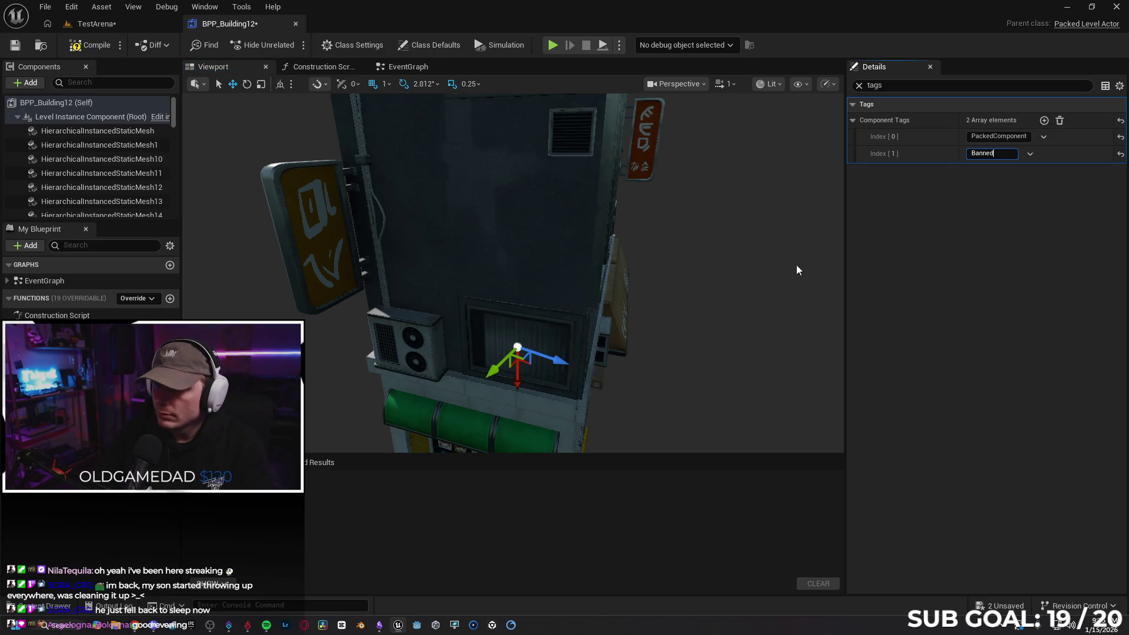
click(687, 268)
scroll(515, 280, up, 5)
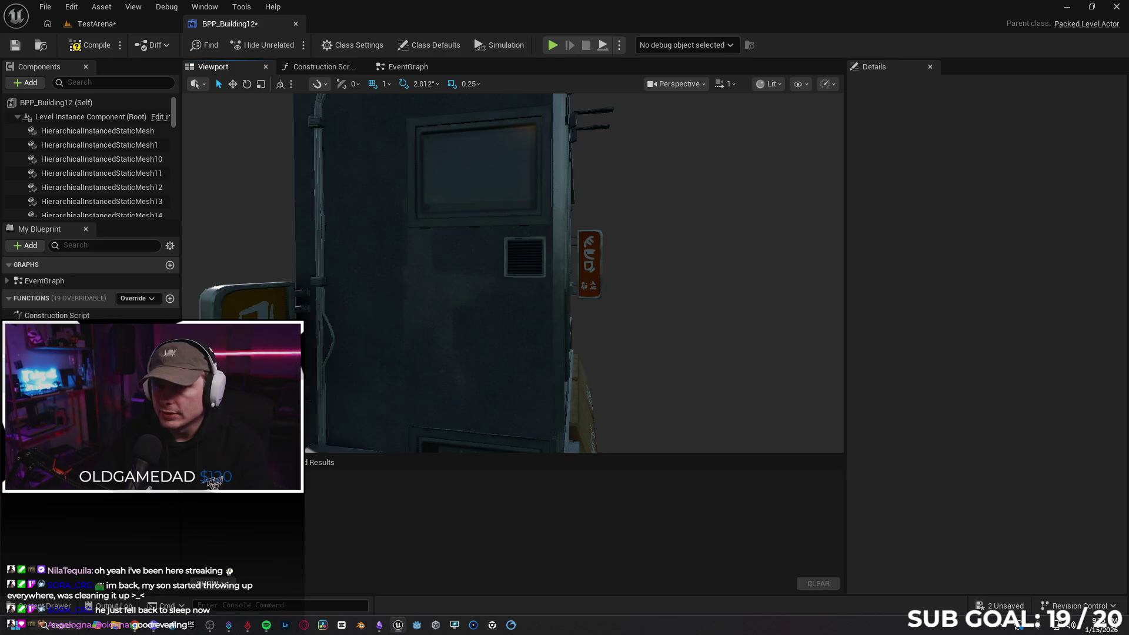
- Add the 'Banned' tag to the wall vent, the blue sign lettering and the lower sign frame
click(524, 256)
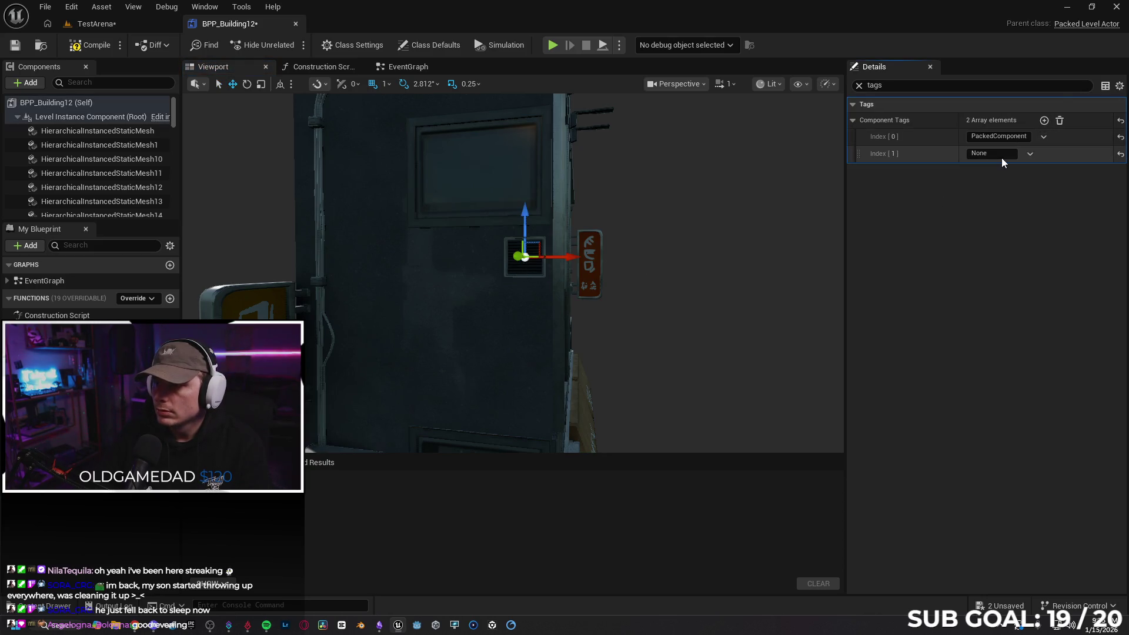
text(Banned)
key(Return)
mouse_move(622, 219)
mouse_down()
mouse_move(591, 321)
mouse_move(580, 289)
mouse_up()
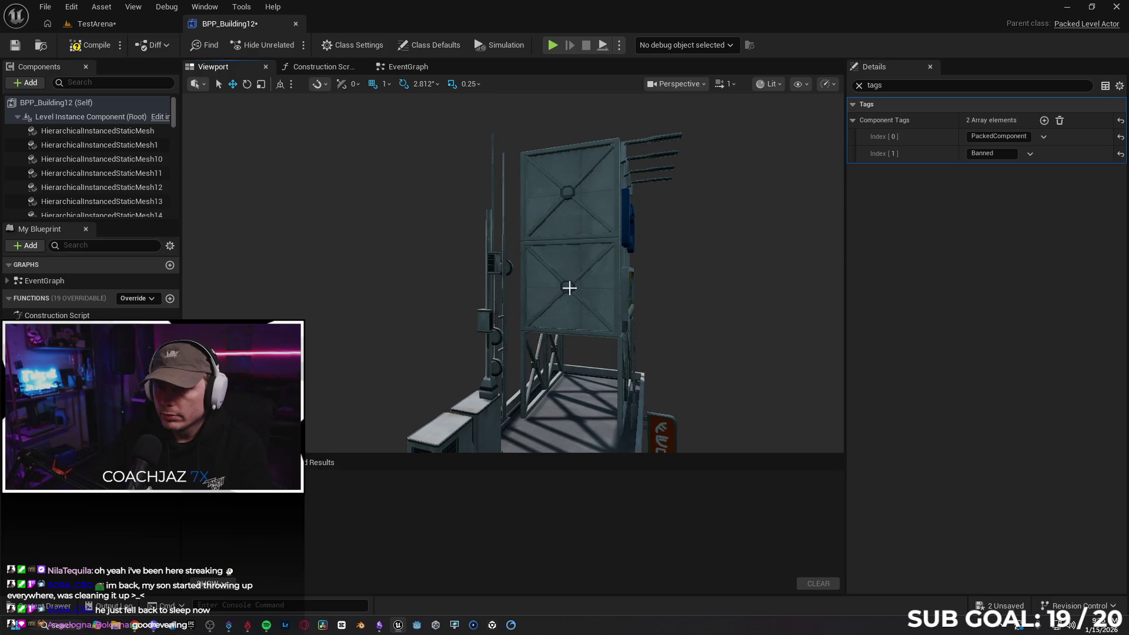
mouse_move(724, 282)
mouse_down()
mouse_move(676, 259)
mouse_move(516, 236)
mouse_up()
click(515, 235)
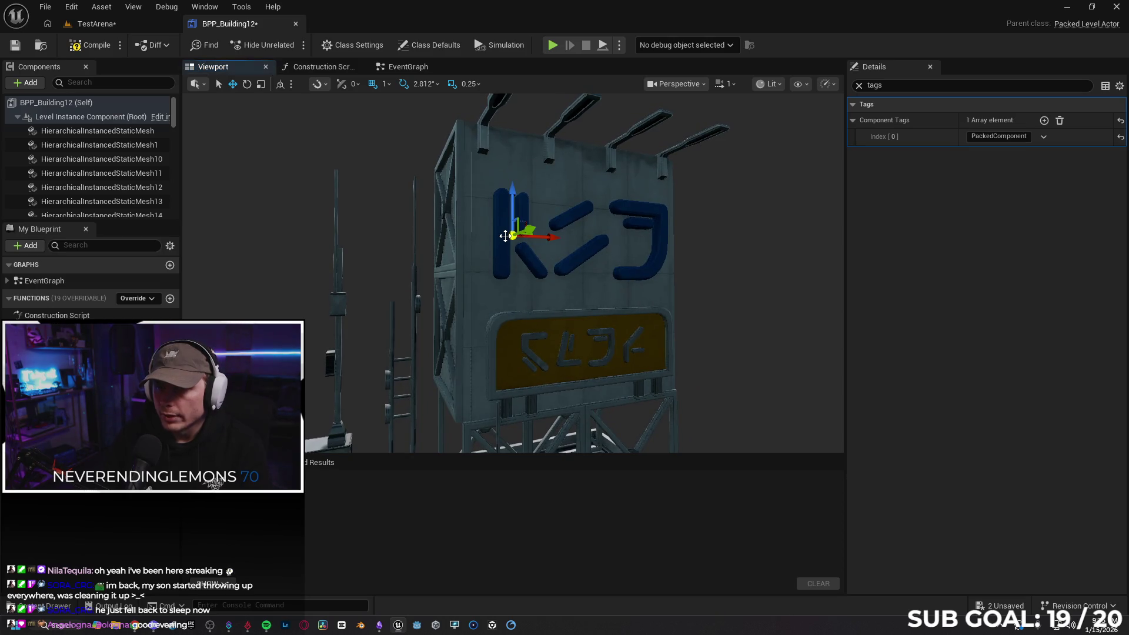
click(1010, 153)
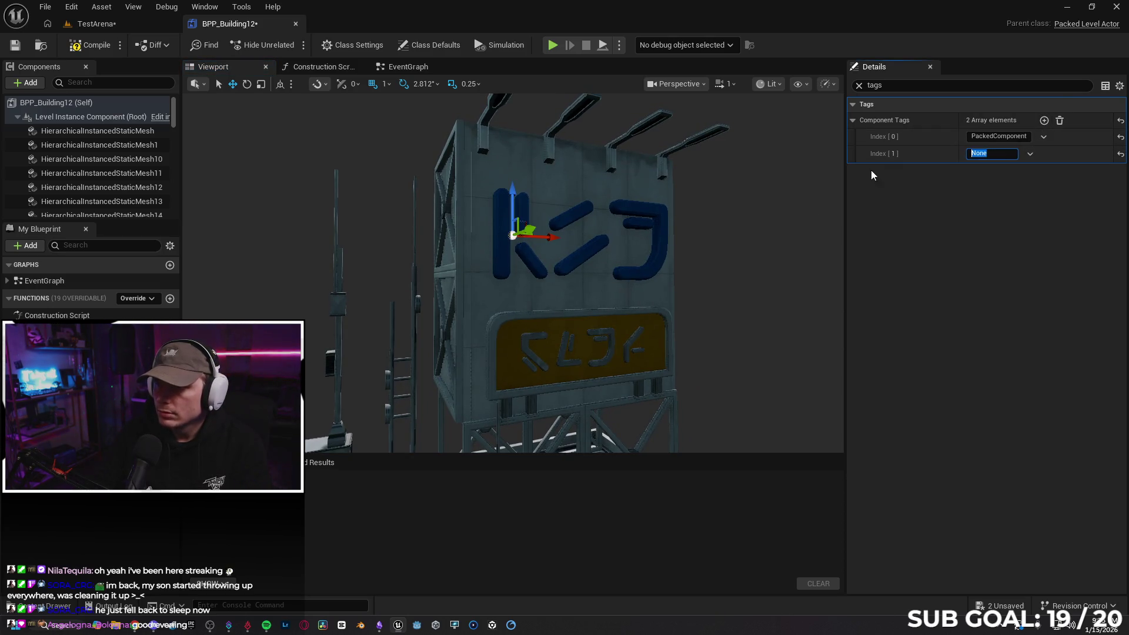
text(Banned)
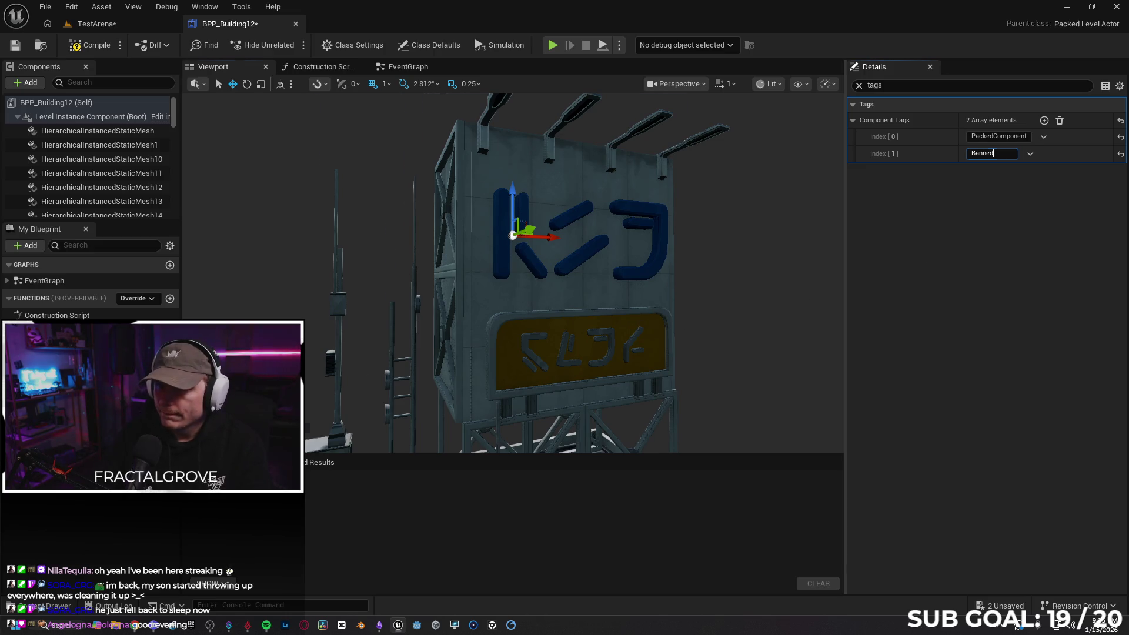
drag(661, 265, 661, 329)
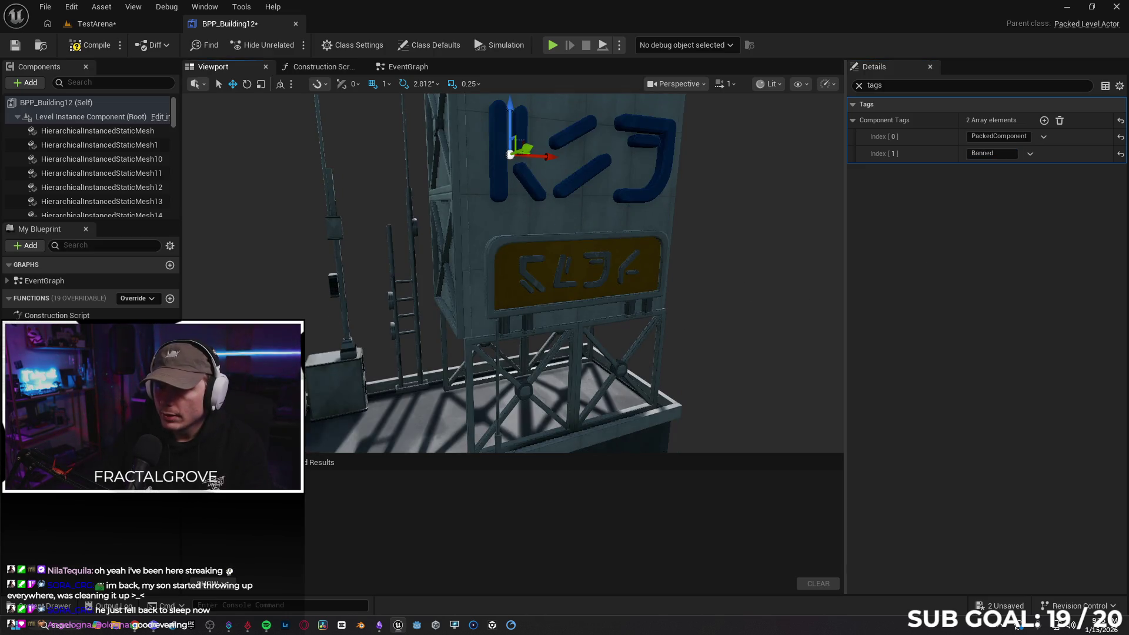
click(625, 242)
click(991, 153)
text(Banned)
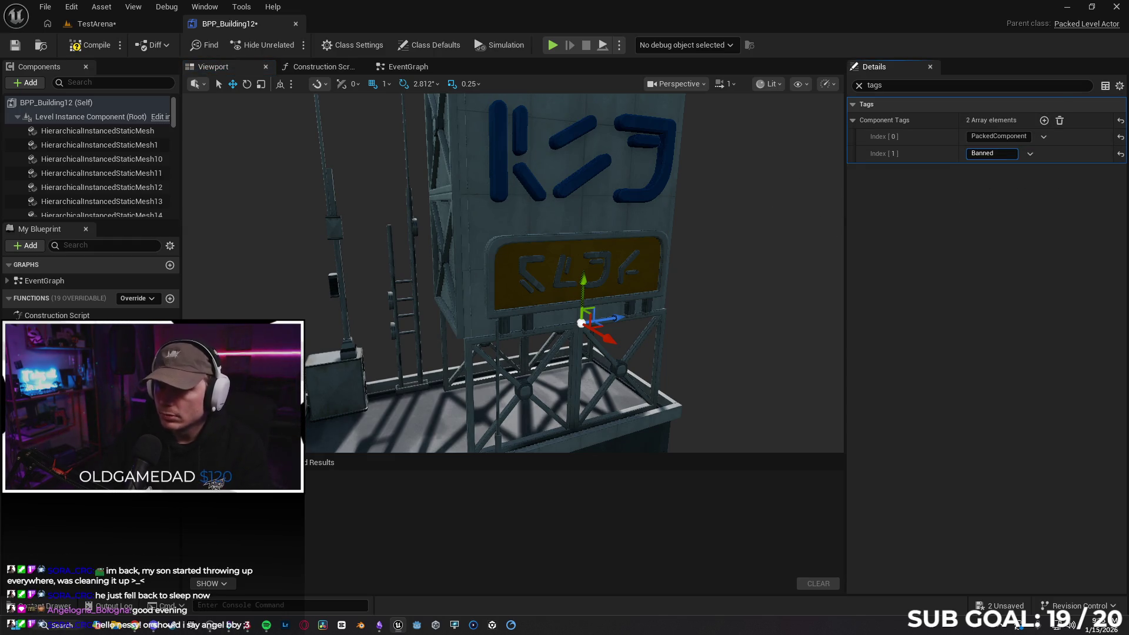
- Compile the BPP_Building12 blueprint and close its tab, returning to the level
mouse_move(767, 277)
mouse_down()
mouse_move(767, 289)
mouse_move(767, 277)
mouse_move(628, 271)
mouse_up()
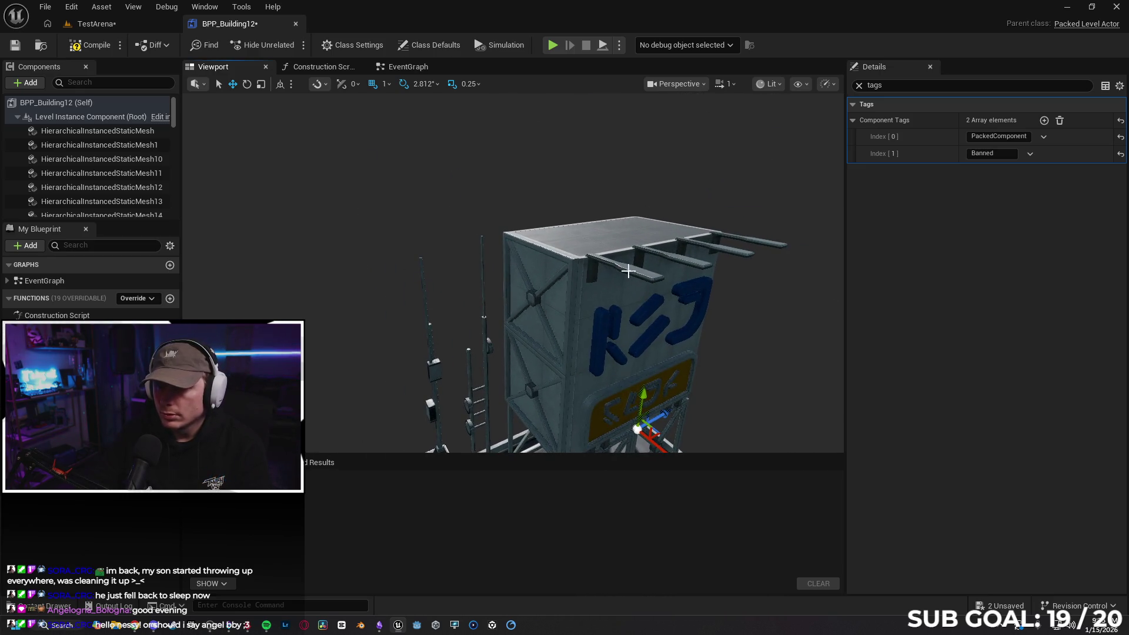
click(729, 244)
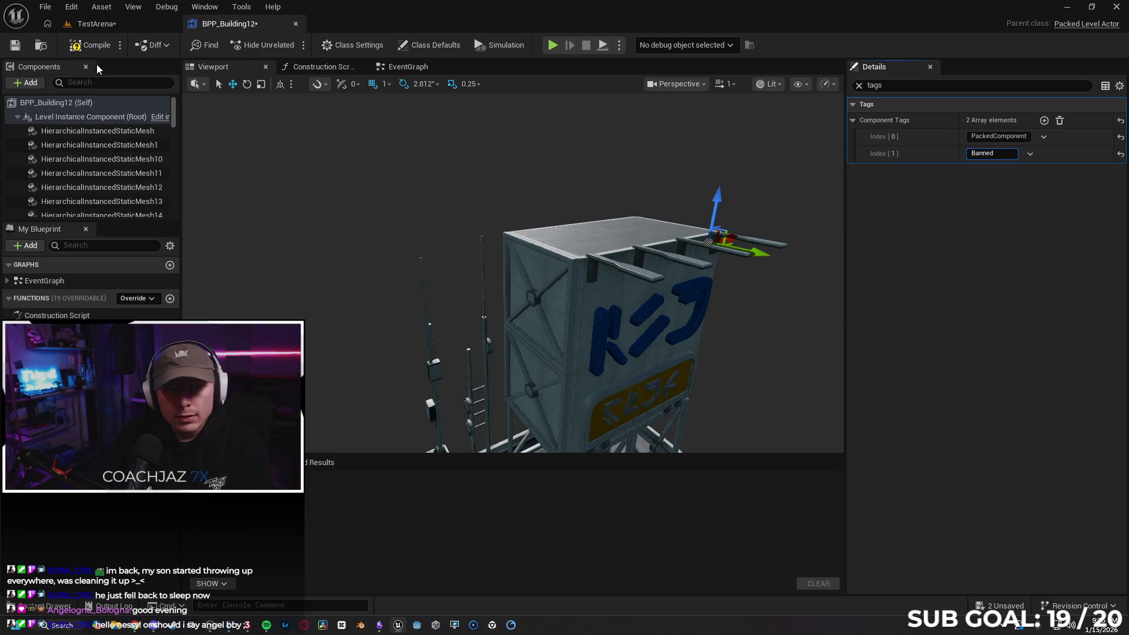
click(88, 45)
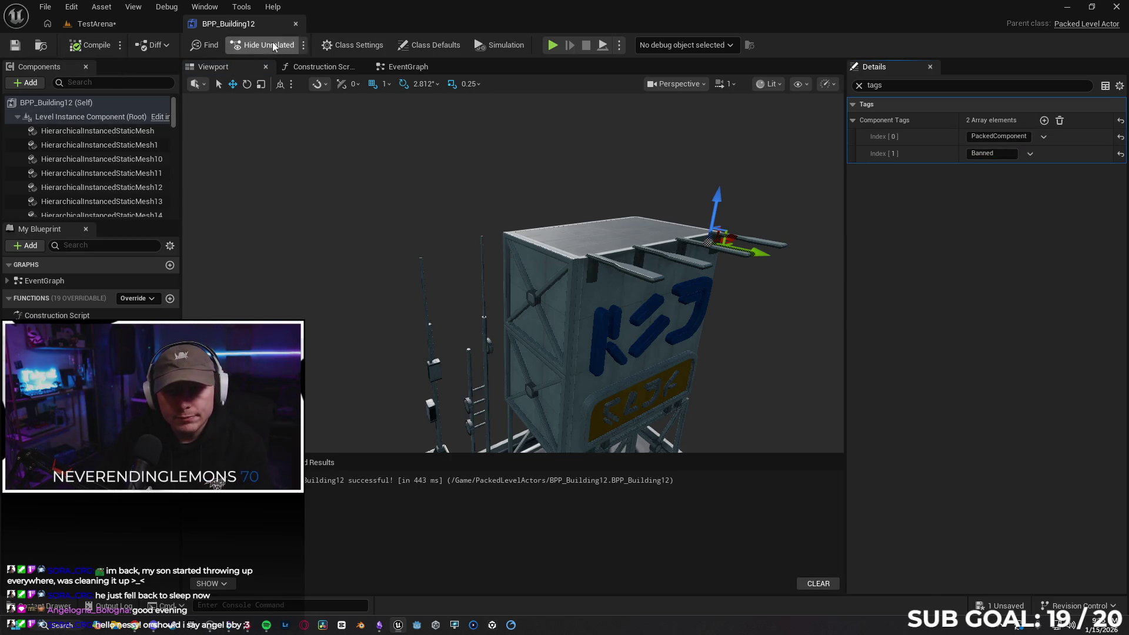
click(296, 23)
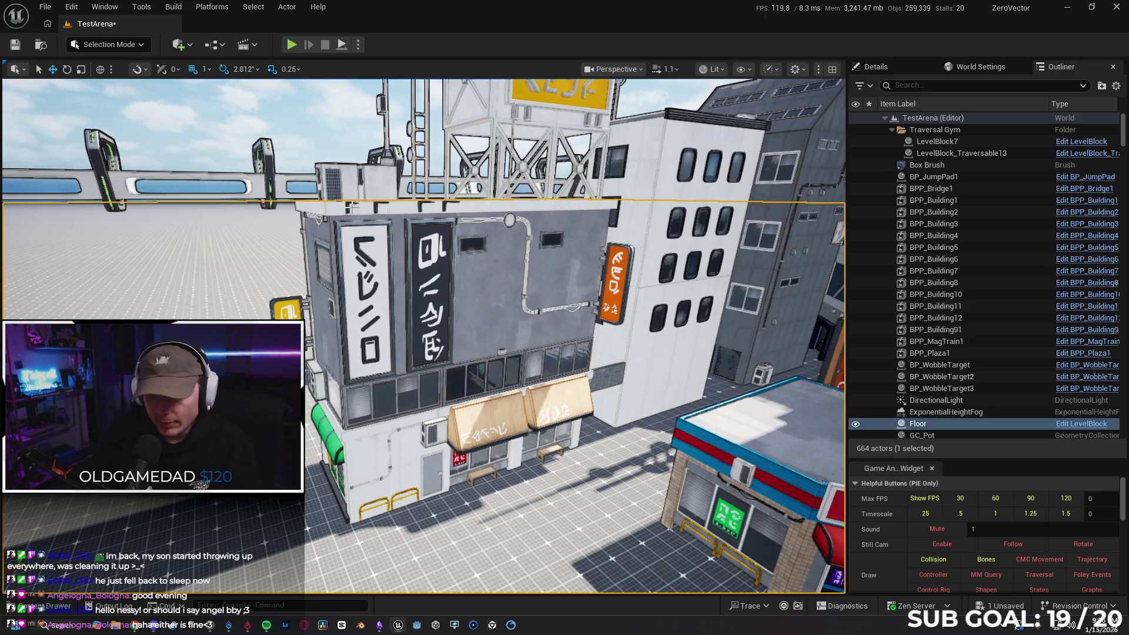
- Fly the camera to the grey building and Play From Here on the floor
drag(528, 343, 528, 342)
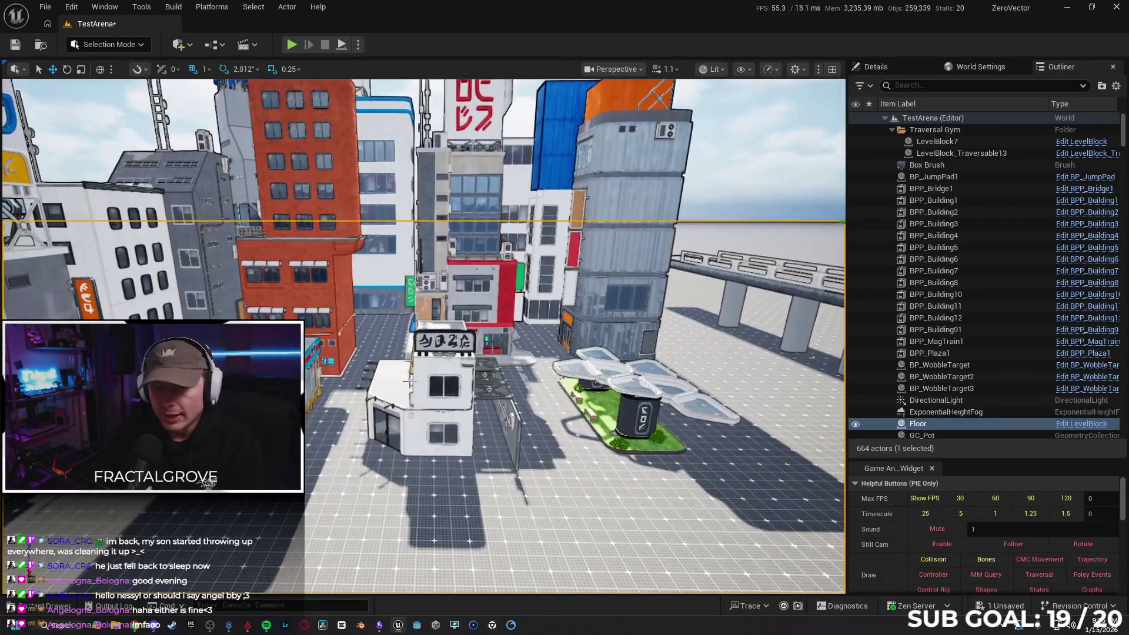
right_click(366, 553)
click(387, 540)
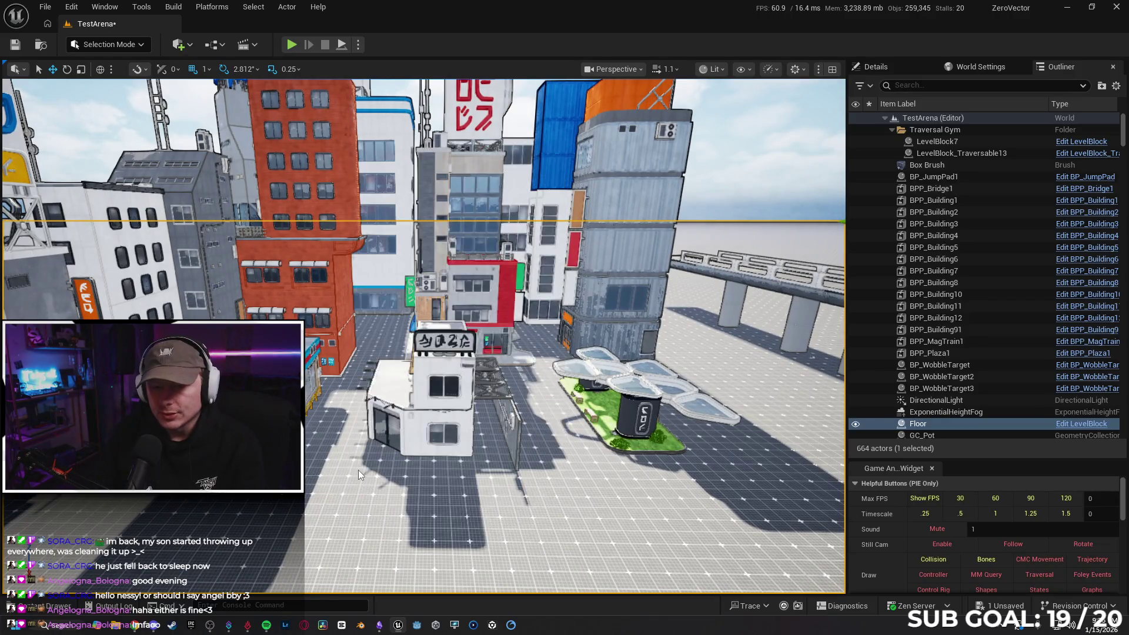
- Run, climb and vault across the white and grey rooftops, then stop the play session and minimize the editor
key(w)
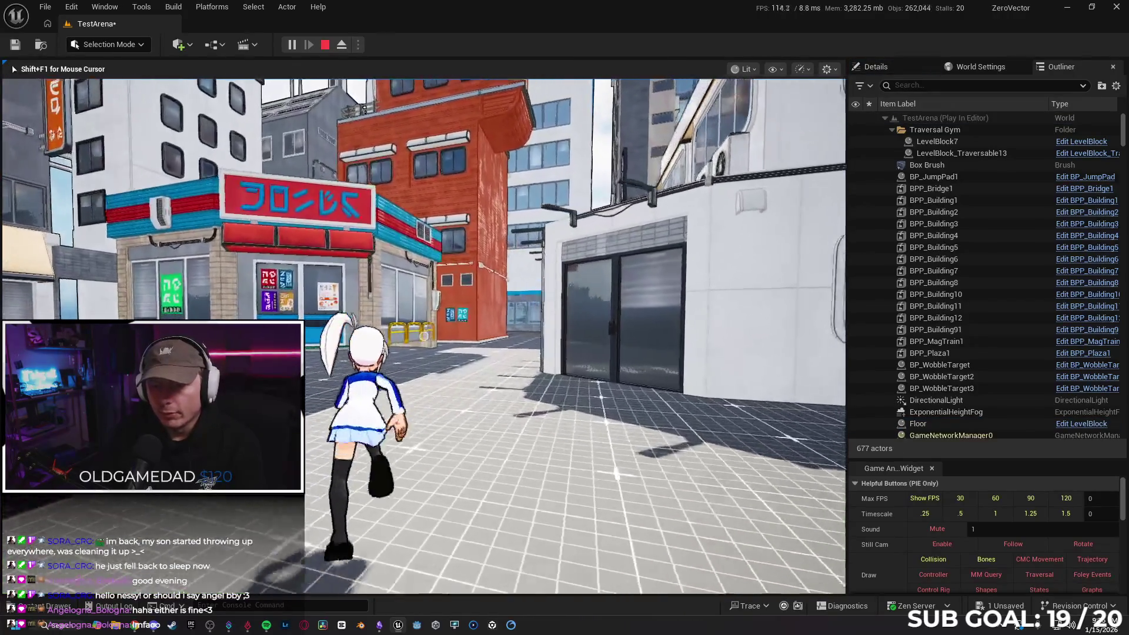
key(space)
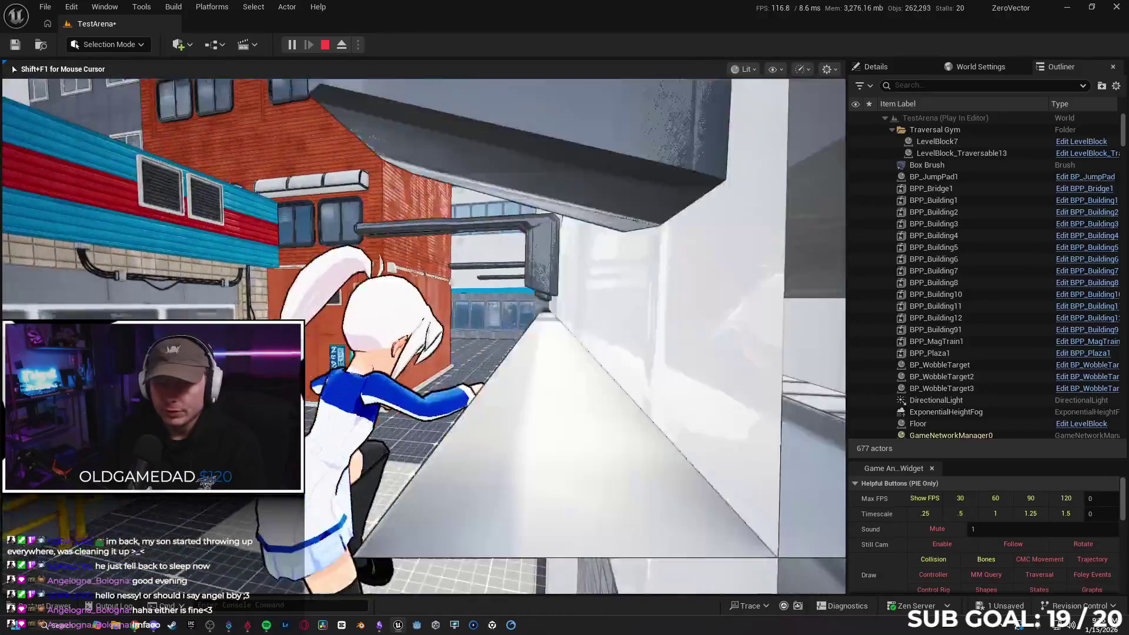
key(w)
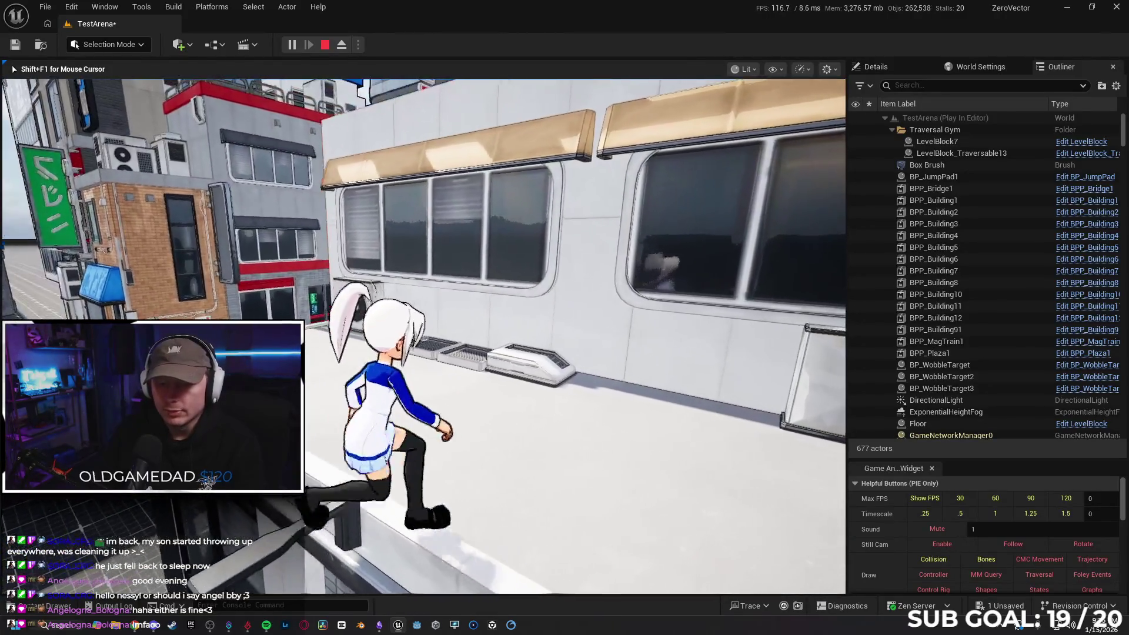
key(w)
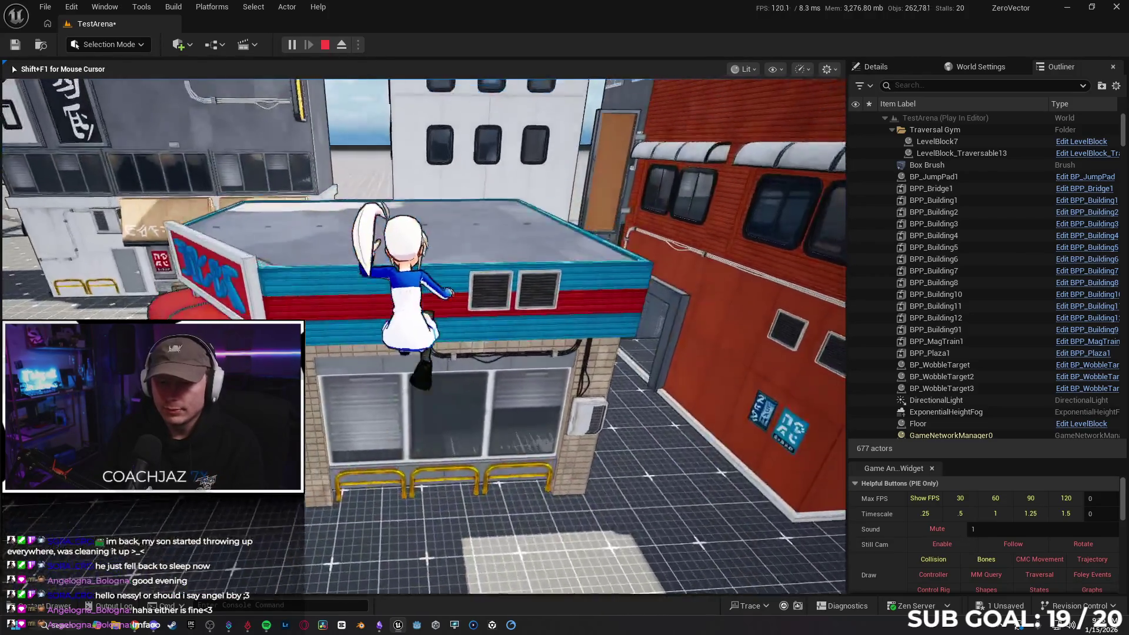
key(w)
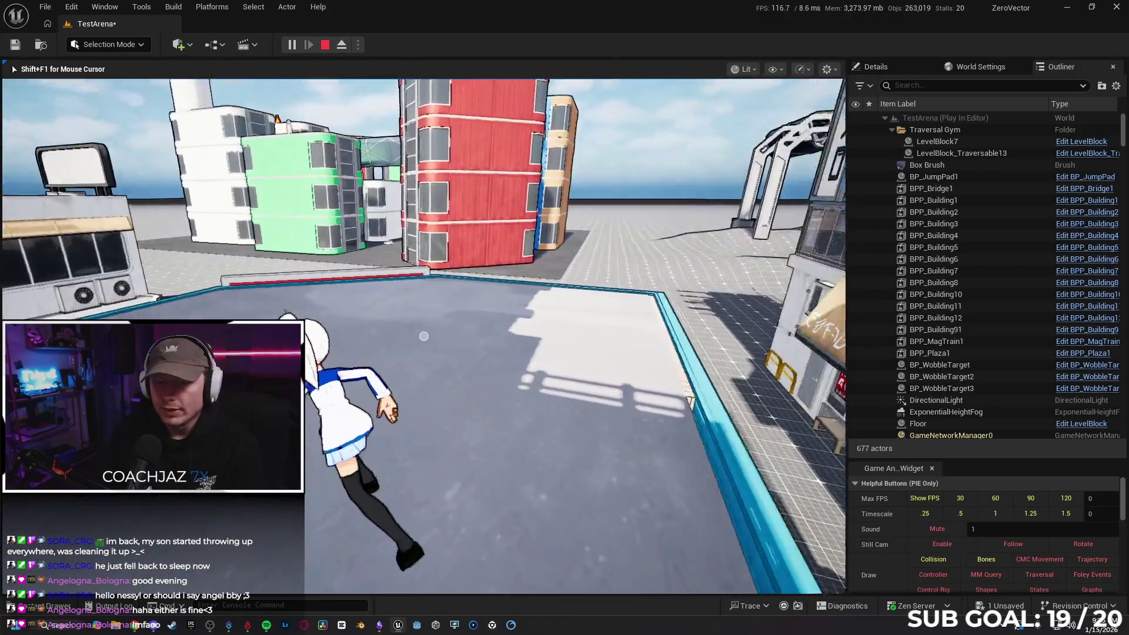
key(w)
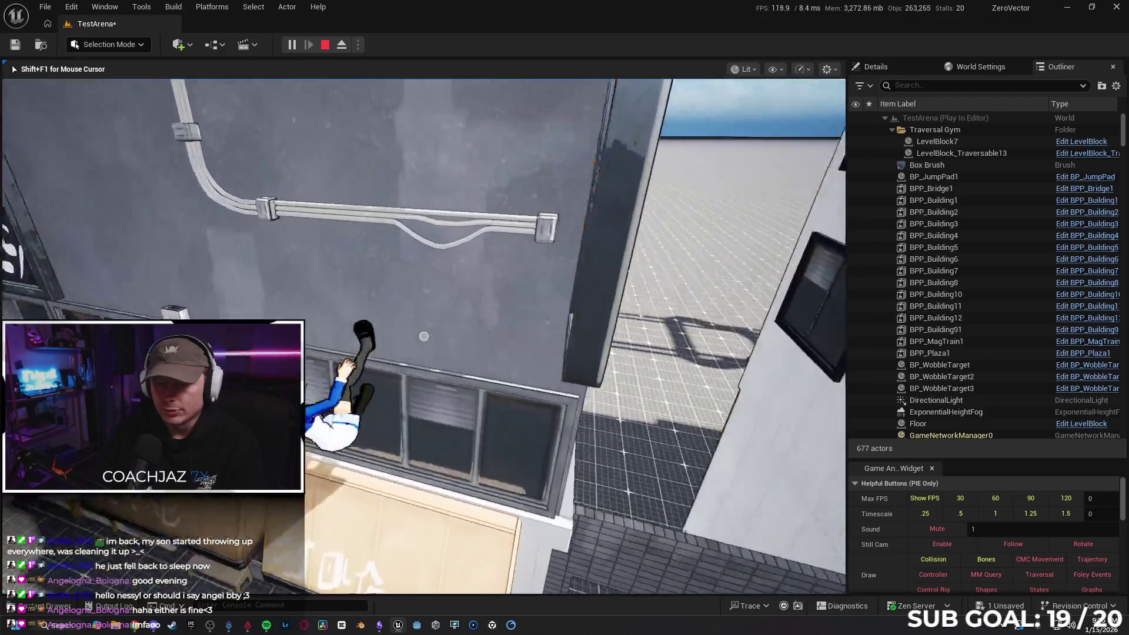
key(w)
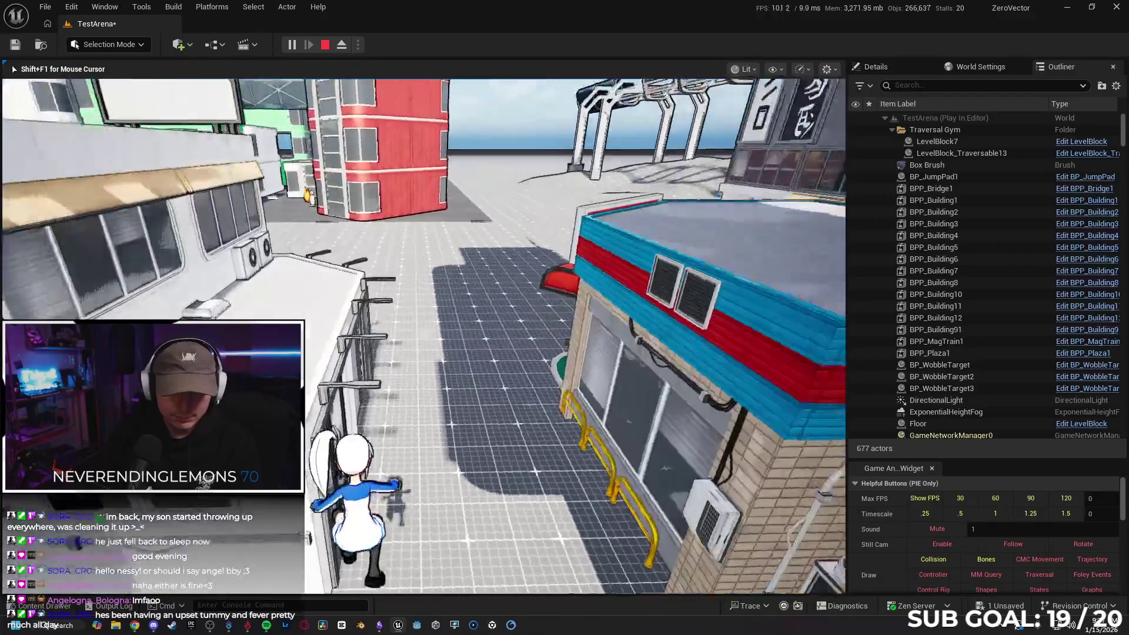
key(Escape)
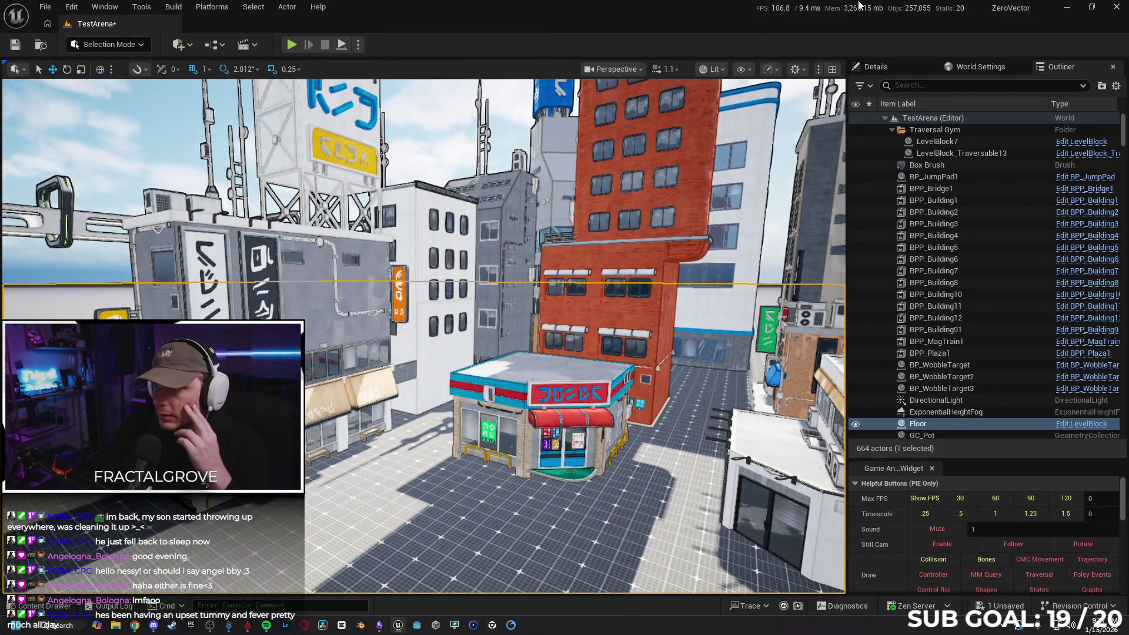
click(1067, 6)
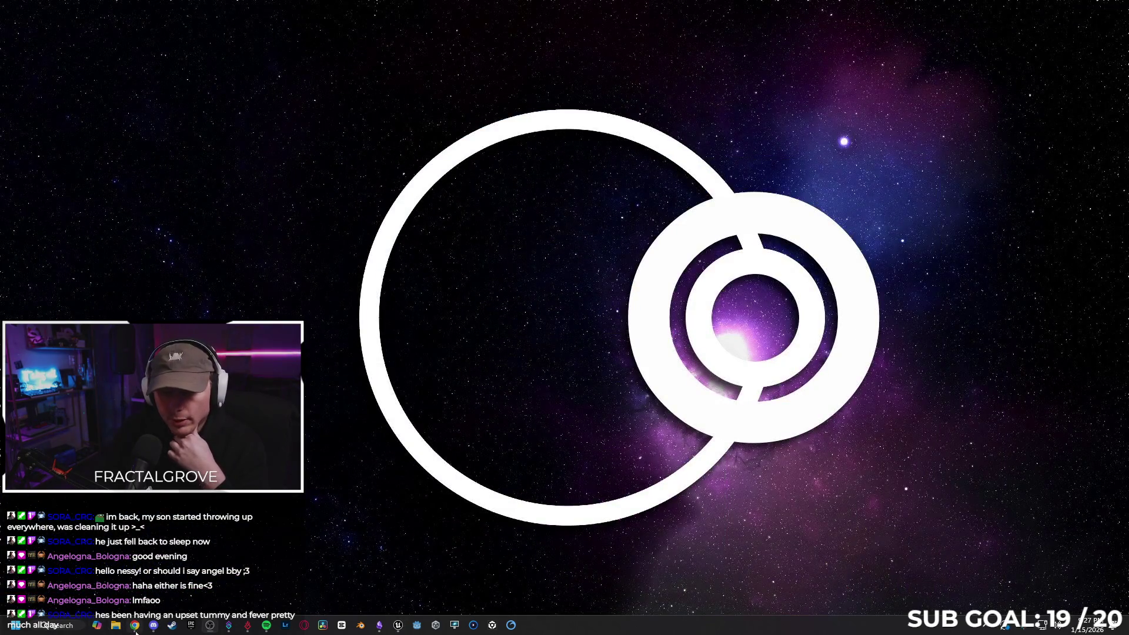
- In a new Chrome tab, search 'nyc high line' and show the Images results
key(alt+Tab)
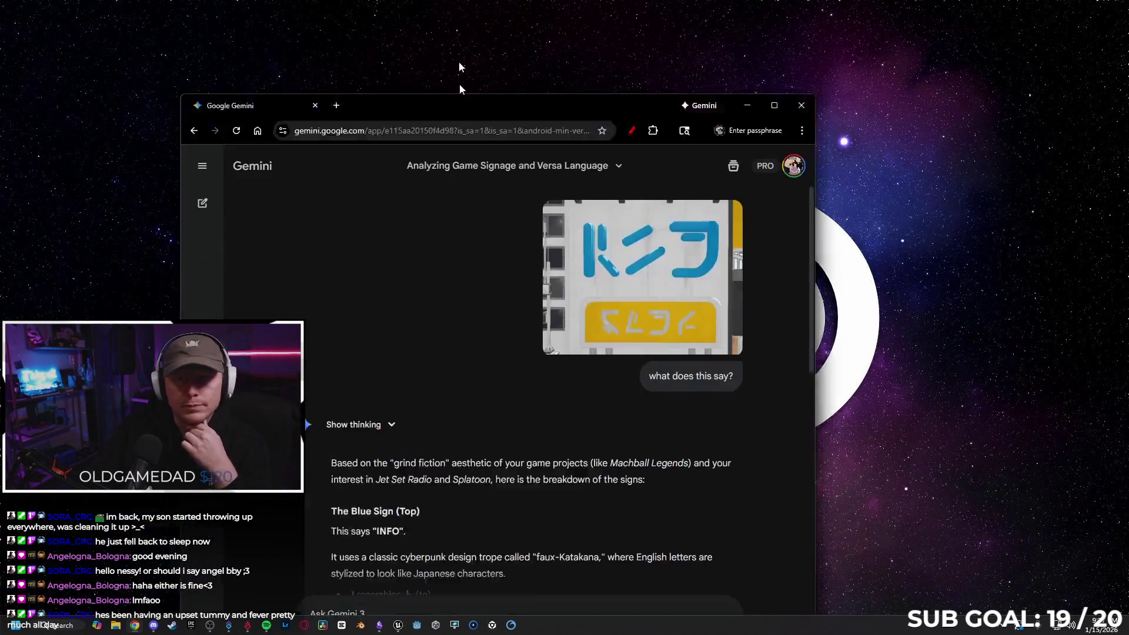
click(156, 13)
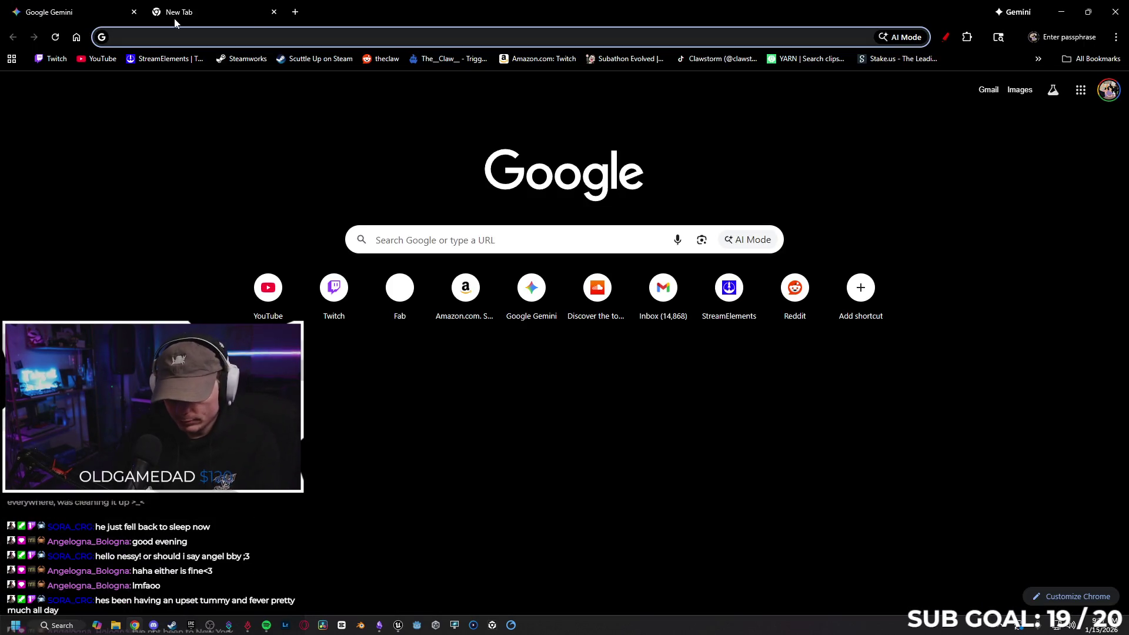
text(nyc high)
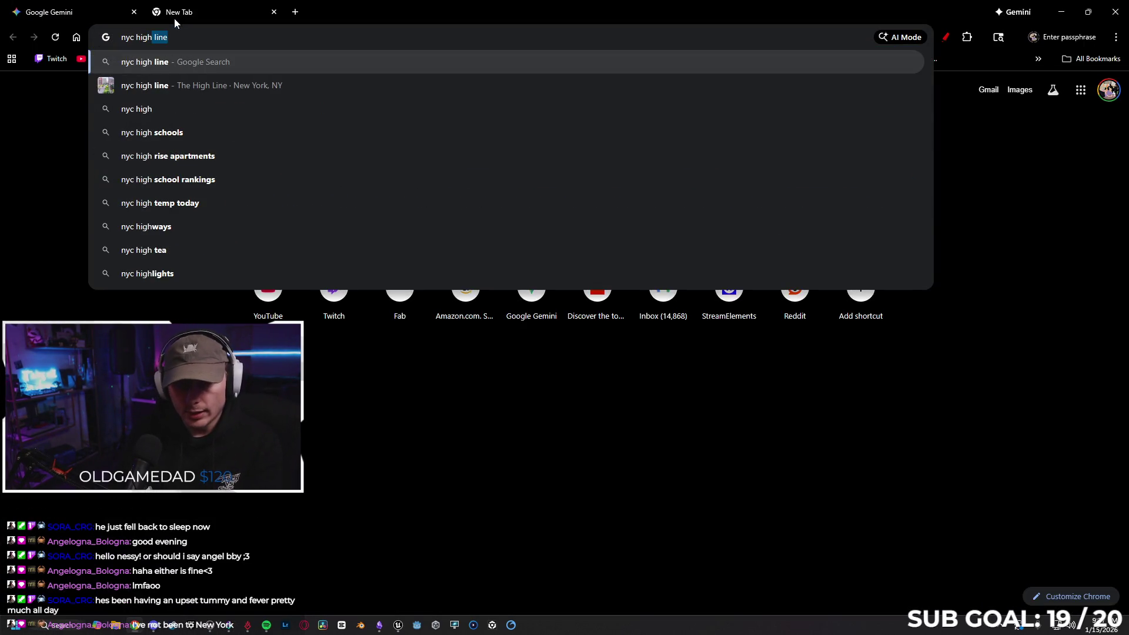
key(Return)
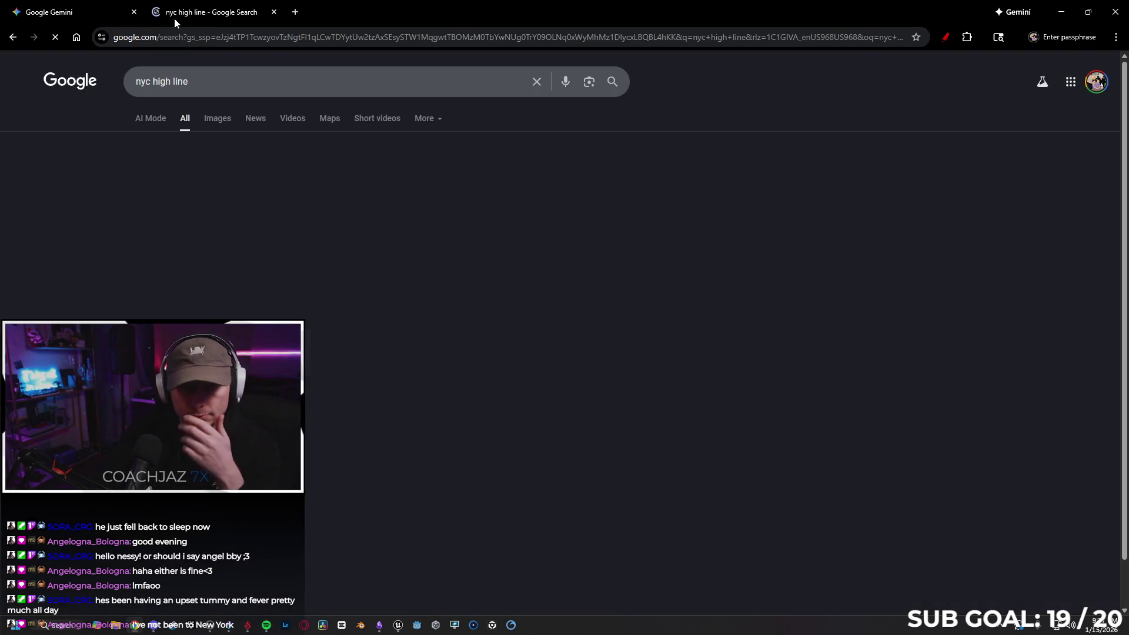
click(218, 128)
key(alt+Tab)
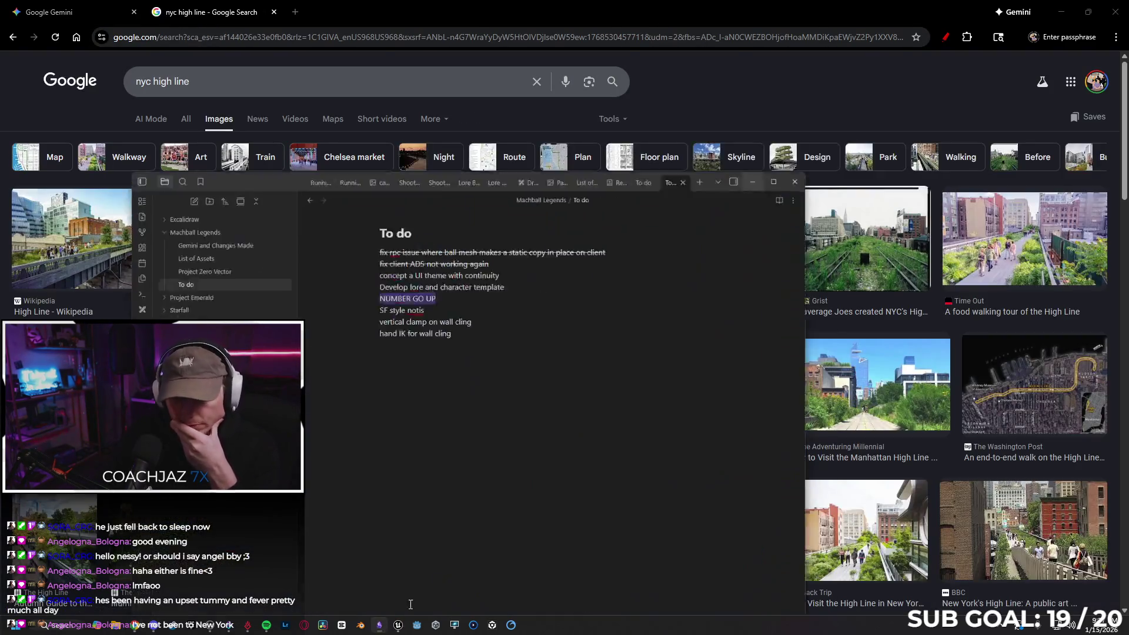
- Create a 'Reference Board' note in the Machball Legends folder and move the window to the lower right
click(170, 150)
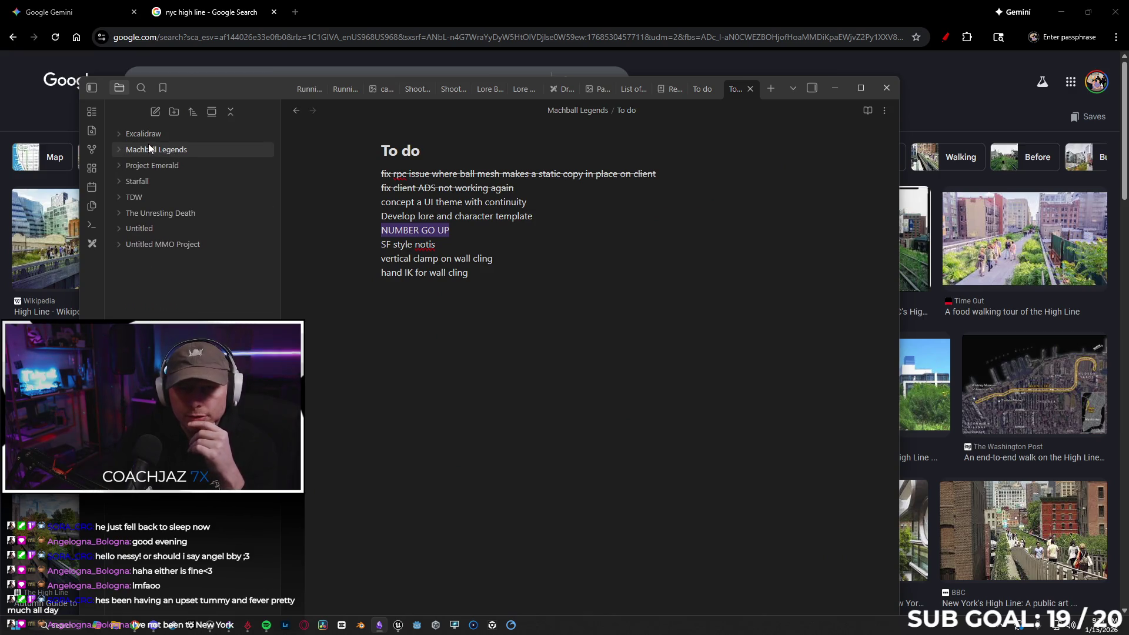
click(117, 149)
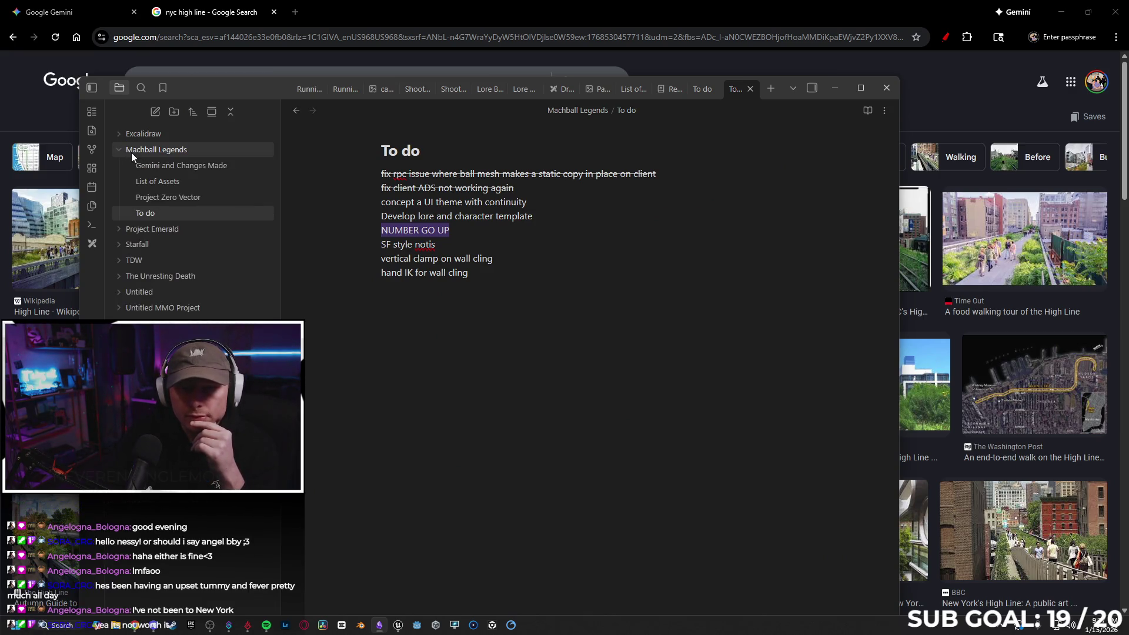
right_click(132, 153)
click(171, 165)
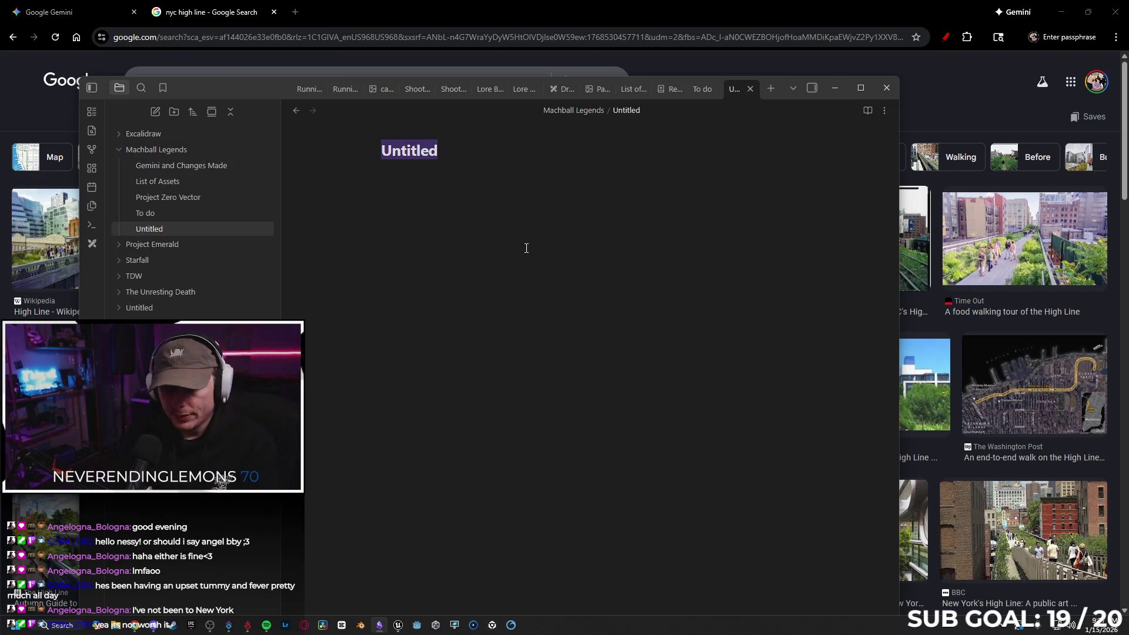
text(Reference Boar)
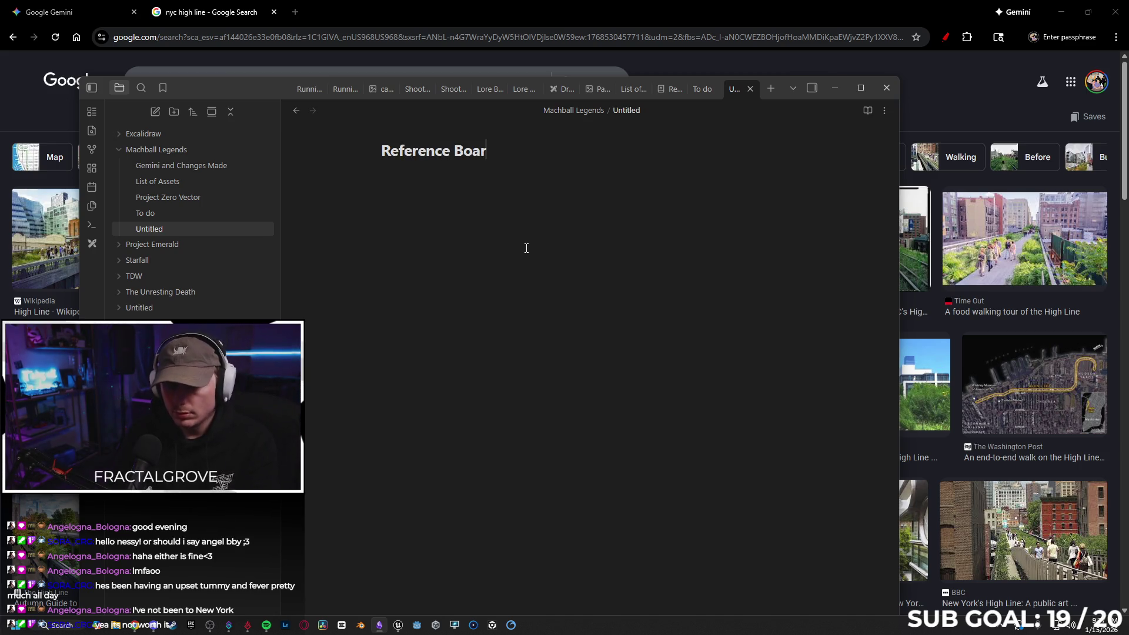
text(d)
key(Return)
mouse_move(199, 93)
mouse_down()
mouse_move(321, 172)
mouse_move(430, 357)
mouse_move(421, 416)
mouse_move(432, 442)
mouse_move(362, 497)
mouse_up()
drag(362, 494, 363, 489)
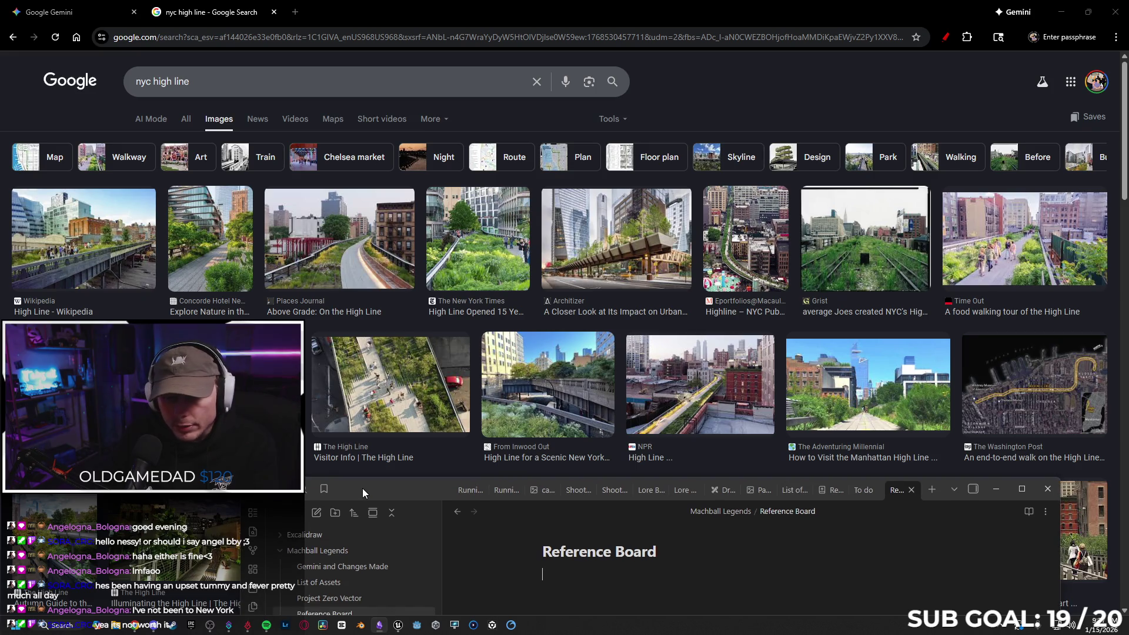
scroll(656, 289, down, 3)
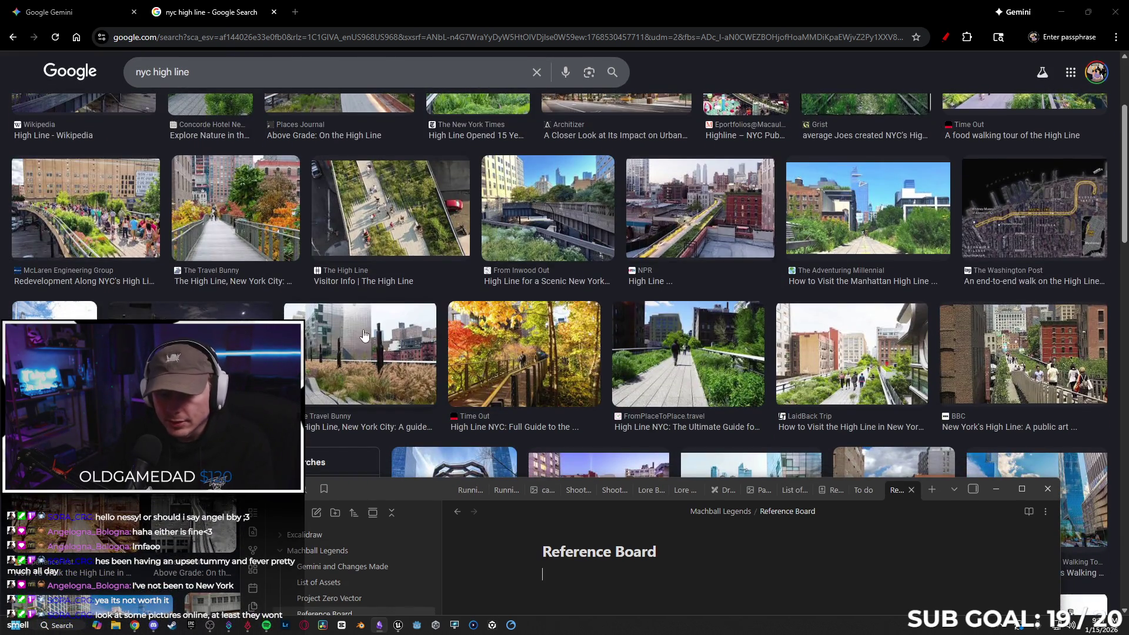
scroll(338, 327, down, 3)
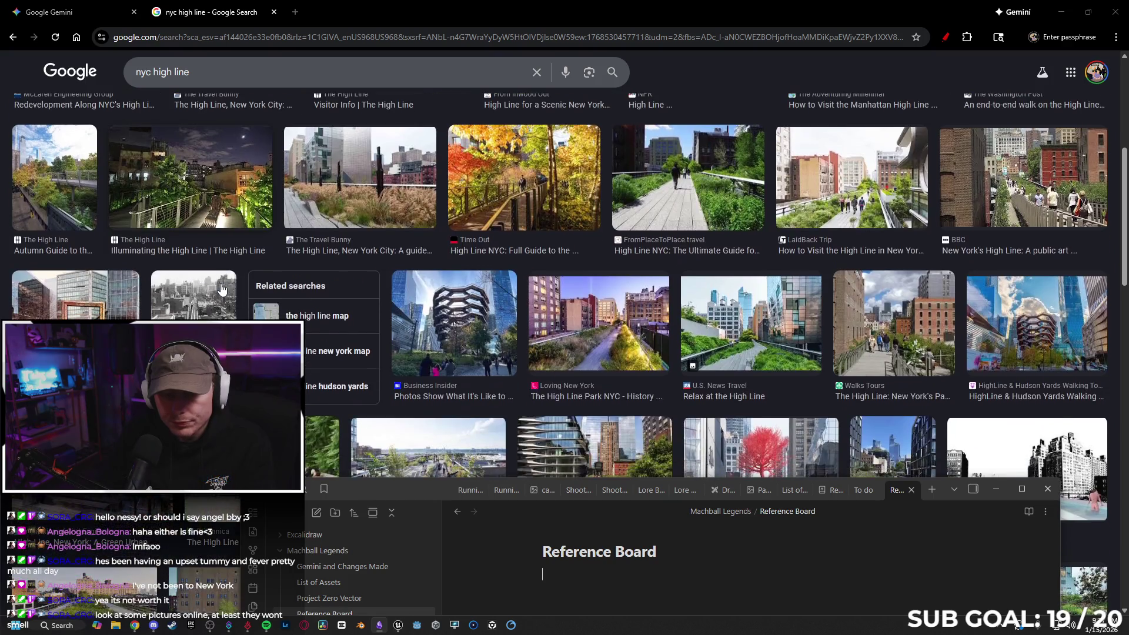
scroll(635, 305, down, 2)
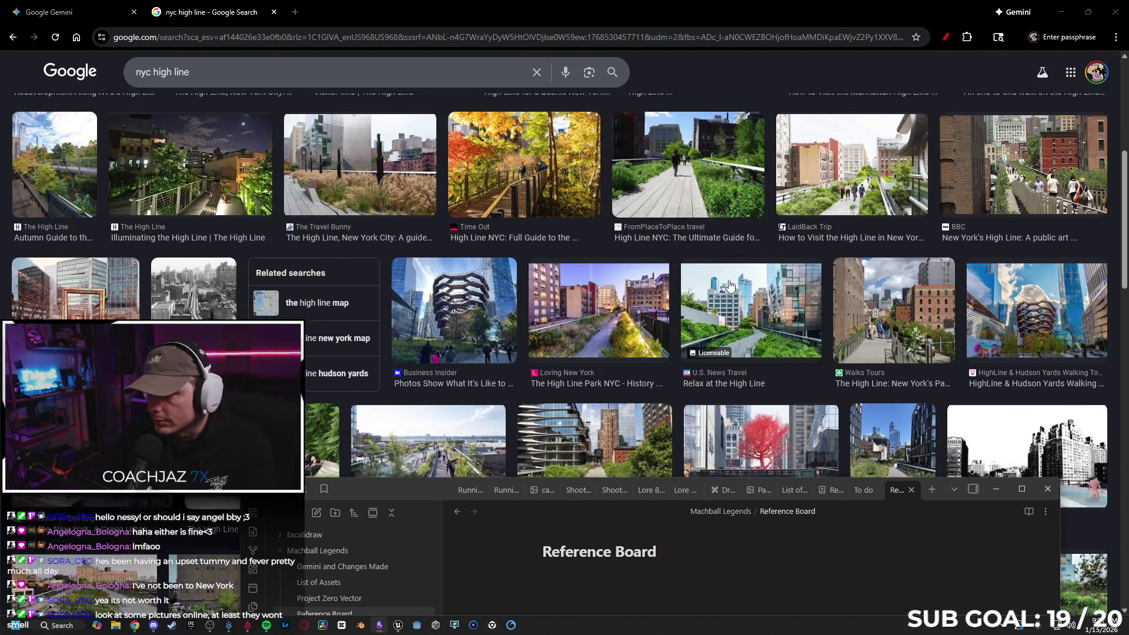
scroll(166, 315, down, 2)
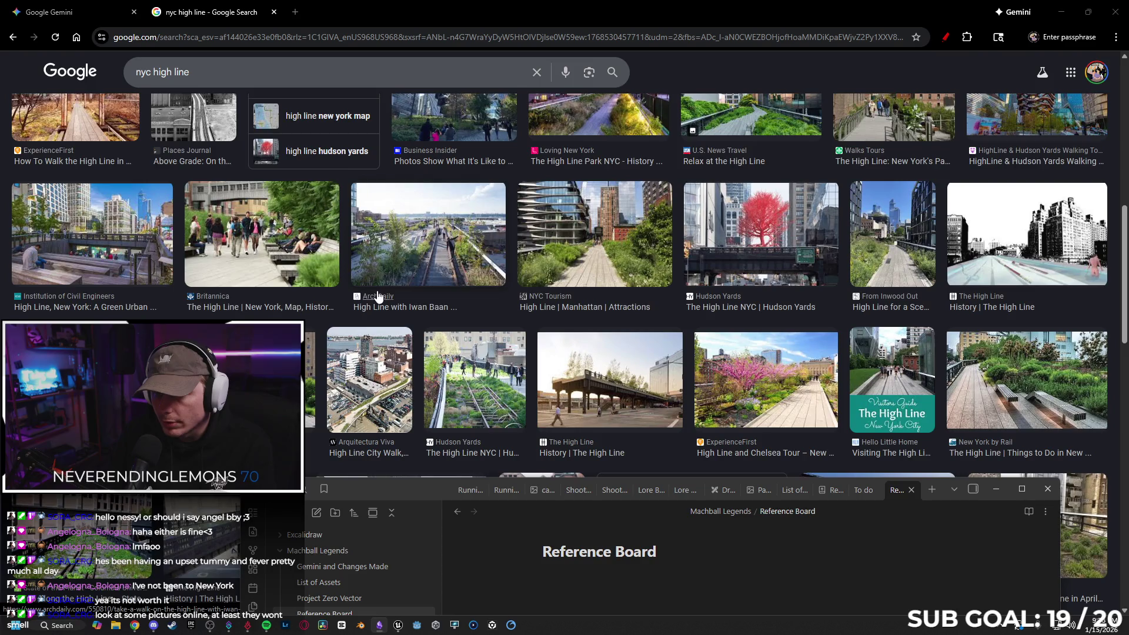
scroll(391, 286, down, 2)
scroll(361, 290, down, 2)
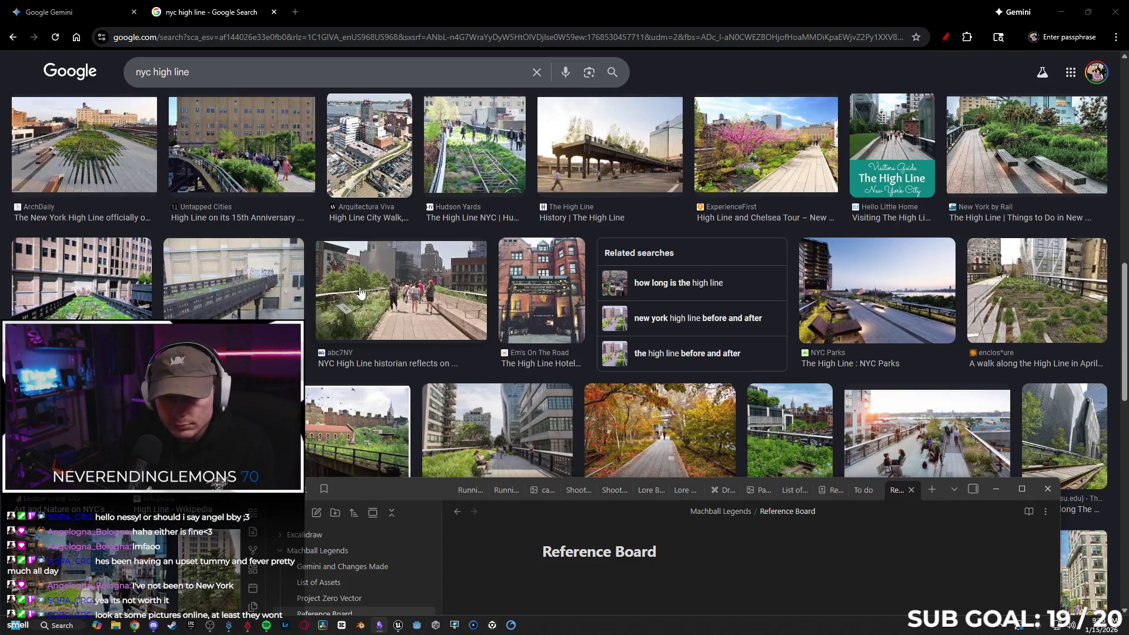
scroll(360, 292, down, 2)
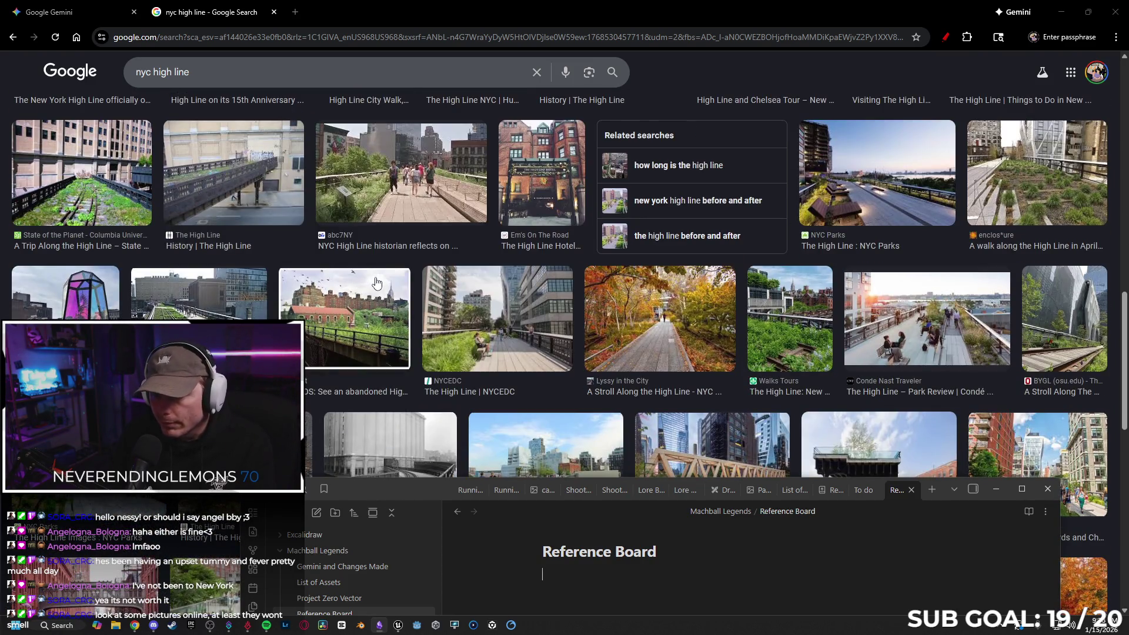
- Drop a High Line photo into Reference Board and caption it 'NYC Highline, leveled traverse'
mouse_move(500, 346)
mouse_down()
mouse_move(488, 446)
mouse_move(515, 596)
mouse_move(379, 625)
mouse_move(506, 578)
mouse_move(584, 604)
mouse_up()
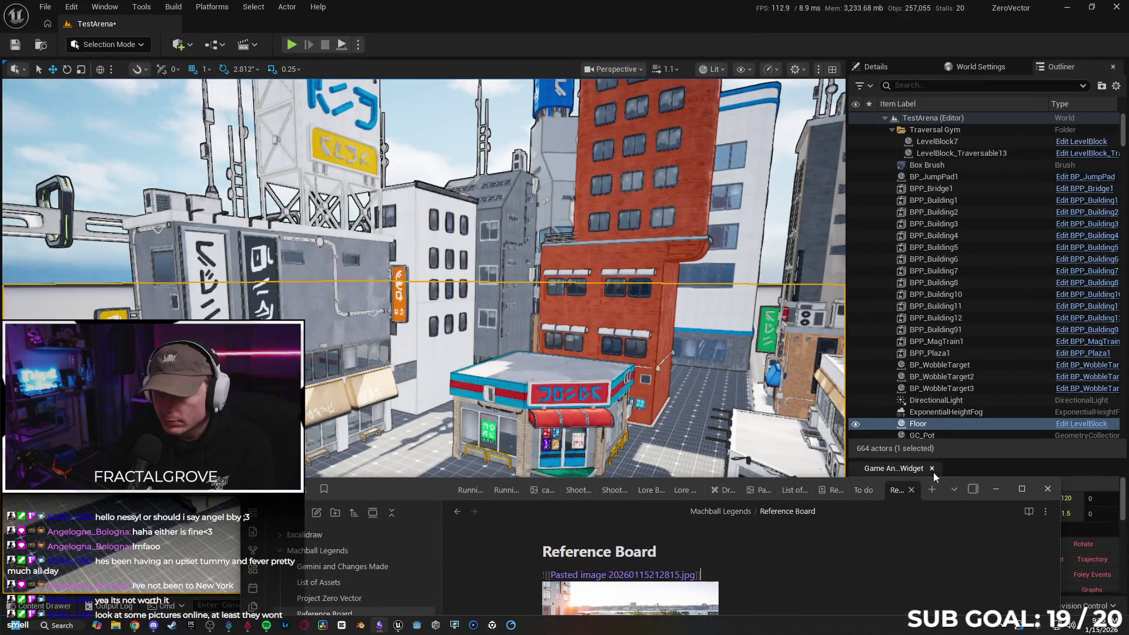
drag(424, 488, 286, 230)
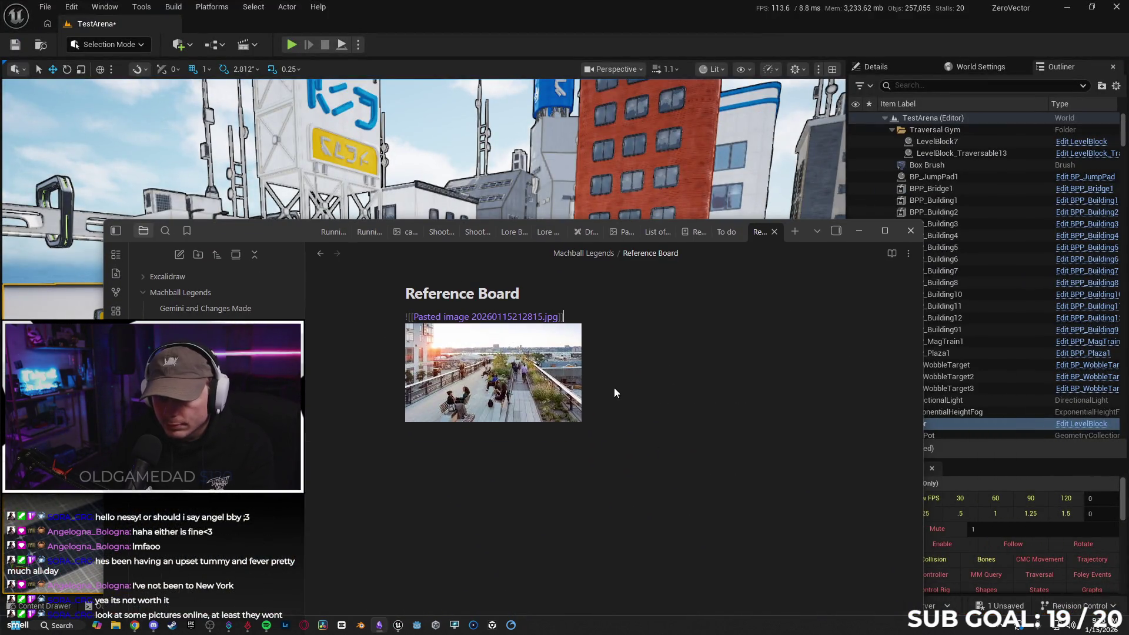
click(551, 440)
key(ctrl+a)
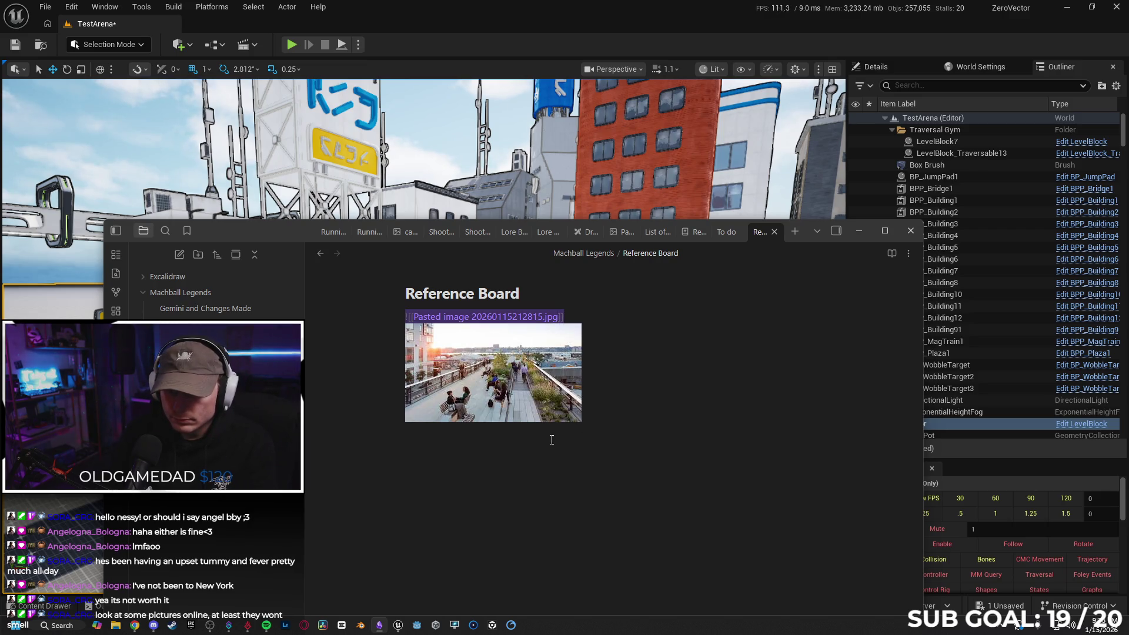
click(558, 436)
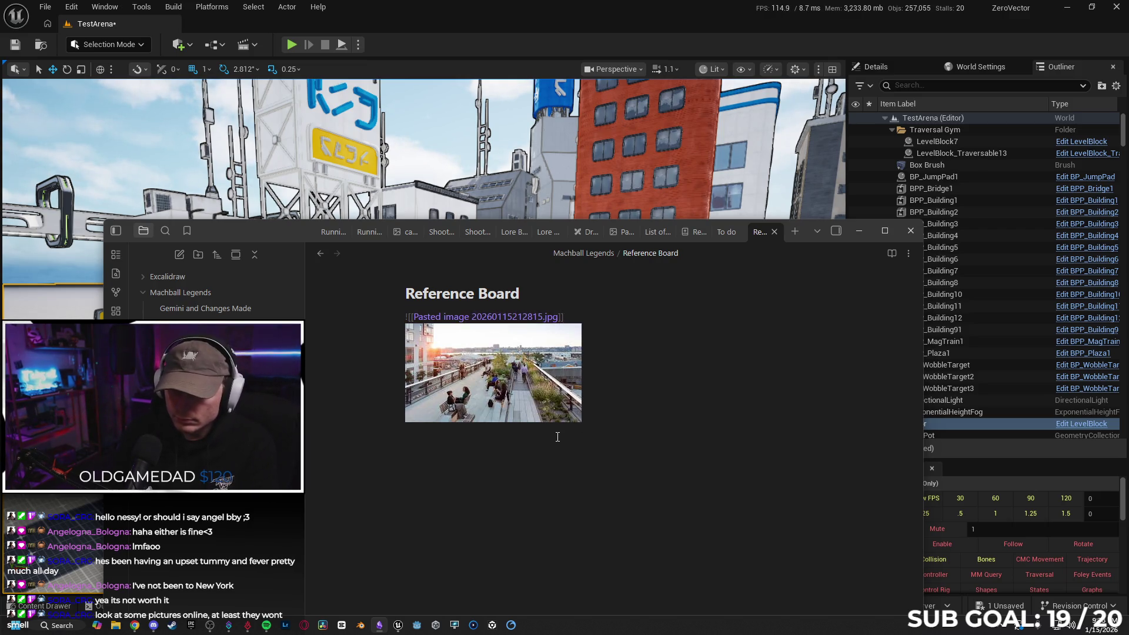
key(Return)
text(NYC Highline, le)
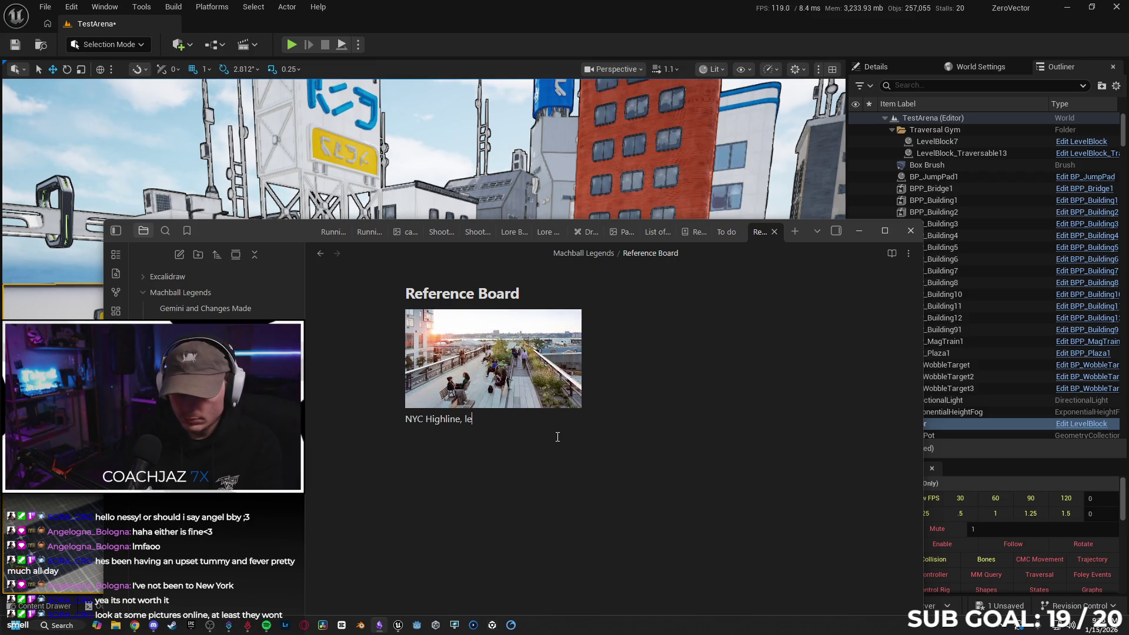
text(d )
text(averse)
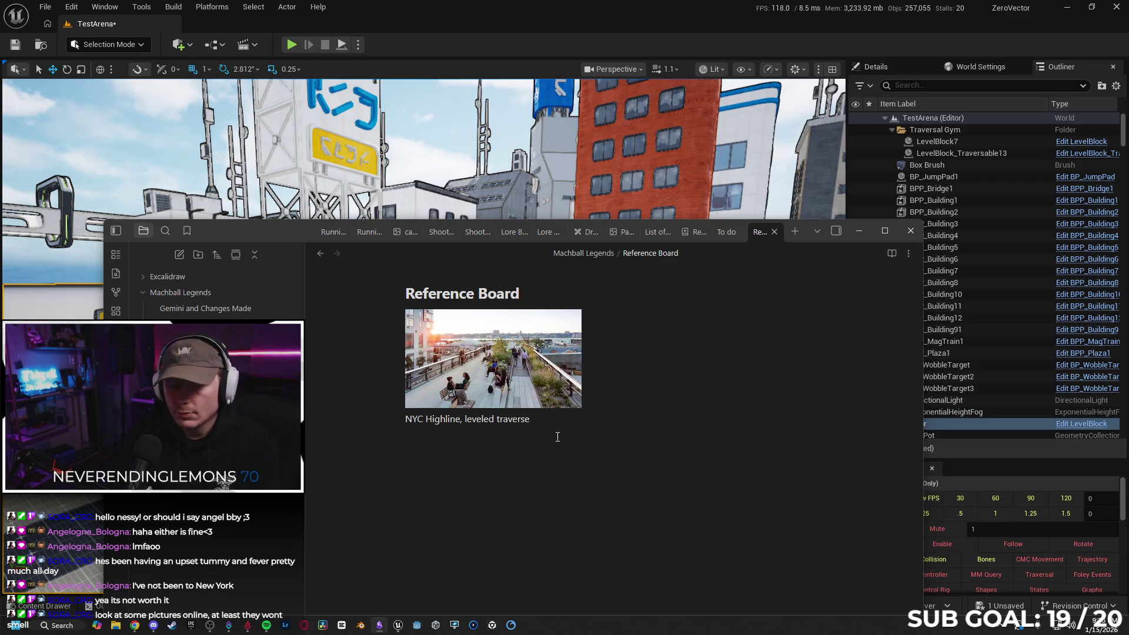
click(135, 625)
drag(190, 71, 124, 79)
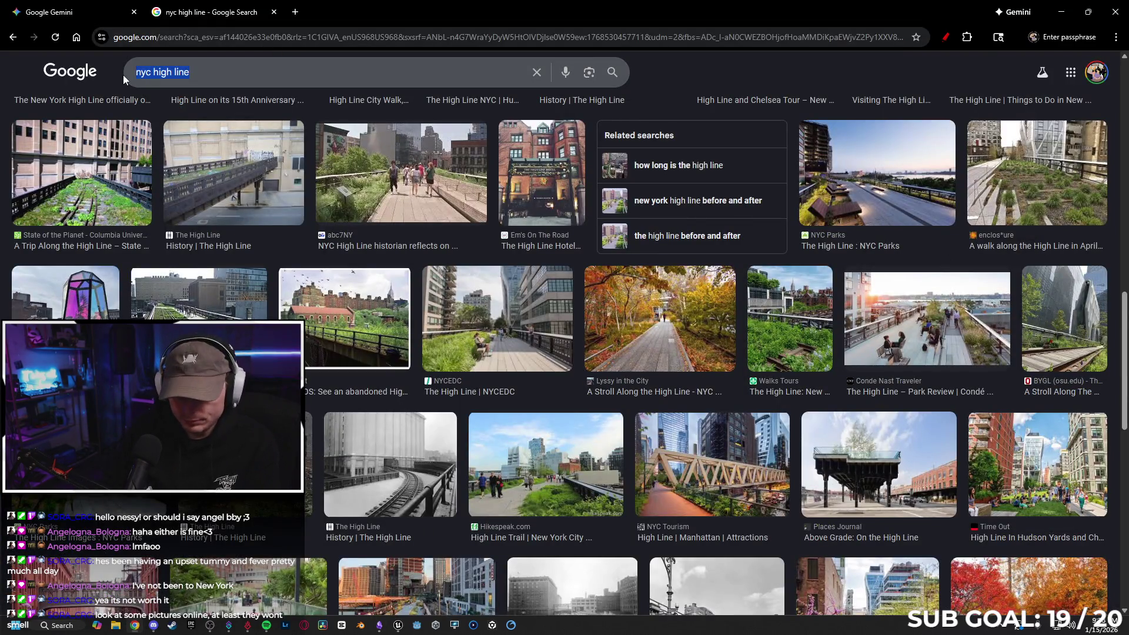
- Search Google Images for 'cyberpunk apt area', then refine the query to 'cyberpunk starting area'
text(cyberpu)
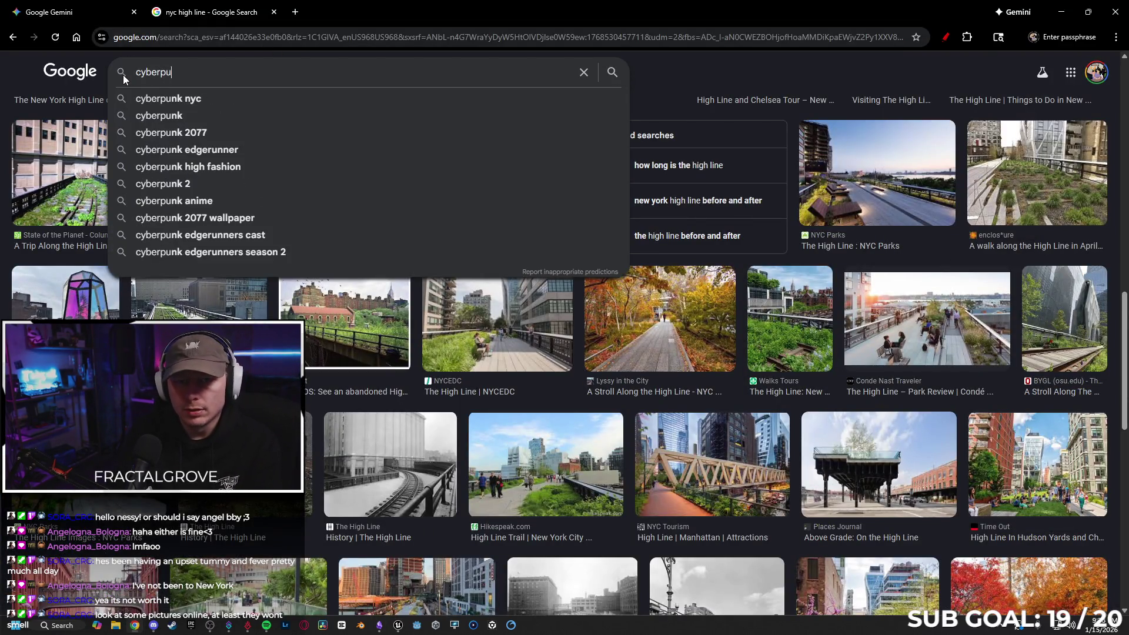
text(nk apt area)
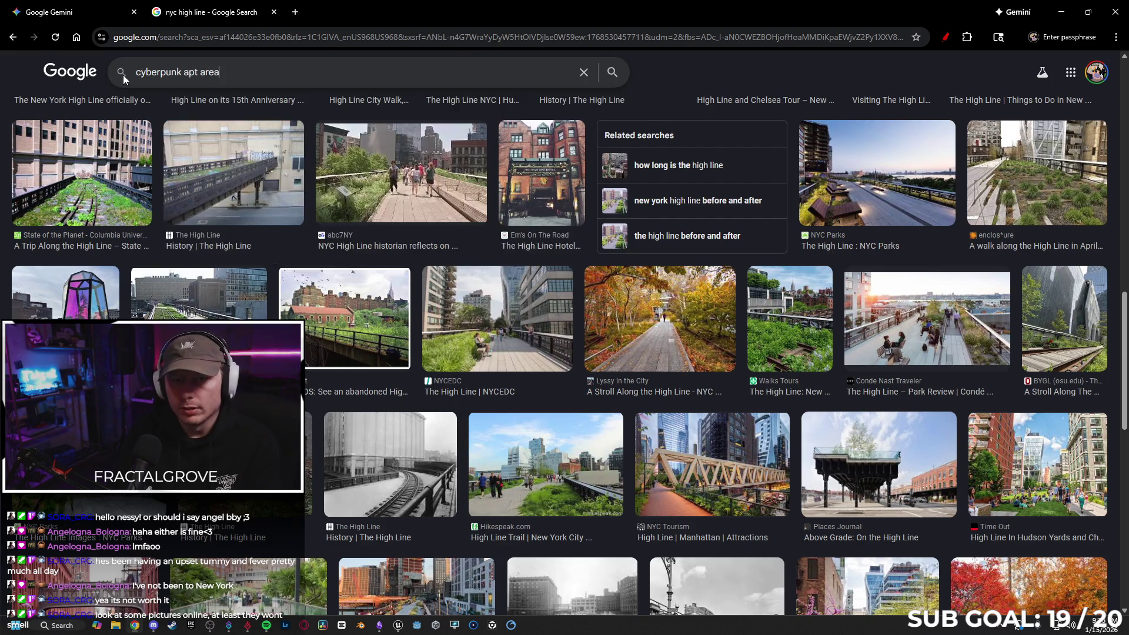
key(Return)
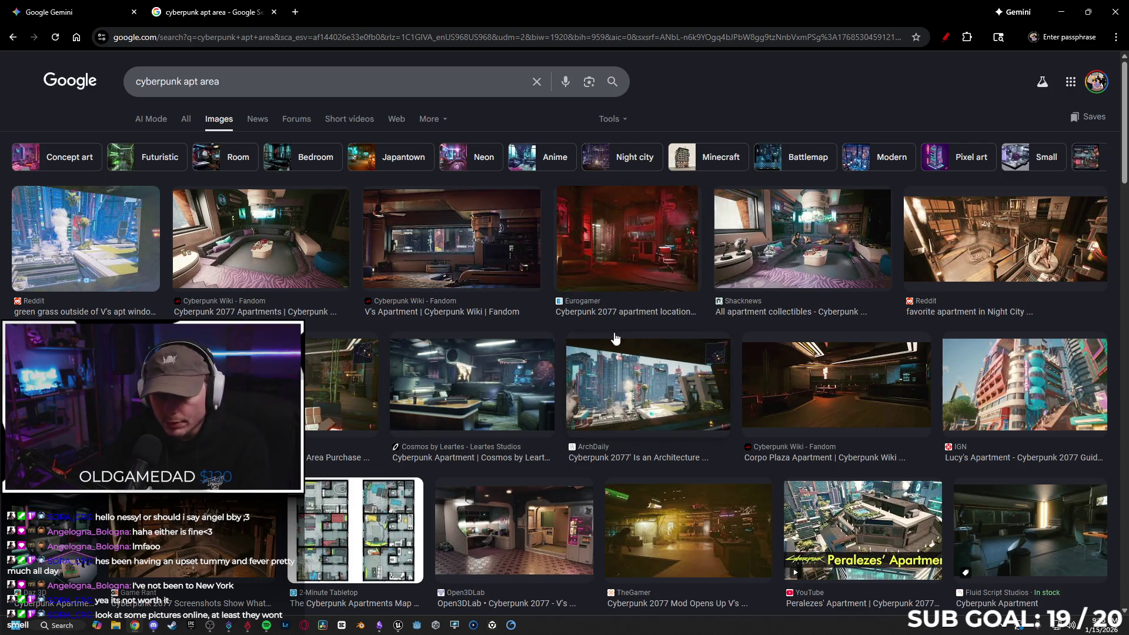
scroll(620, 368, down, 6)
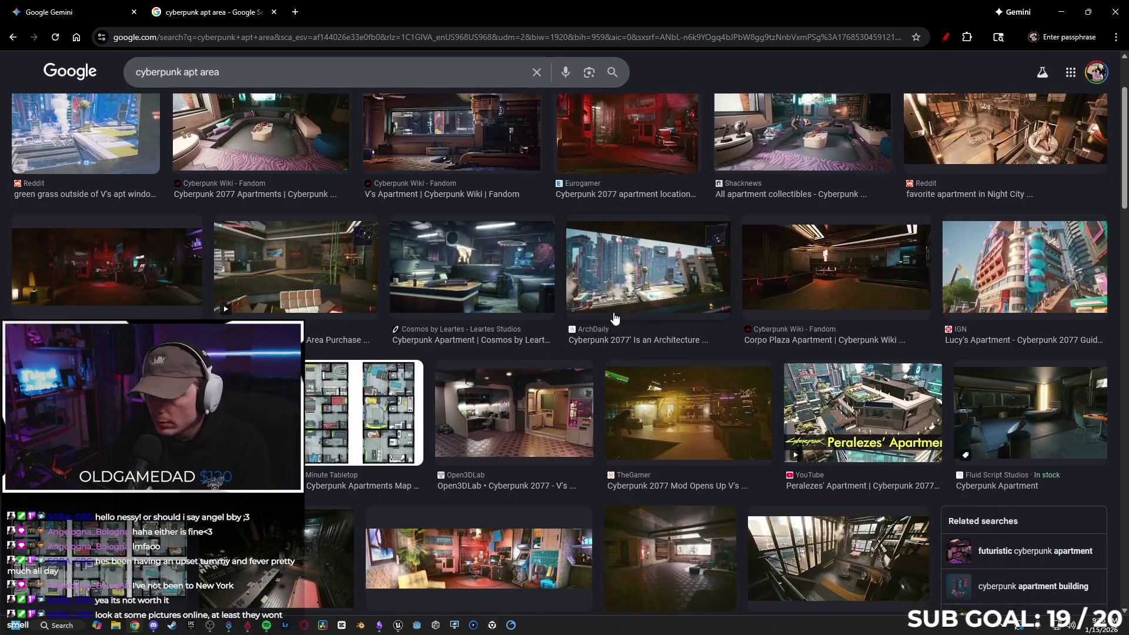
scroll(611, 289, down, 4)
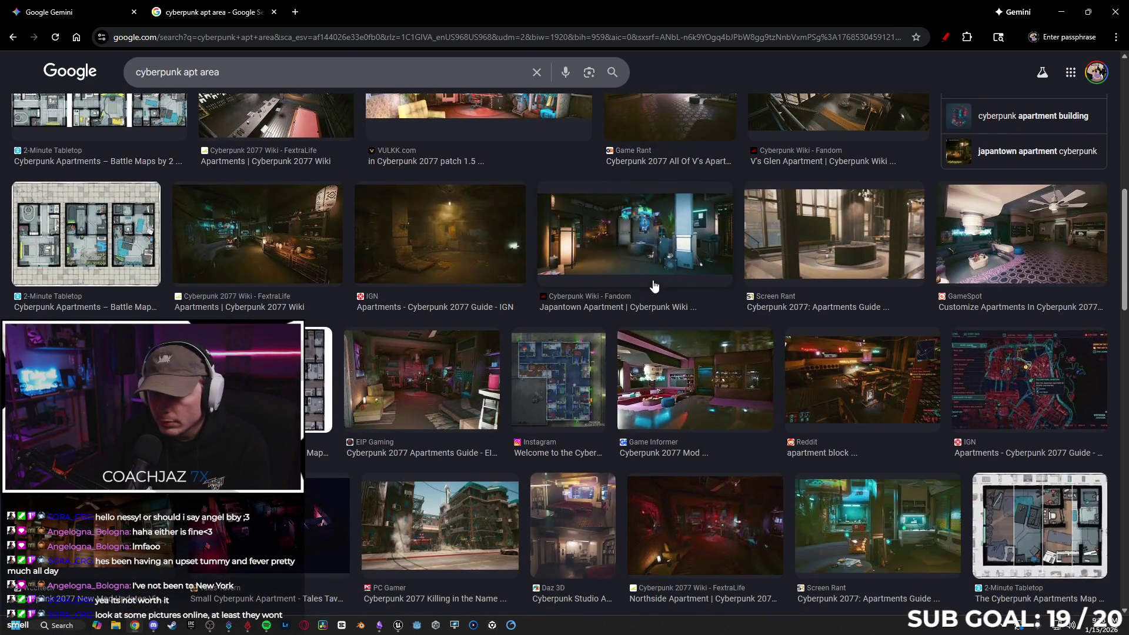
scroll(653, 284, down, 3)
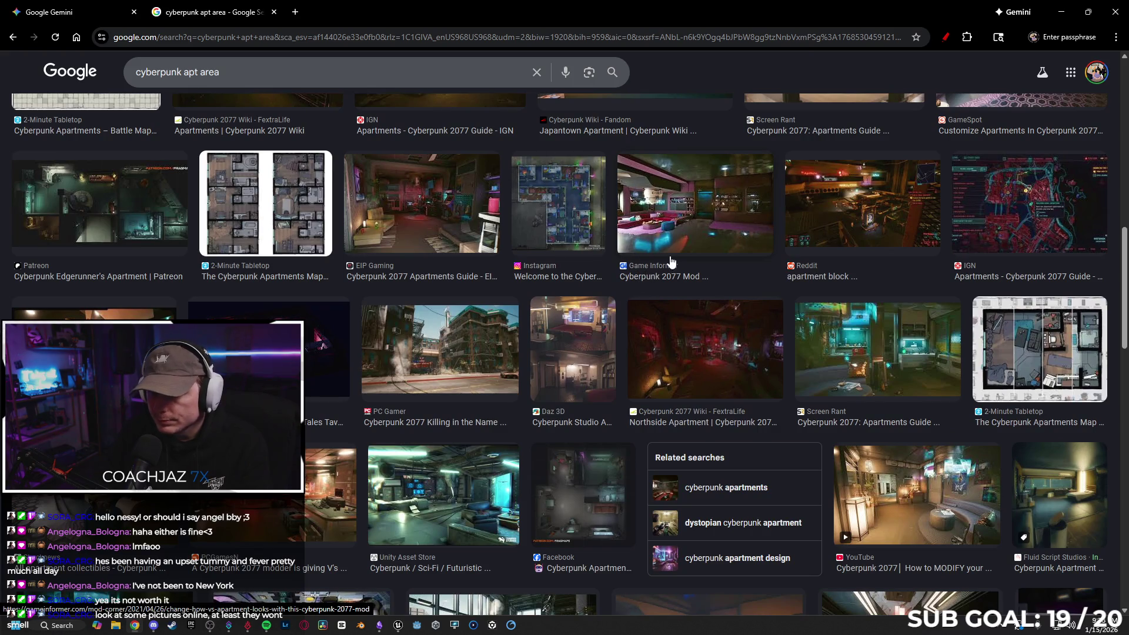
scroll(517, 244, down, 5)
scroll(494, 259, down, 1)
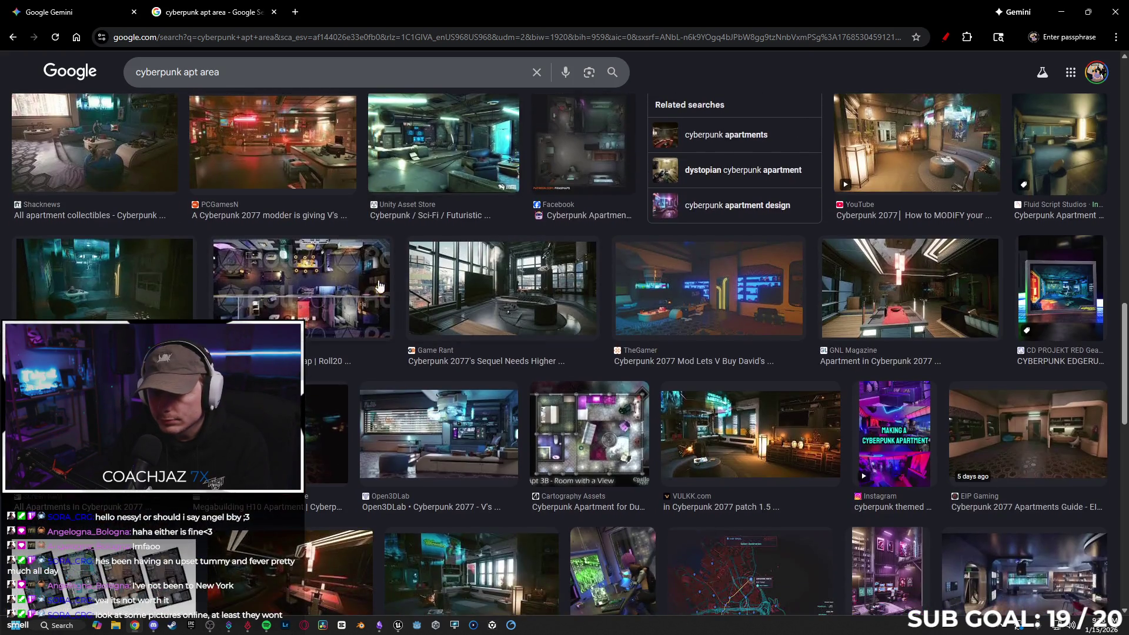
scroll(527, 287, down, 2)
scroll(382, 206, up, 10)
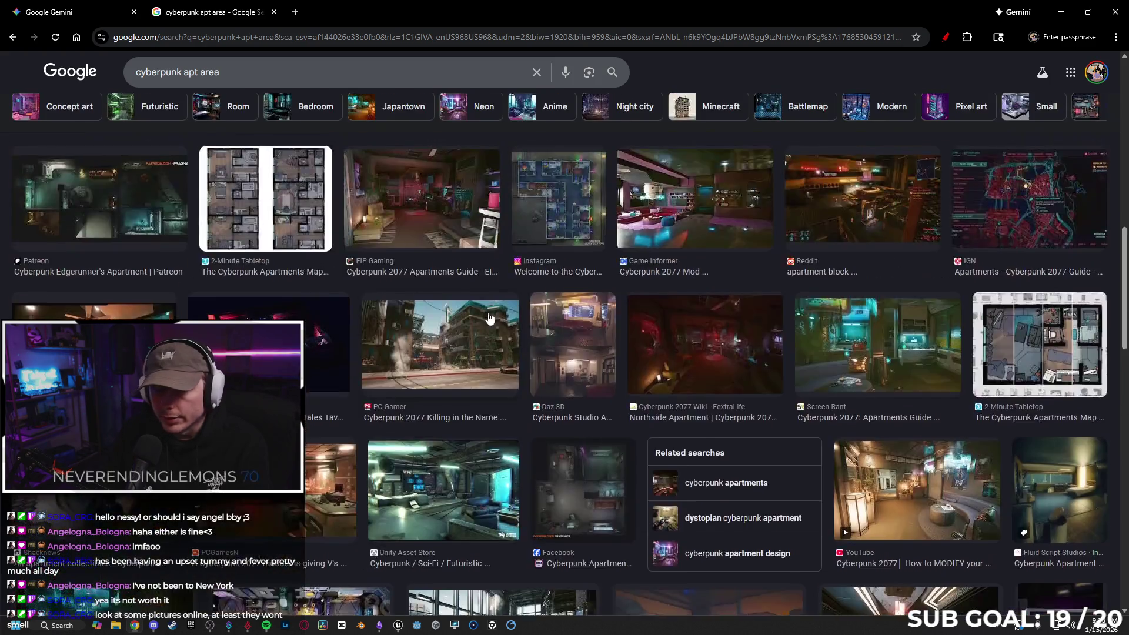
drag(229, 81, 184, 86)
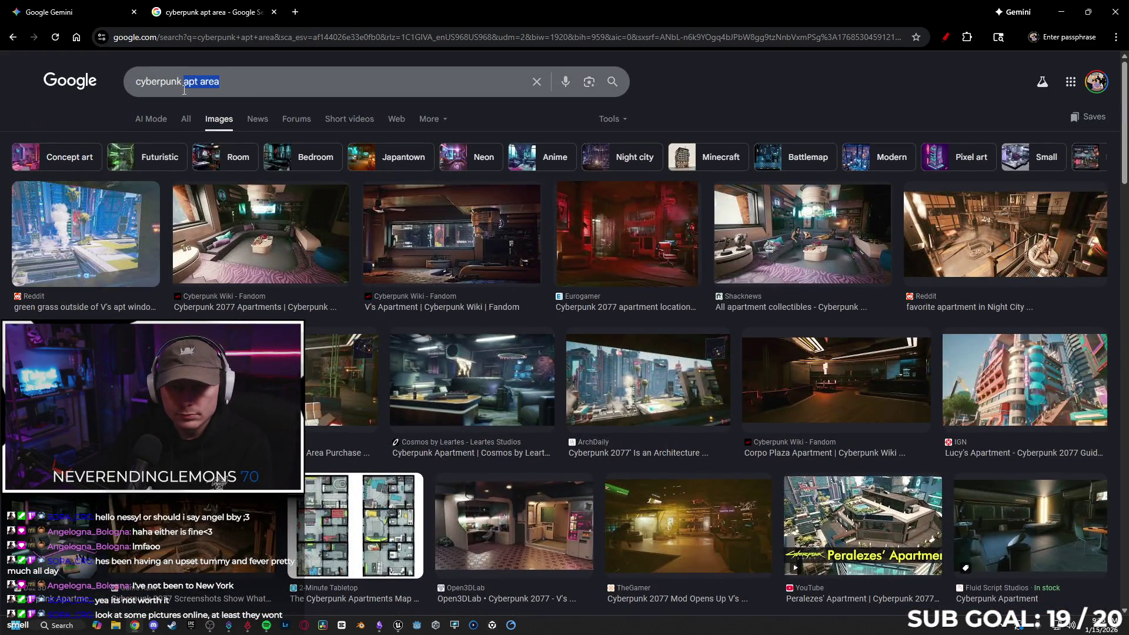
text(starting )
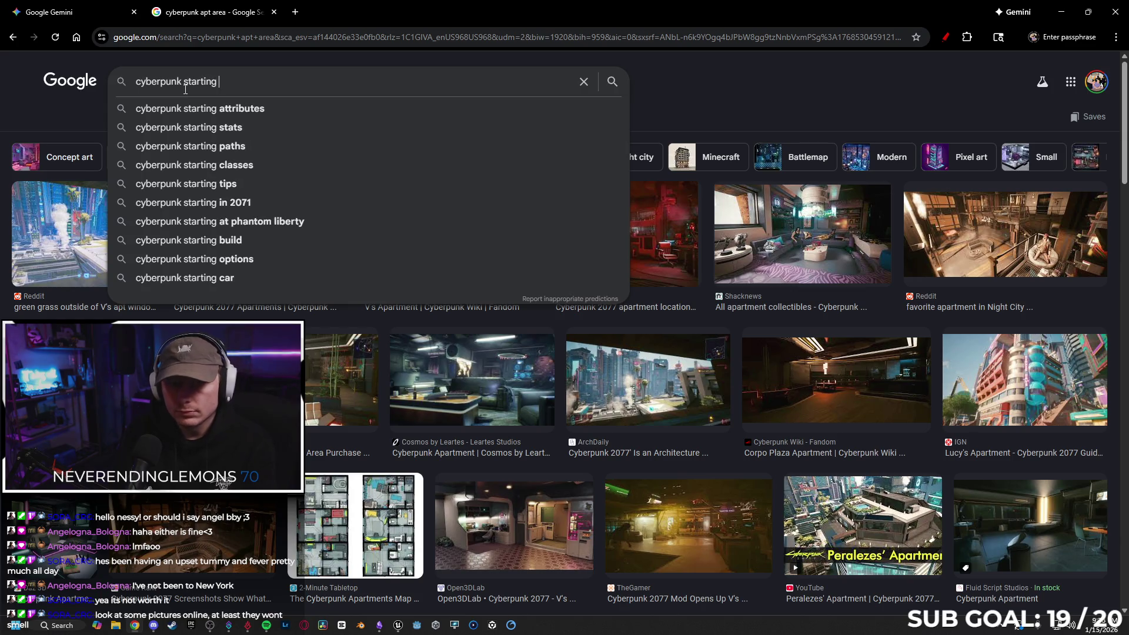
text(area)
key(Return)
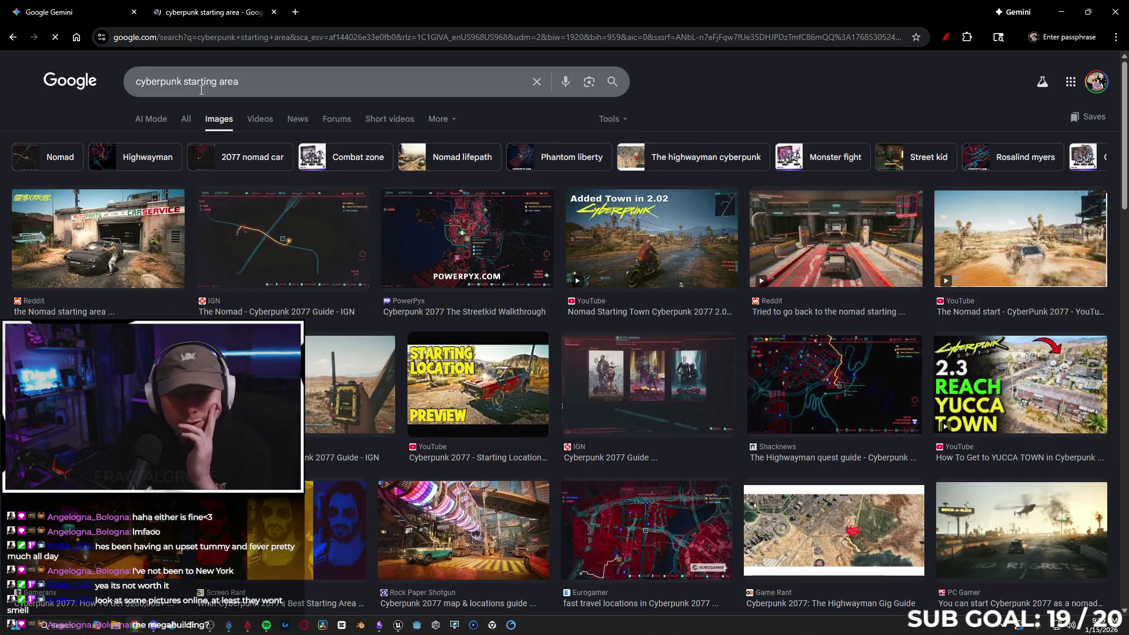
- Drag the GameSkinny Cyberpunk street scene preview into the Reference Board note
scroll(585, 154, down, 4)
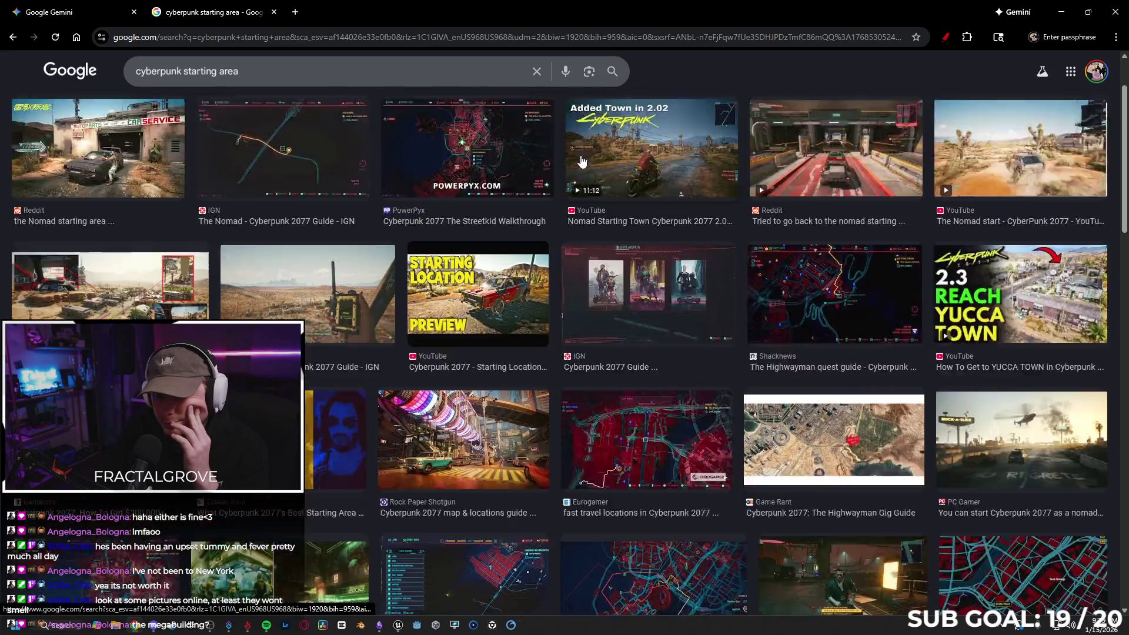
click(504, 260)
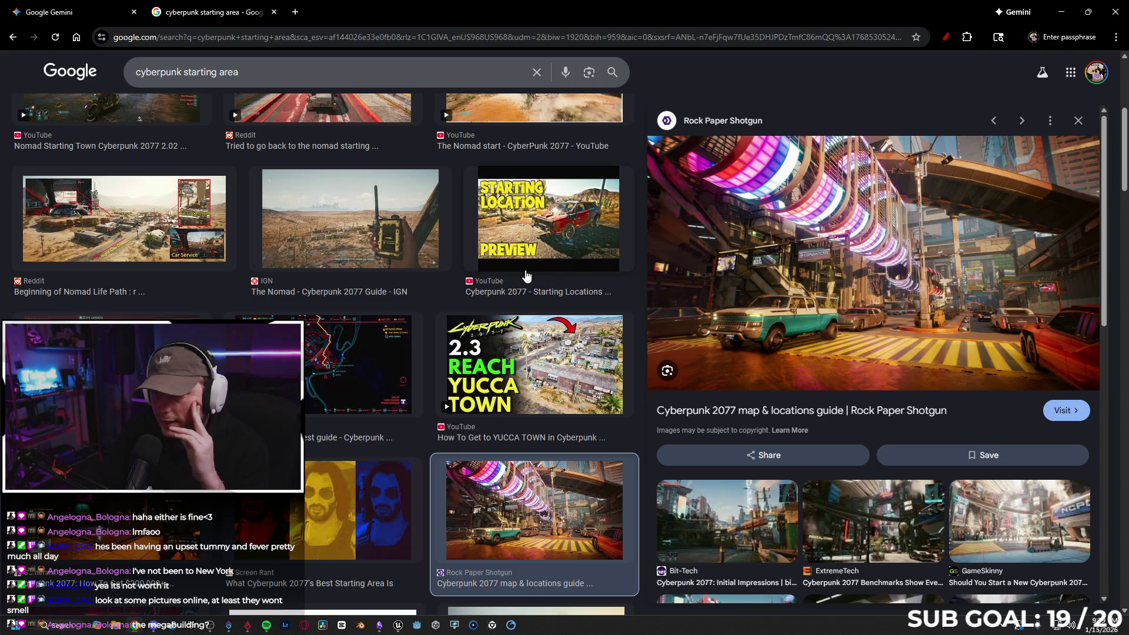
scroll(518, 241, down, 5)
scroll(499, 220, down, 7)
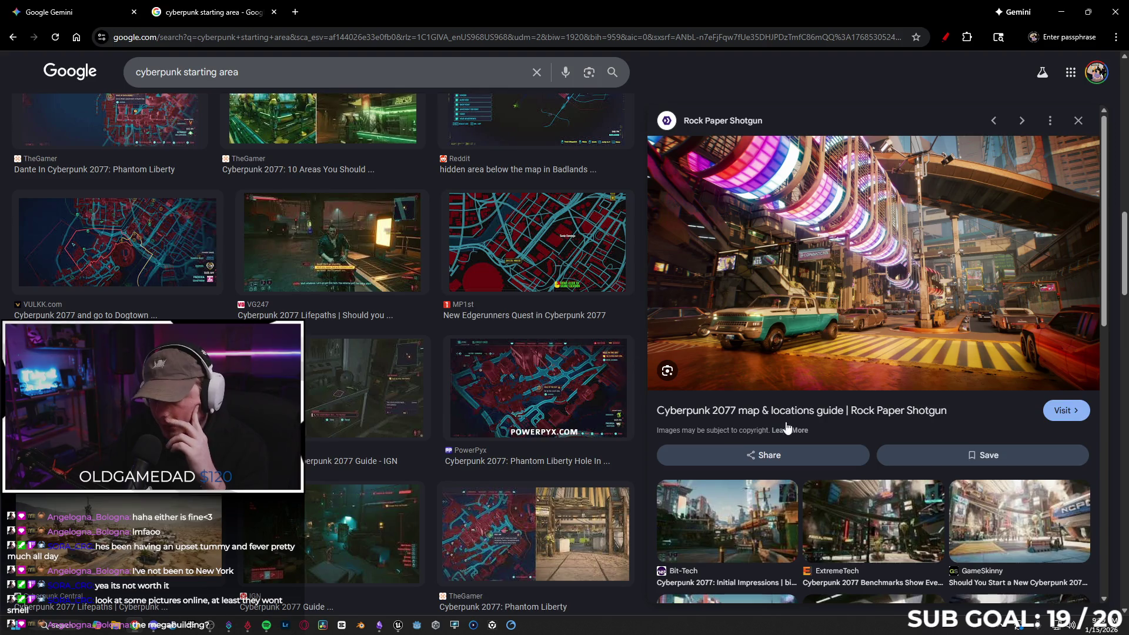
click(996, 511)
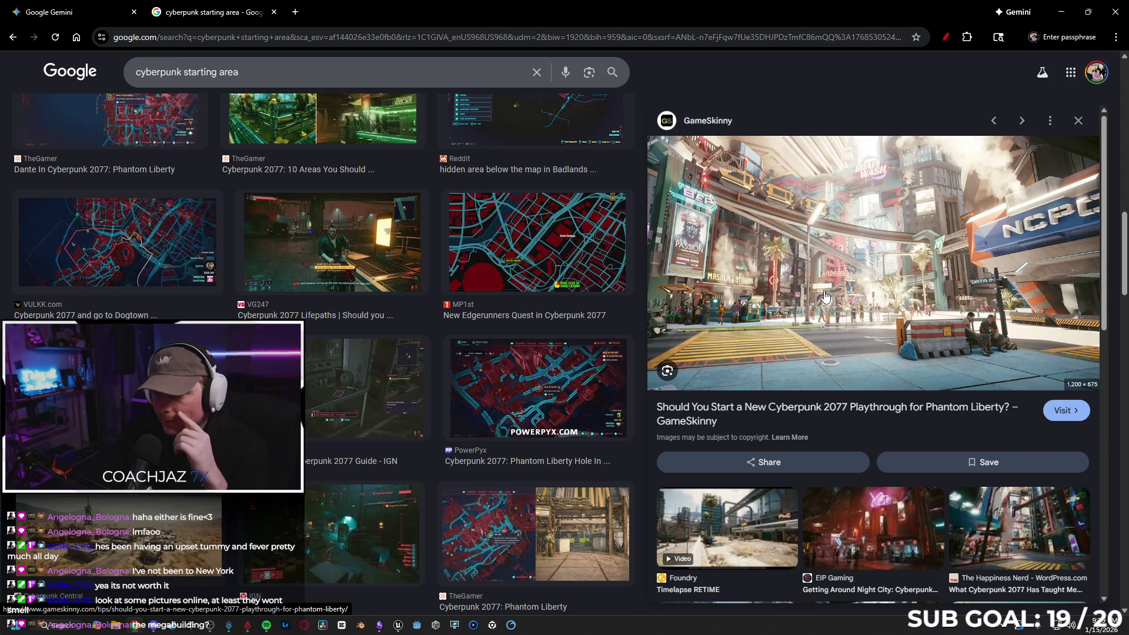
mouse_move(832, 302)
mouse_down()
mouse_move(678, 379)
mouse_move(379, 615)
mouse_move(462, 563)
mouse_up()
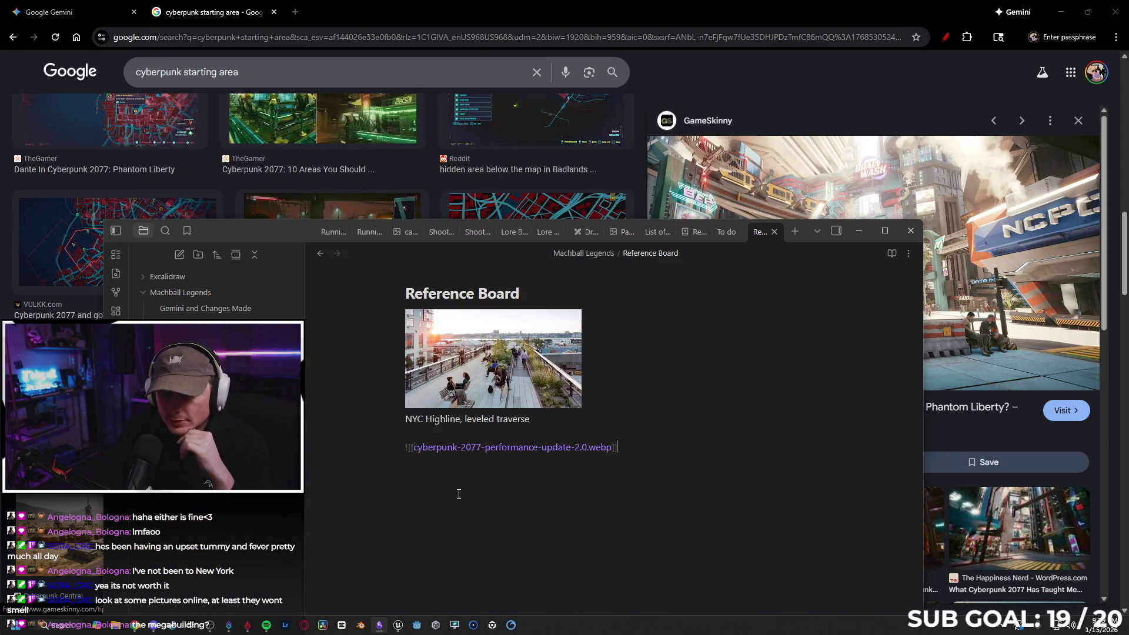
scroll(714, 404, down, 3)
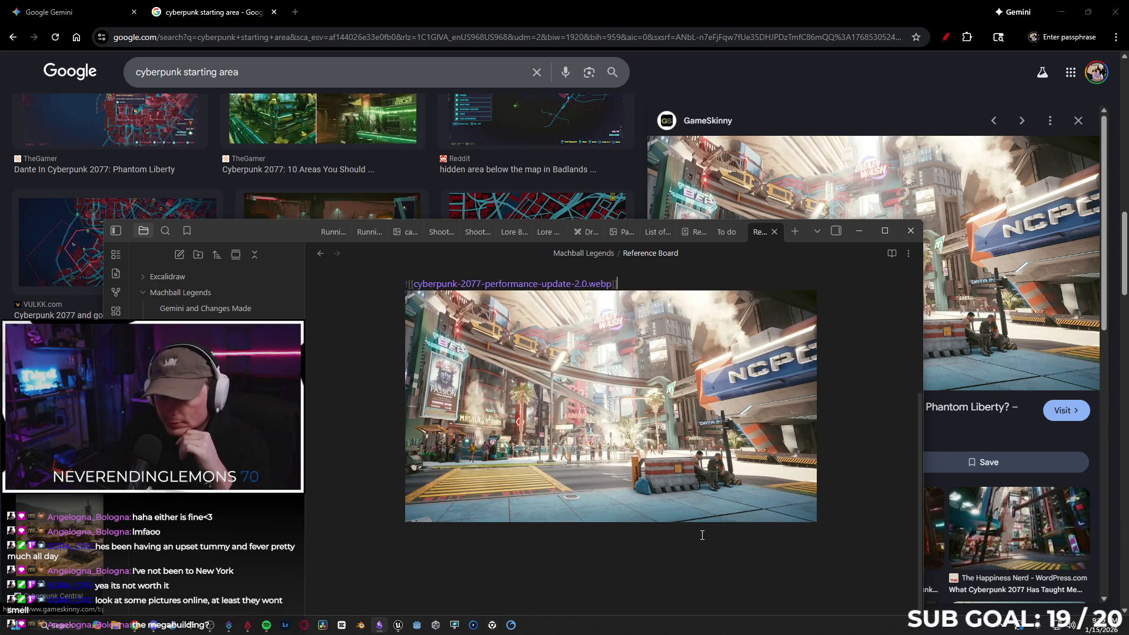
scroll(706, 393, up, 2)
click(857, 232)
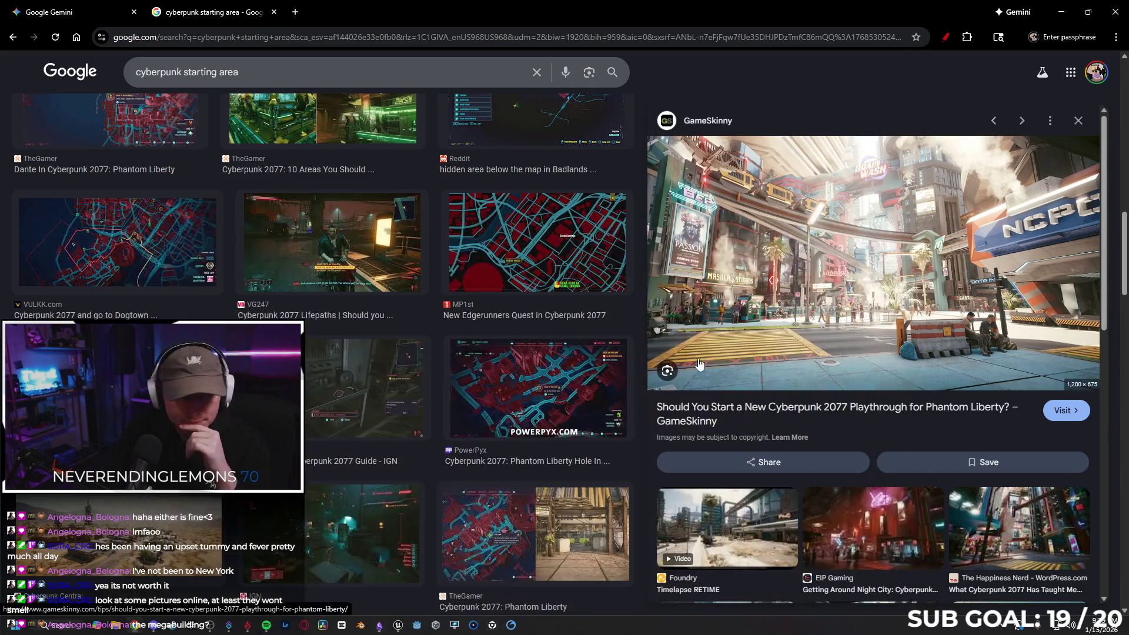
- Search 'splatoon map' and drag IGN's Splatoon 2 stage image into the Reference Board note
triple_click(255, 84)
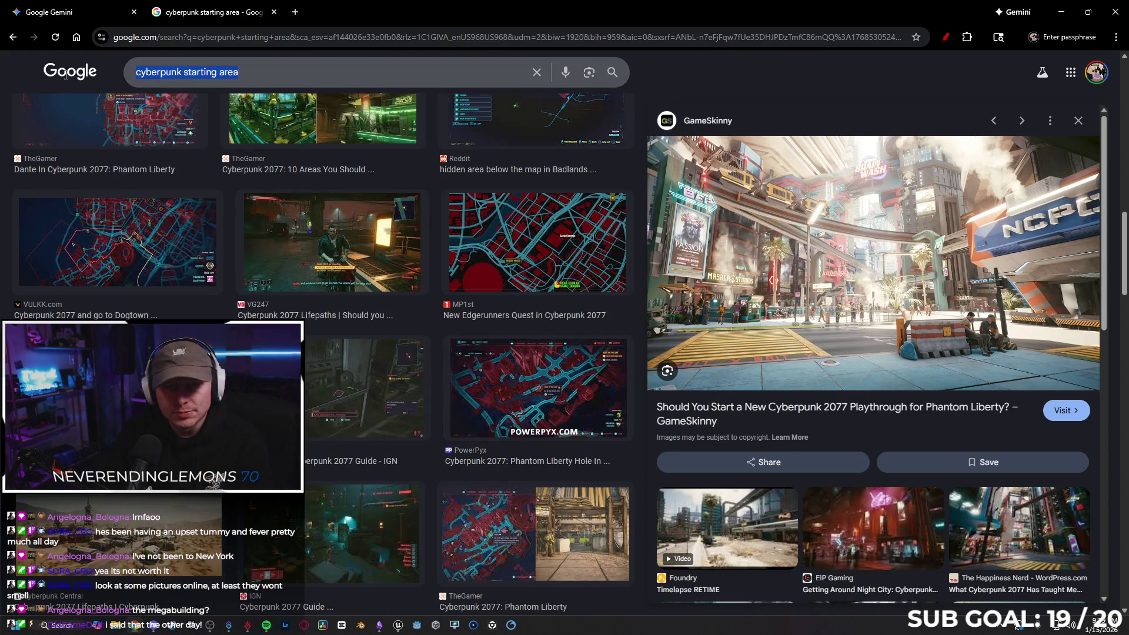
text(splatoon)
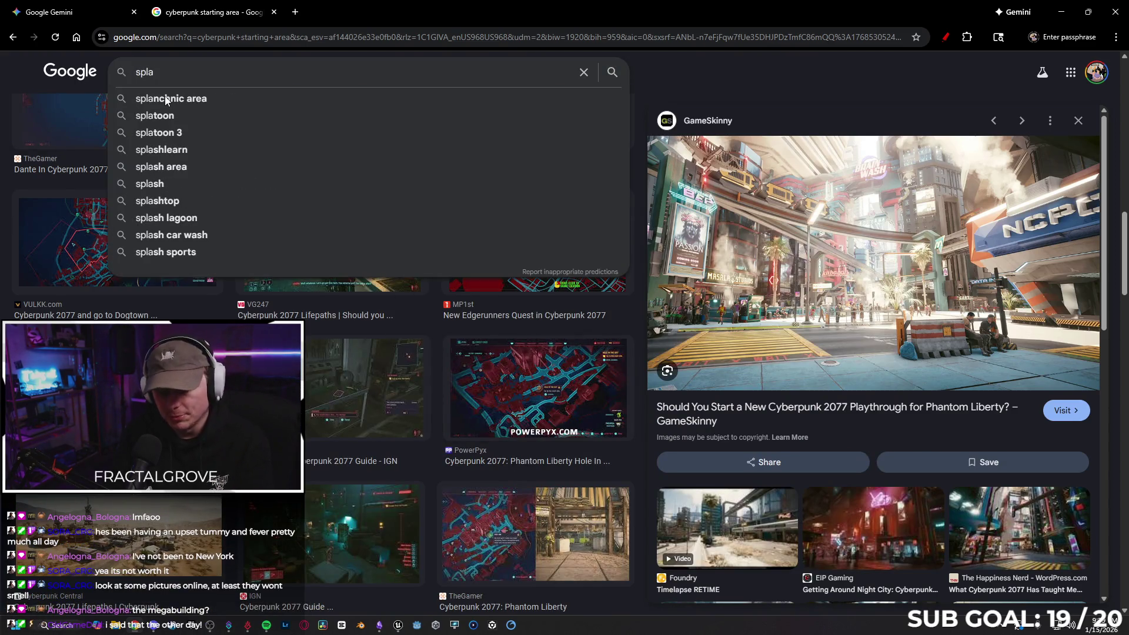
text( map)
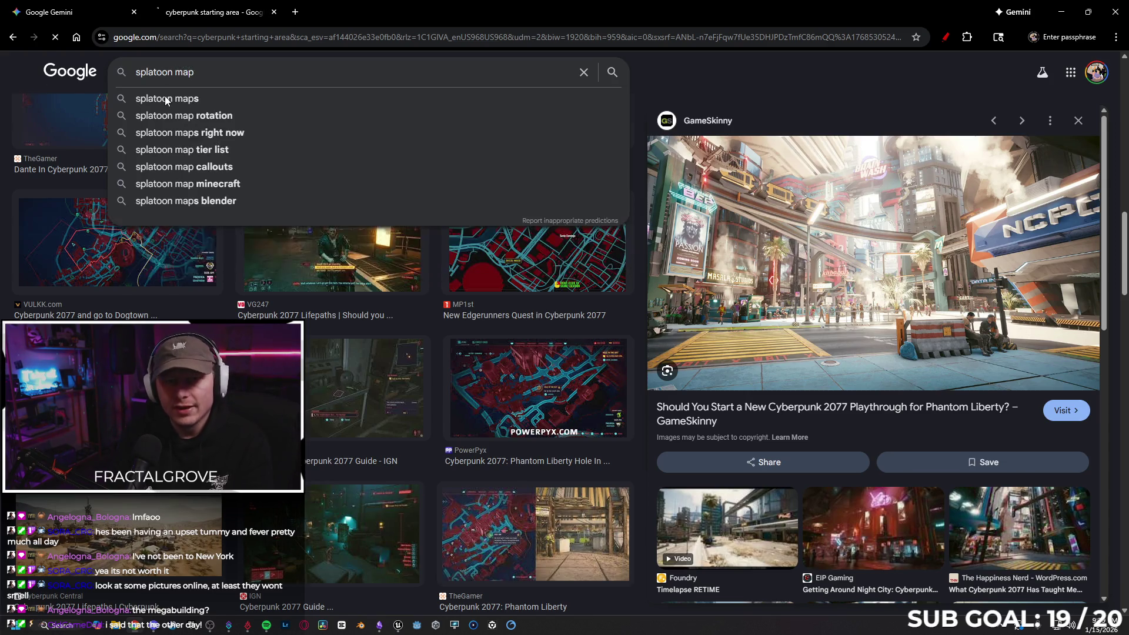
key(Return)
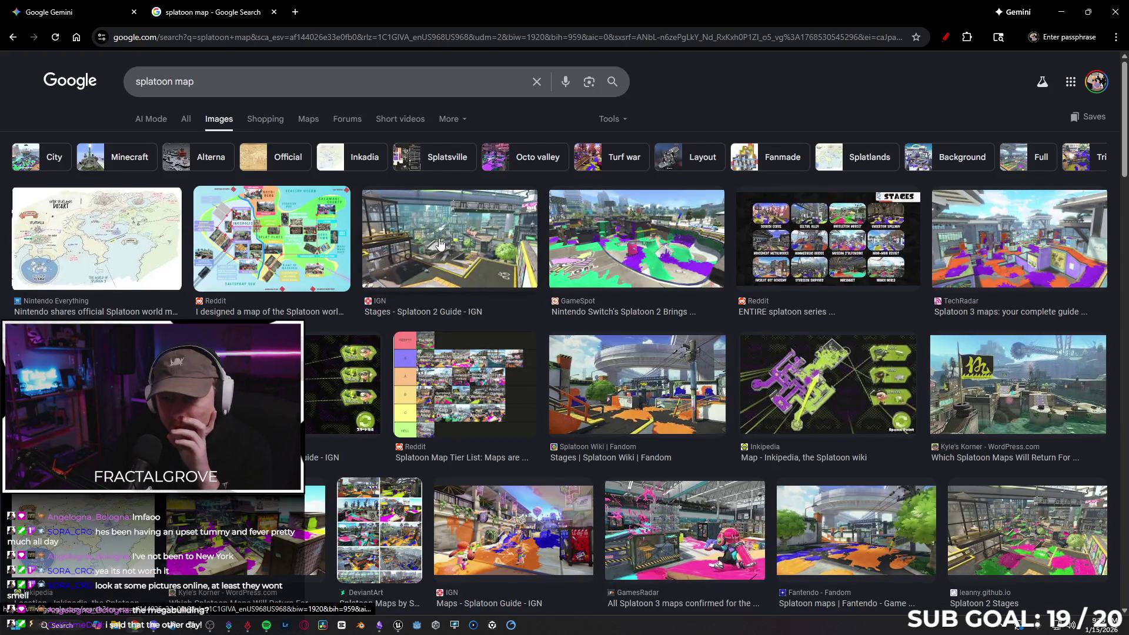
click(471, 236)
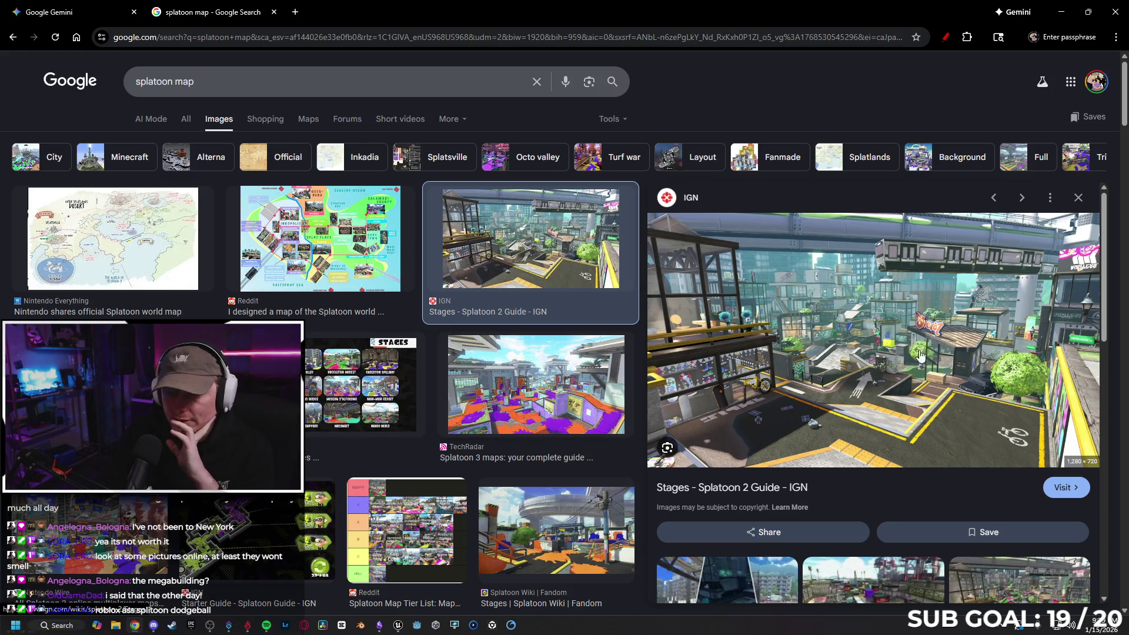
mouse_move(921, 356)
mouse_down()
mouse_move(606, 423)
mouse_move(386, 602)
mouse_move(382, 626)
mouse_move(518, 605)
mouse_move(595, 541)
mouse_up()
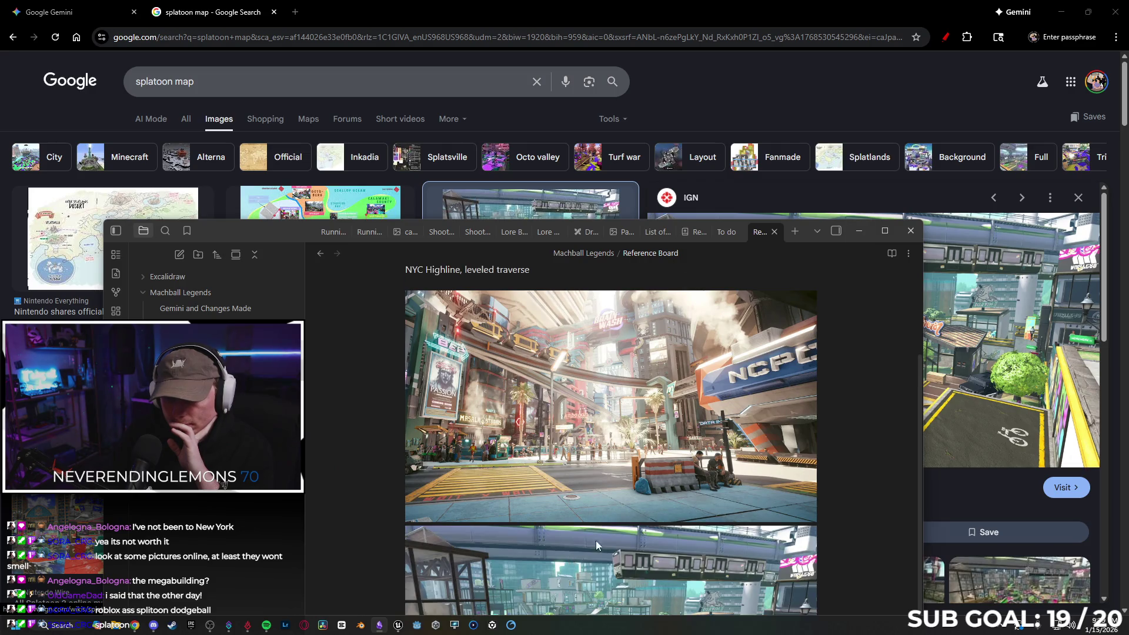
scroll(629, 488, down, 4)
click(281, 77)
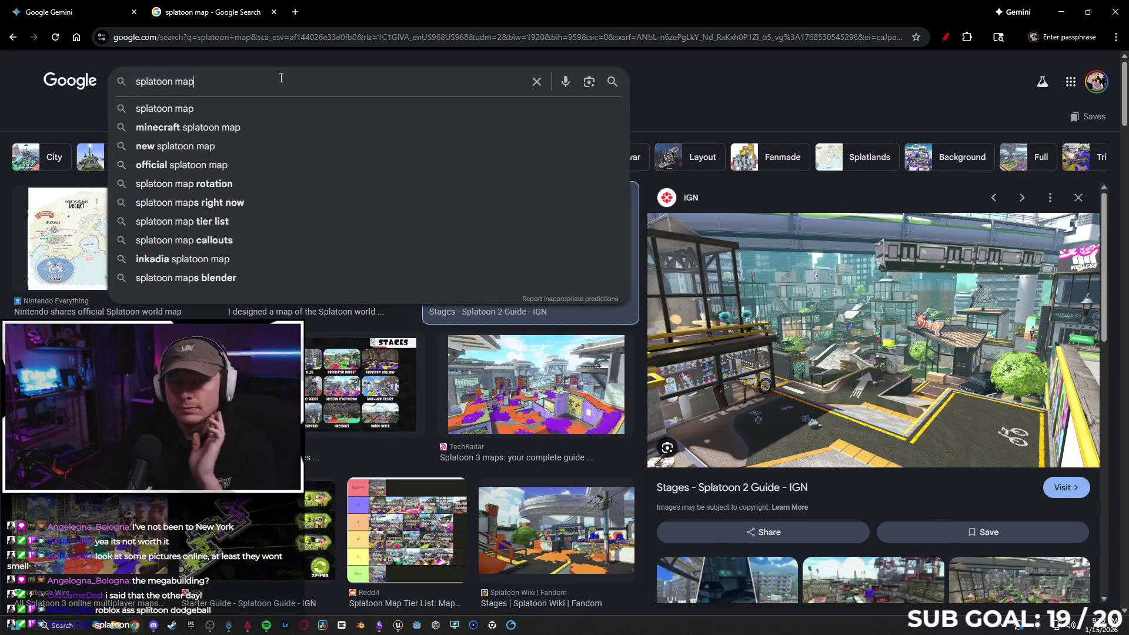
- Search images for 'outside atrium', switching to the suggested 'outdoor atrium' spelling
drag(175, 82, 134, 85)
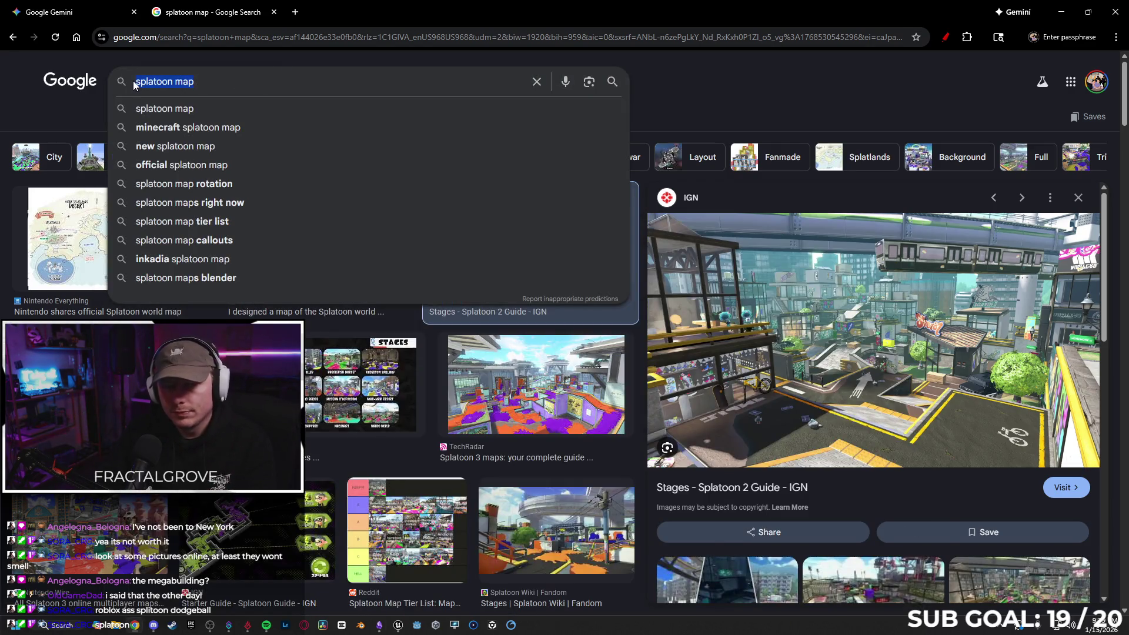
click(536, 81)
text(outside atrium)
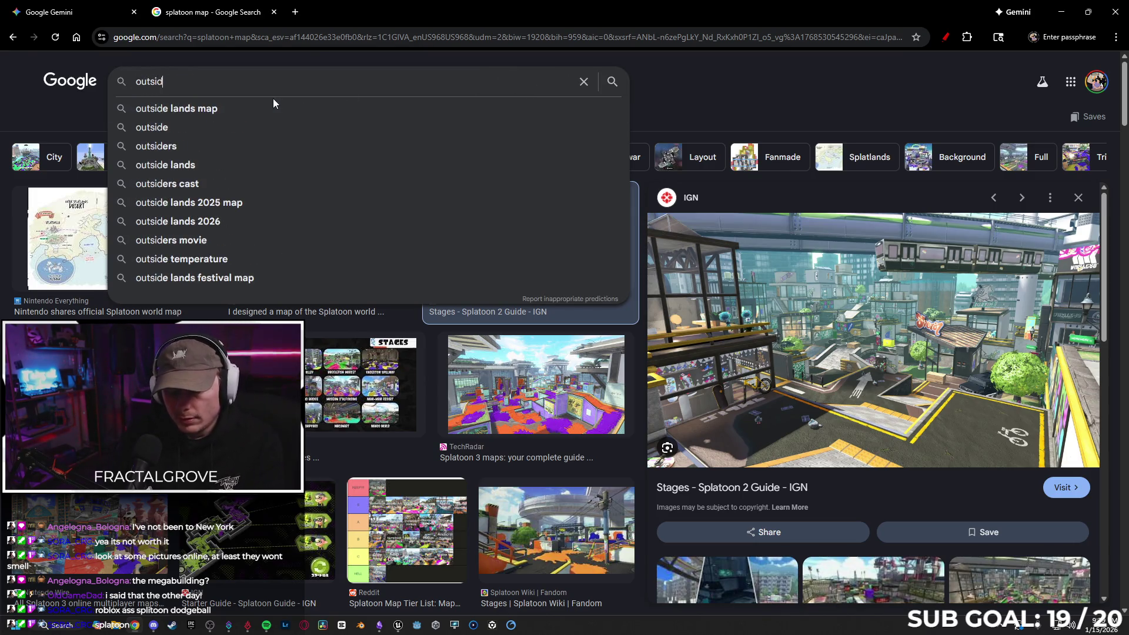
key(Return)
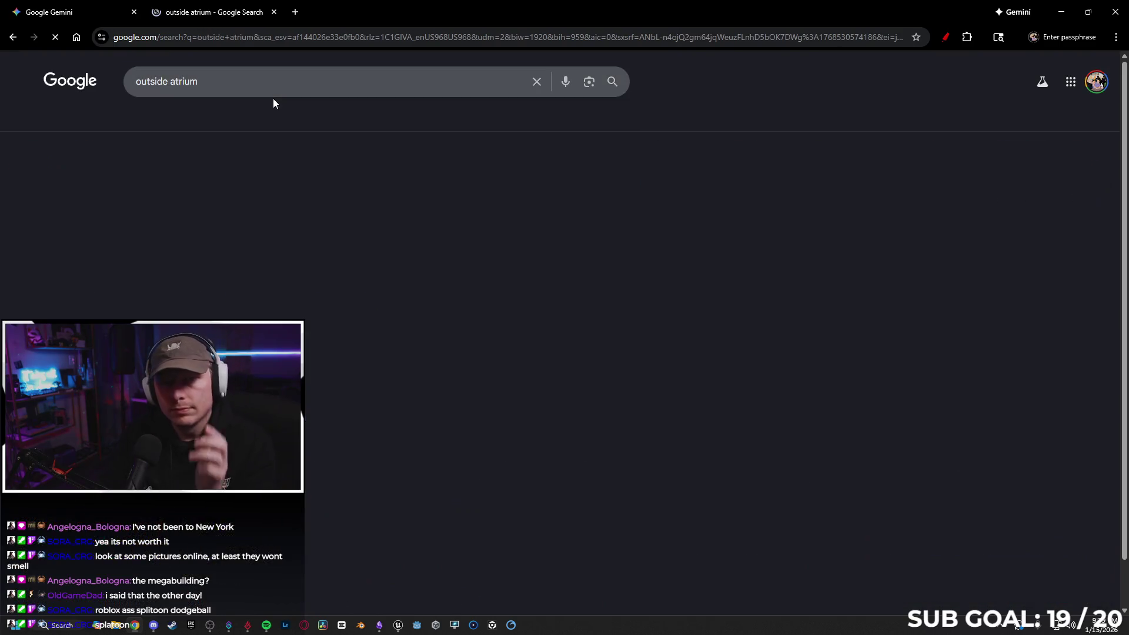
click(117, 197)
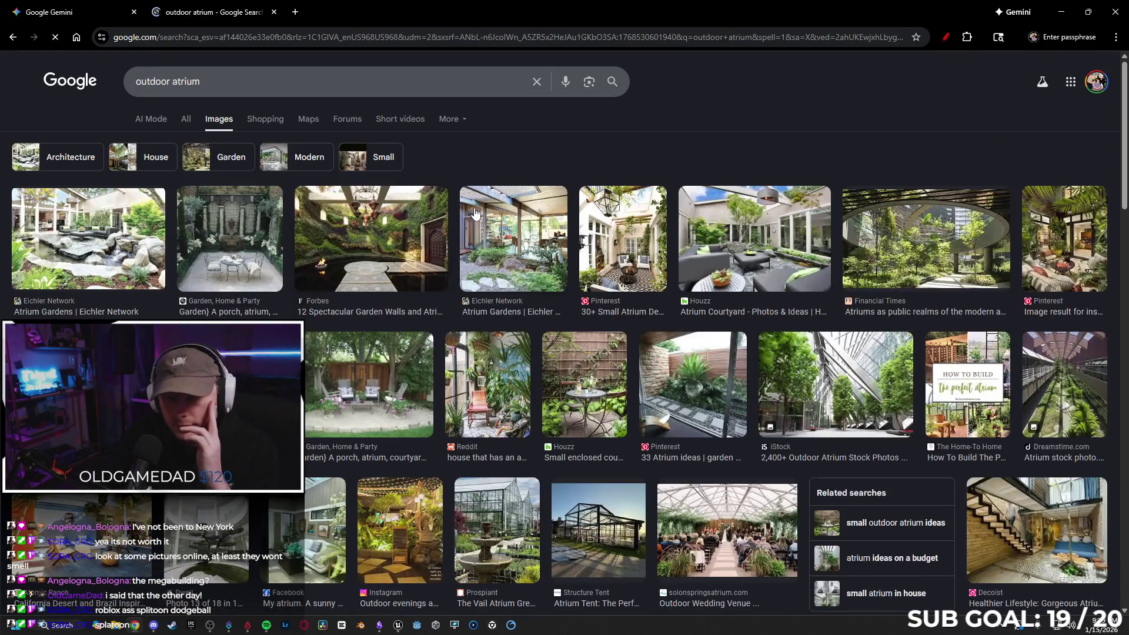
- Drag the round leafy atrium courtyard photo into the Reference Board note
click(913, 229)
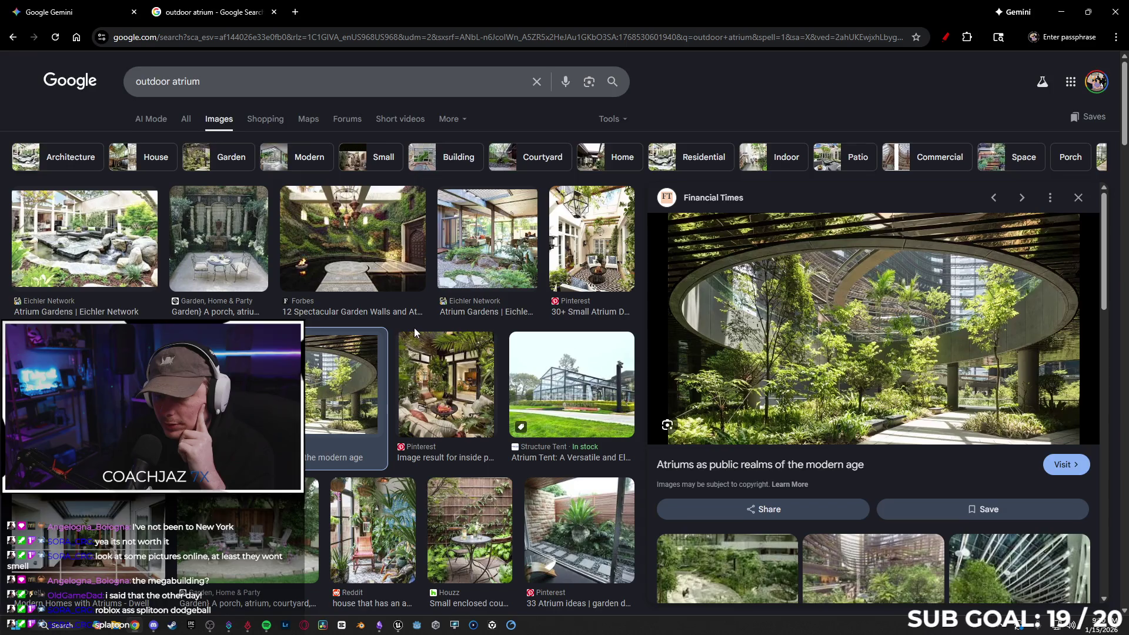
scroll(414, 327, down, 2)
scroll(330, 296, down, 4)
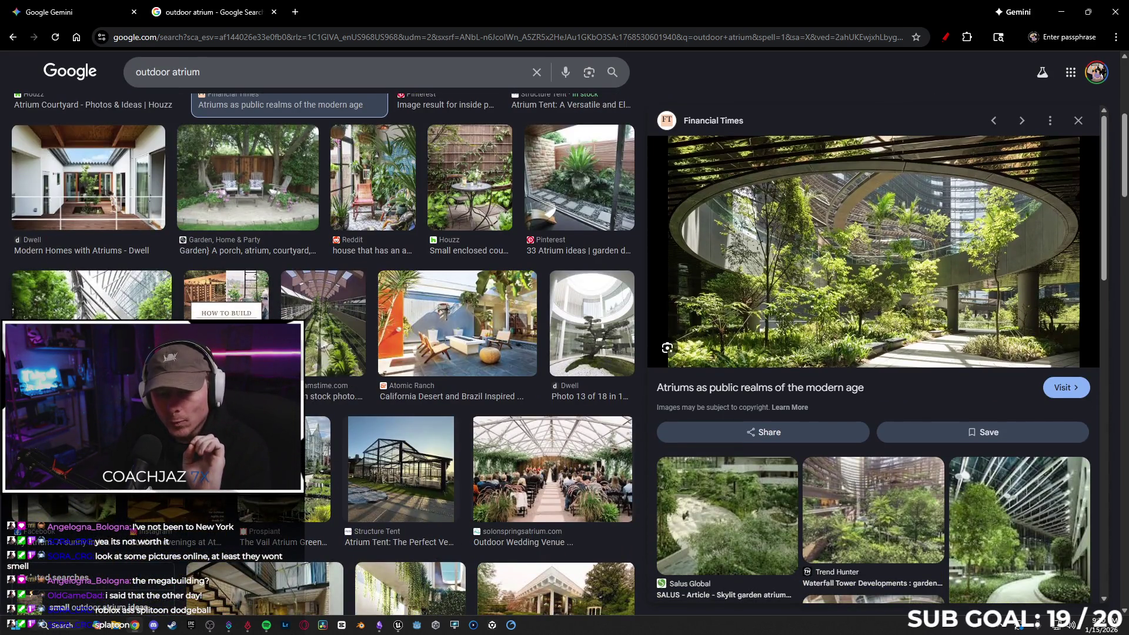
scroll(405, 264, down, 2)
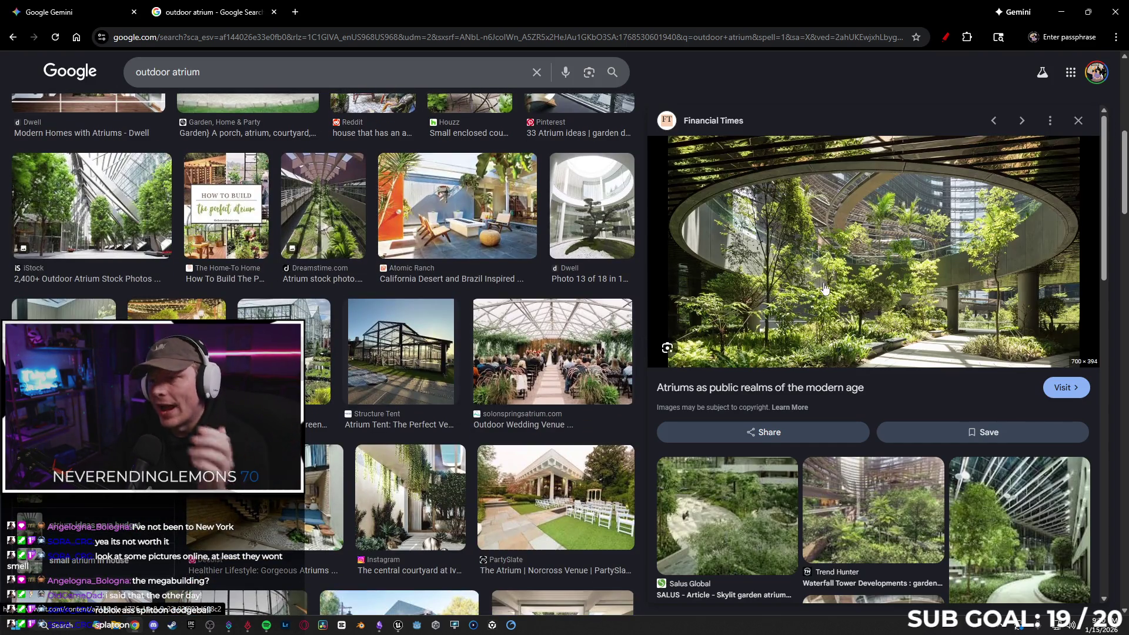
mouse_move(824, 266)
mouse_down()
mouse_move(605, 317)
mouse_move(336, 559)
mouse_move(233, 627)
mouse_move(366, 627)
mouse_move(476, 599)
mouse_move(478, 567)
mouse_move(532, 559)
mouse_up()
scroll(671, 438, down, 4)
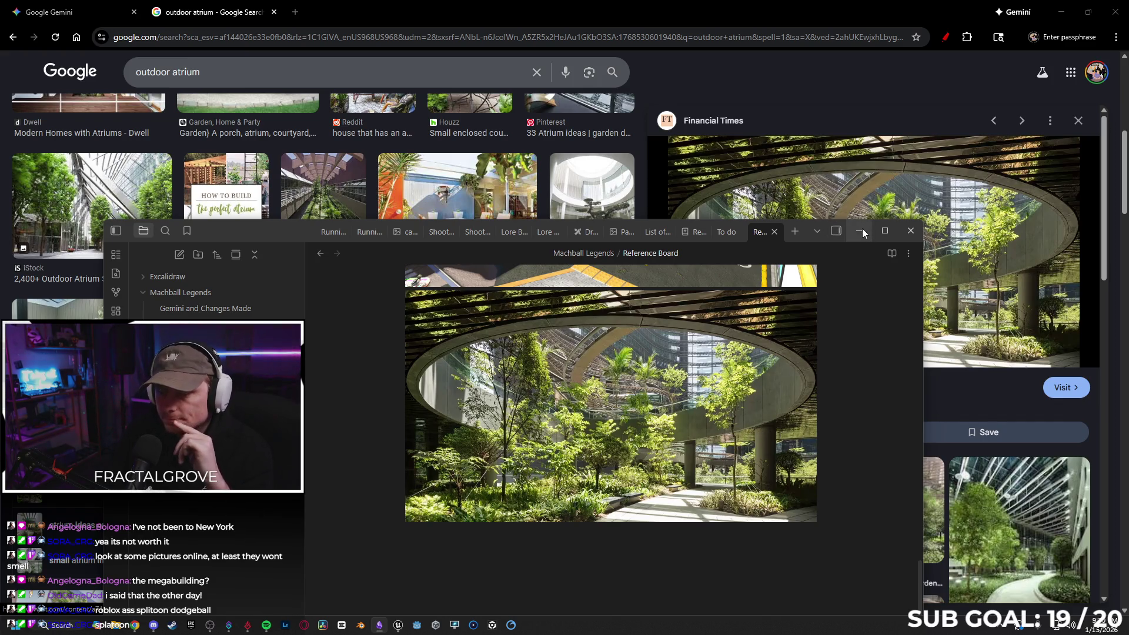
- Prefix the note title with 'LD' so it reads 'LD Reference Board'
scroll(834, 347, up, 10)
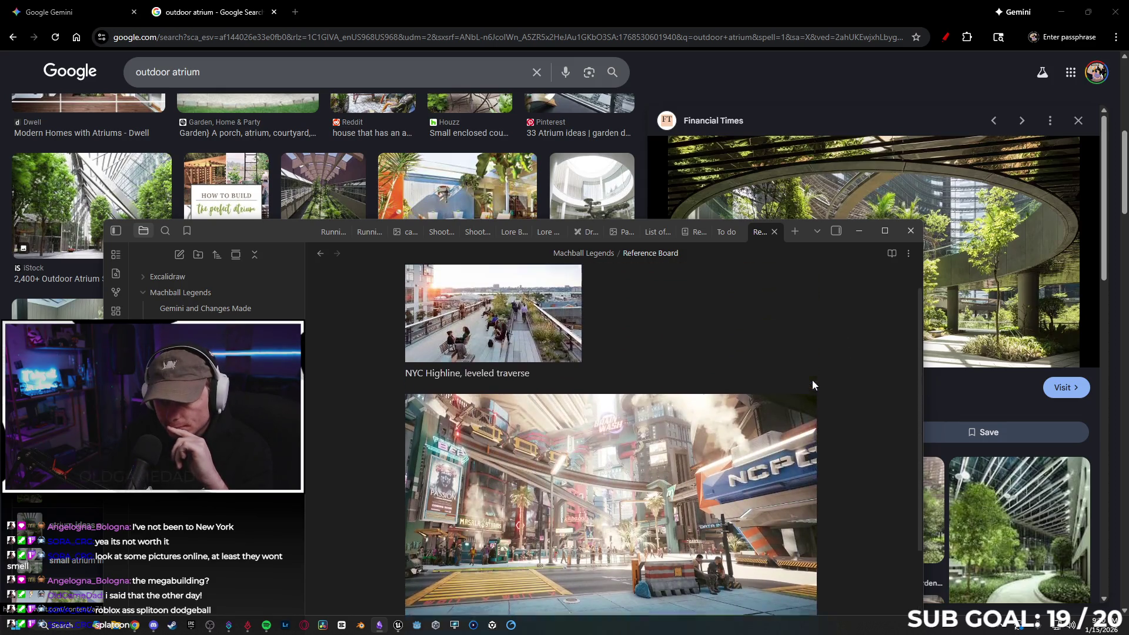
scroll(812, 385, up, 1)
click(407, 294)
text(LD)
- Delete the NYC Highline caption from the note
scroll(602, 337, down, 3)
scroll(588, 353, up, 3)
drag(530, 419, 417, 420)
key(BackSpace)
key(BackSpace)
scroll(669, 381, down, 10)
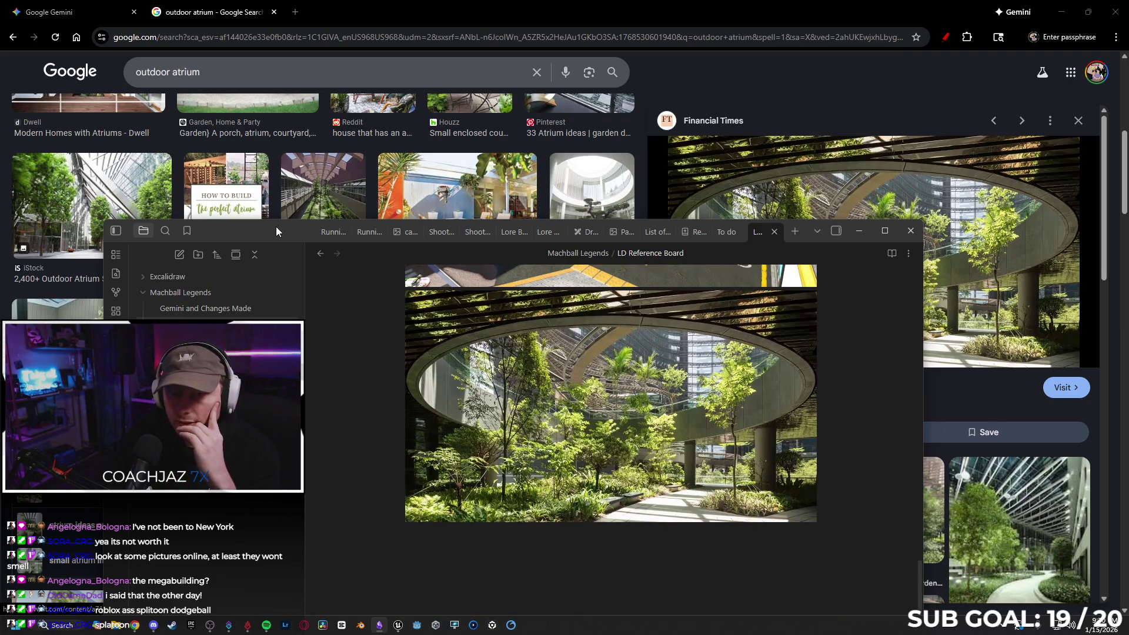
- Maximize the Obsidian window and review the four stacked reference images
double_click(277, 227)
scroll(377, 228, up, 10)
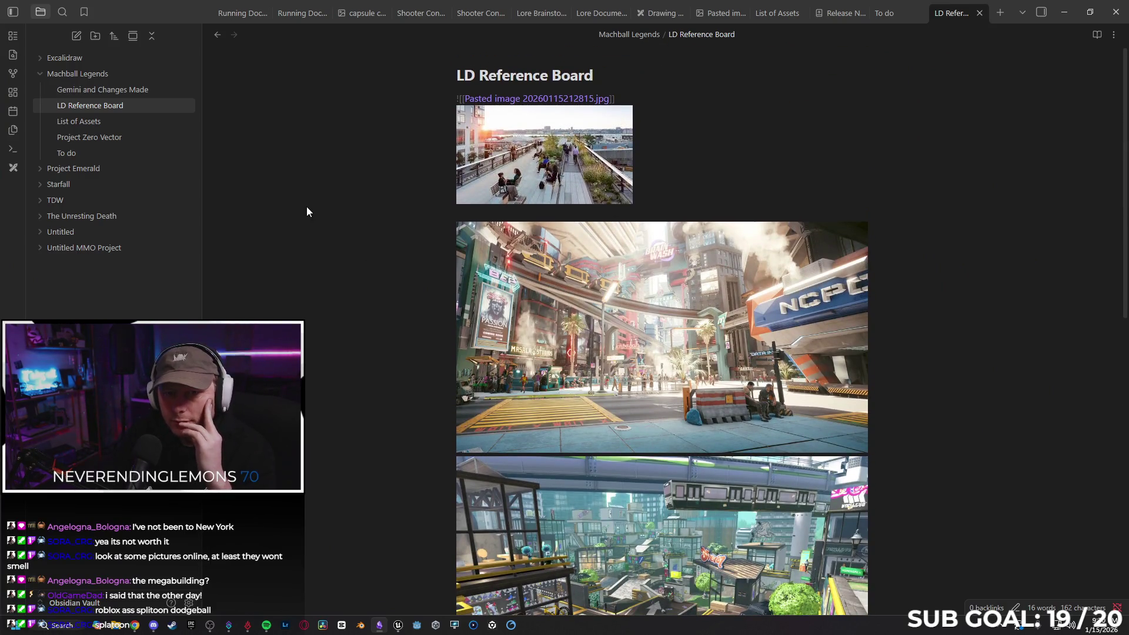
scroll(651, 156, down, 2)
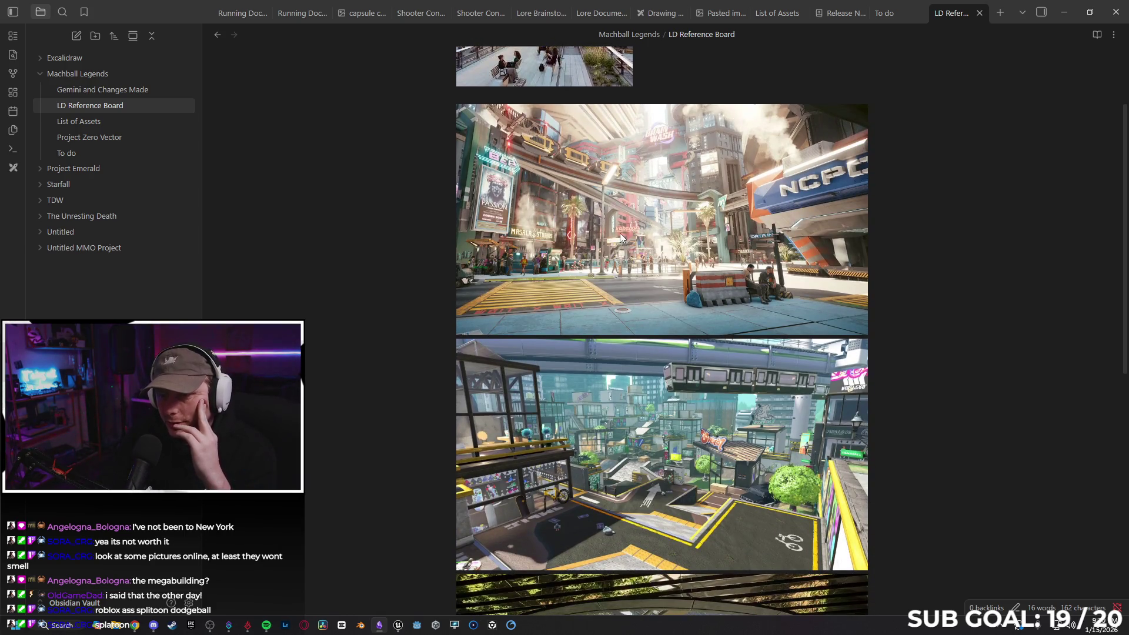
scroll(718, 391, up, 1)
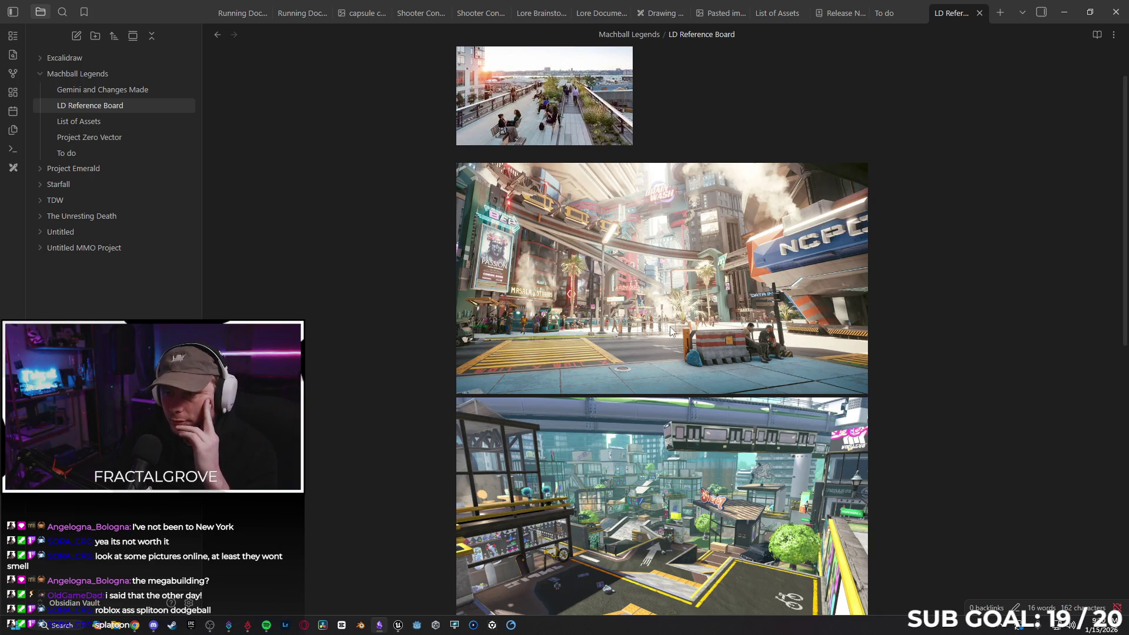
scroll(569, 325, down, 1)
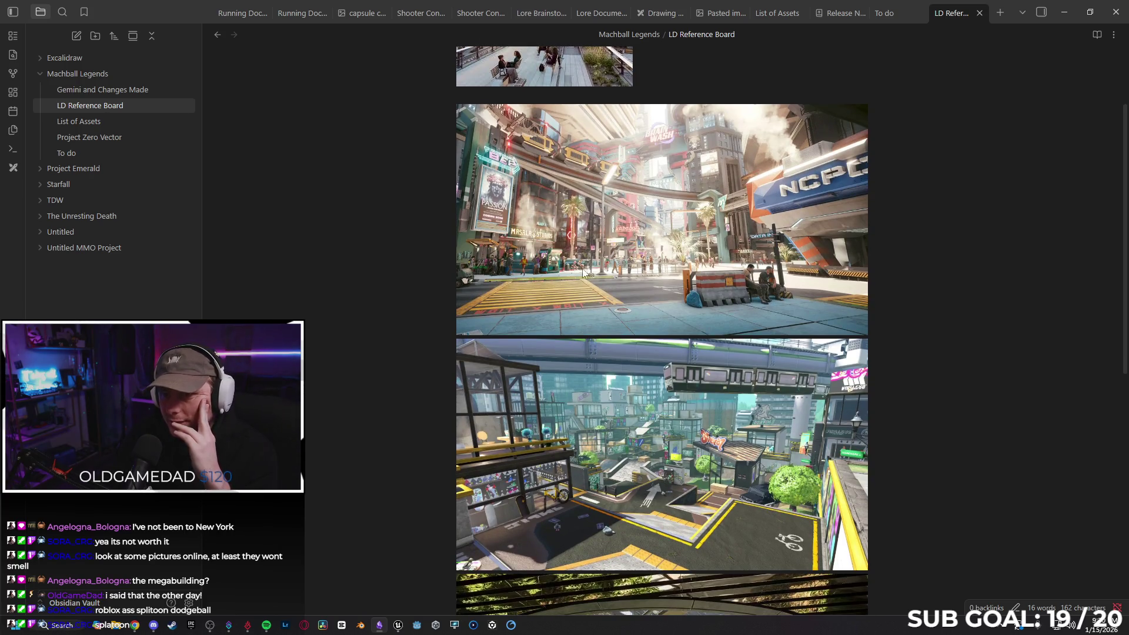
scroll(704, 230, down, 3)
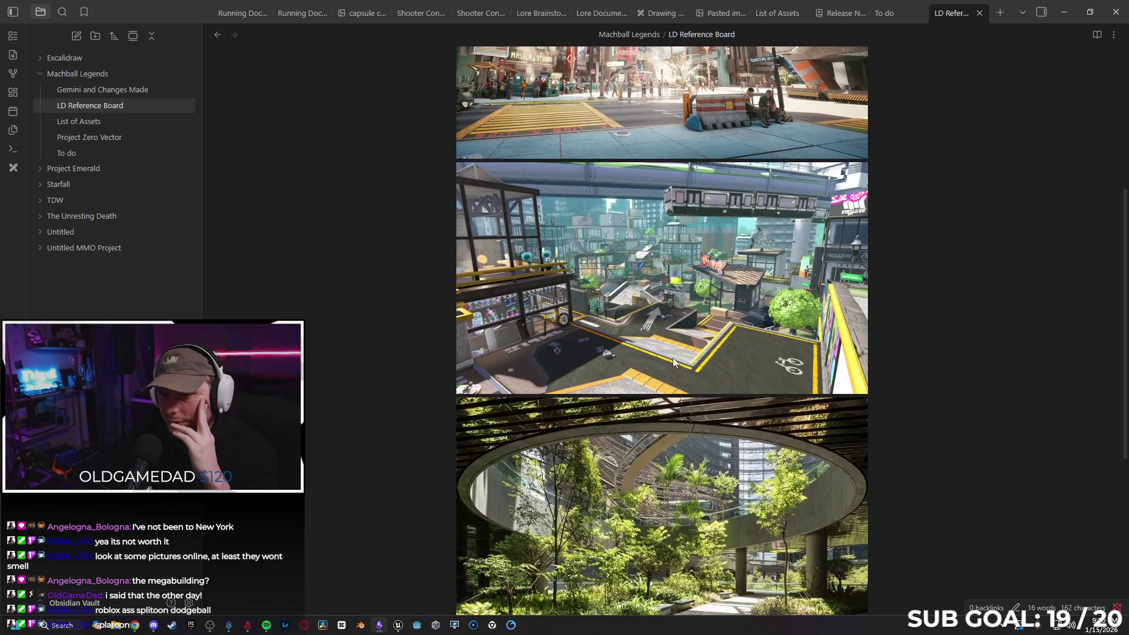
scroll(688, 259, up, 3)
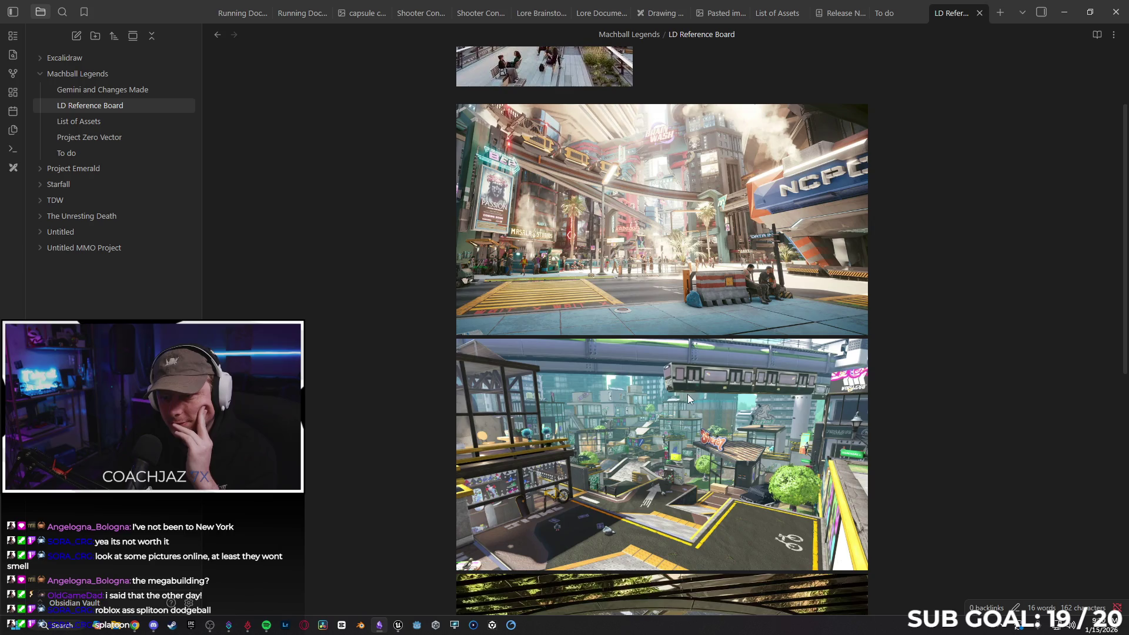
scroll(647, 295, down, 3)
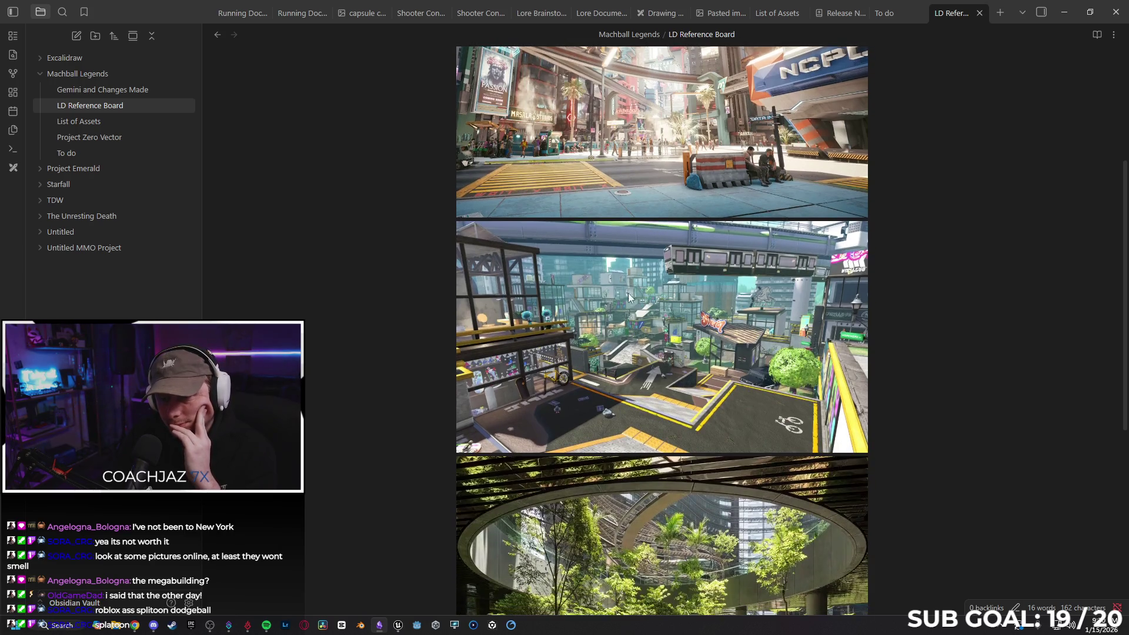
scroll(671, 306, down, 3)
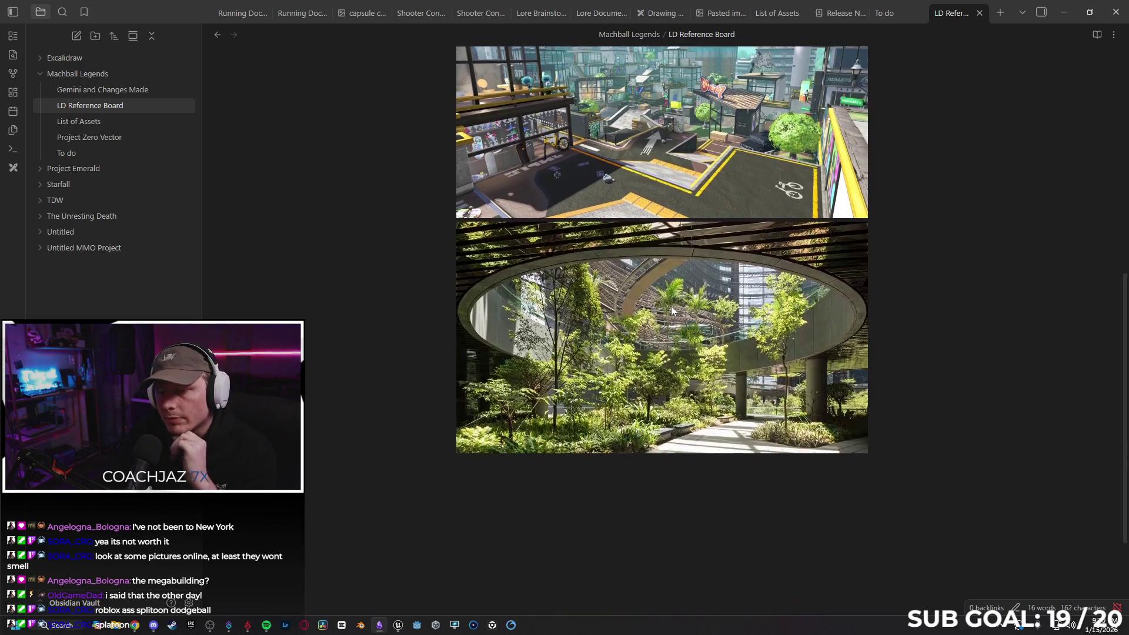
- Minimize Obsidian and Chrome, then save the TestArena level
click(1063, 16)
click(1063, 17)
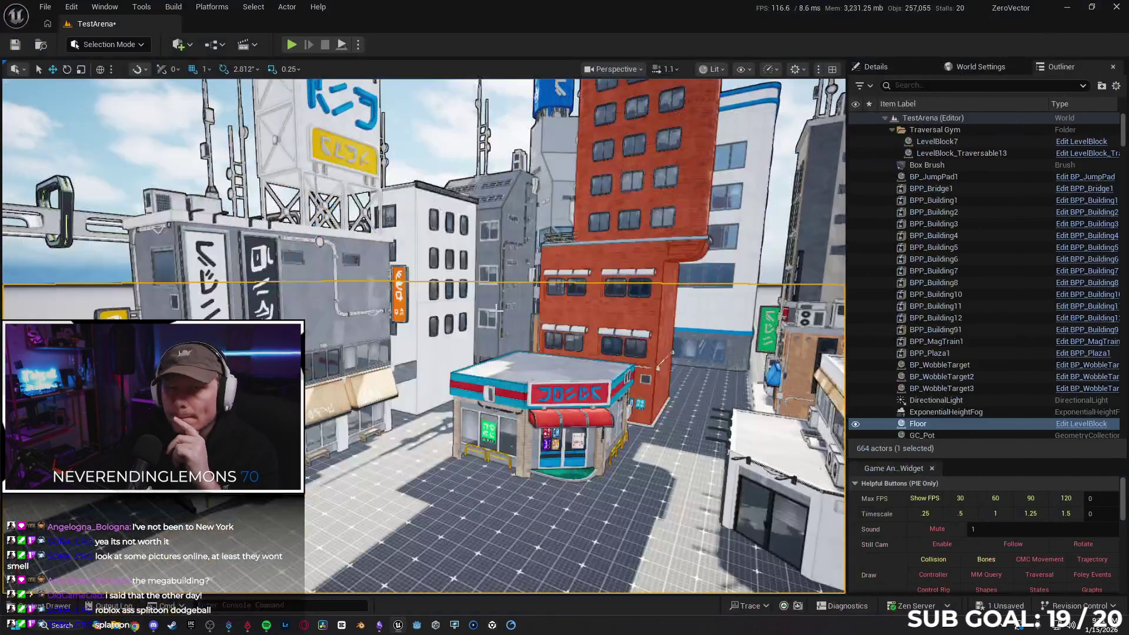
key(ctrl+s)
- Open the Tokyo level from File > Recent Levels
click(46, 8)
mouse_move(101, 91)
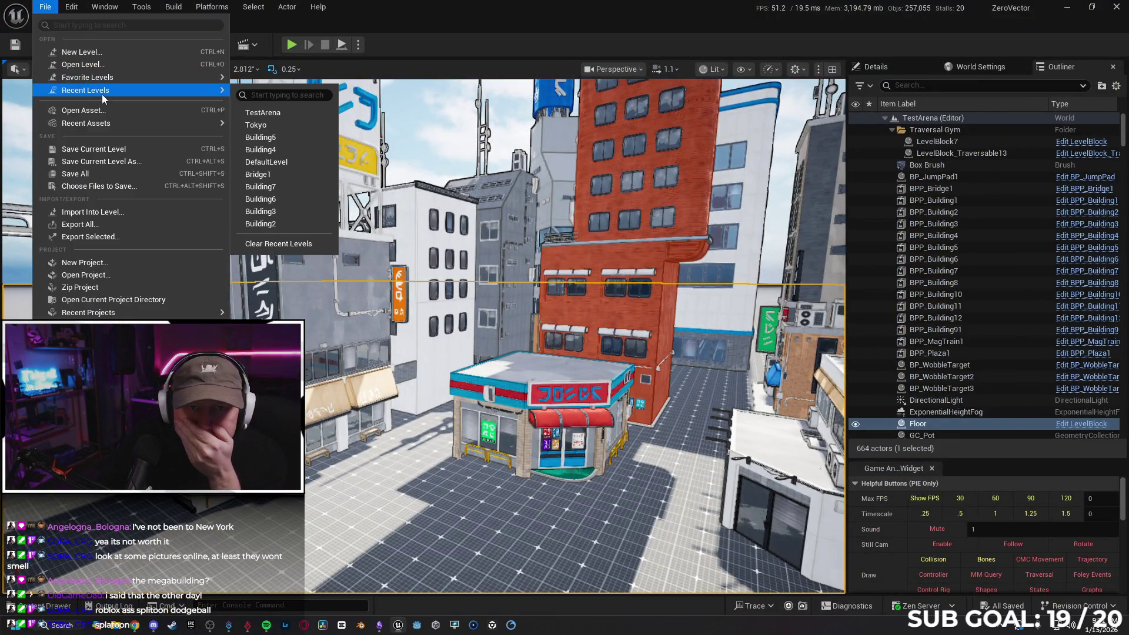
click(283, 125)
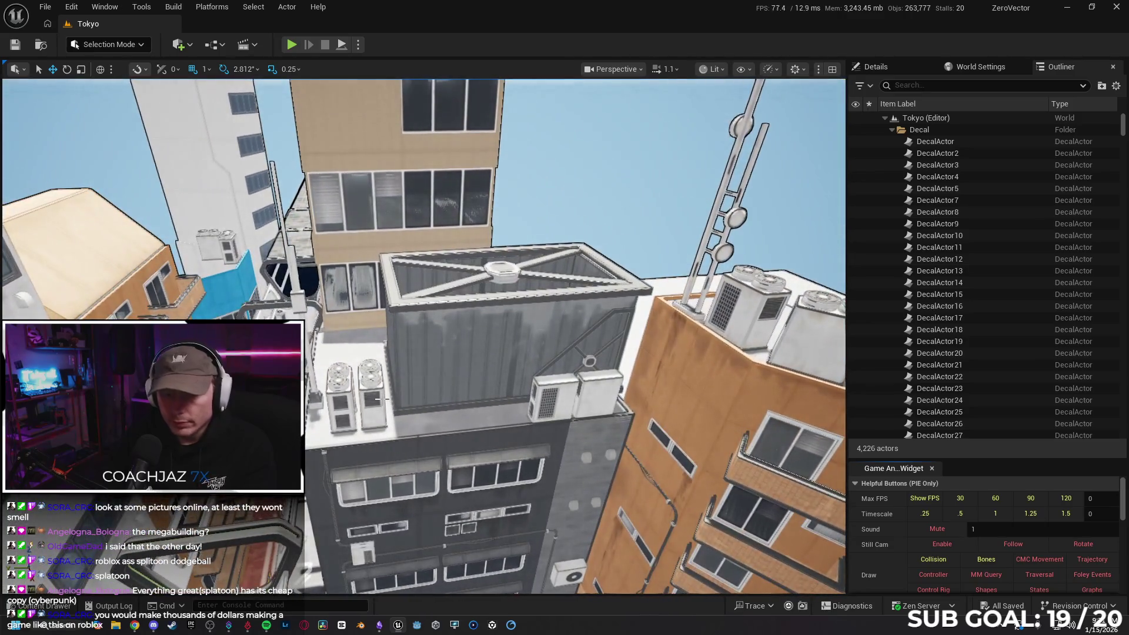
- Delete the four AC units on the rooftop beside the grey box
click(377, 399)
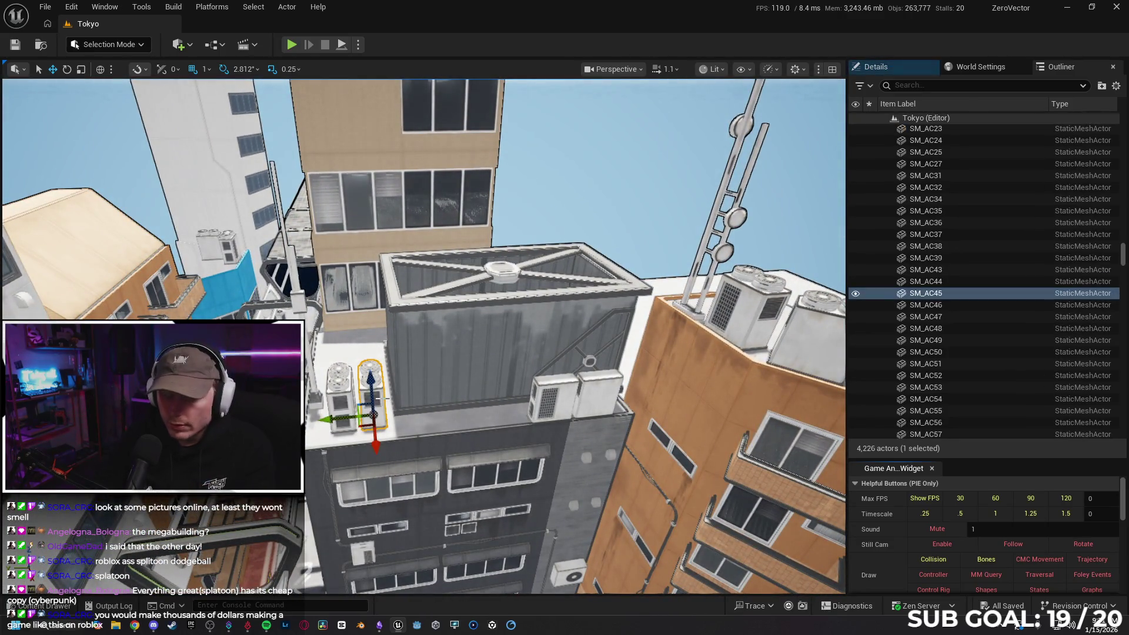
key(Delete)
click(341, 403)
key(Delete)
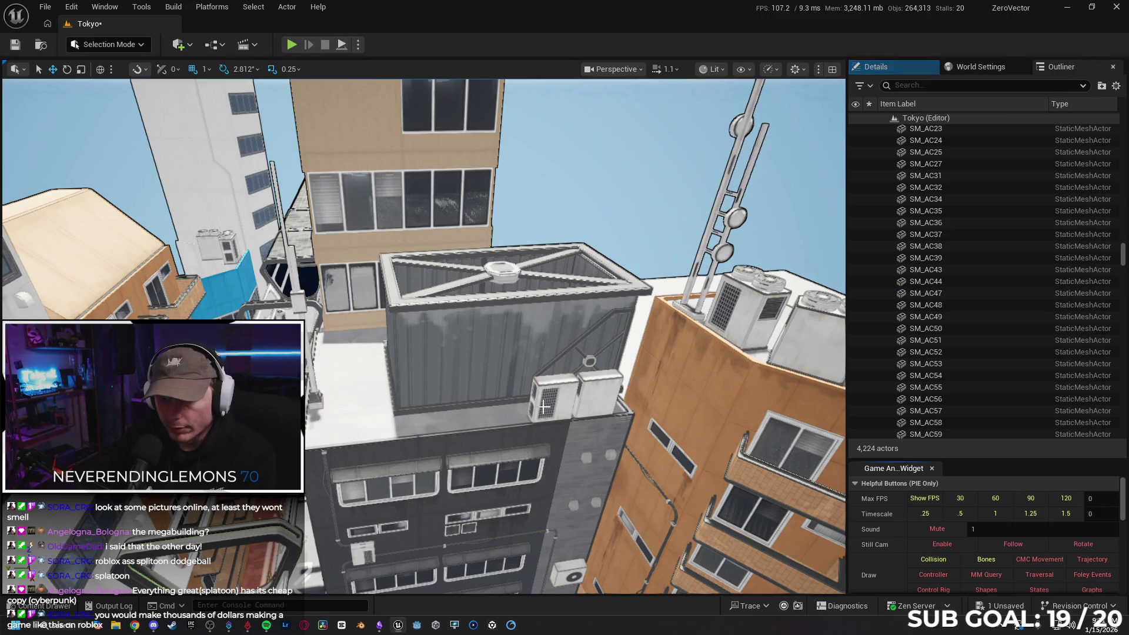
click(556, 398)
key(Delete)
click(595, 393)
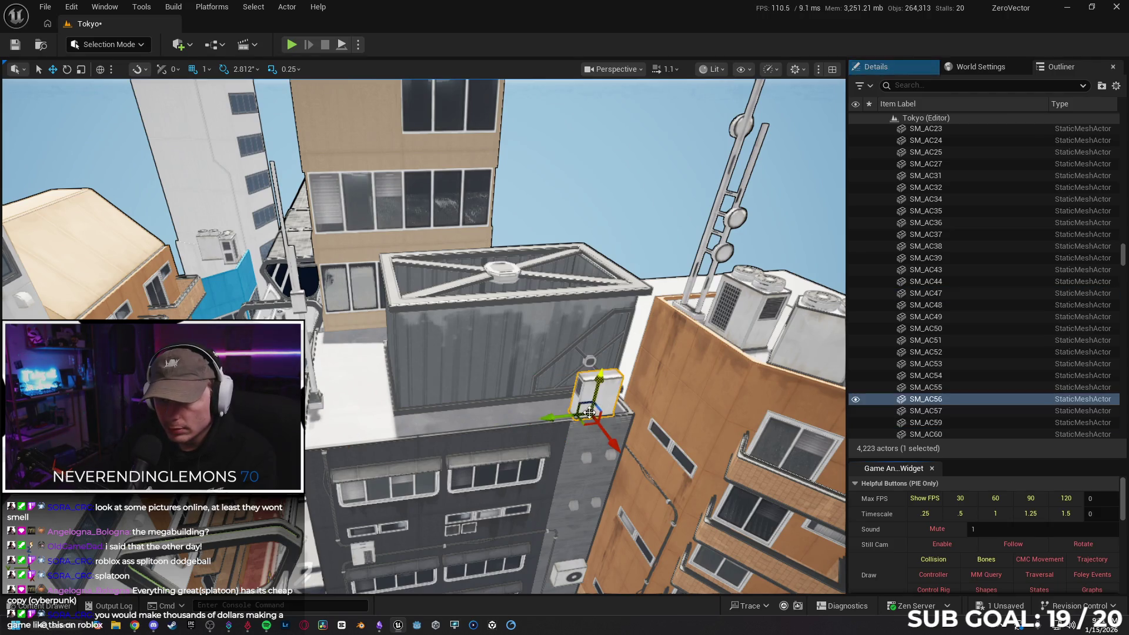
key(Delete)
- Select the rooftop antenna, inspect its X-brace from several angles, then select the left awning
scroll(593, 417, up, 2)
scroll(593, 416, up, 4)
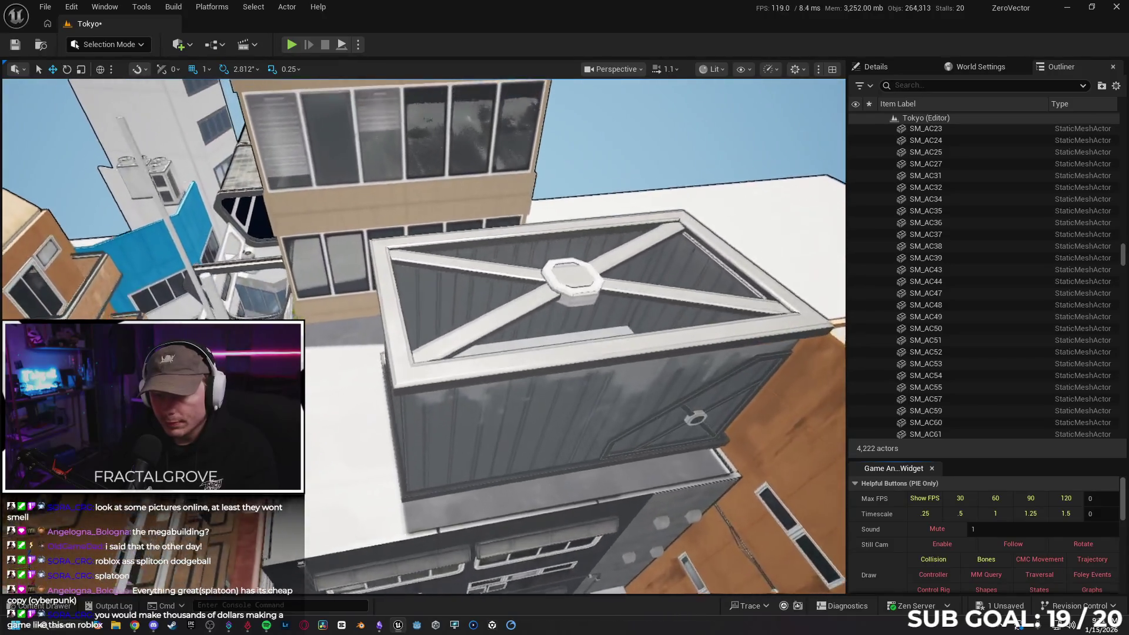
mouse_move(593, 417)
mouse_down()
mouse_move(593, 312)
mouse_move(593, 382)
mouse_move(593, 312)
mouse_move(476, 311)
mouse_move(353, 406)
mouse_move(657, 416)
mouse_up()
click(353, 411)
drag(699, 353, 699, 447)
drag(499, 270, 499, 269)
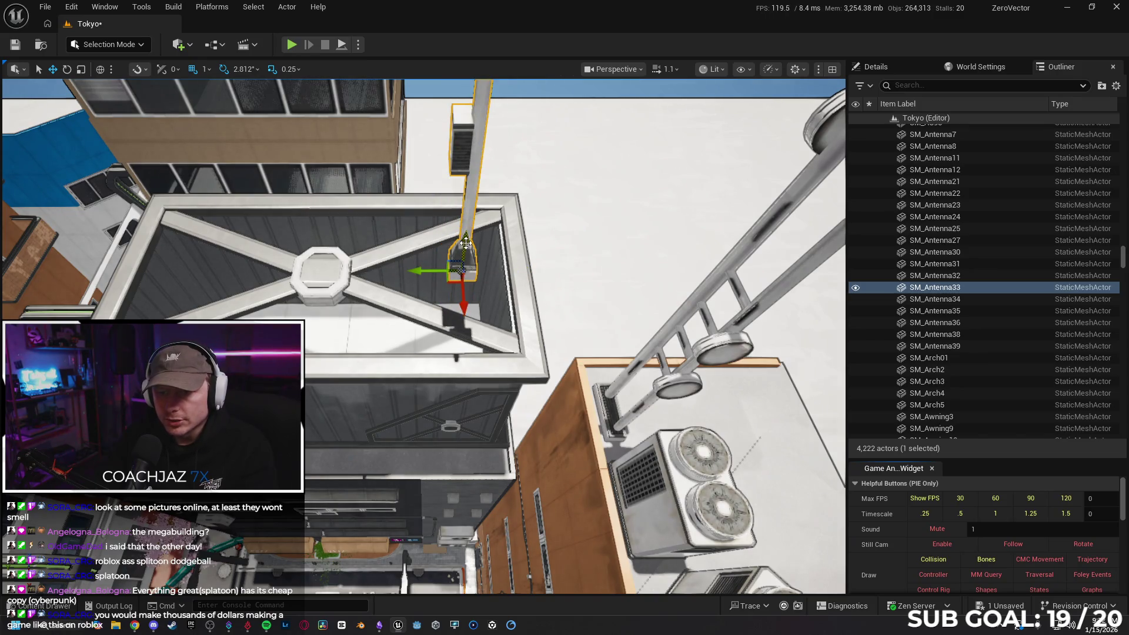
drag(461, 310, 462, 310)
scroll(461, 310, down, 3)
drag(461, 238, 461, 238)
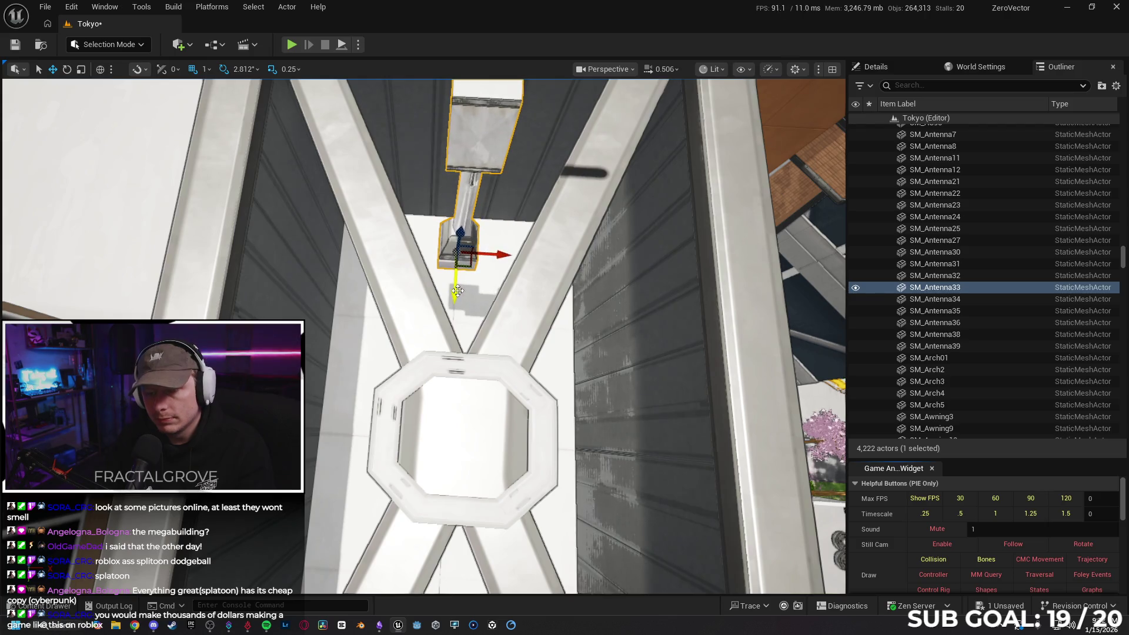
drag(447, 288, 447, 288)
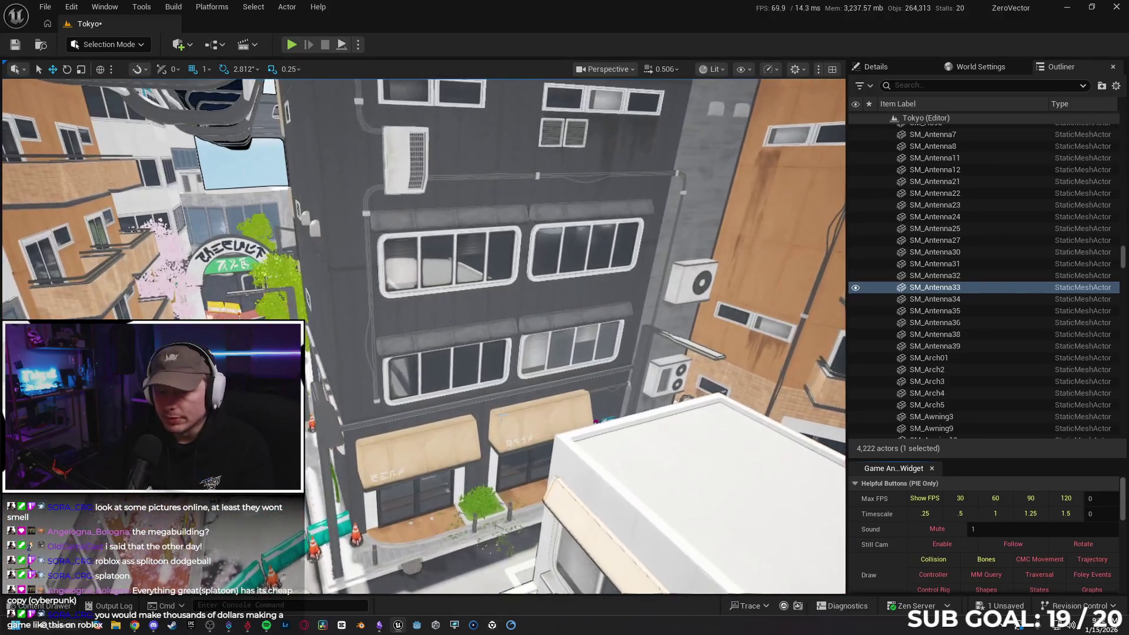
click(458, 434)
- Delete the left and tan awnings plus the grouped shopfront and door lettering
key(Delete)
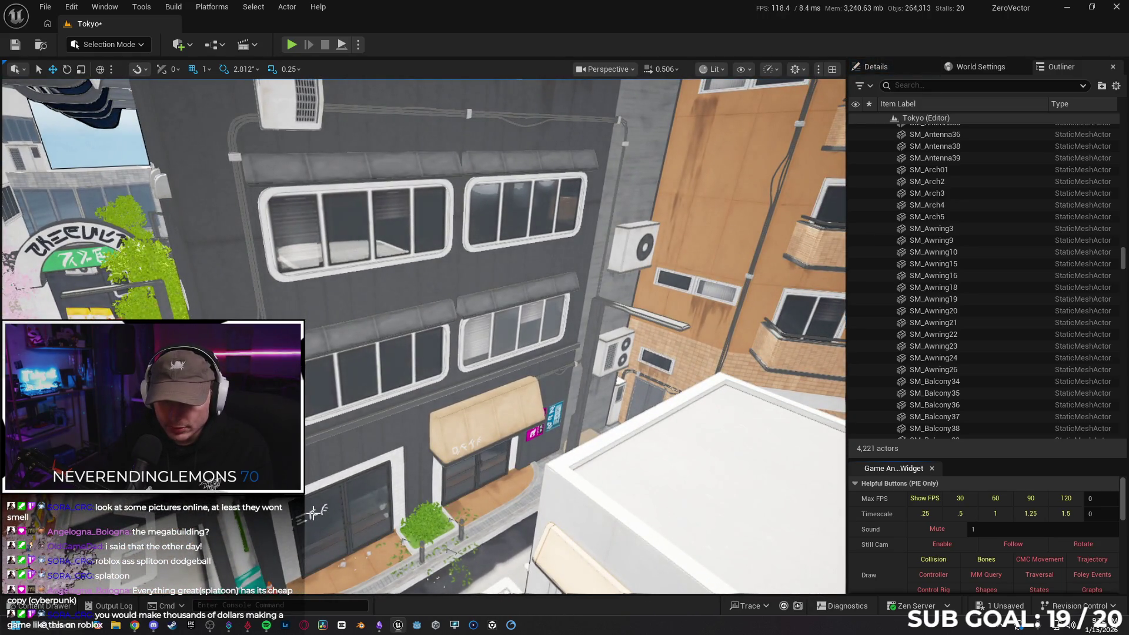
click(313, 513)
key(Delete)
click(404, 352)
click(685, 351)
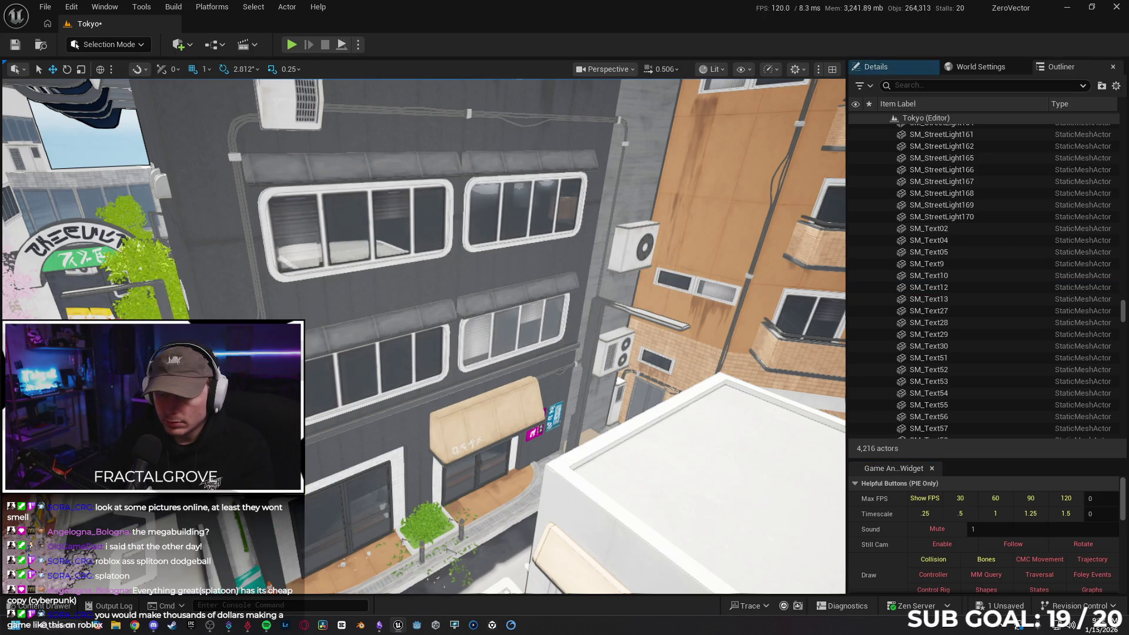
click(475, 418)
key(Delete)
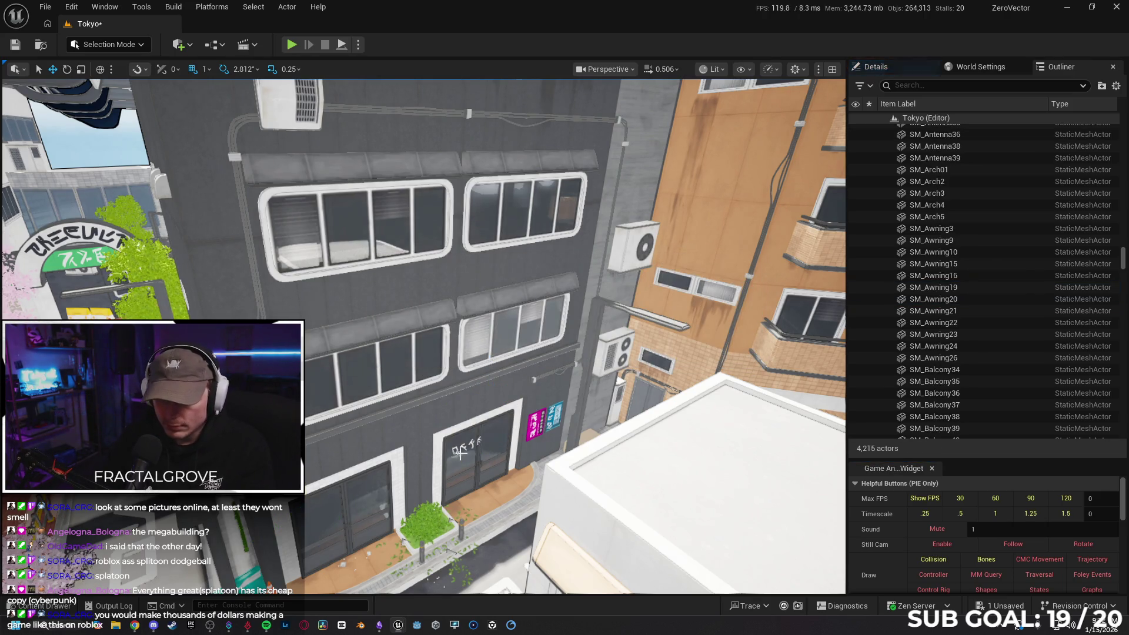
scroll(460, 451, up, 3)
click(477, 481)
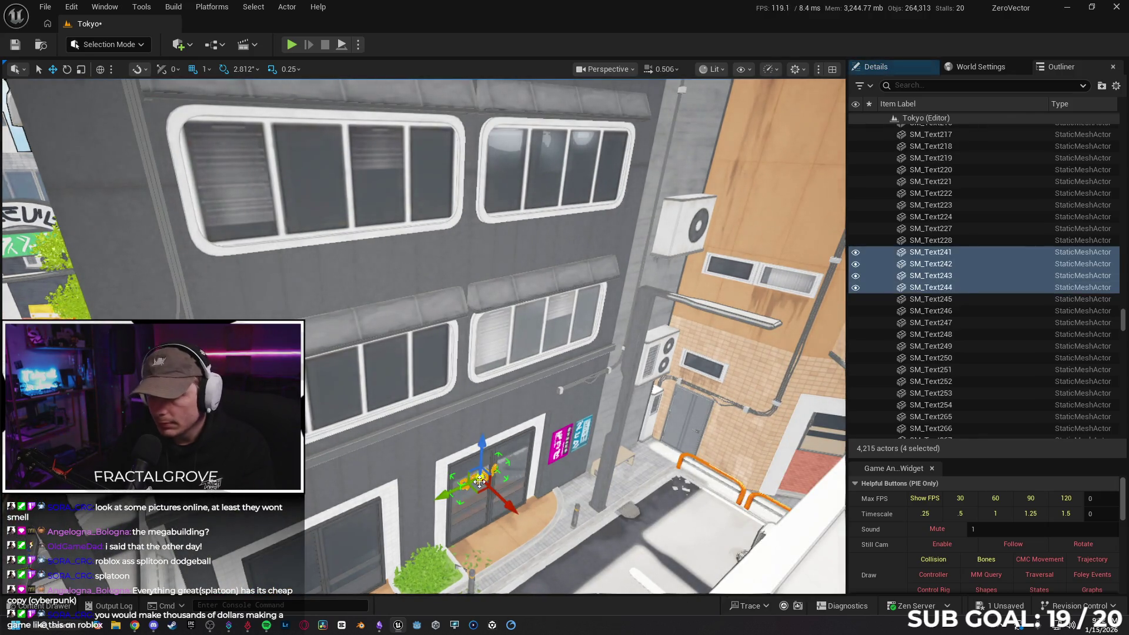
key(Delete)
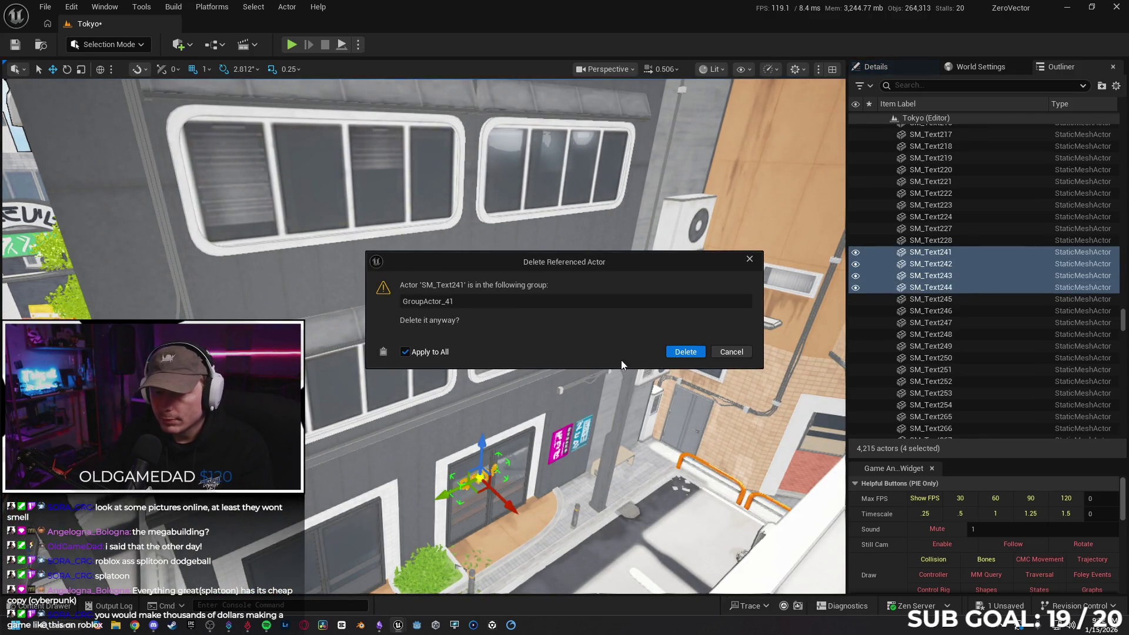
click(685, 352)
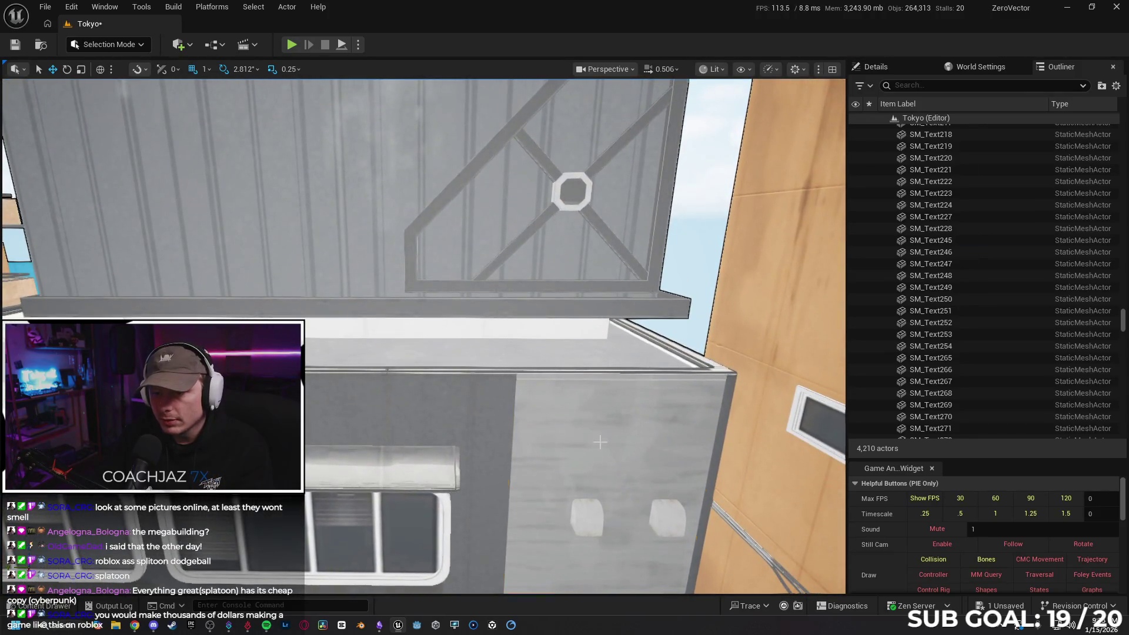
- Delete the four white vent boxes on the grey wall, then select the stacked wall panels
click(657, 492)
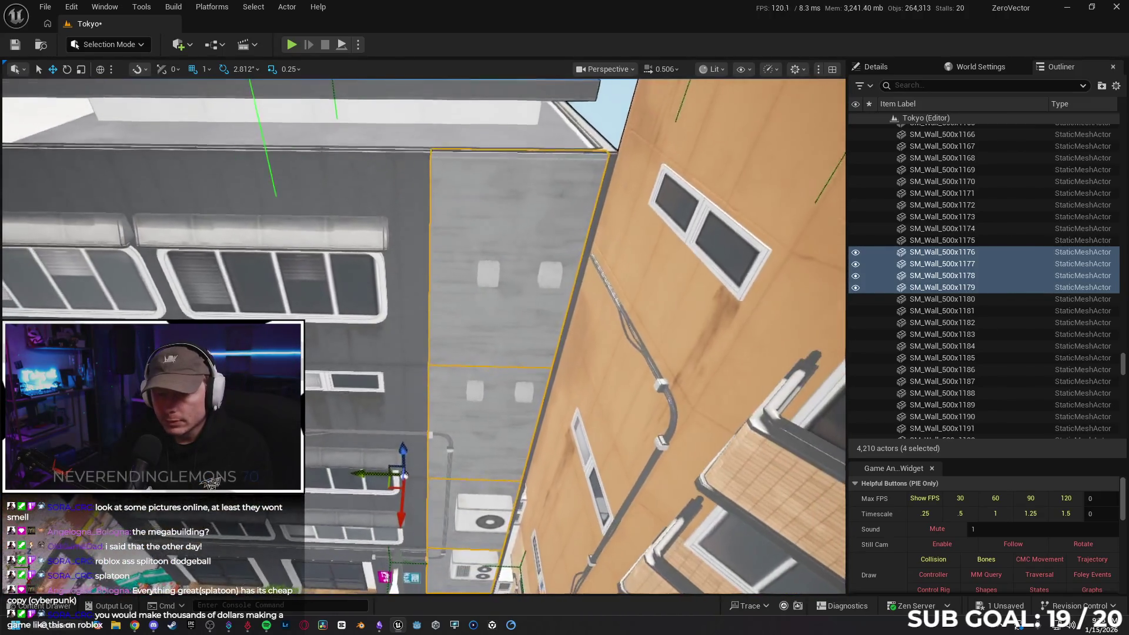
click(495, 281)
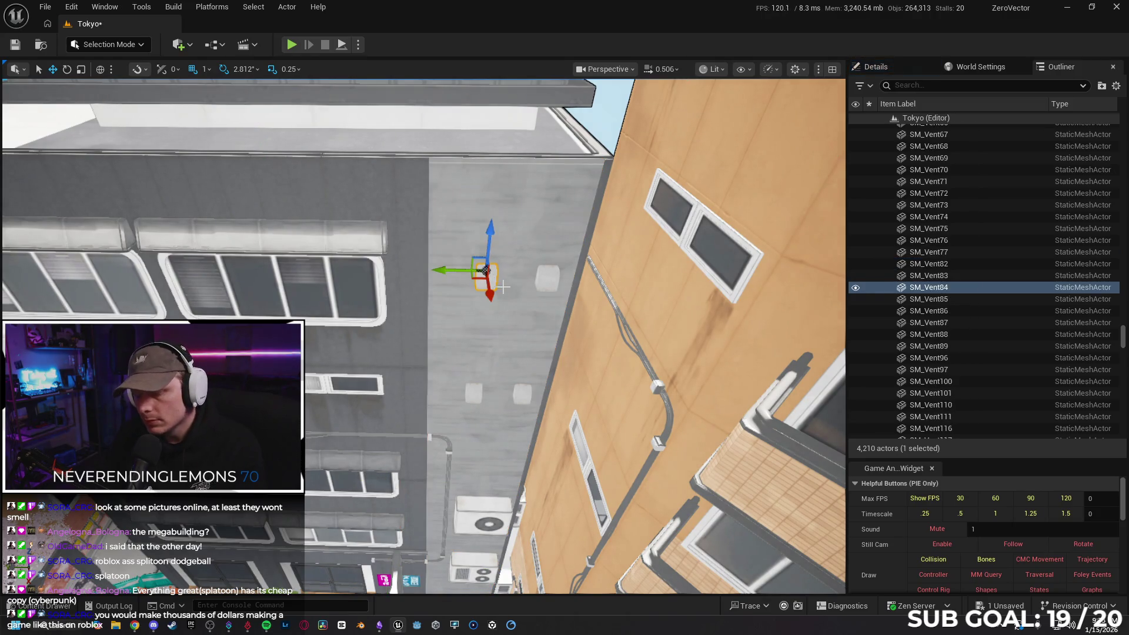
key(Delete)
click(546, 274)
key(Delete)
click(473, 393)
key(Delete)
click(522, 394)
key(Delete)
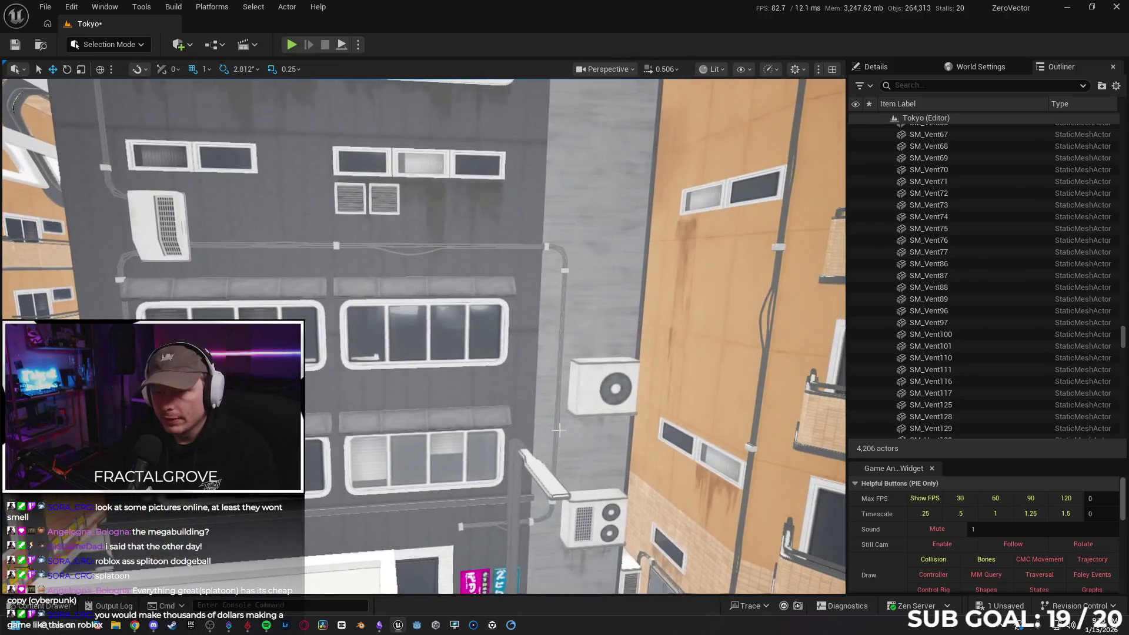
click(564, 319)
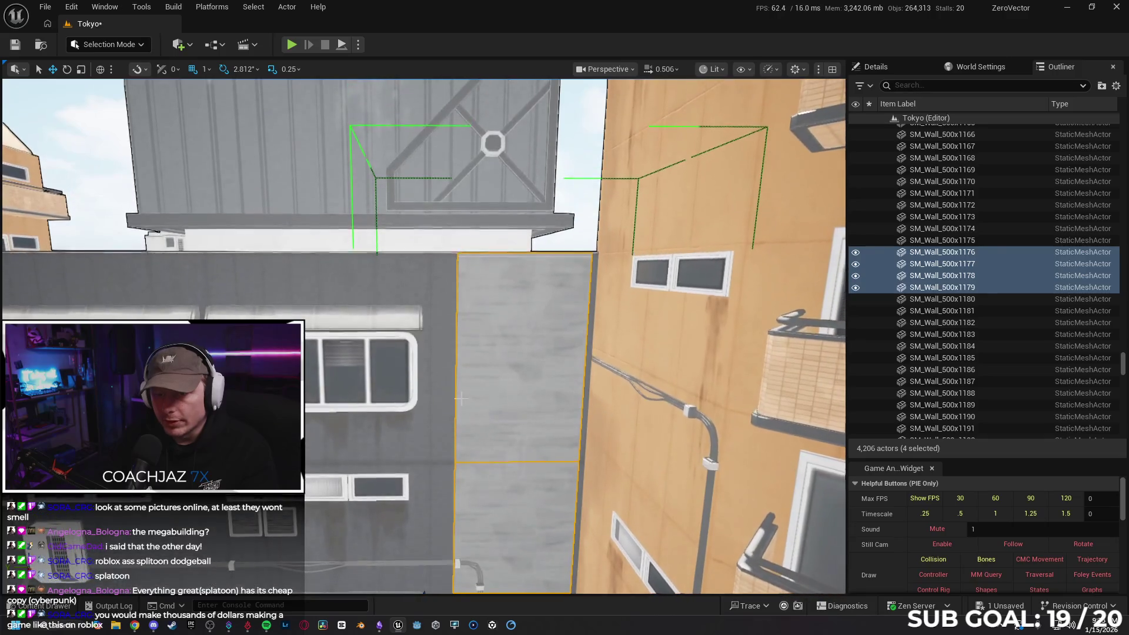
ctrl+click(441, 408)
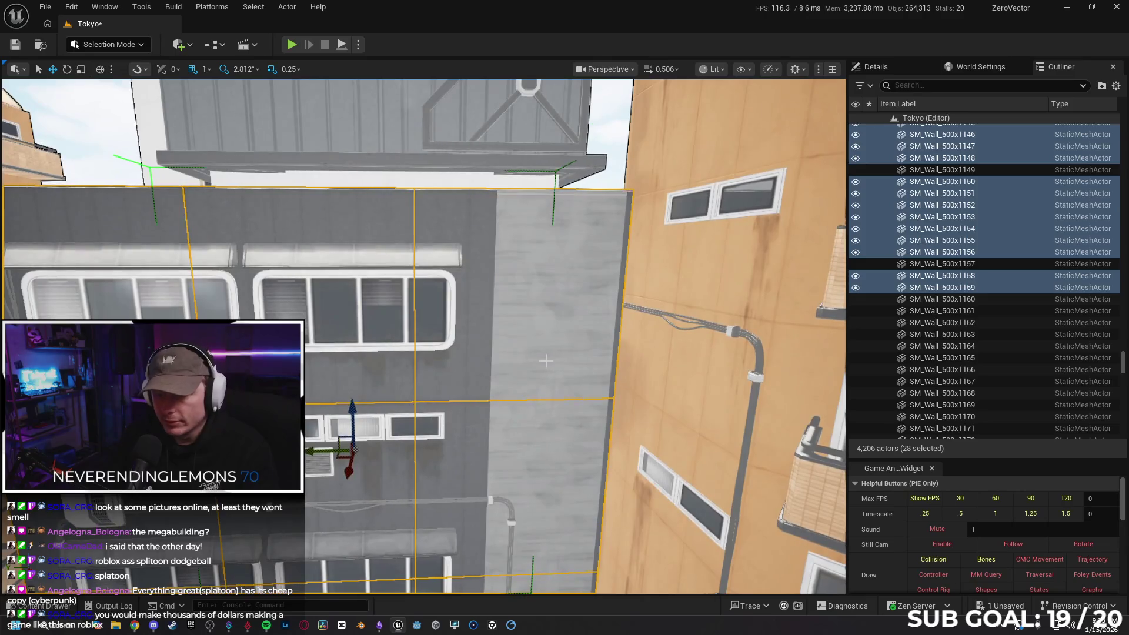
- Delete the top grey wall panel and one facade wall piece
click(546, 360)
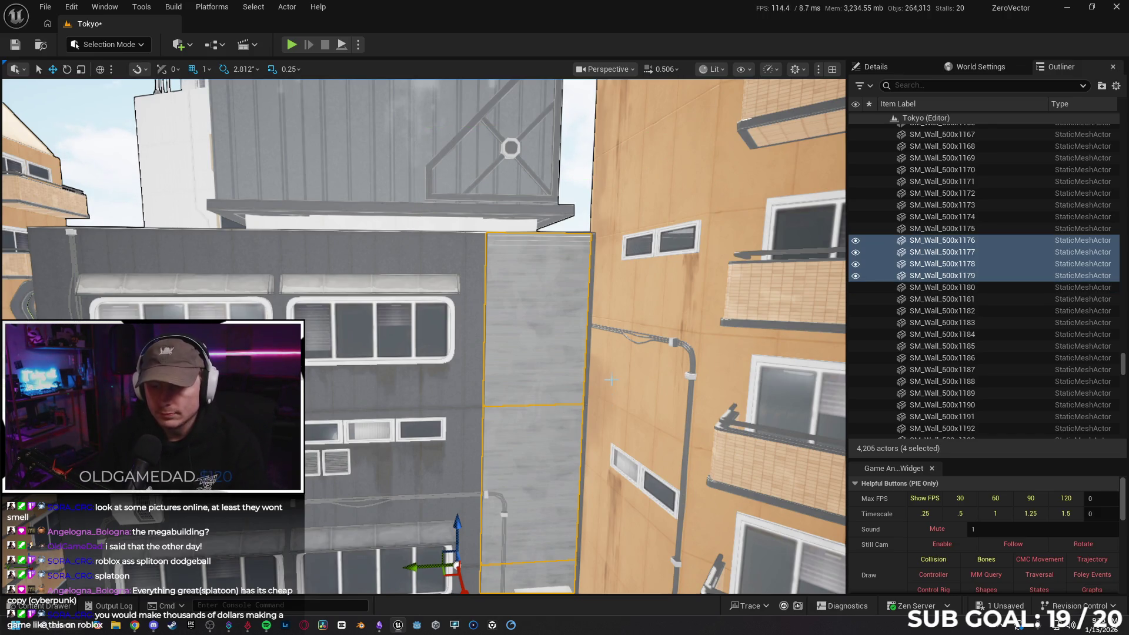
click(547, 380)
drag(546, 379, 546, 329)
mouse_move(540, 462)
mouse_down()
mouse_move(541, 443)
mouse_move(540, 463)
mouse_up()
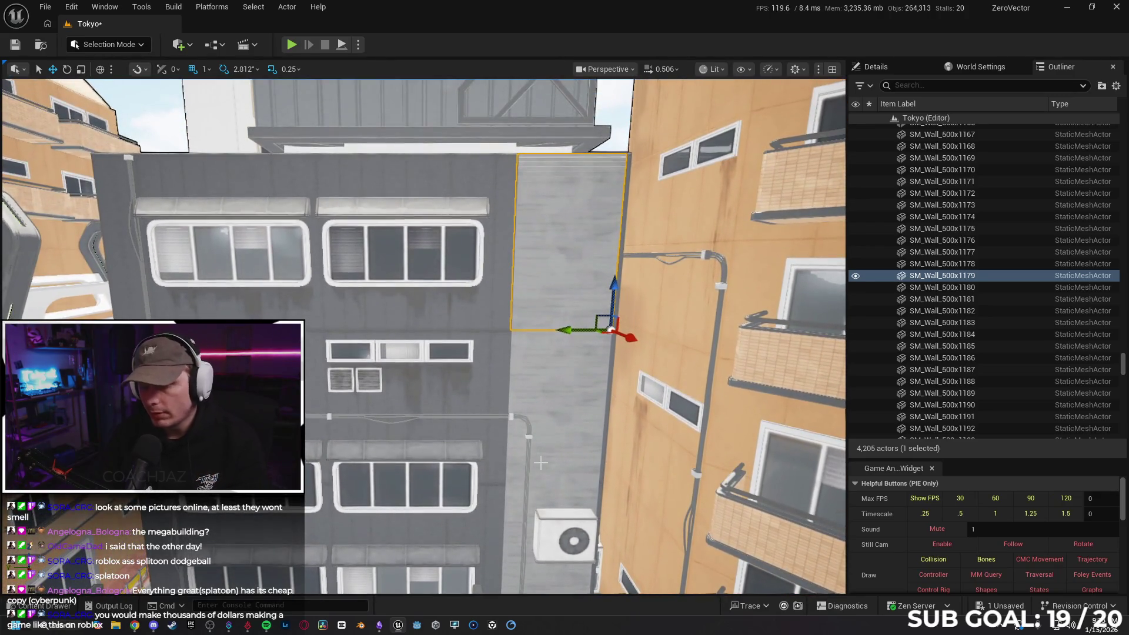
key(Delete)
click(551, 249)
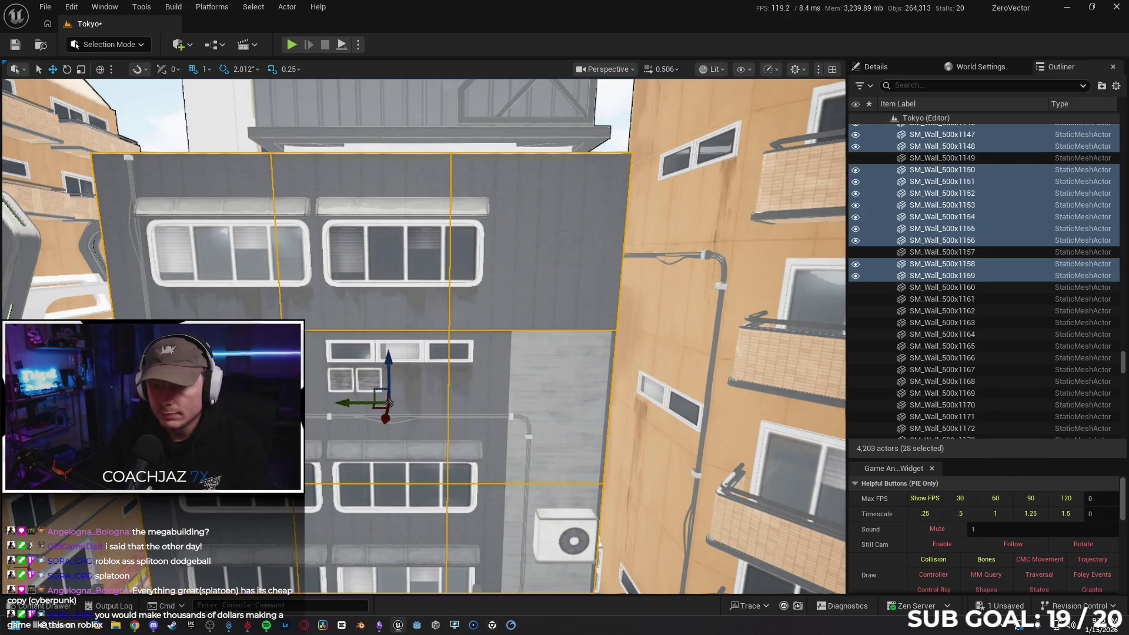
click(545, 254)
key(Delete)
- Delete both upper windows, the awning above them and two wall pieces
click(470, 245)
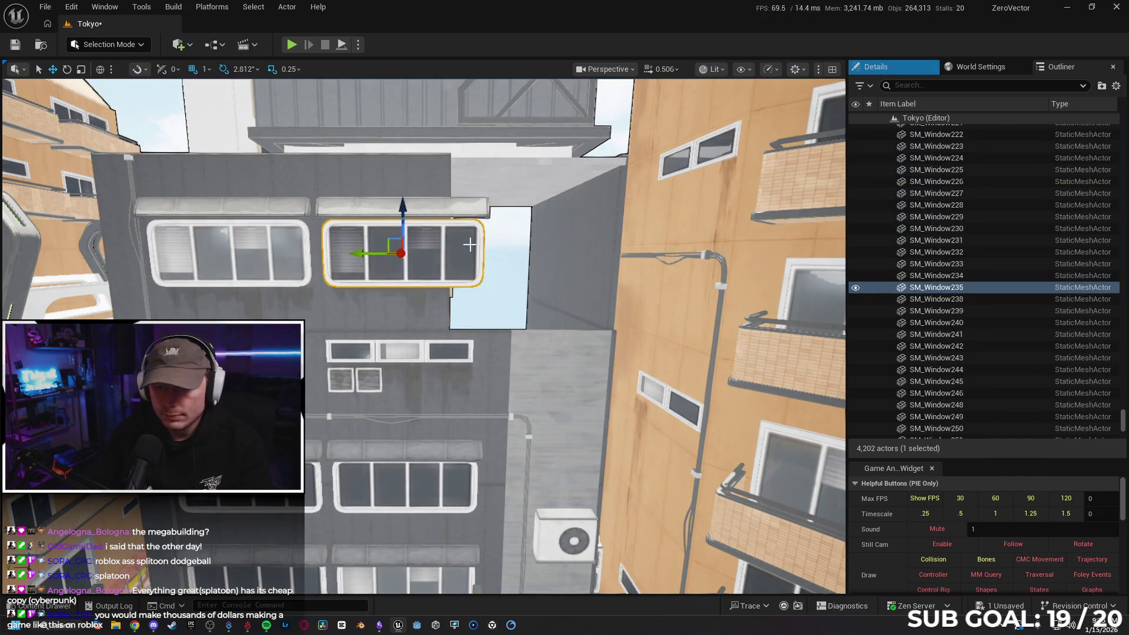
key(Delete)
click(471, 215)
key(Delete)
click(414, 234)
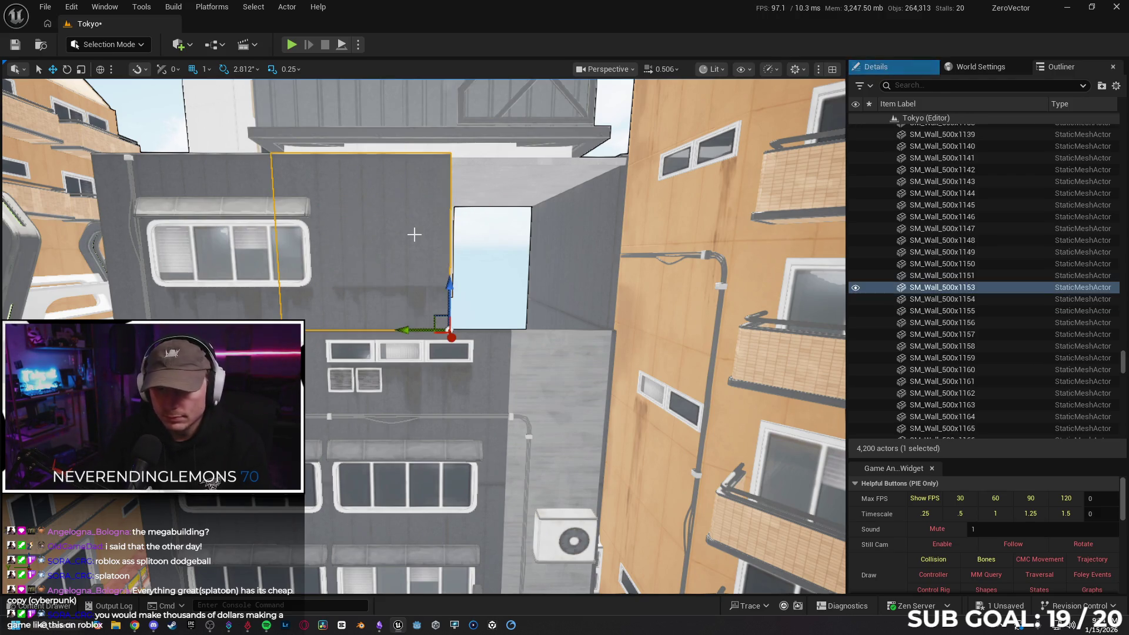
key(Delete)
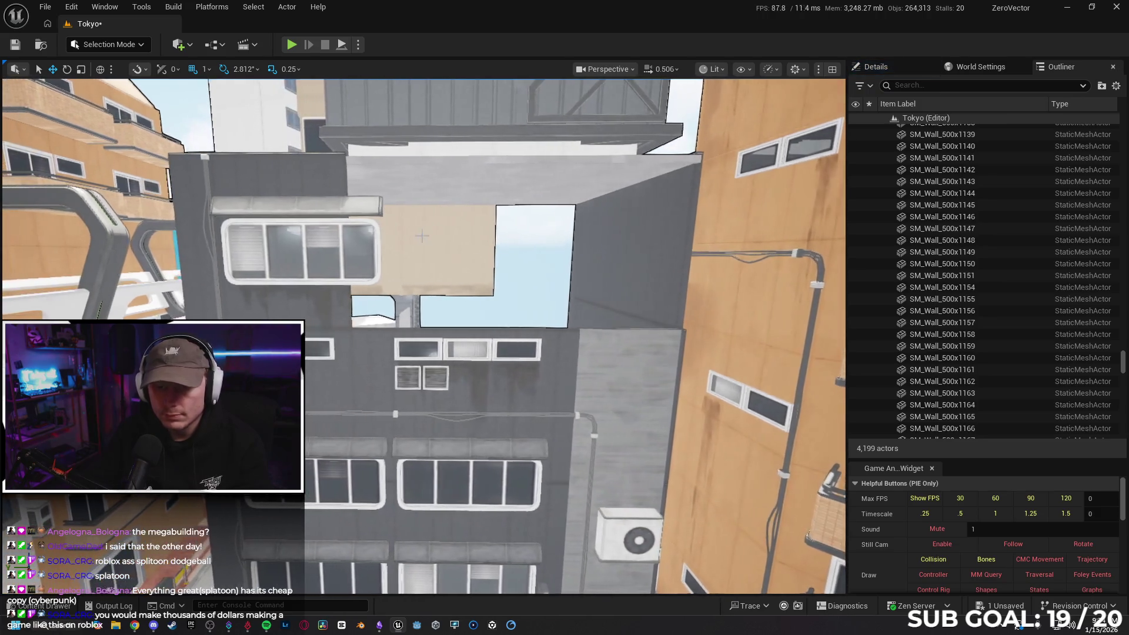
click(317, 253)
key(Delete)
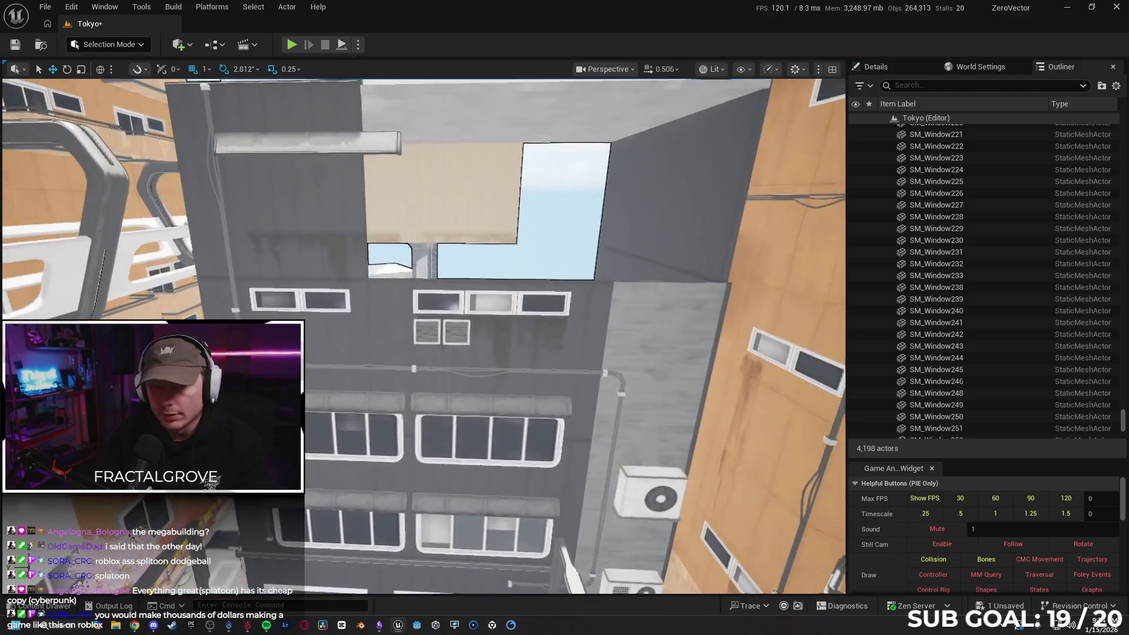
click(316, 245)
key(Delete)
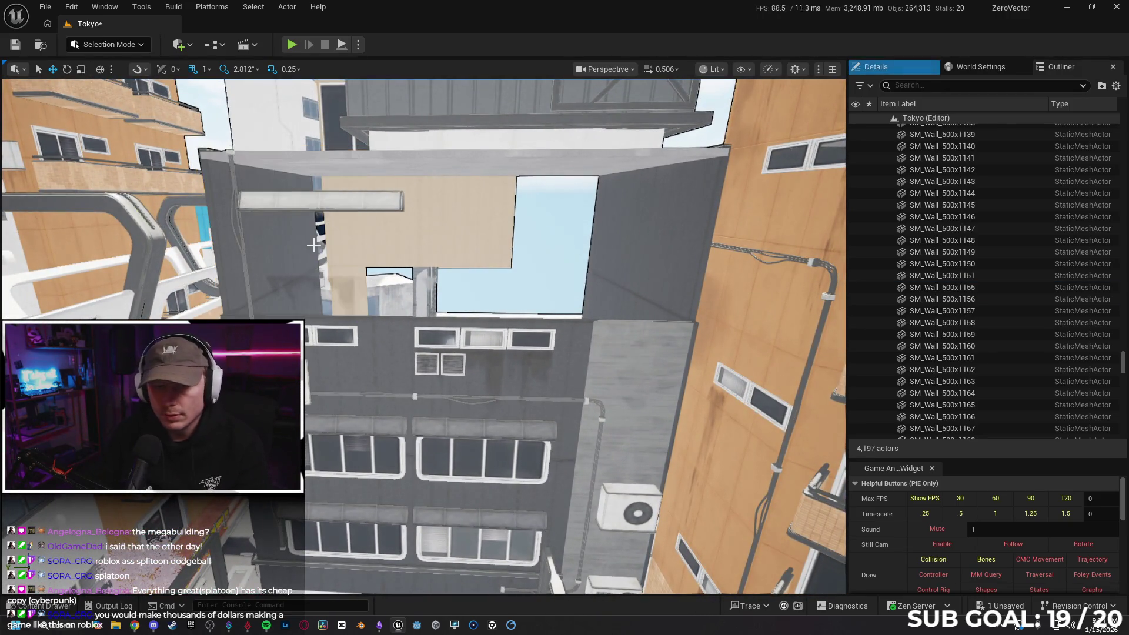
- Delete the cable joint and cable piece on the wall, plus the left awning
click(243, 255)
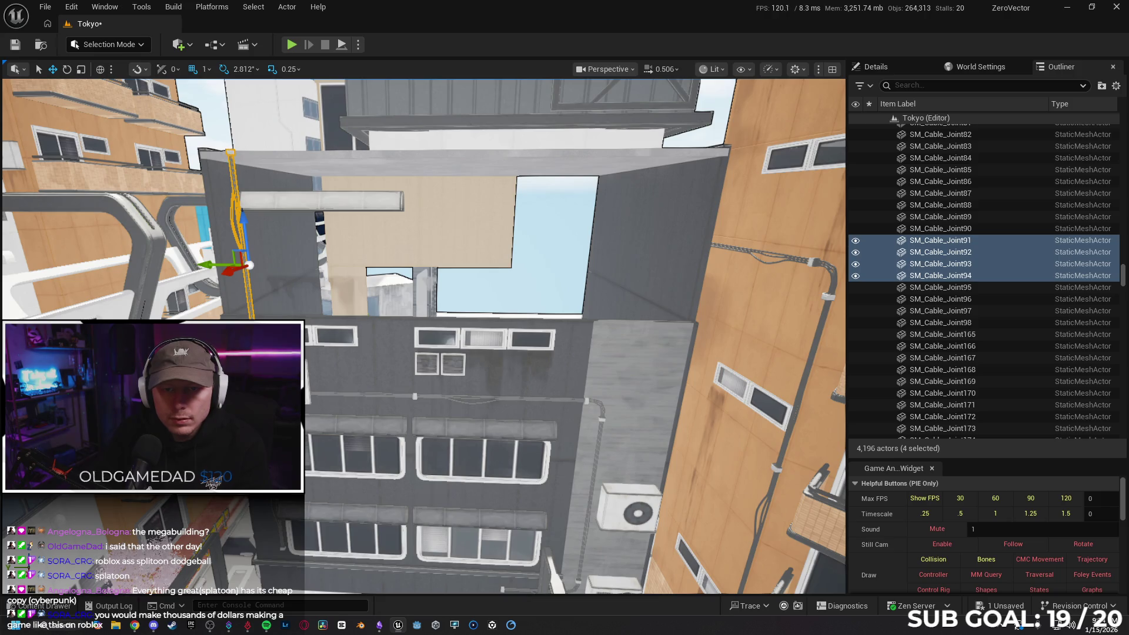
click(230, 154)
key(Delete)
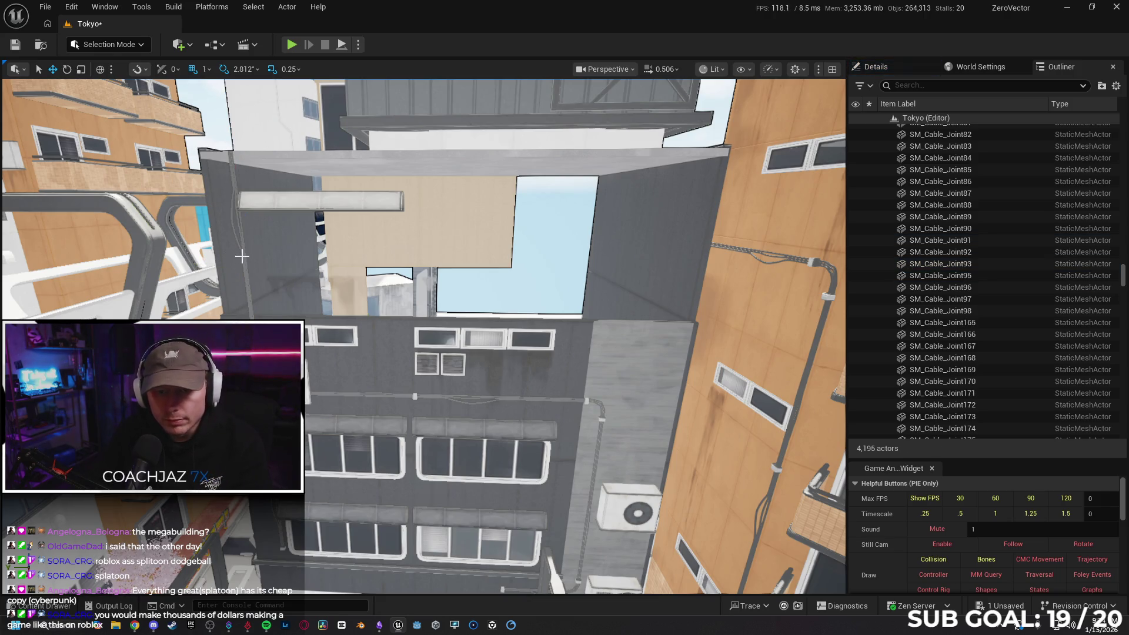
click(244, 257)
key(Delete)
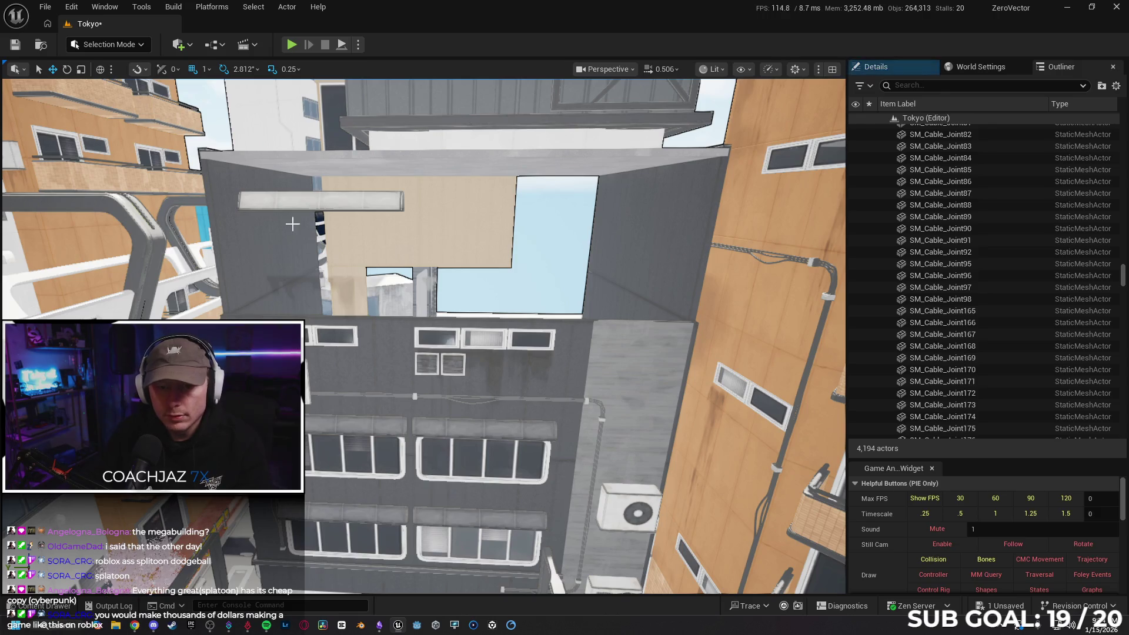
click(349, 197)
key(Delete)
- Delete the two corner wall pieces and the two left-side wall pieces
drag(350, 195, 481, 195)
click(481, 194)
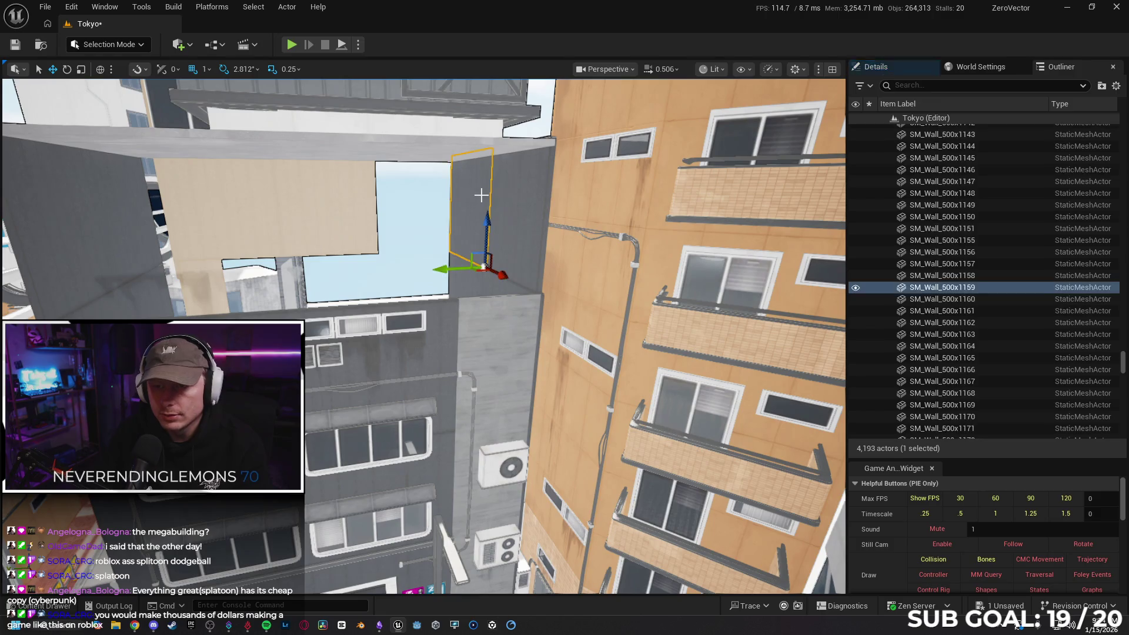
key(Delete)
click(532, 199)
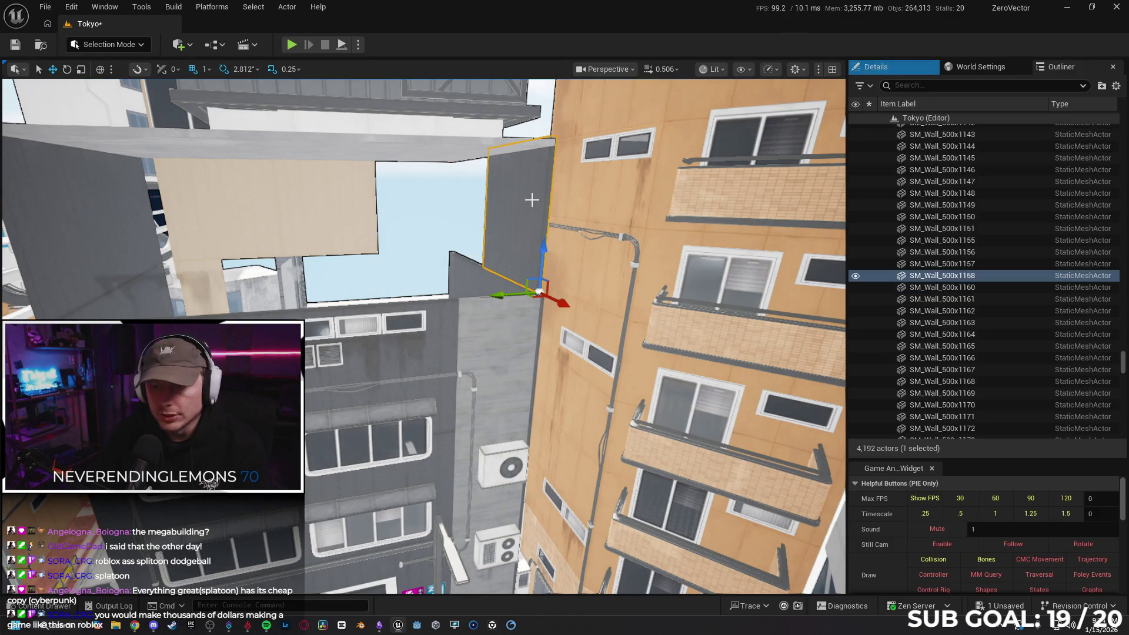
key(Delete)
drag(477, 193, 372, 202)
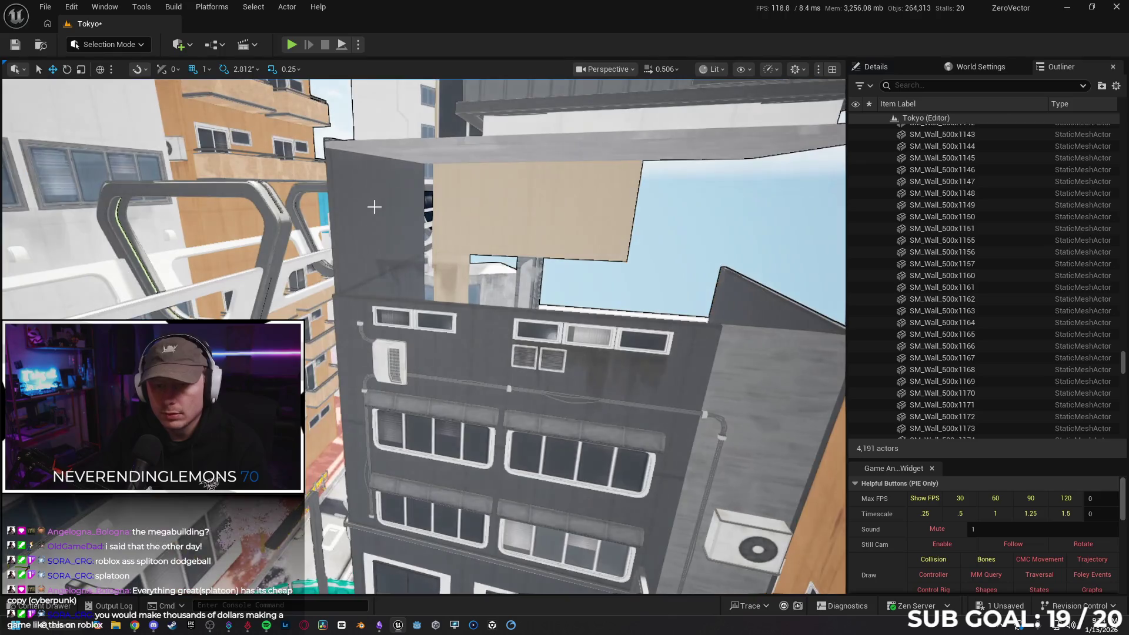
click(353, 220)
key(Delete)
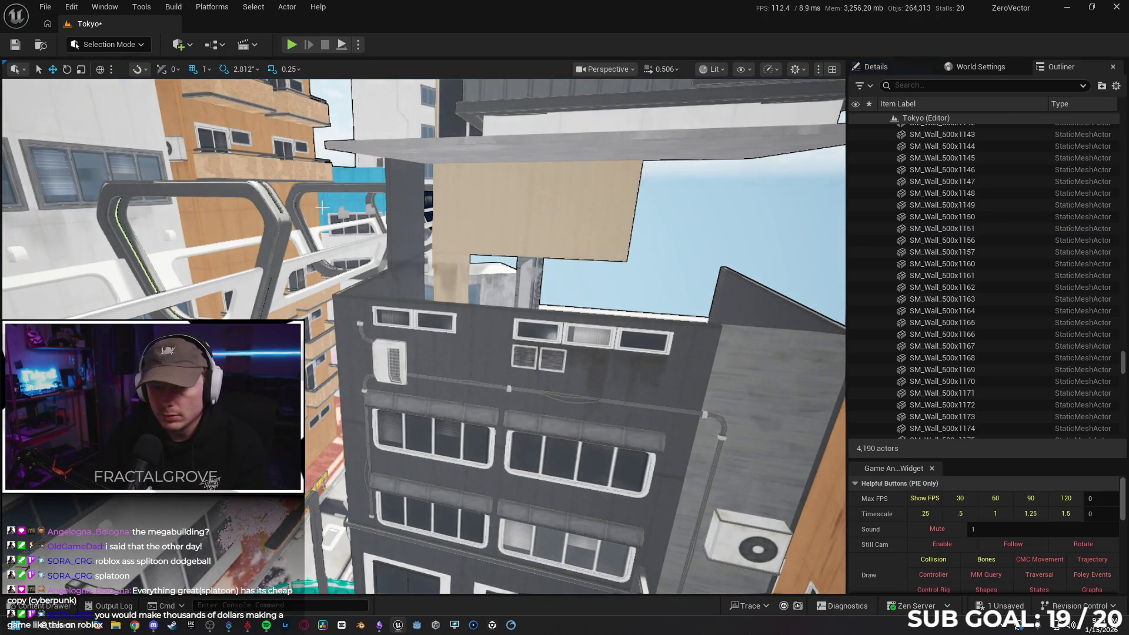
click(398, 207)
key(Delete)
drag(398, 207, 411, 203)
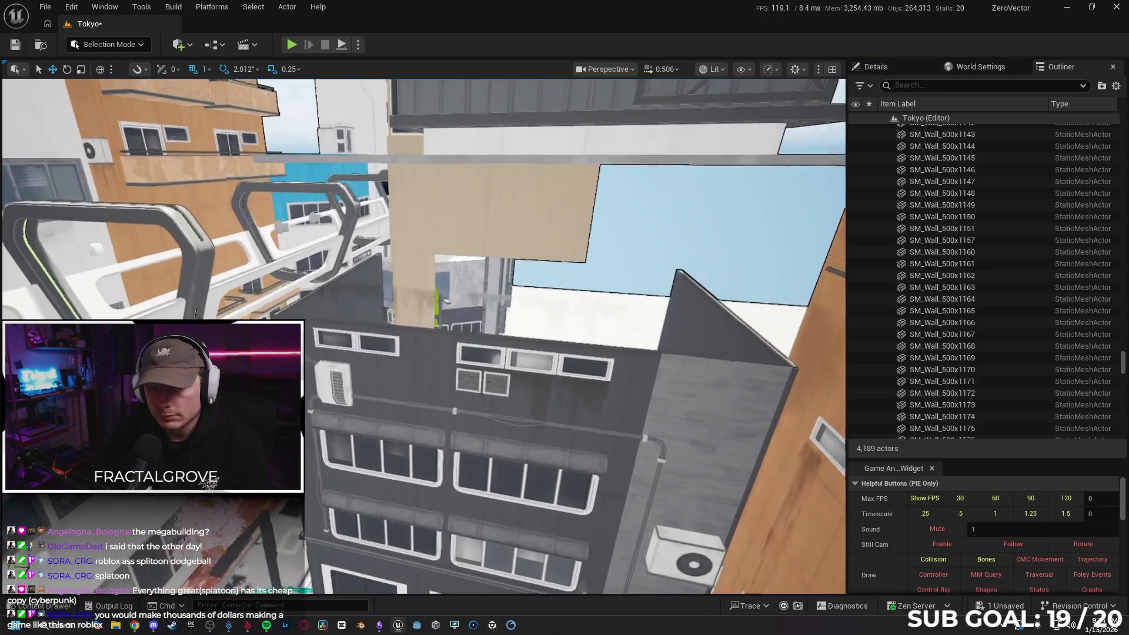
- Delete the rooftop dirt decal and the two white roof vents
click(500, 302)
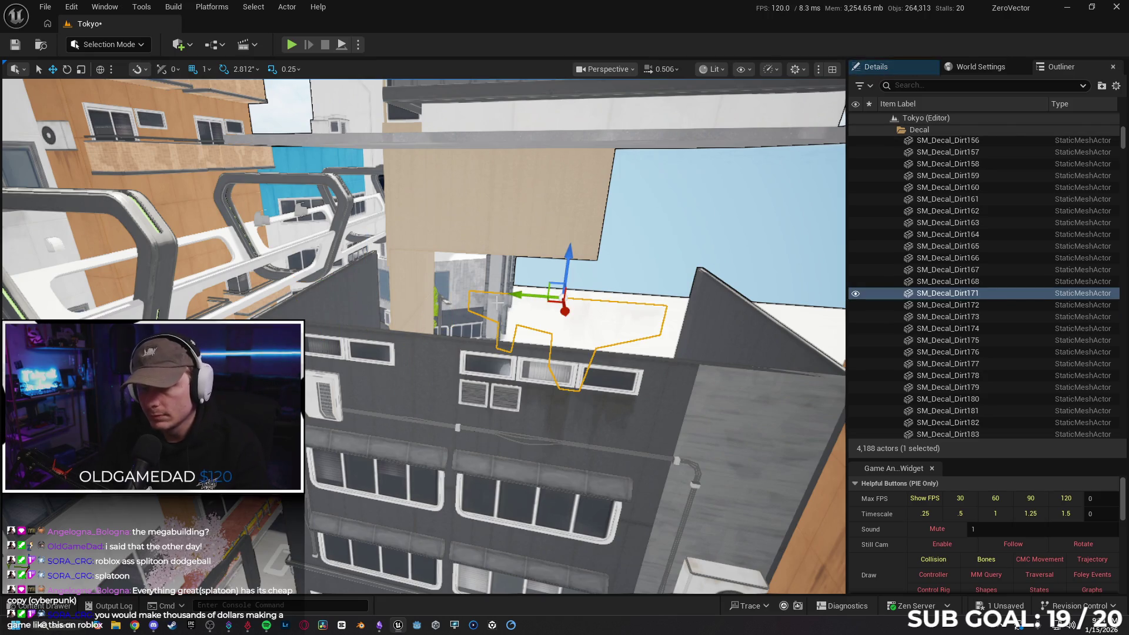
key(Delete)
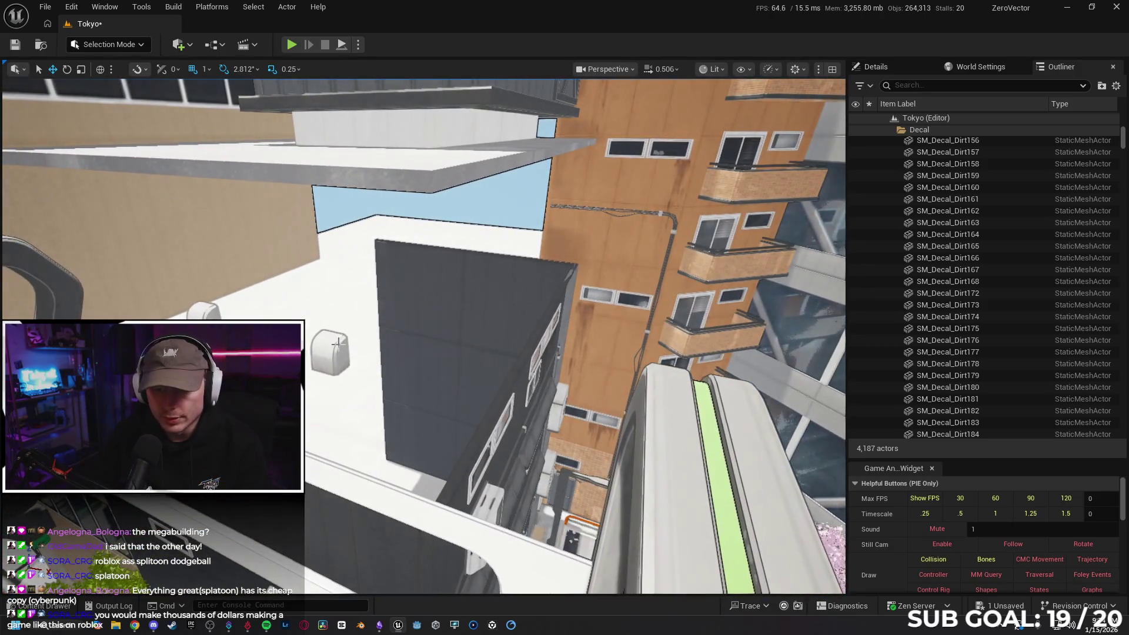
click(336, 343)
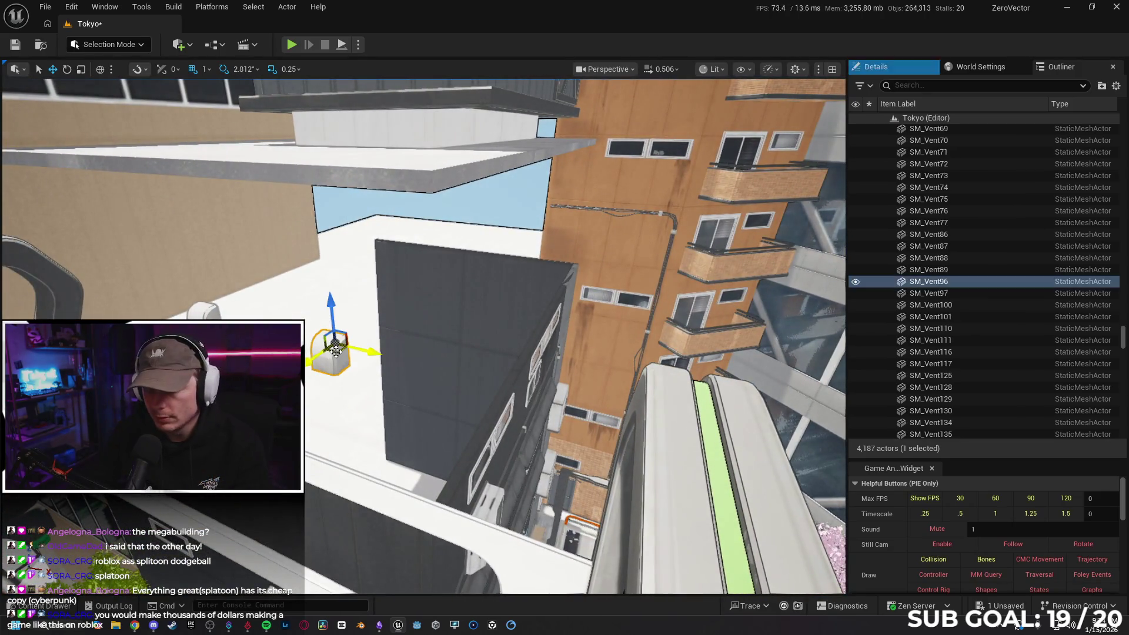
key(Delete)
click(408, 378)
key(Delete)
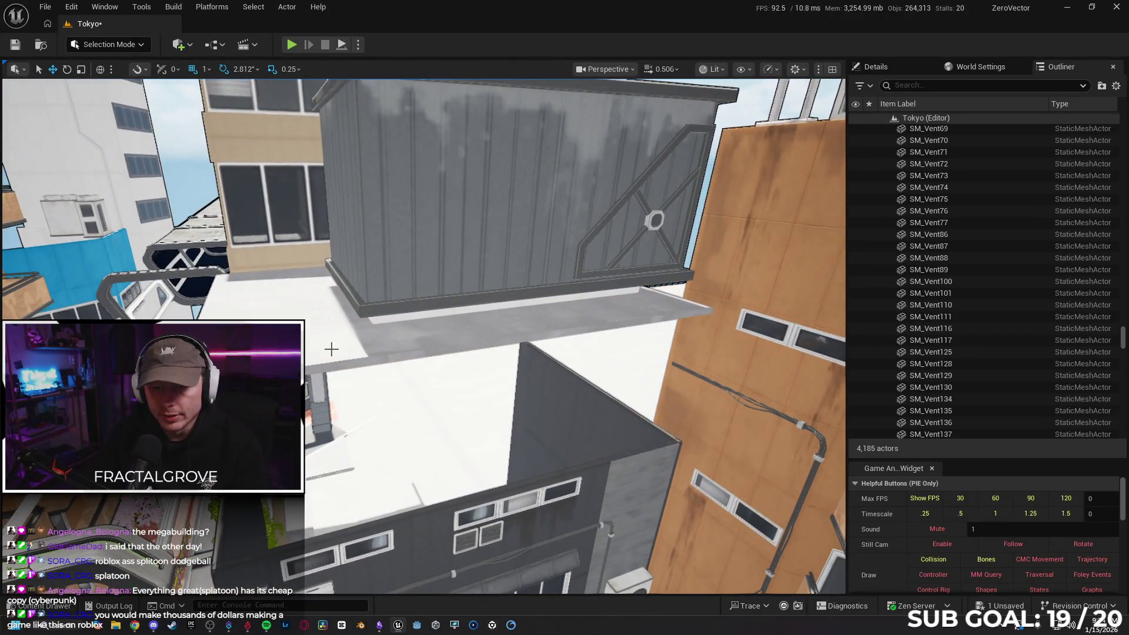
- Select the container's slab, dirt decal, cross-beam, walls, roof beams and antenna pole together
click(331, 350)
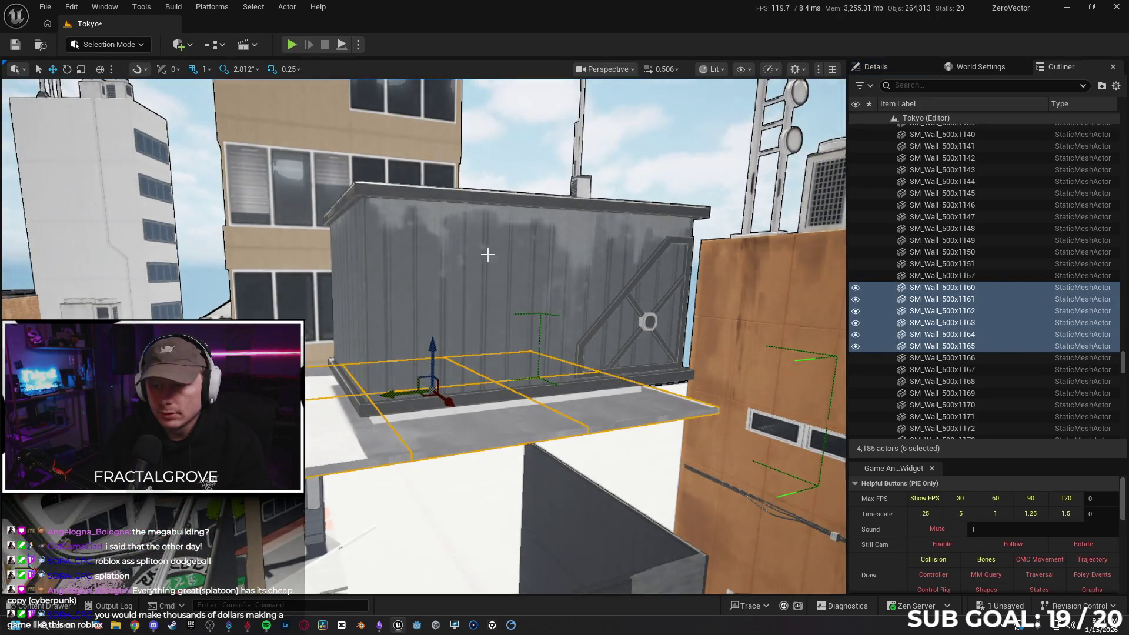
ctrl+click(487, 254)
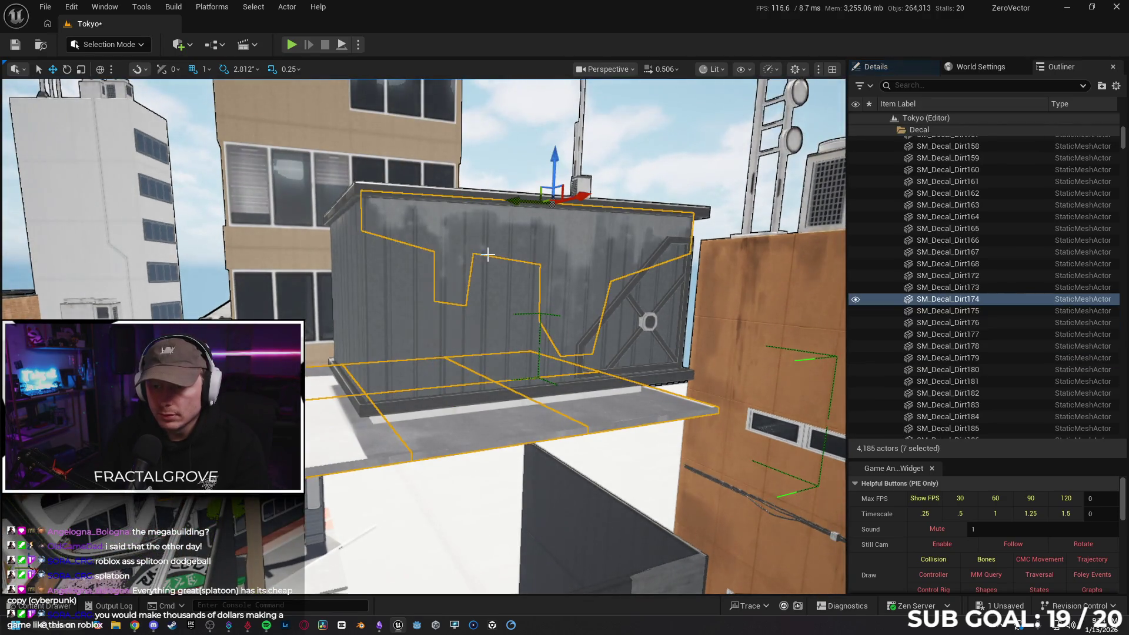
ctrl+click(619, 298)
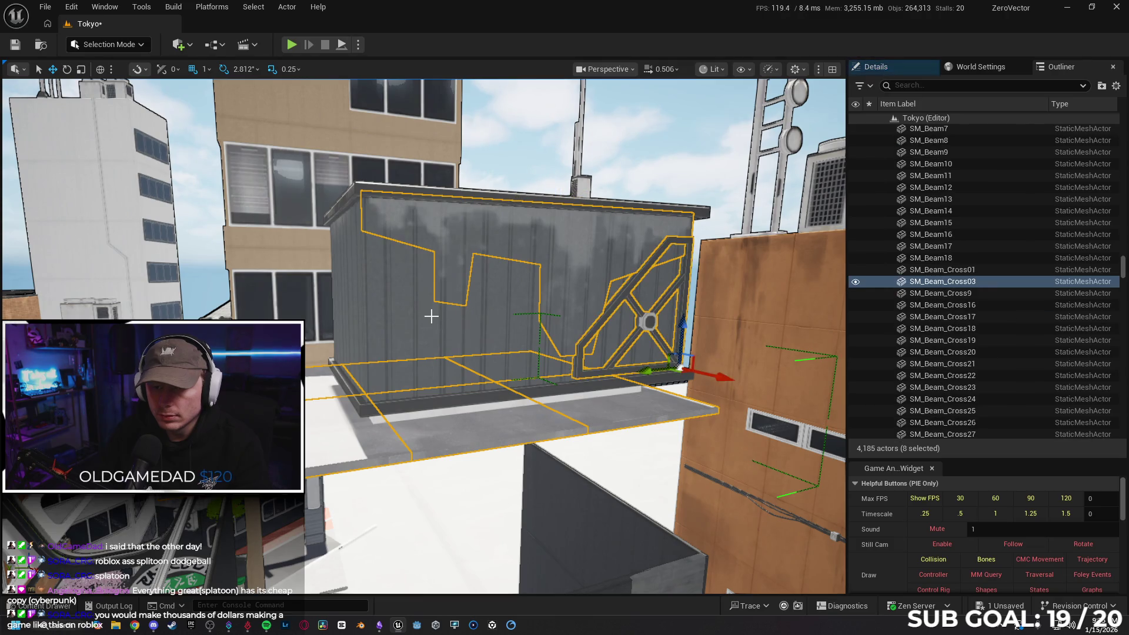
ctrl+click(431, 317)
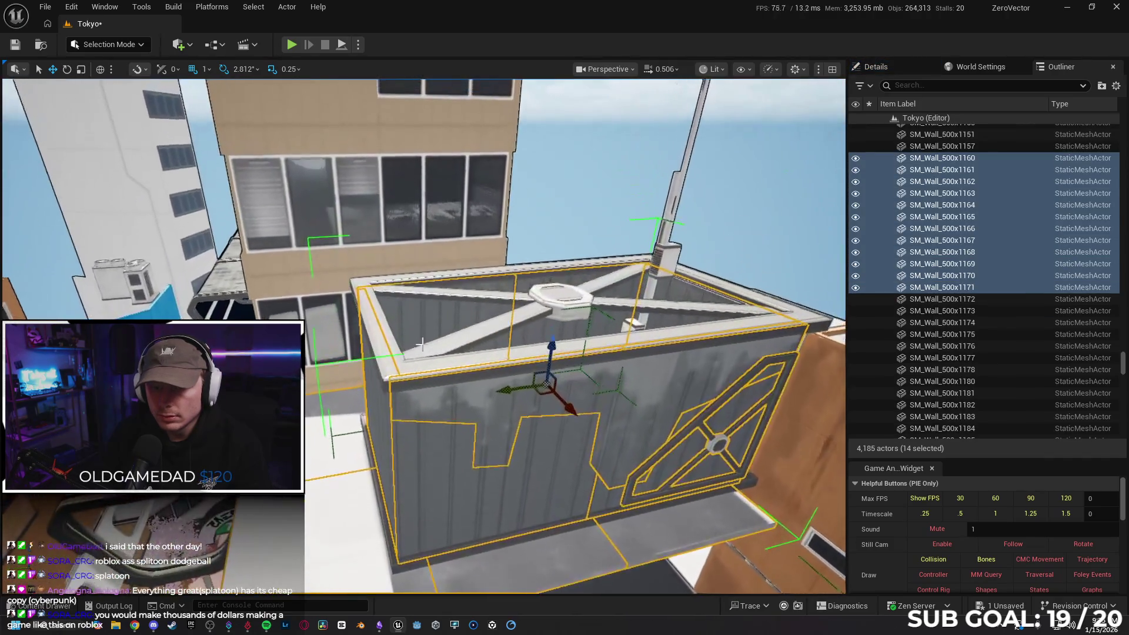
ctrl+click(445, 342)
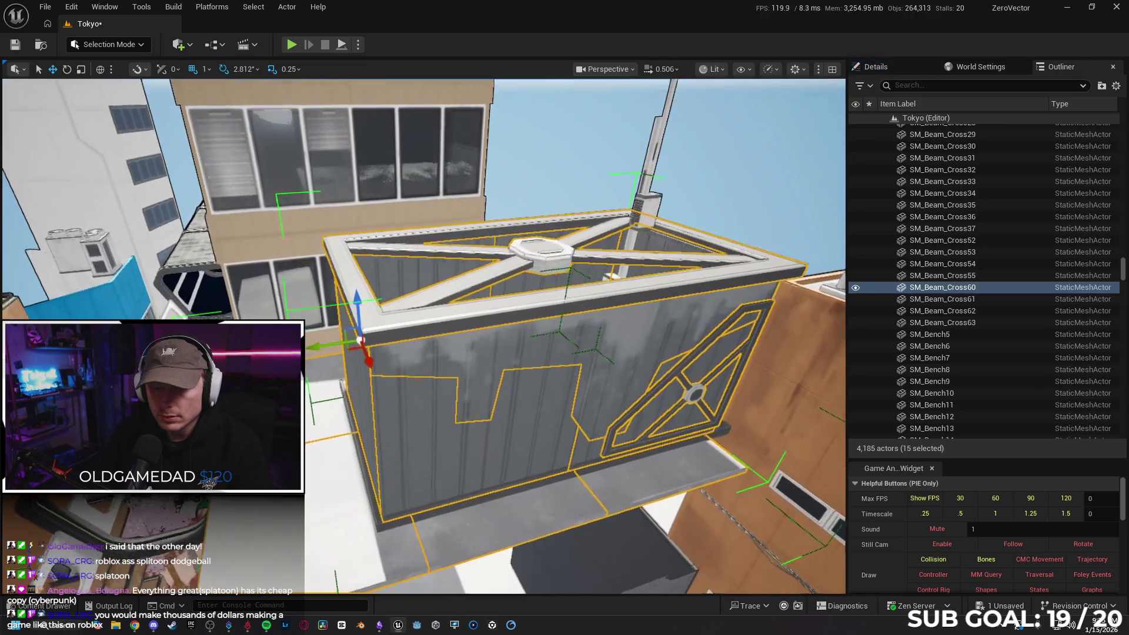
scroll(491, 340, down, 5)
ctrl+click(366, 382)
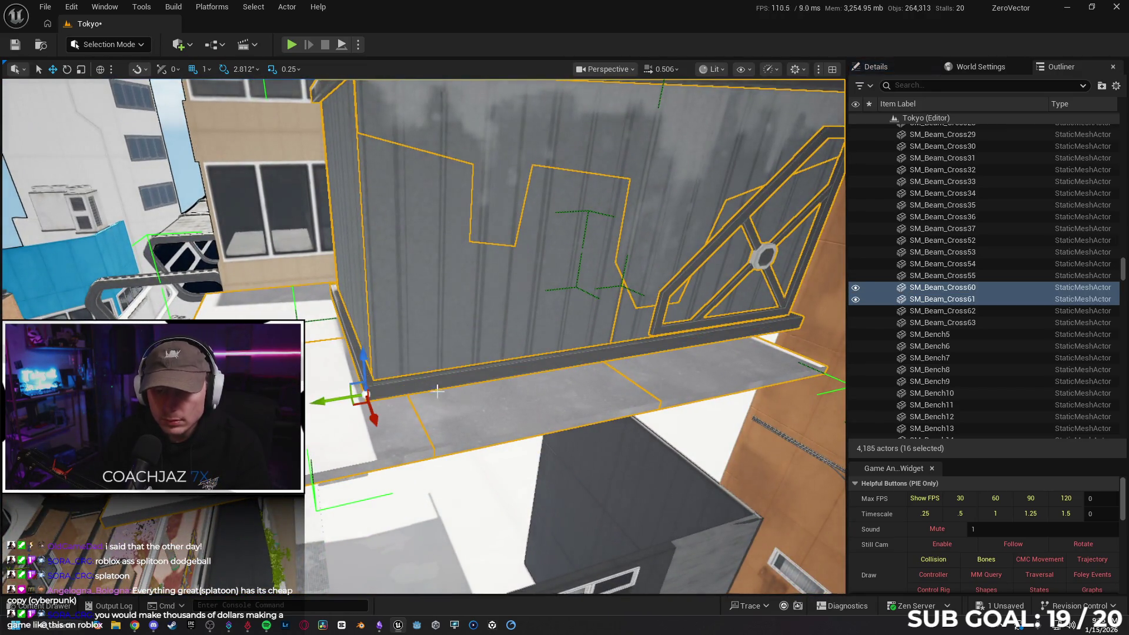
ctrl+click(595, 358)
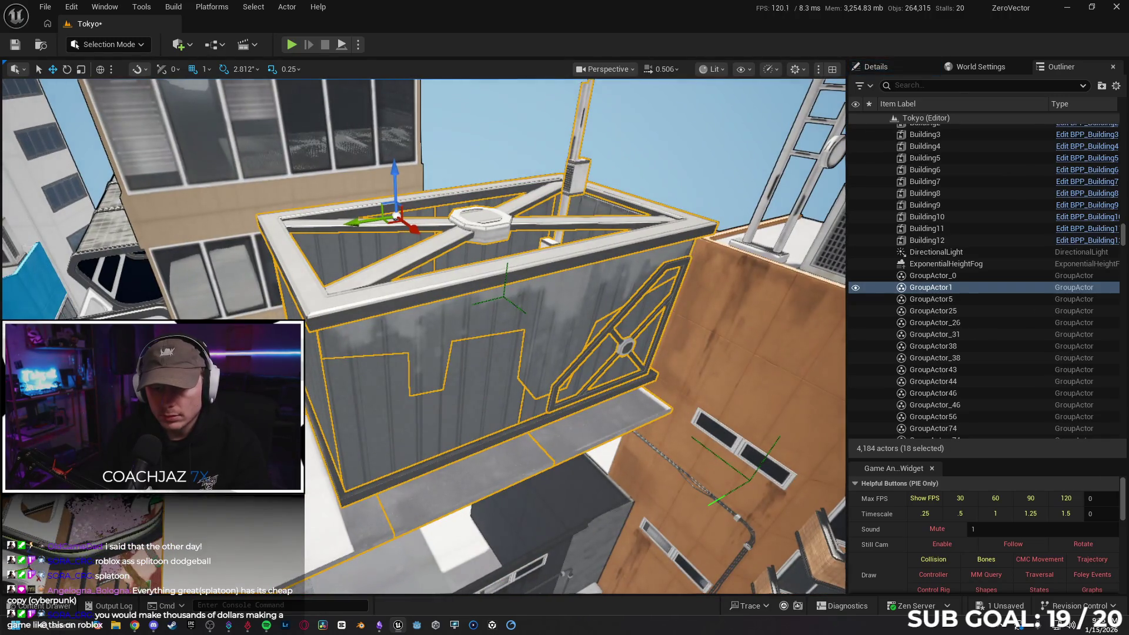
- Fly closer and hide then unhide the selected container pieces to check them
mouse_move(529, 353)
mouse_down()
mouse_move(435, 282)
mouse_move(530, 385)
mouse_up()
key(h)
key(ctrl+h)
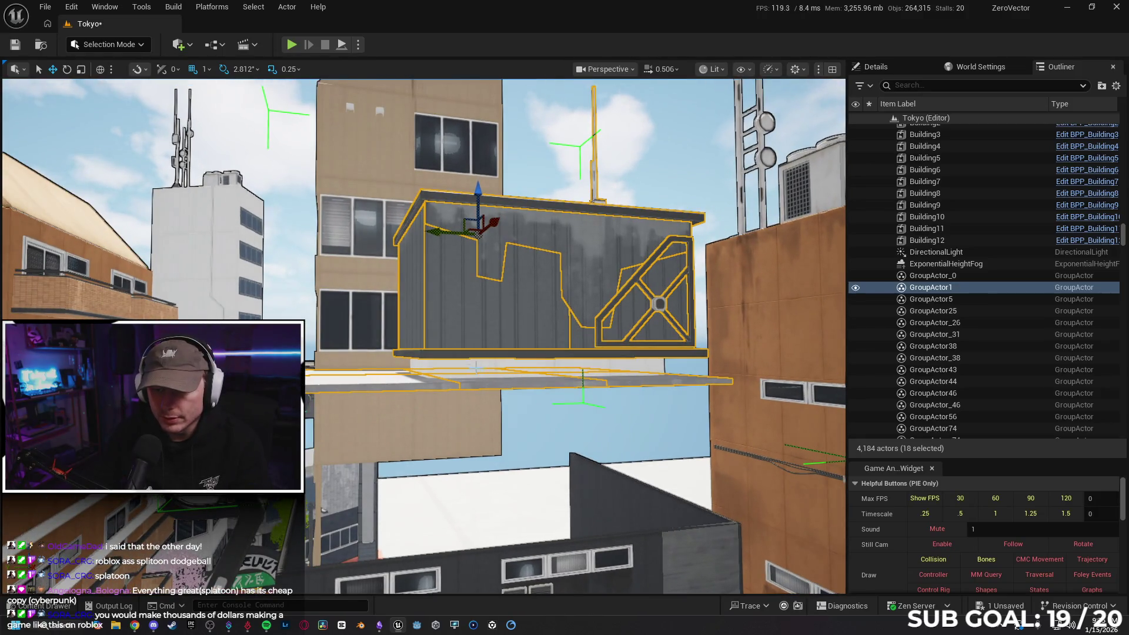
- Add the slab and SM_Wall_500x1175, 500x1174 and 500x1172 to the selection, checking with hide/unhide
ctrl+click(472, 367)
mouse_move(472, 367)
mouse_down()
mouse_move(472, 353)
mouse_move(575, 369)
mouse_move(567, 391)
mouse_move(500, 378)
mouse_up()
ctrl+click(567, 360)
ctrl+click(473, 411)
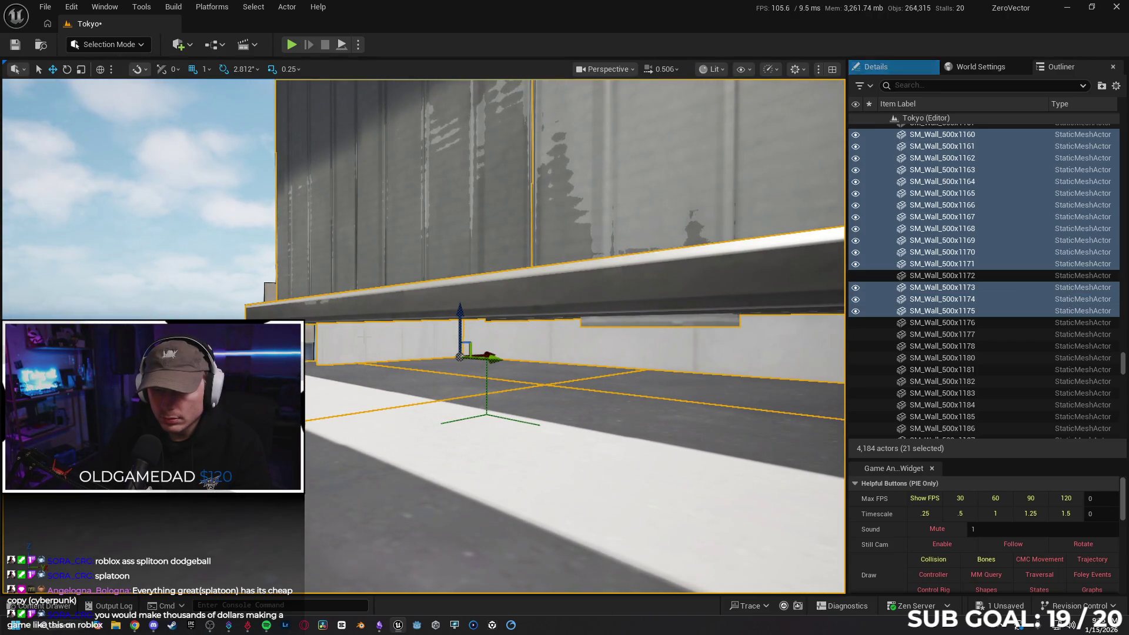
key(h)
key(ctrl+h)
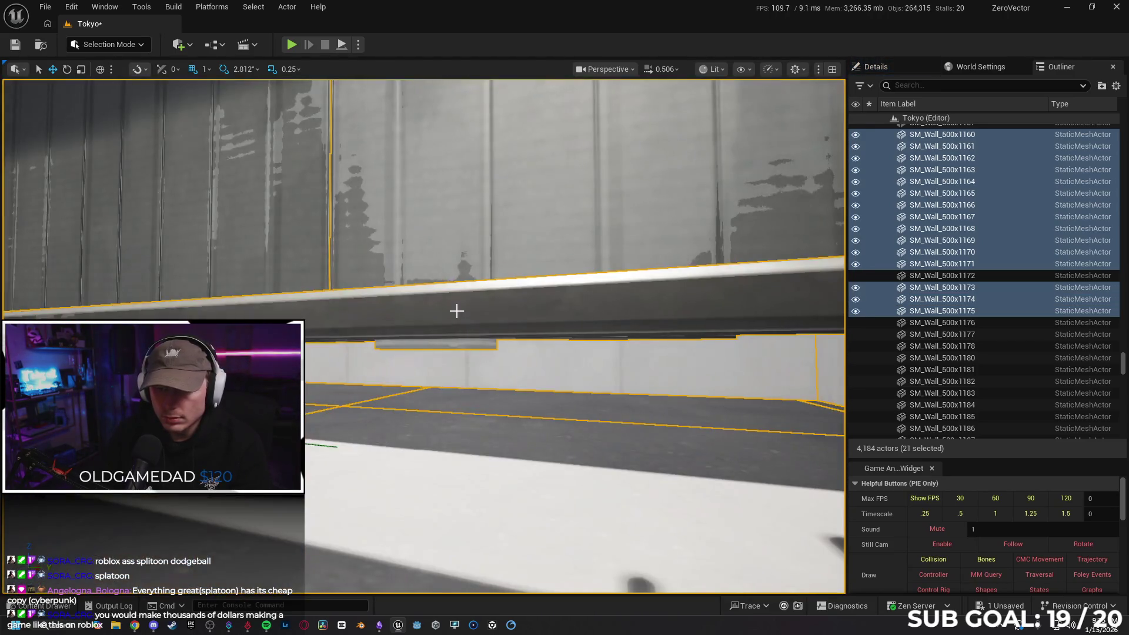
mouse_move(457, 310)
mouse_down()
mouse_move(411, 315)
mouse_move(393, 371)
mouse_up()
ctrl+click(393, 376)
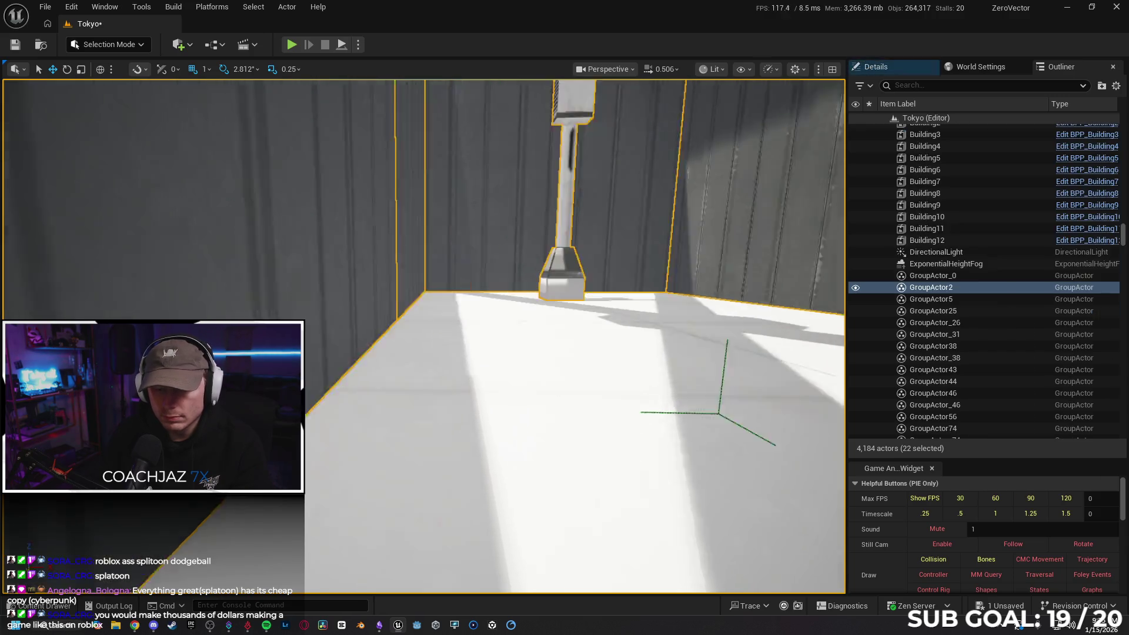
- Fly out over the rooftop and surrounding buildings, then right-click a rooftop spot to play from
drag(447, 374, 450, 365)
drag(525, 385, 499, 309)
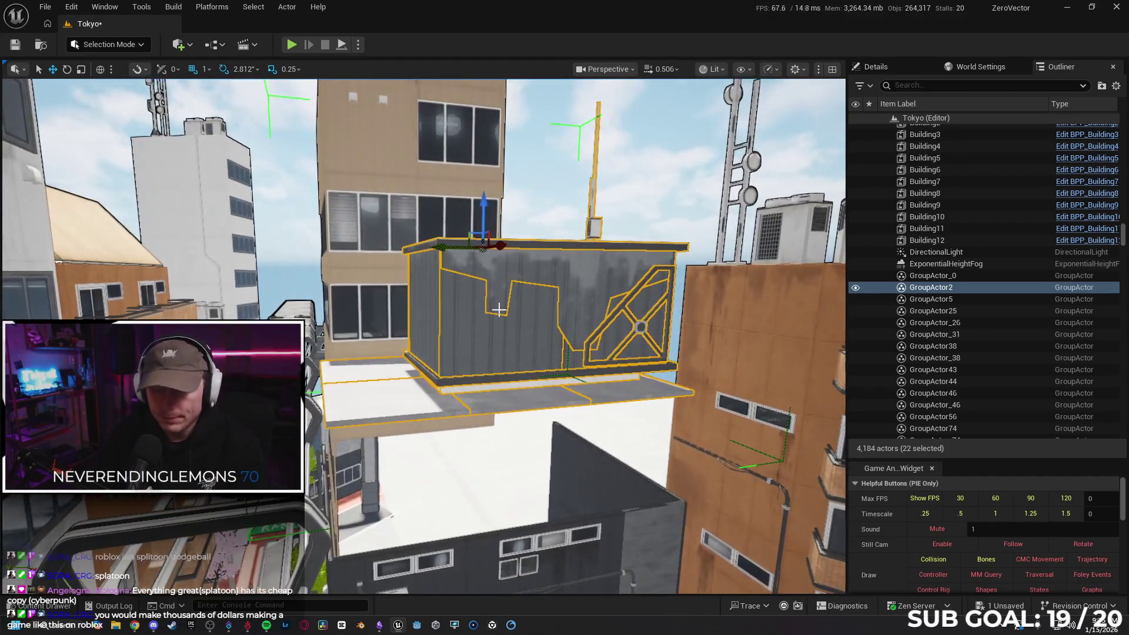
mouse_move(475, 351)
mouse_down()
mouse_move(464, 183)
mouse_move(526, 248)
mouse_move(531, 156)
mouse_move(513, 243)
mouse_up()
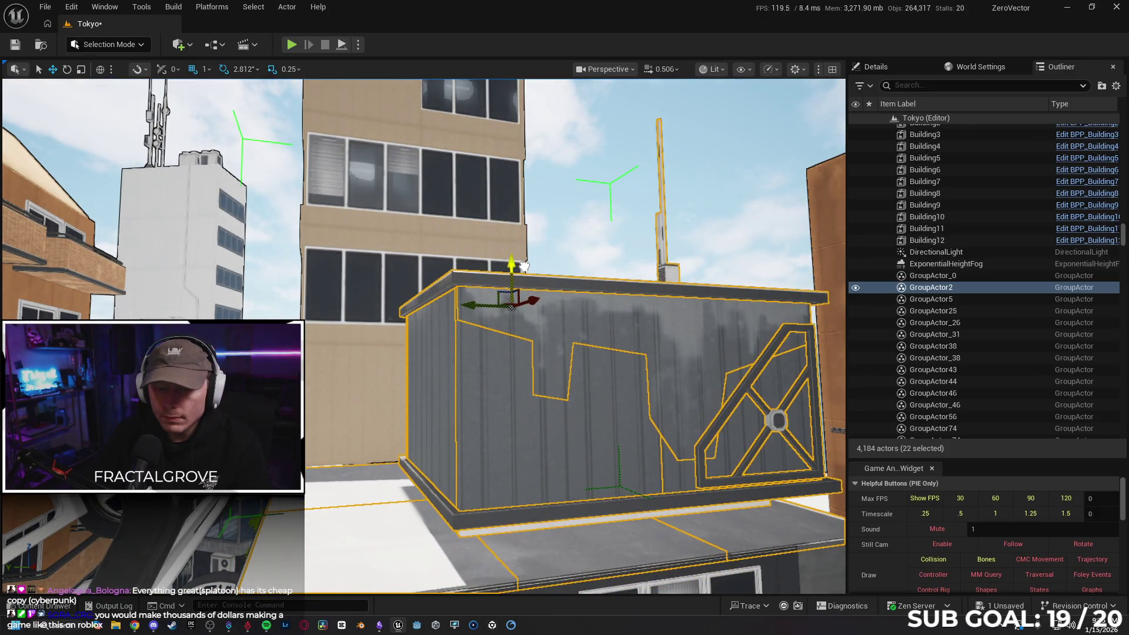
drag(514, 265, 521, 318)
drag(432, 368, 431, 369)
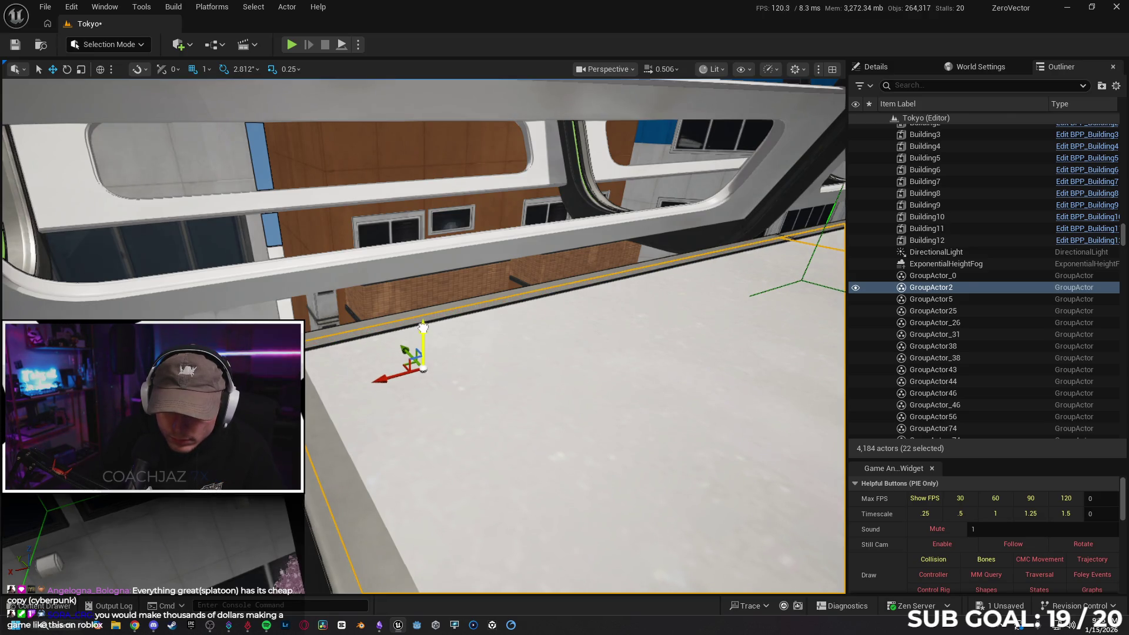
drag(503, 386, 503, 386)
right_click(445, 553)
- Play-test from the rooftop, running, jumping and climbing across roofs to the street, then stop
key(Escape)
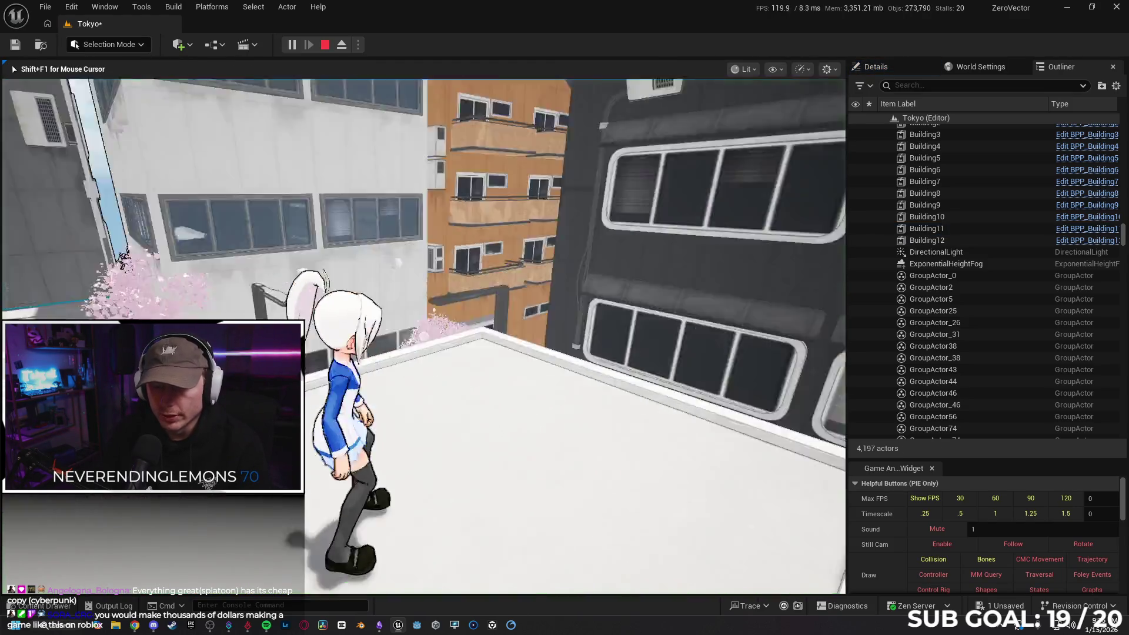
key(w)
key(a)
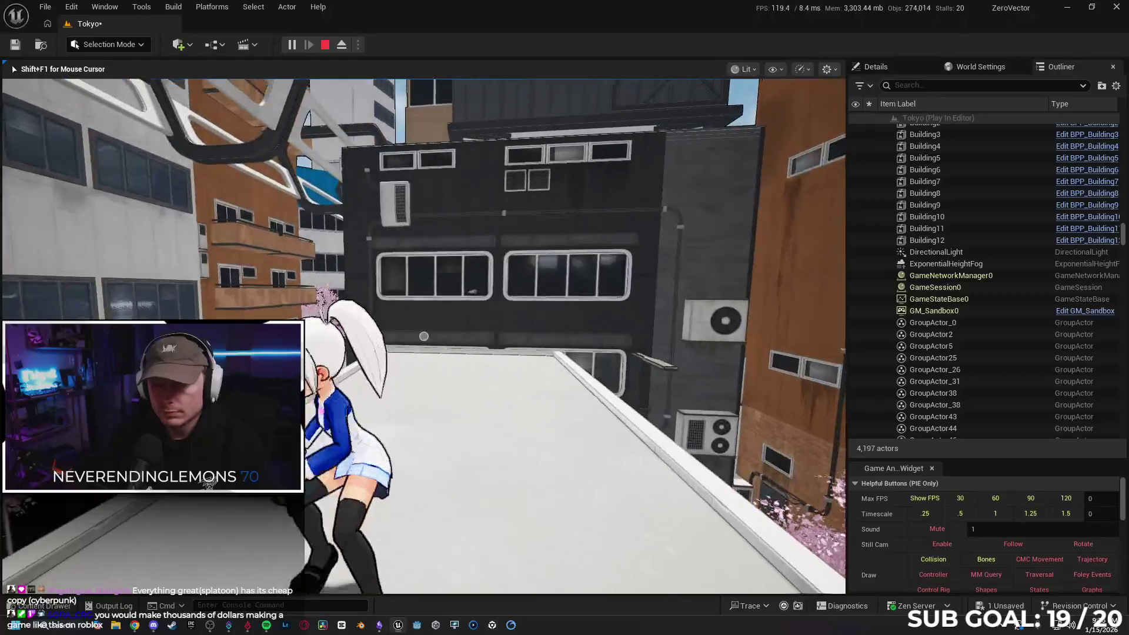
key(space)
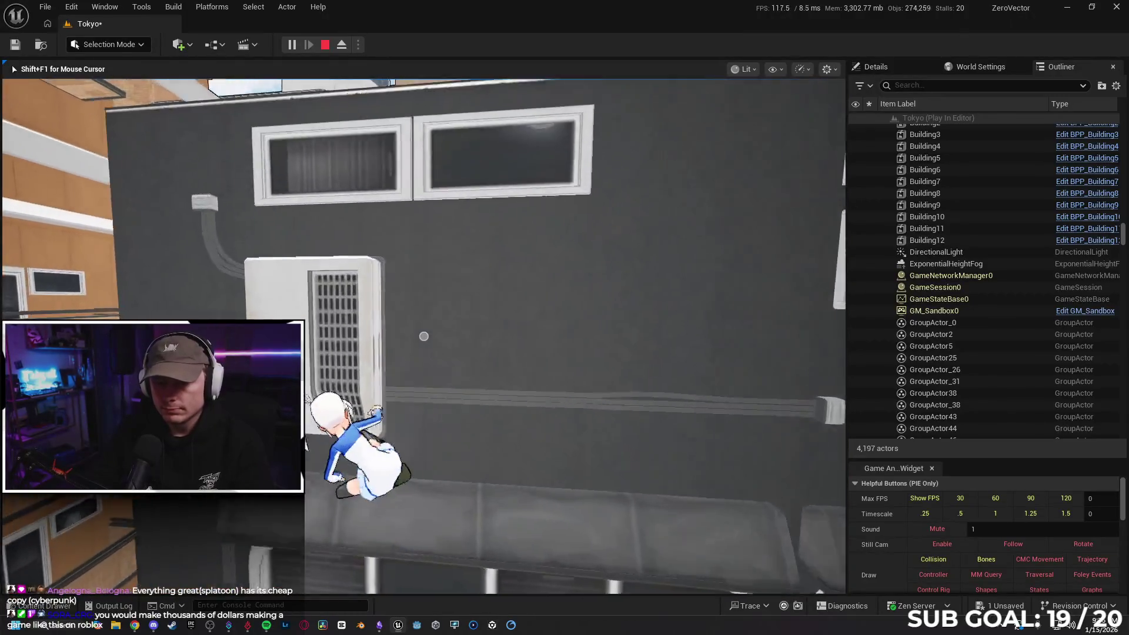
key(w)
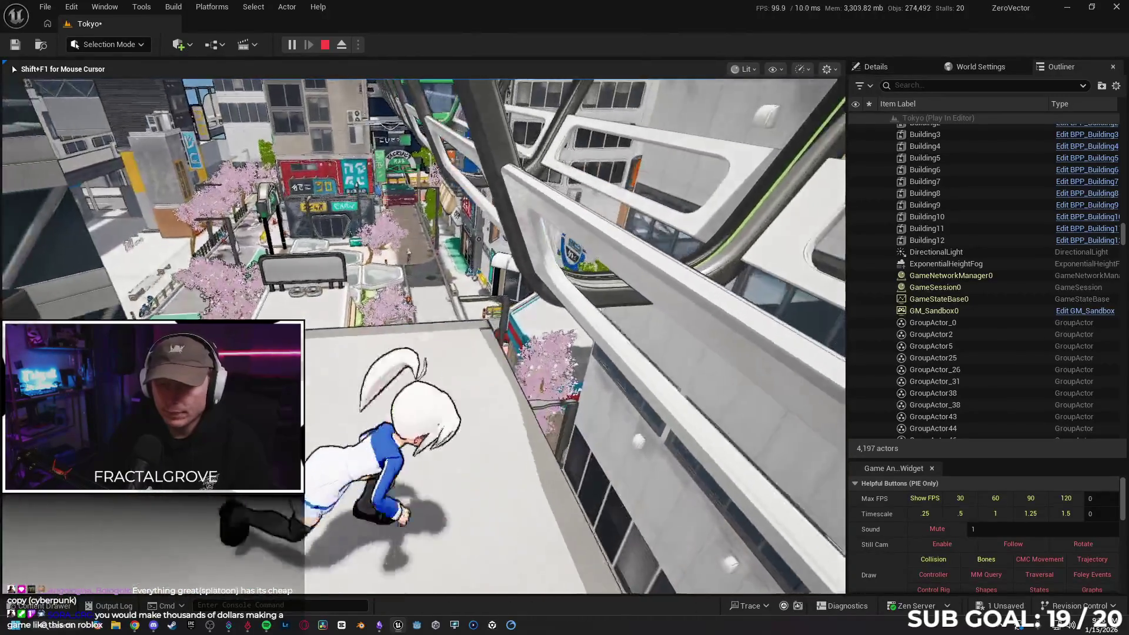
key(w)
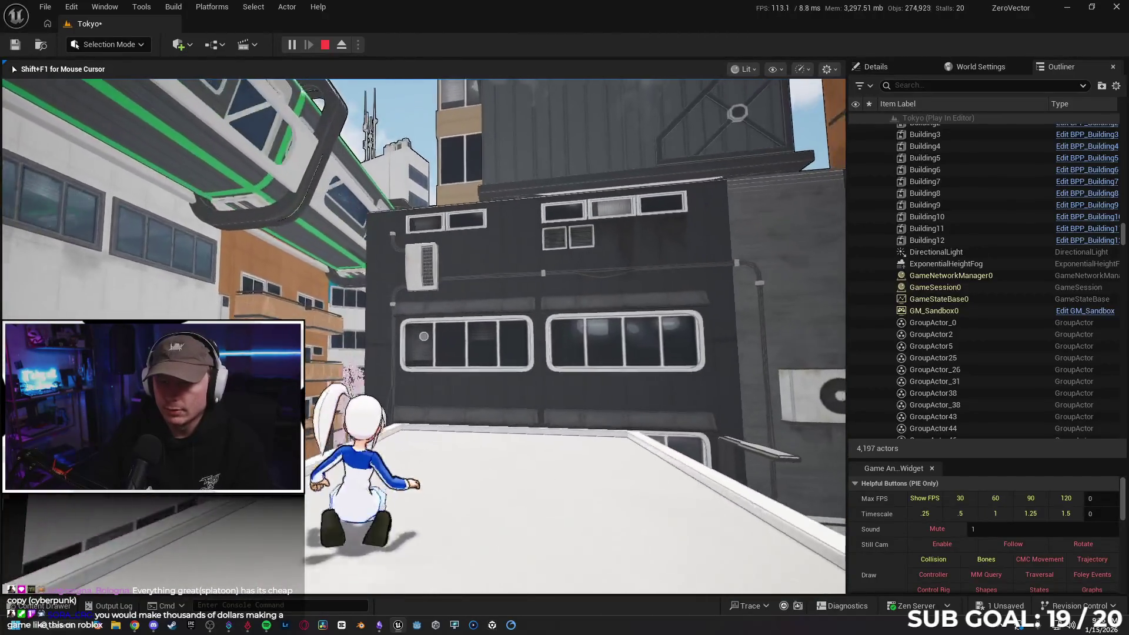
key(space)
key(w)
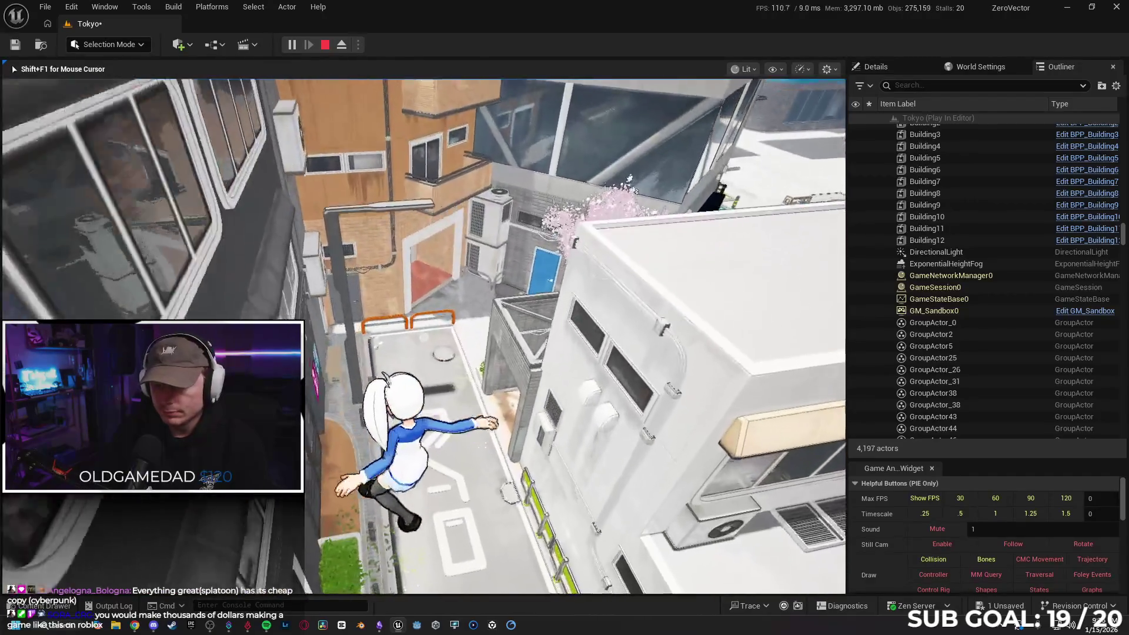
key(w)
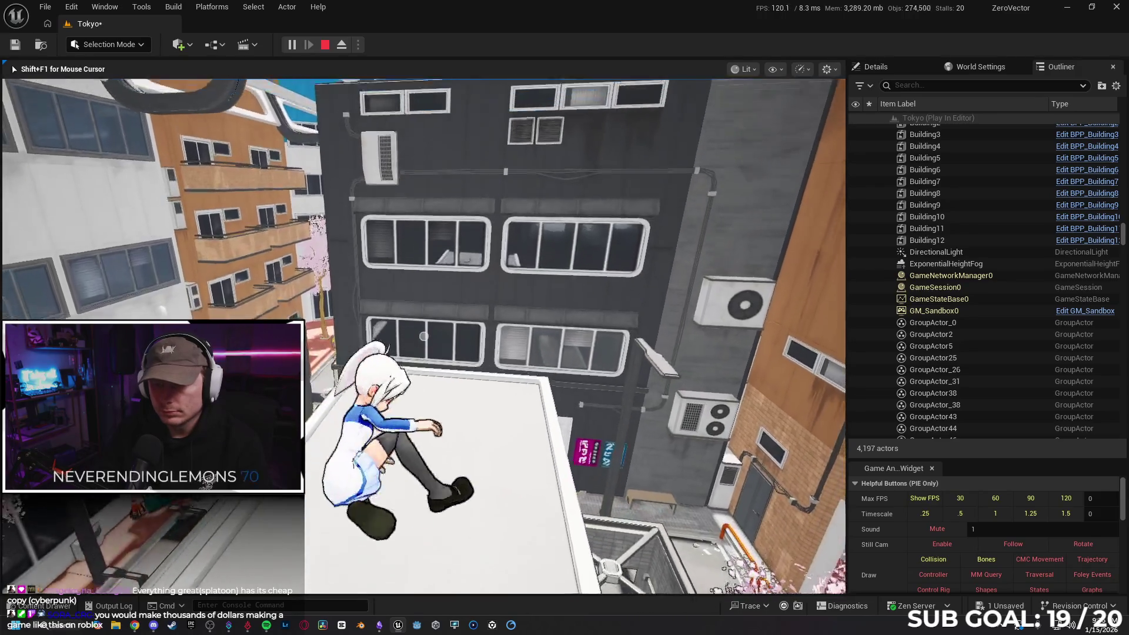
key(w)
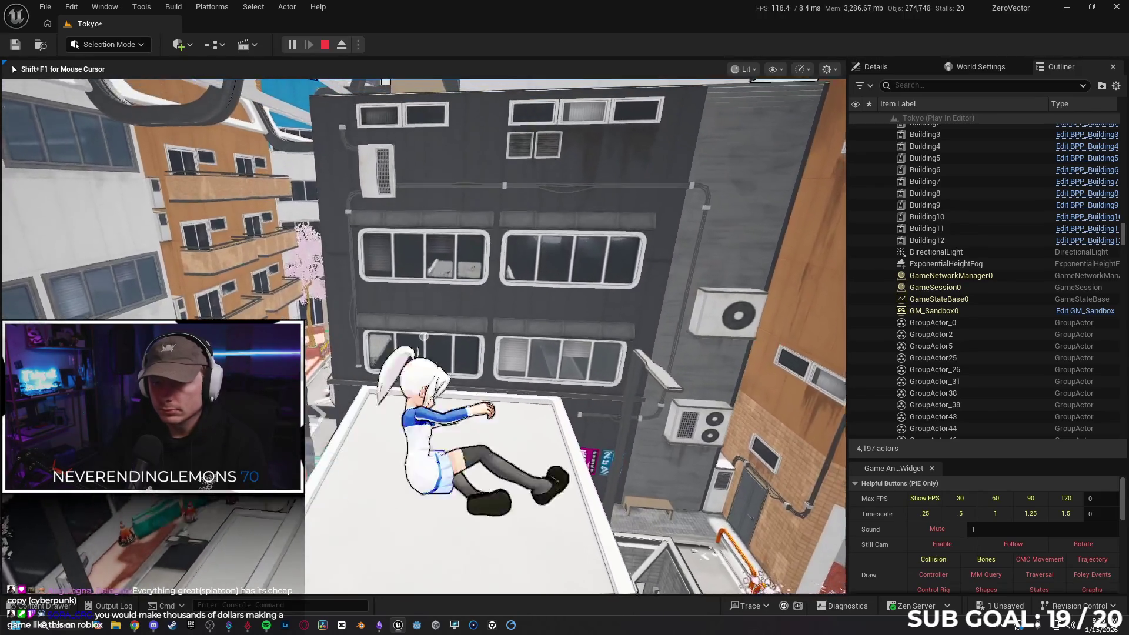
key(Escape)
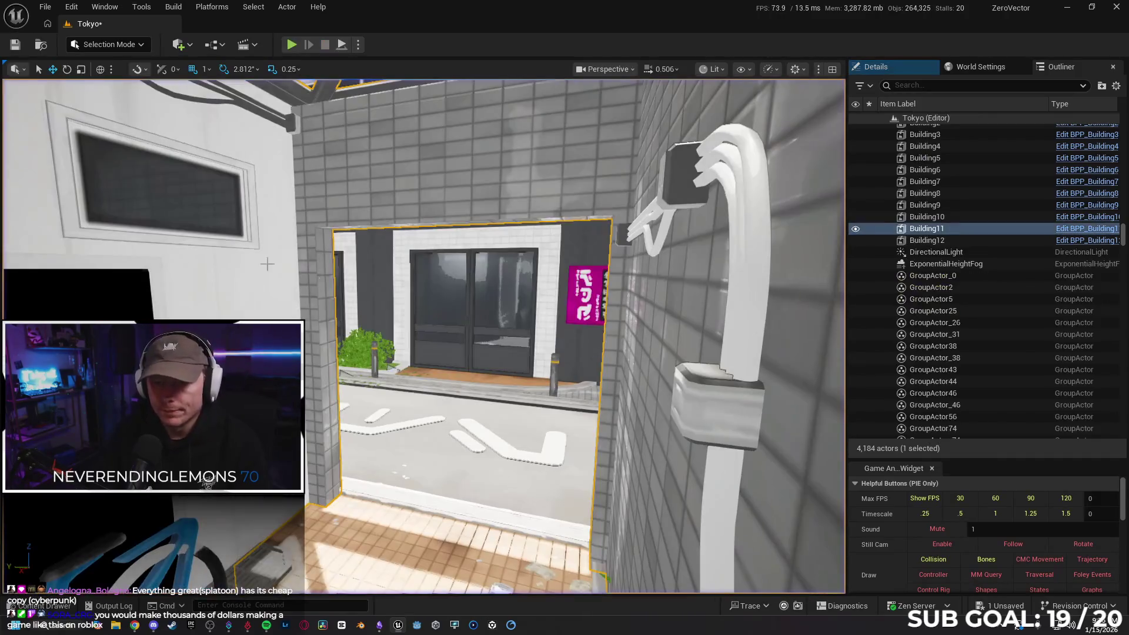
- Delete the right-hand grey wall SM_Wall_500x1178
scroll(478, 252, up, 3)
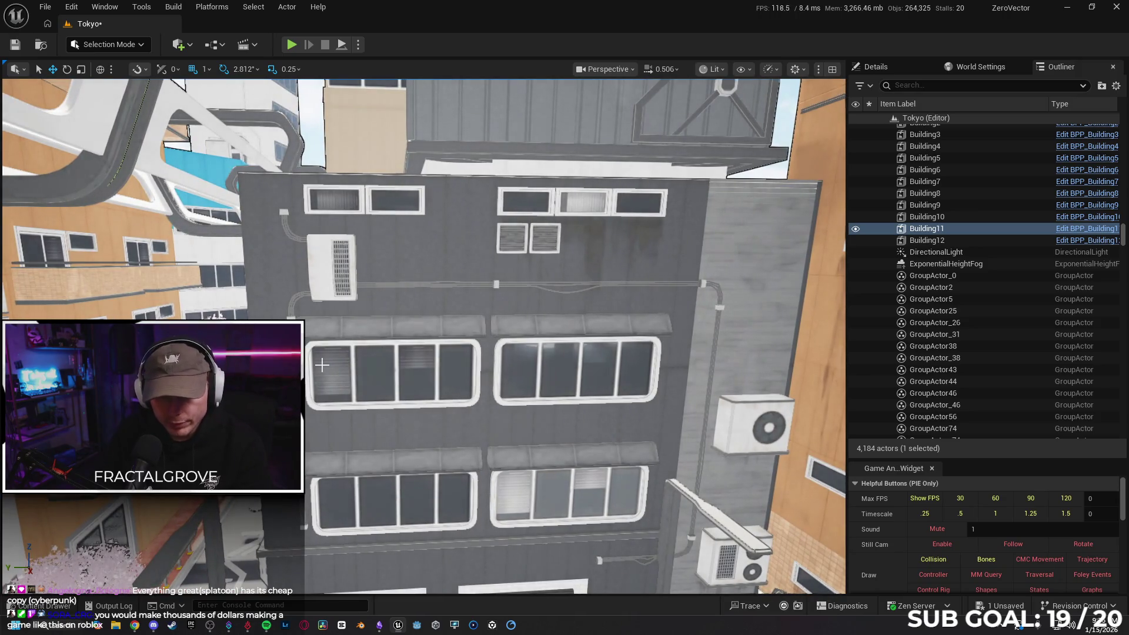
click(345, 375)
click(405, 306)
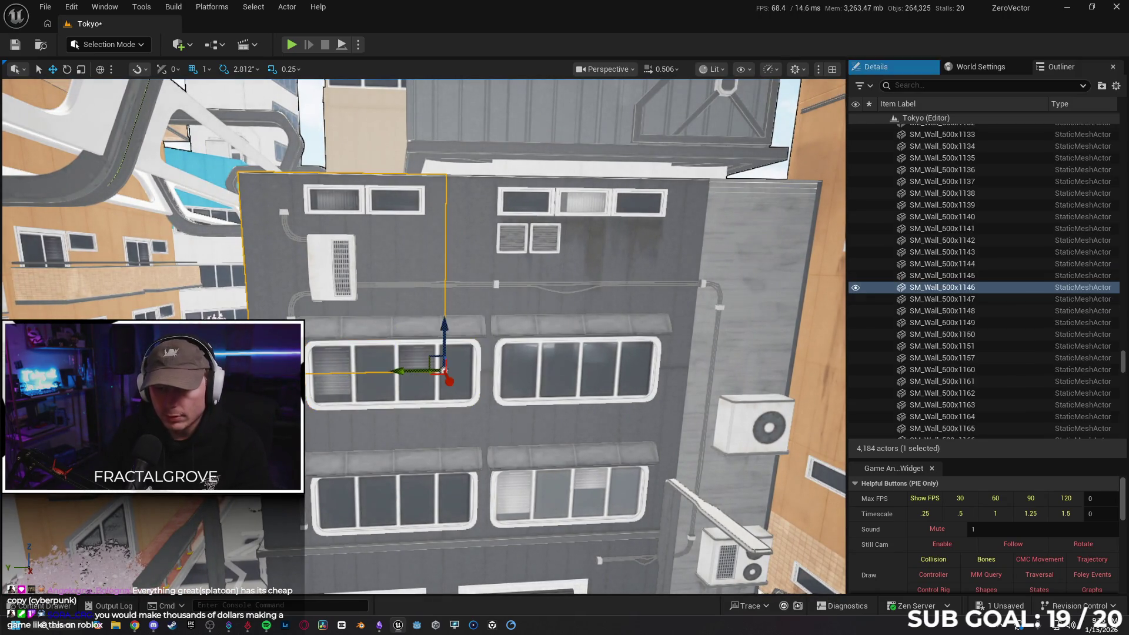
click(752, 259)
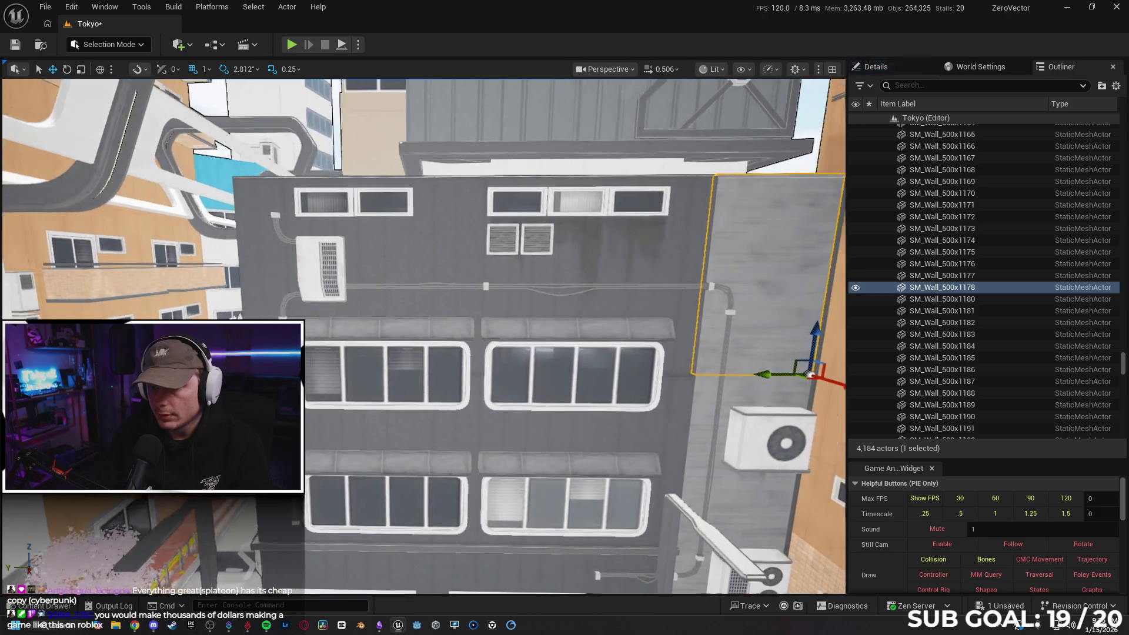
click(620, 270)
click(624, 274)
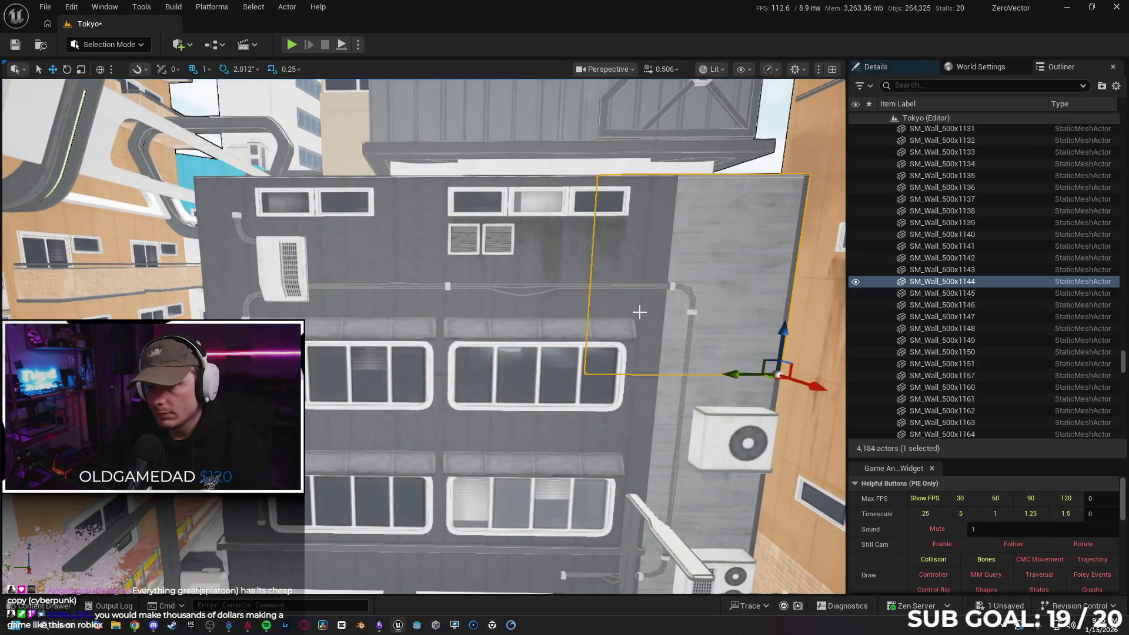
click(418, 269)
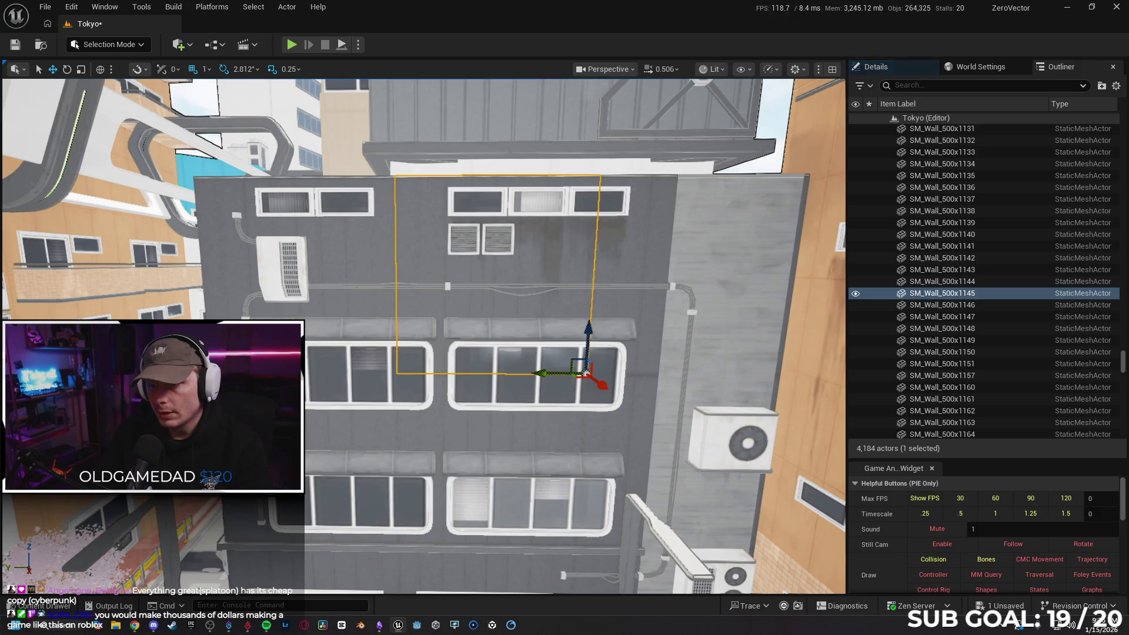
click(724, 257)
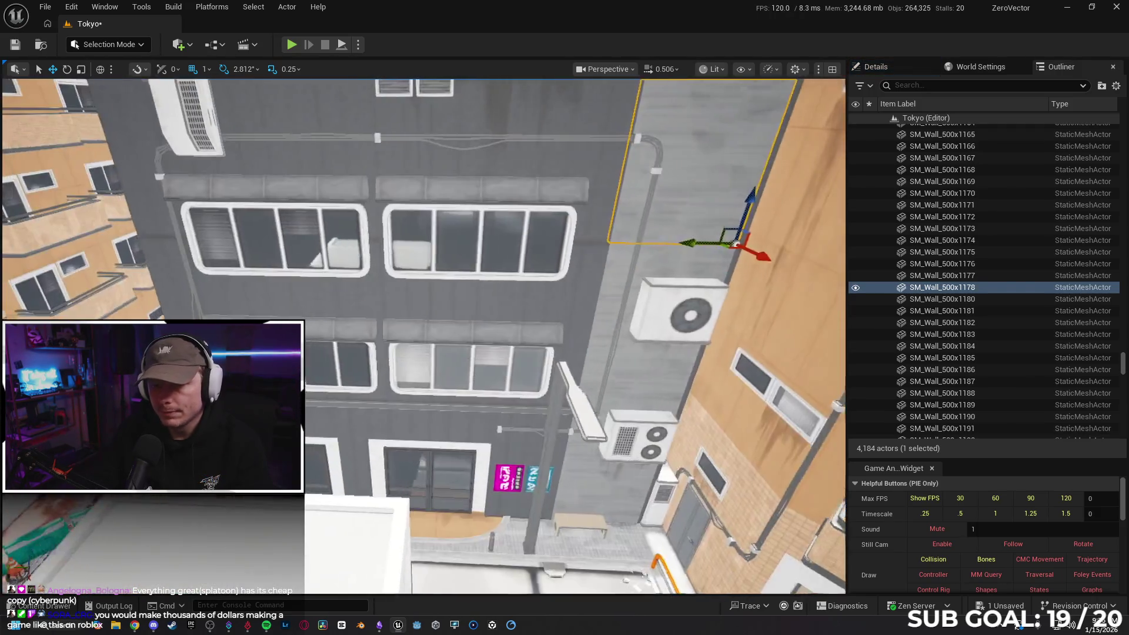
drag(674, 349, 673, 348)
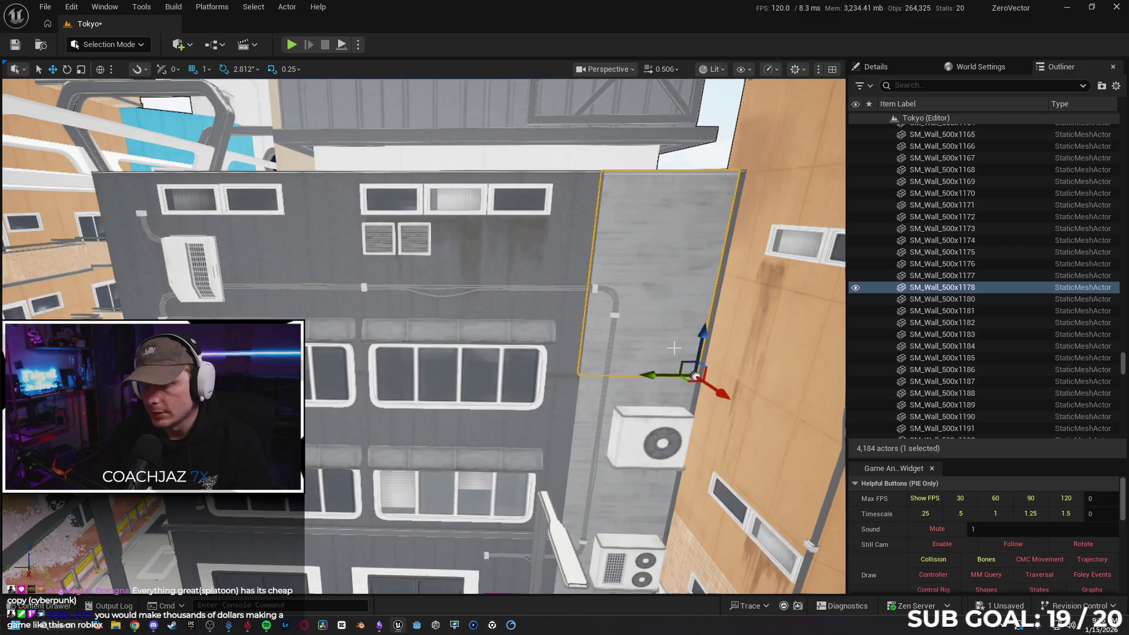
key(Delete)
- Delete wall panels including SM_Wall_500x1144, and facade windows including SM_Window238
click(636, 294)
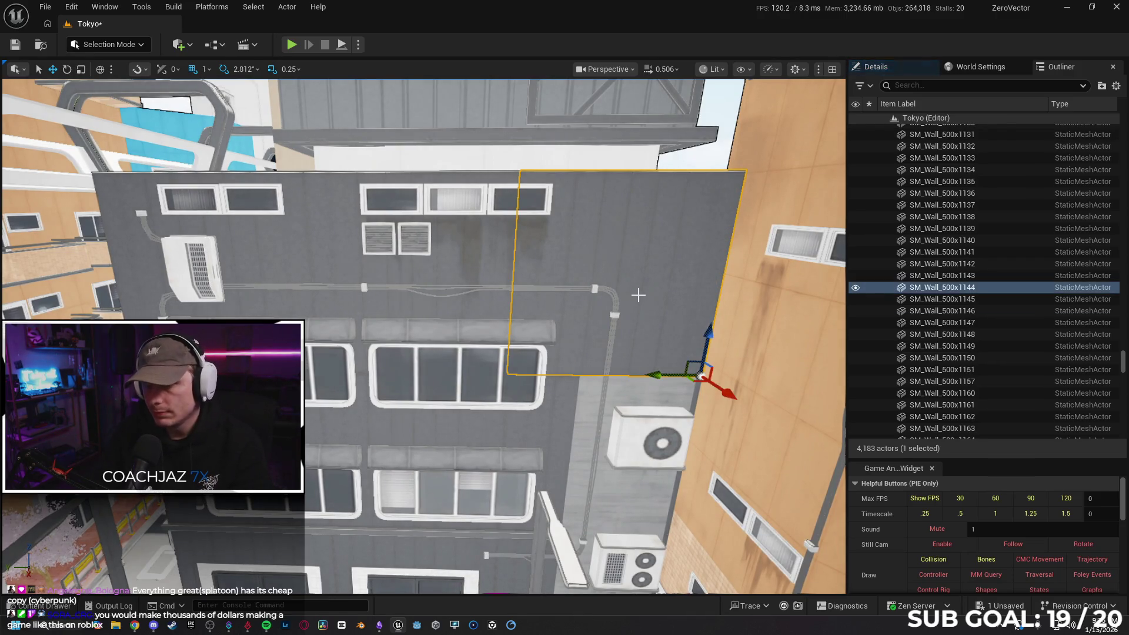
key(Delete)
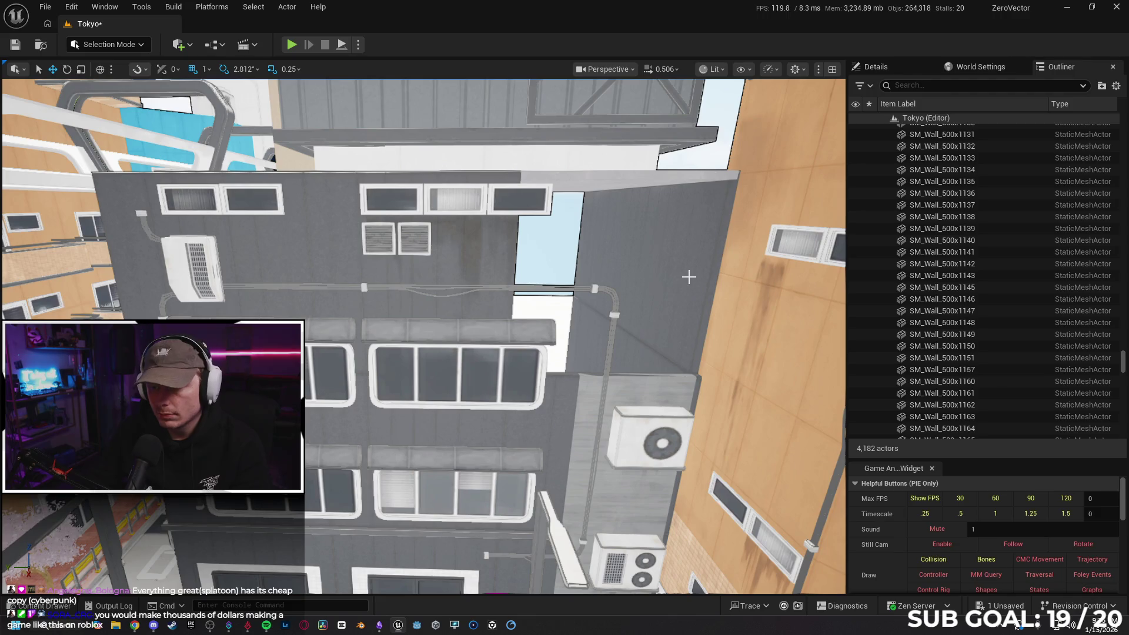
click(688, 276)
key(Delete)
click(605, 235)
key(Delete)
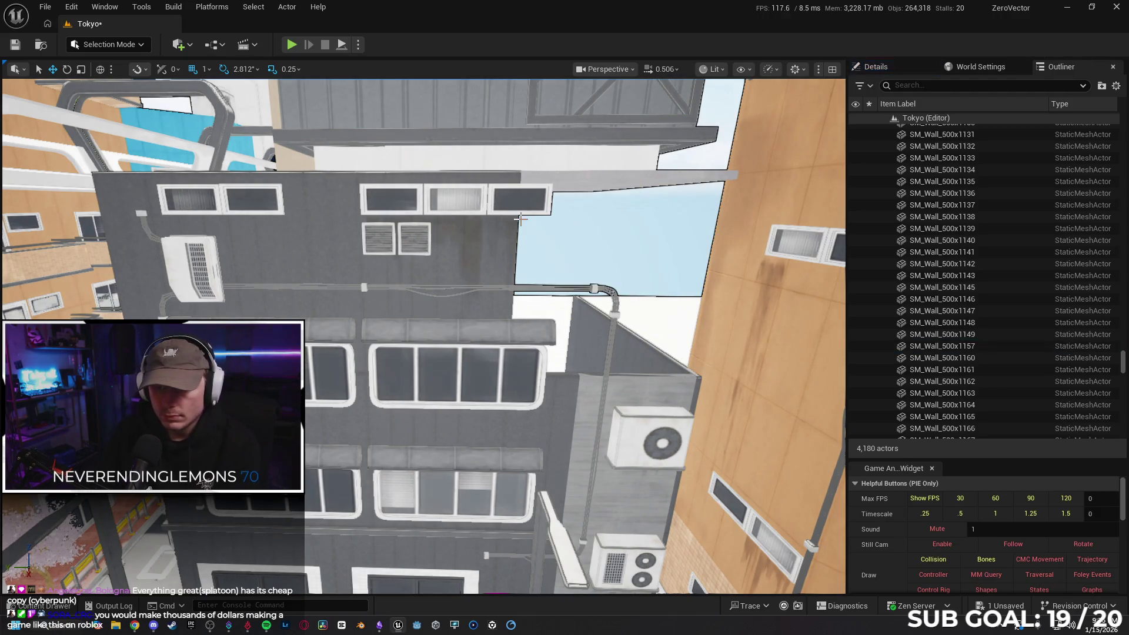
click(520, 201)
key(Delete)
click(453, 201)
key(Delete)
click(390, 196)
key(Delete)
- Delete the two wall vents, including SM_Vent144, leaving the dirt decal in place
click(415, 238)
key(Delete)
click(393, 251)
key(Delete)
click(440, 213)
key(Escape)
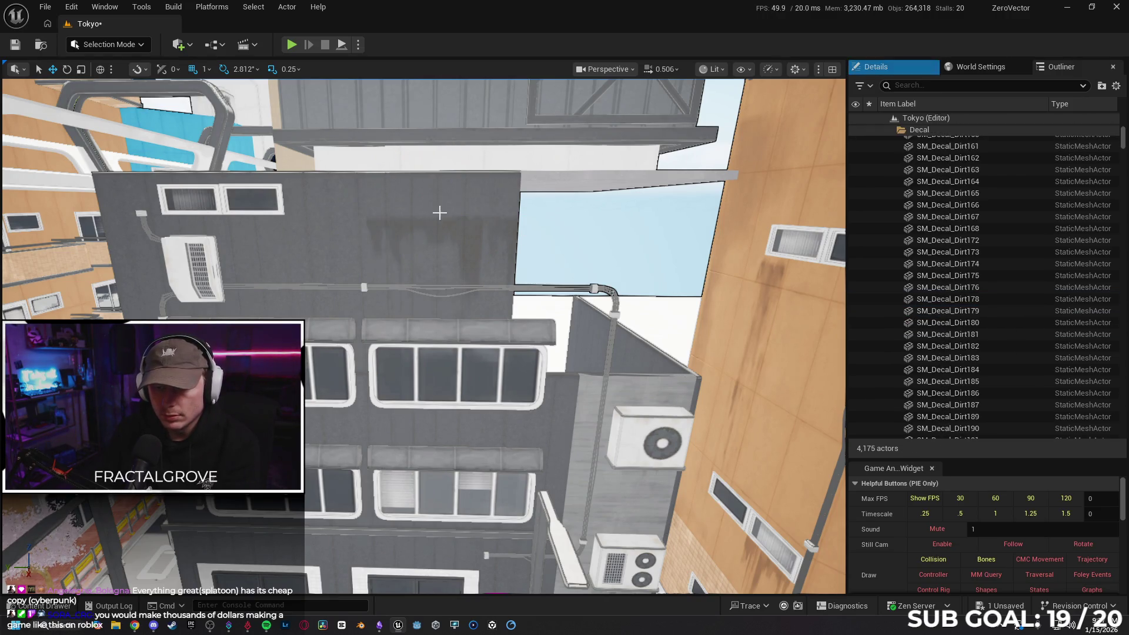
- Delete two more wall panels and two windows on the upper wall
click(441, 199)
key(Delete)
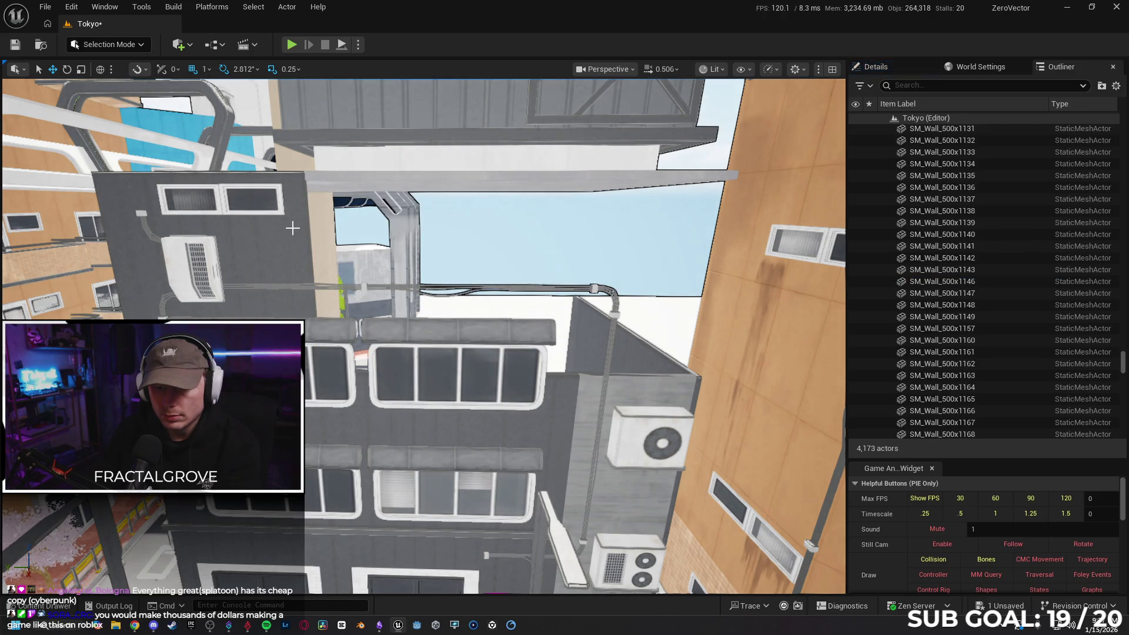
click(292, 227)
key(Delete)
click(258, 203)
key(Delete)
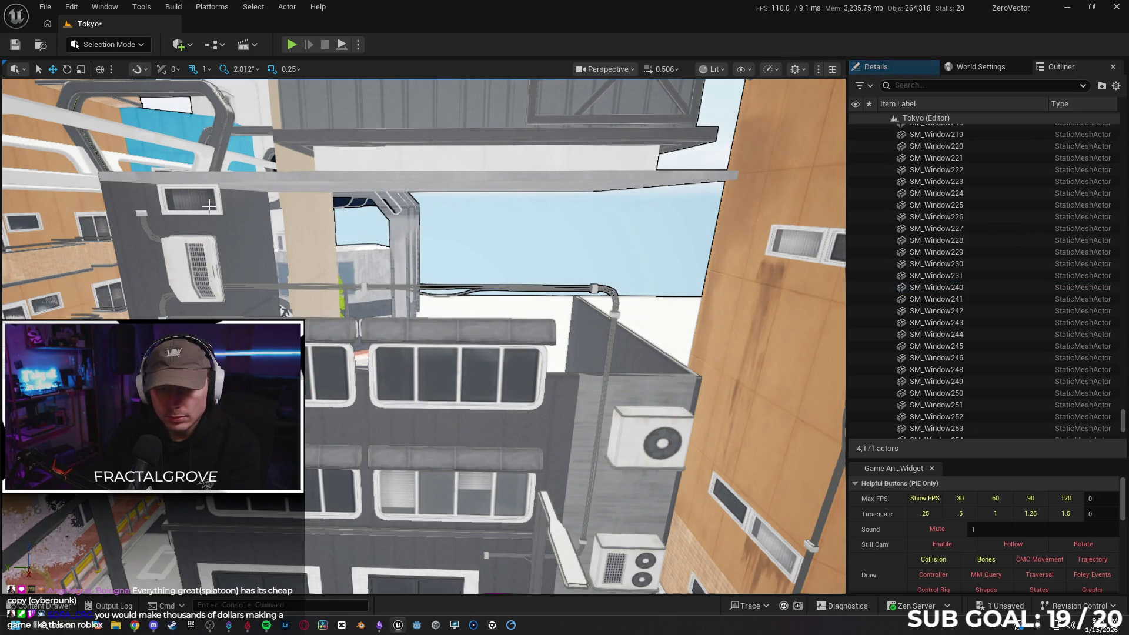
click(209, 206)
key(Delete)
- Delete the wall-mounted AC unit SM_AC49
click(206, 255)
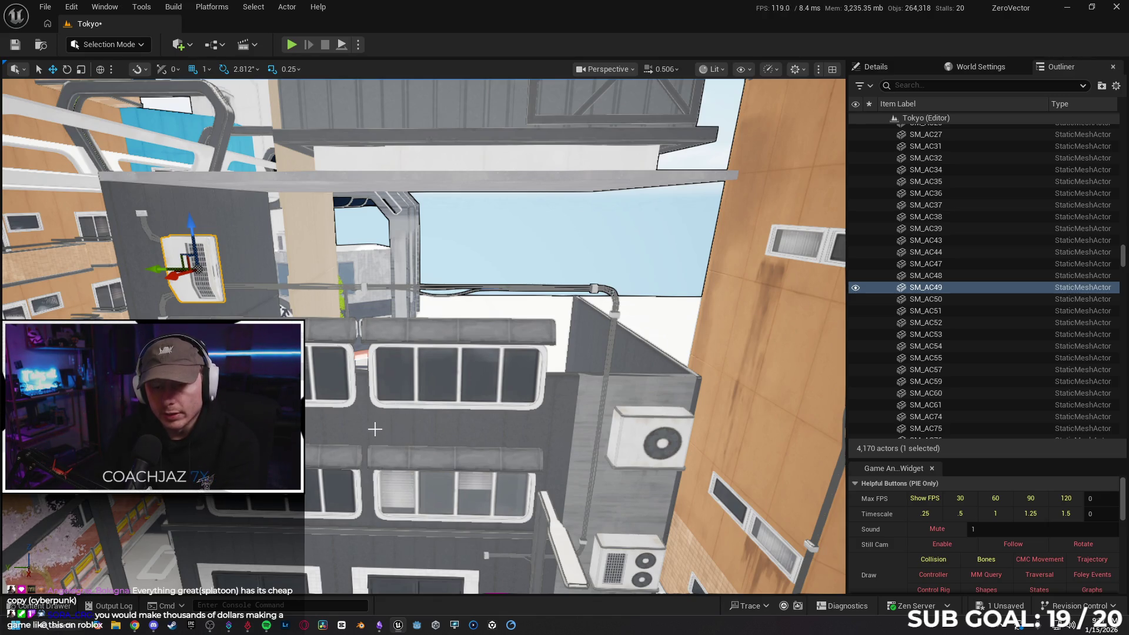
key(Delete)
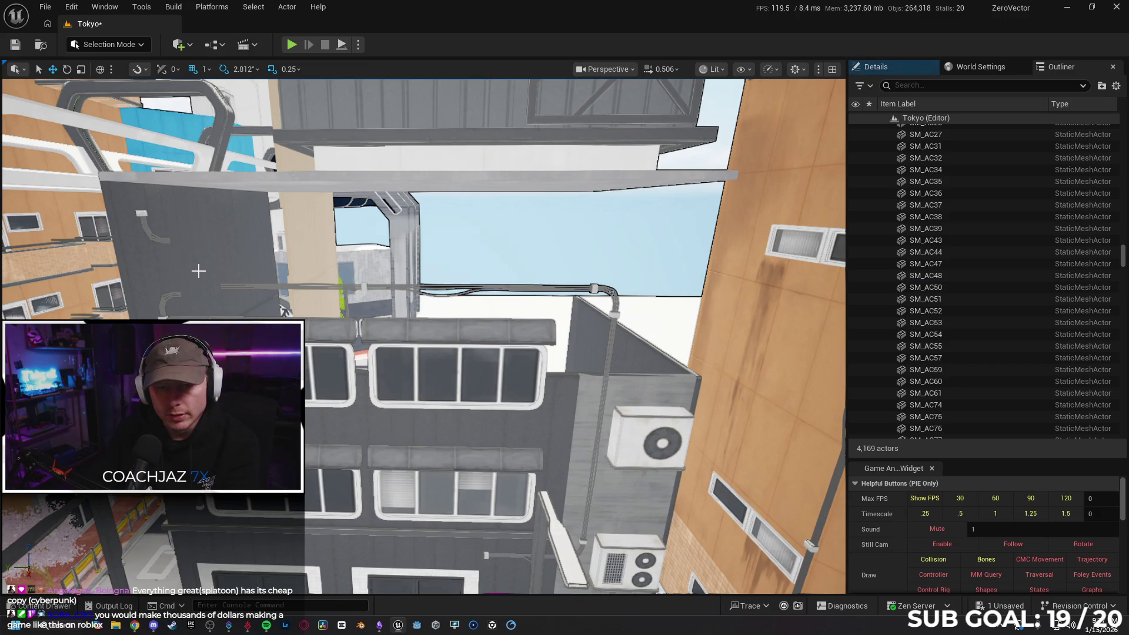
key(ctrl+z)
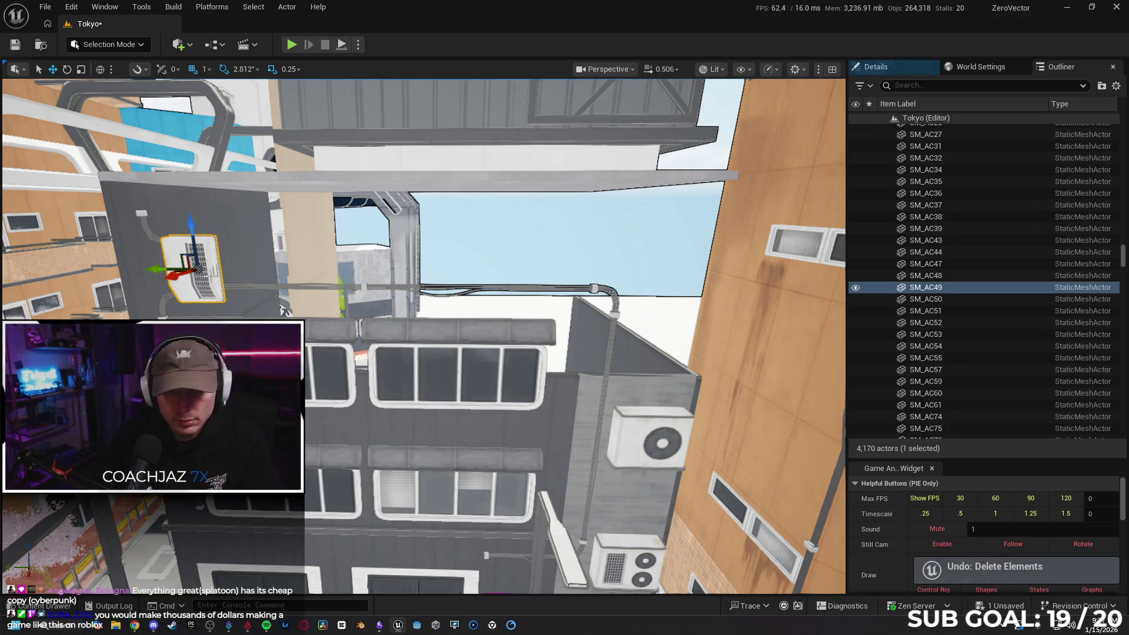
mouse_move(286, 312)
mouse_down()
mouse_move(289, 223)
mouse_move(318, 271)
mouse_up()
key(Delete)
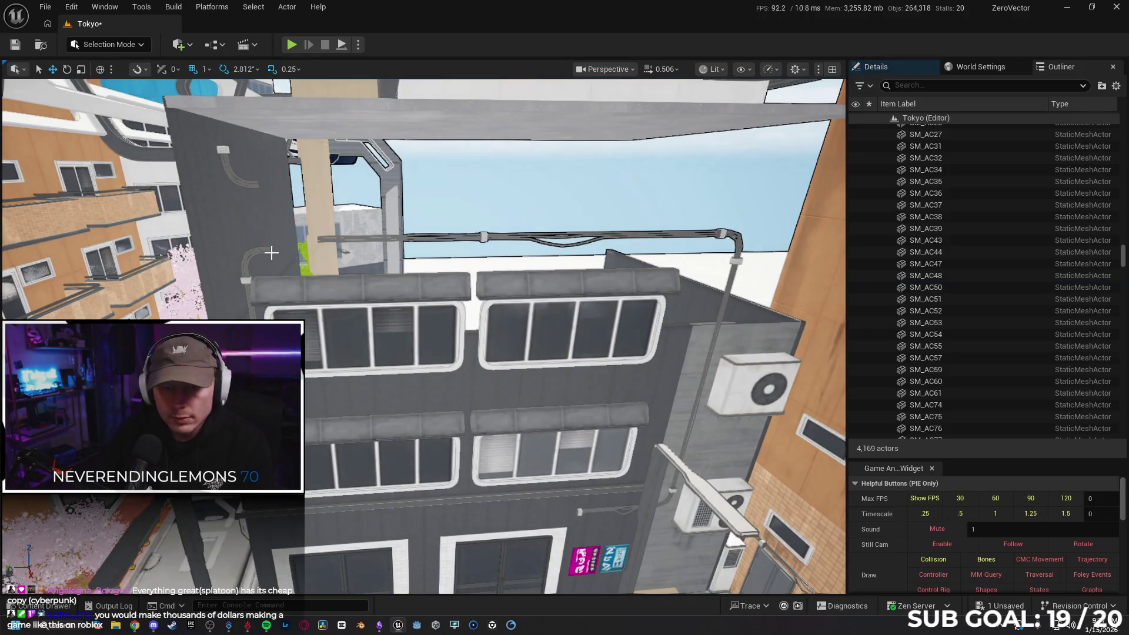
- Delete the cable pieces beside the pipe, the bracket and SM_Cable_Joint92, confirming referenced-actor prompts
click(256, 250)
key(Delete)
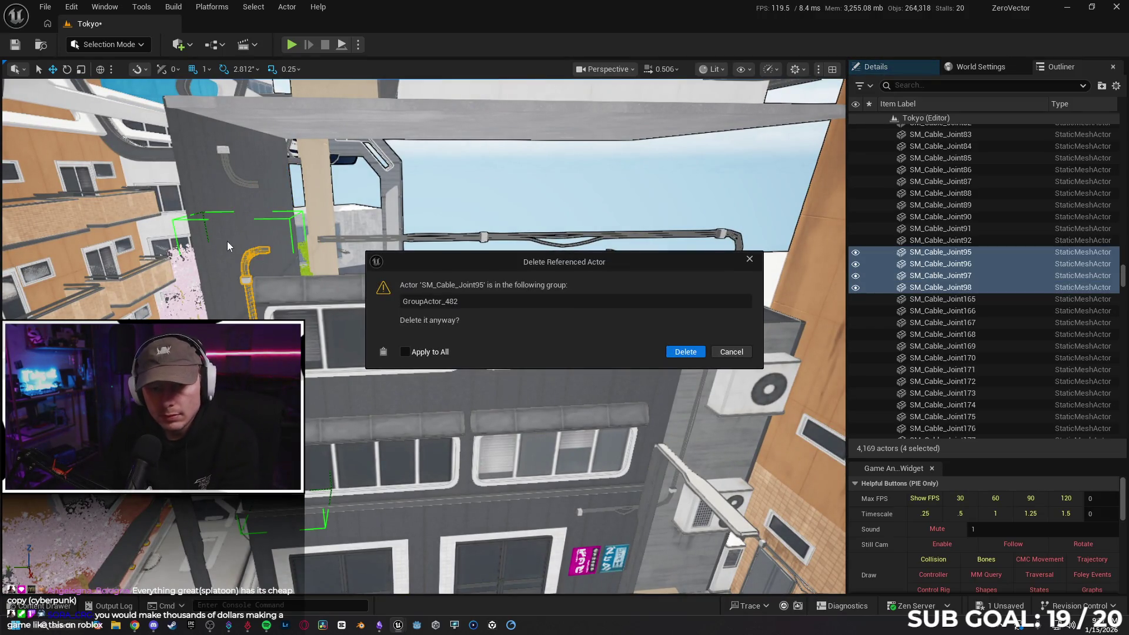
click(740, 353)
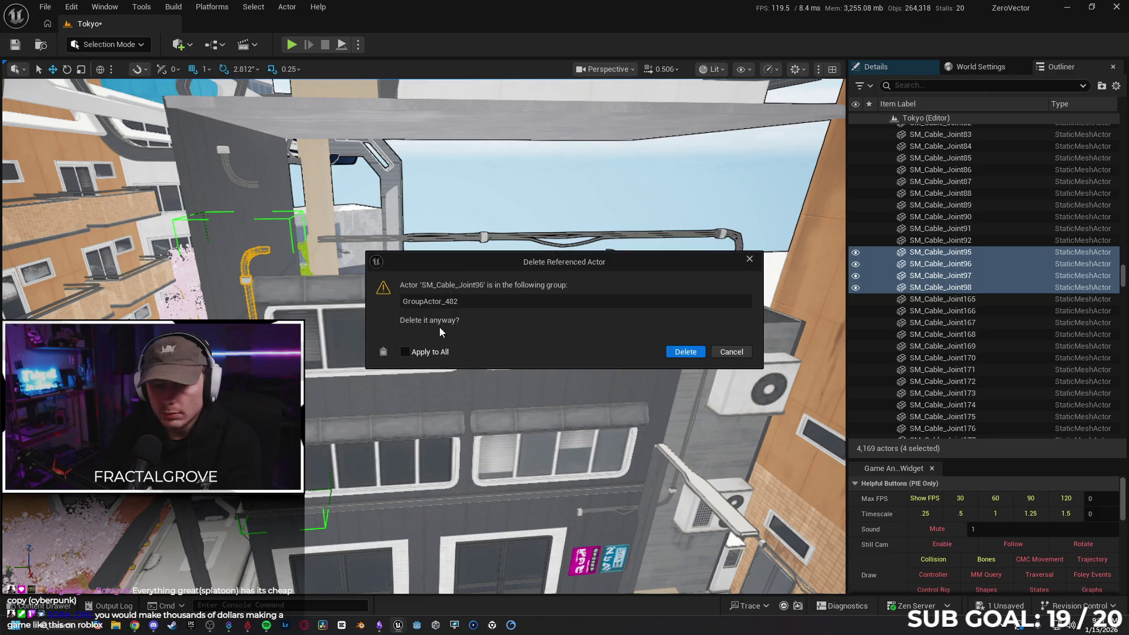
click(732, 352)
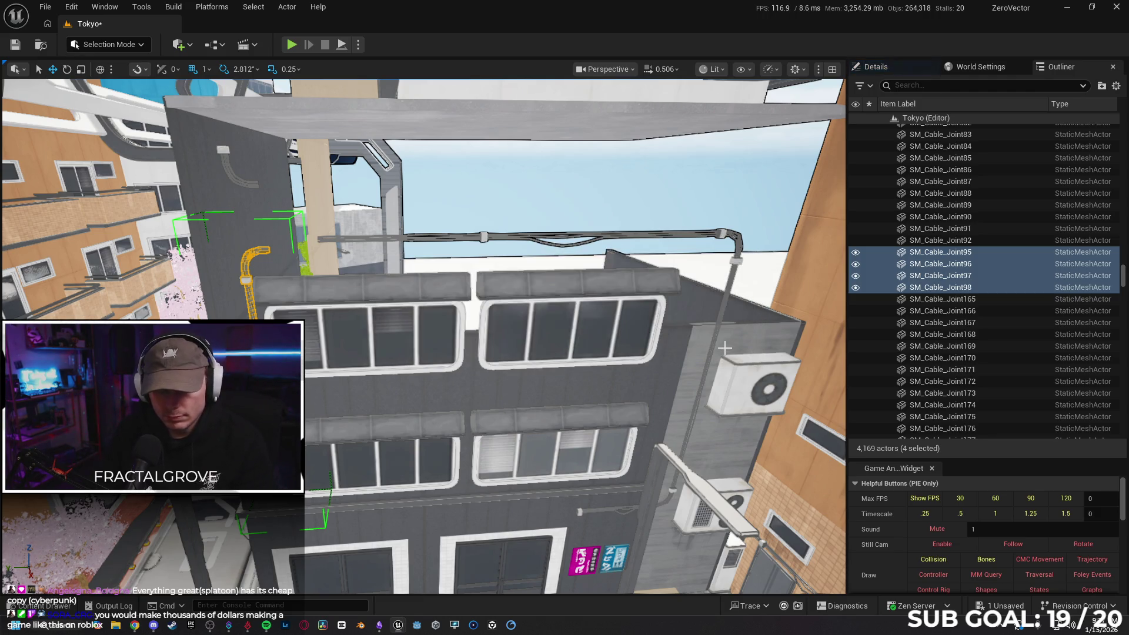
click(229, 168)
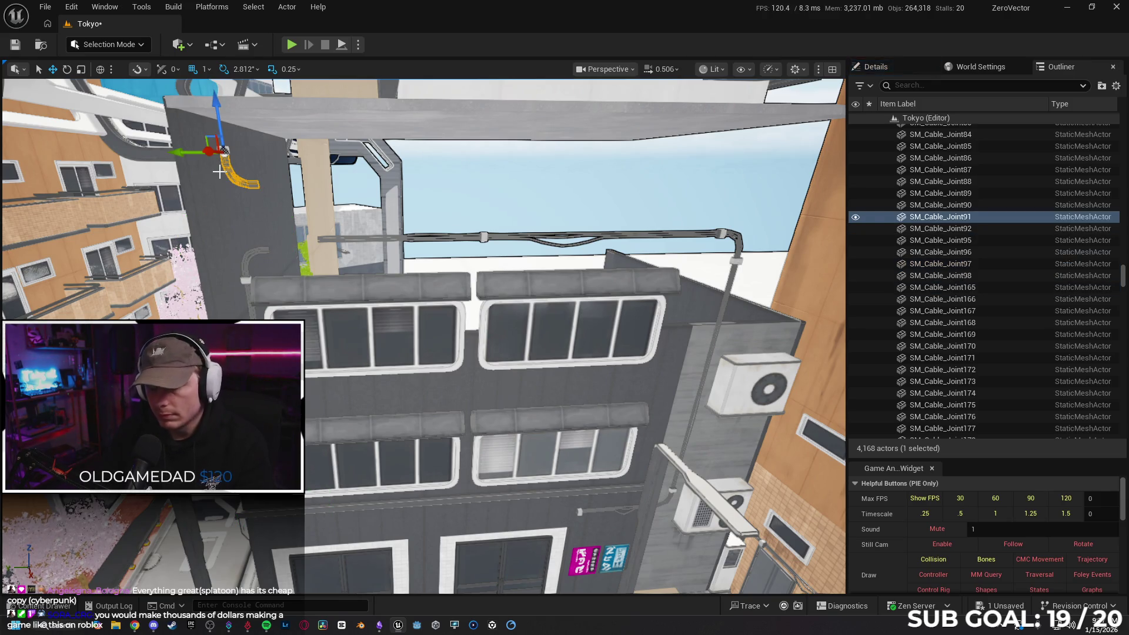
key(Delete)
click(225, 152)
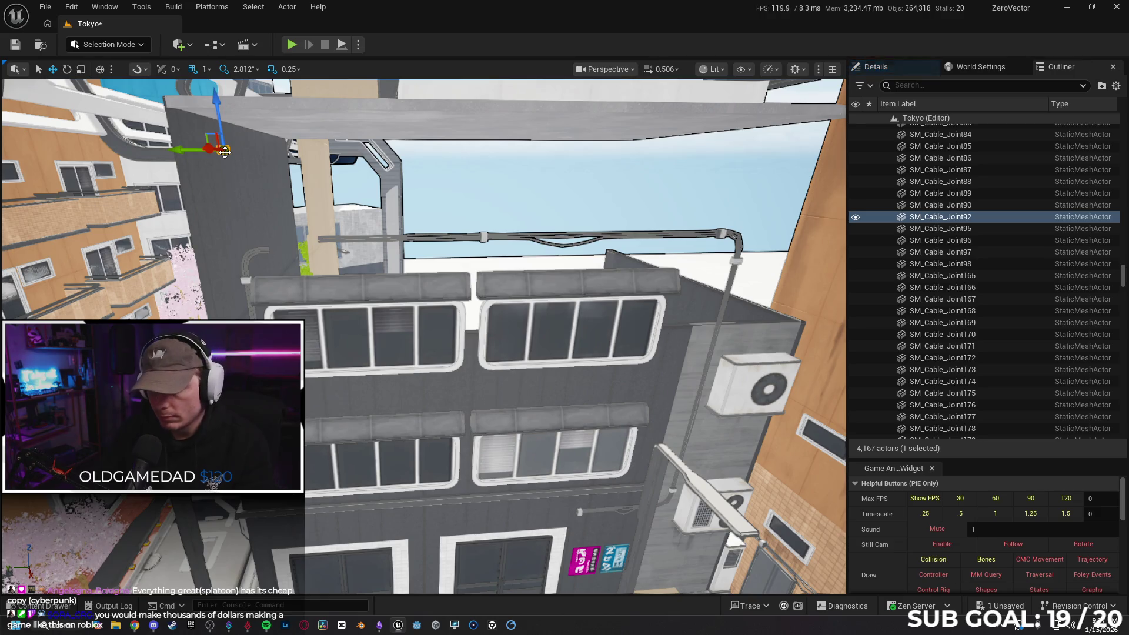
key(Delete)
- Delete cable joints SM_Cable_Joint89 and SM_Cable_Joint88 near the building's top
drag(224, 153, 381, 236)
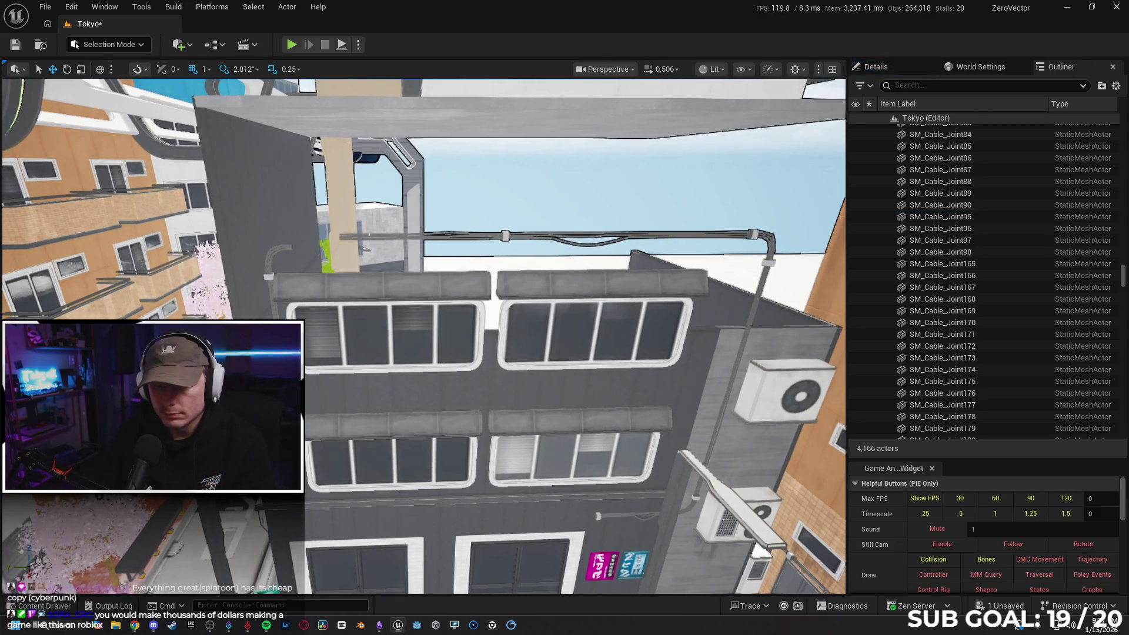
click(381, 237)
scroll(457, 286, up, 5)
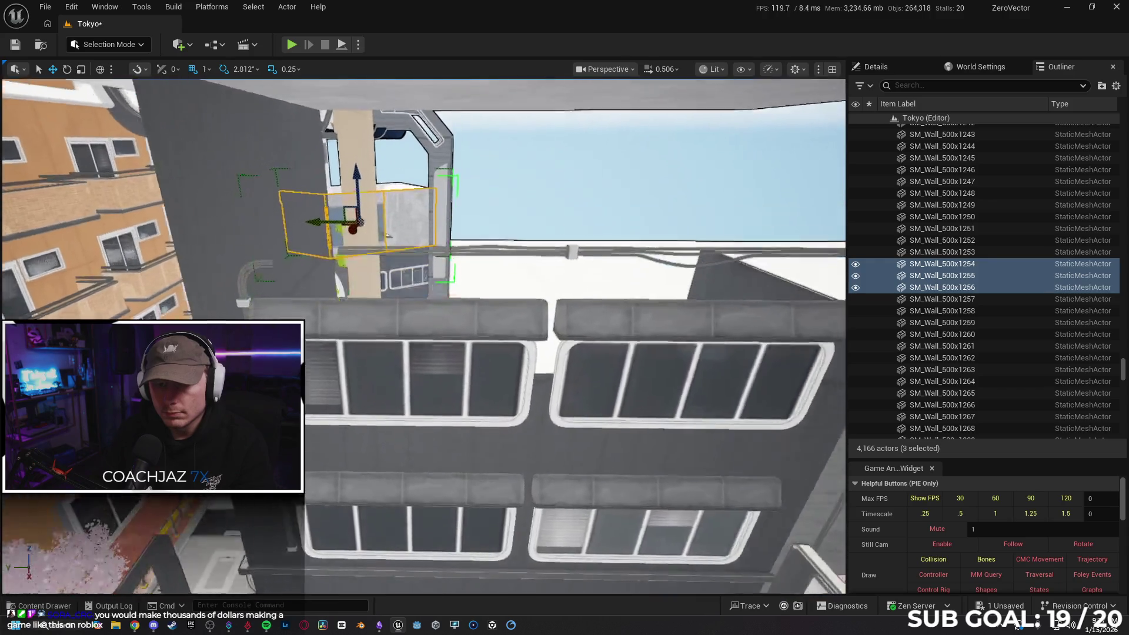
click(456, 309)
mouse_move(456, 309)
mouse_down()
mouse_move(412, 353)
mouse_move(525, 341)
mouse_up()
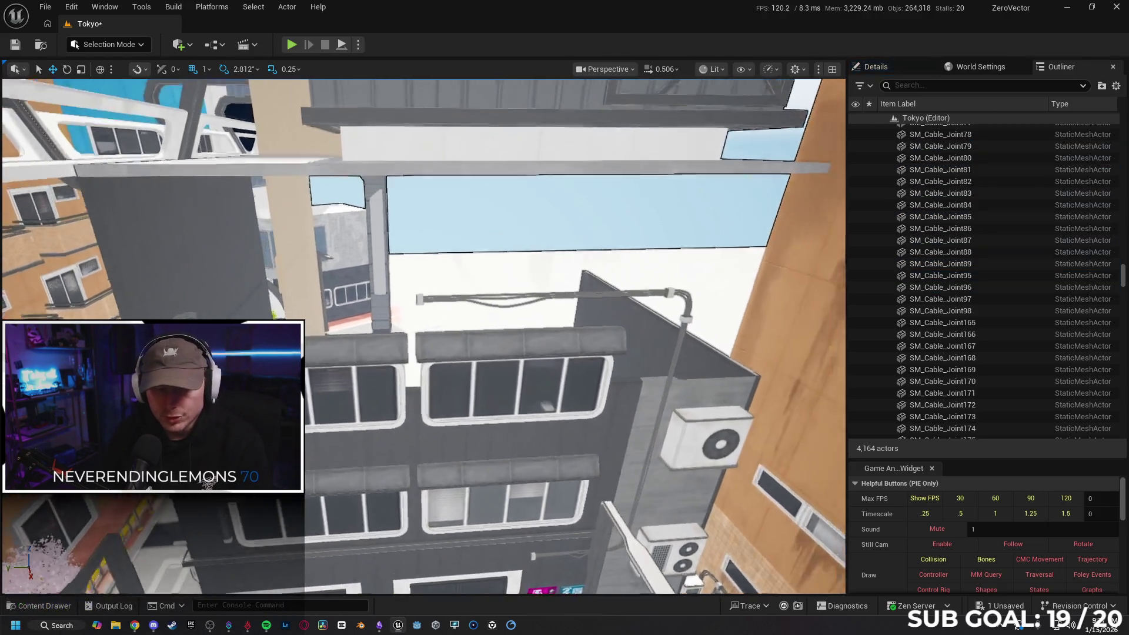
mouse_move(447, 311)
mouse_down()
mouse_move(397, 324)
mouse_move(461, 248)
mouse_up()
click(461, 248)
key(Delete)
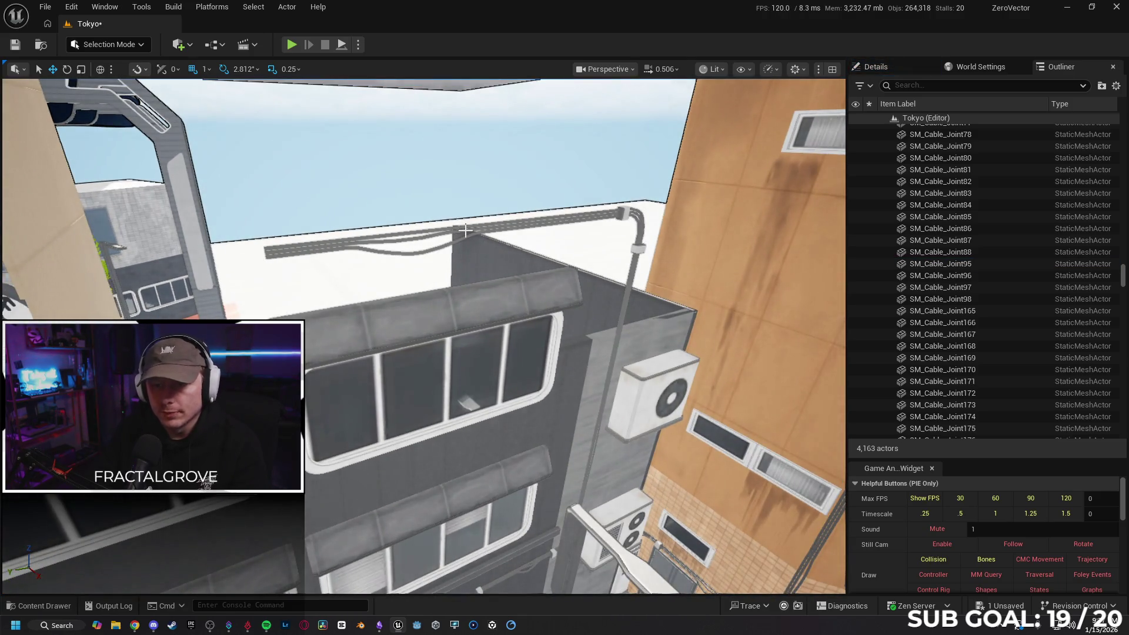
click(464, 231)
key(Delete)
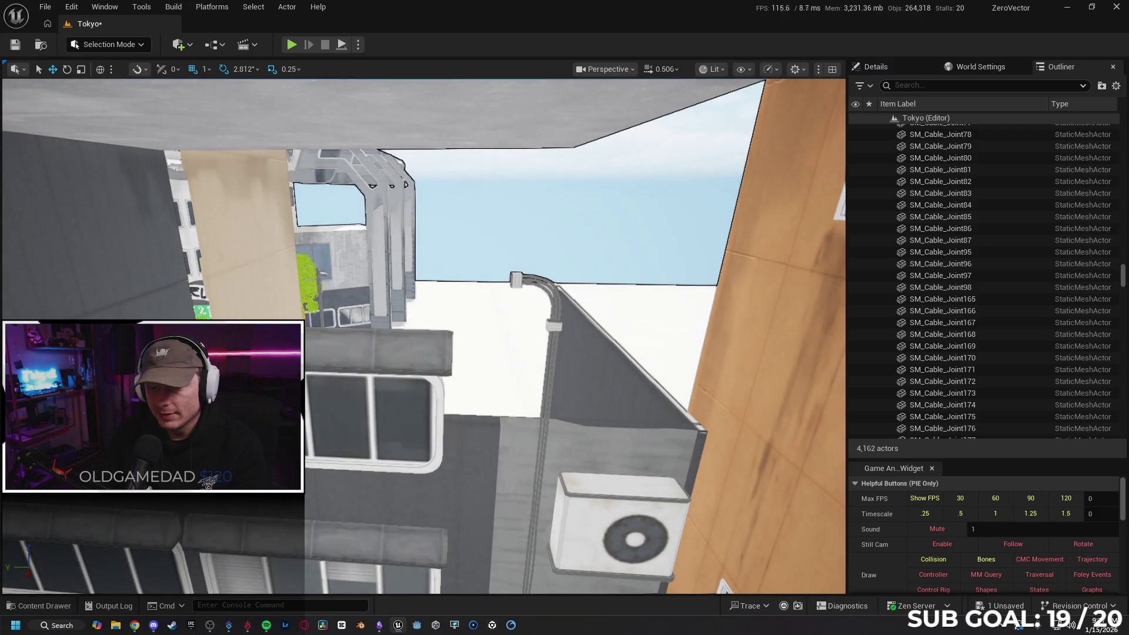
- Delete cable joints SM_Cable_Joint86 and SM_Cable_Joint95
click(519, 280)
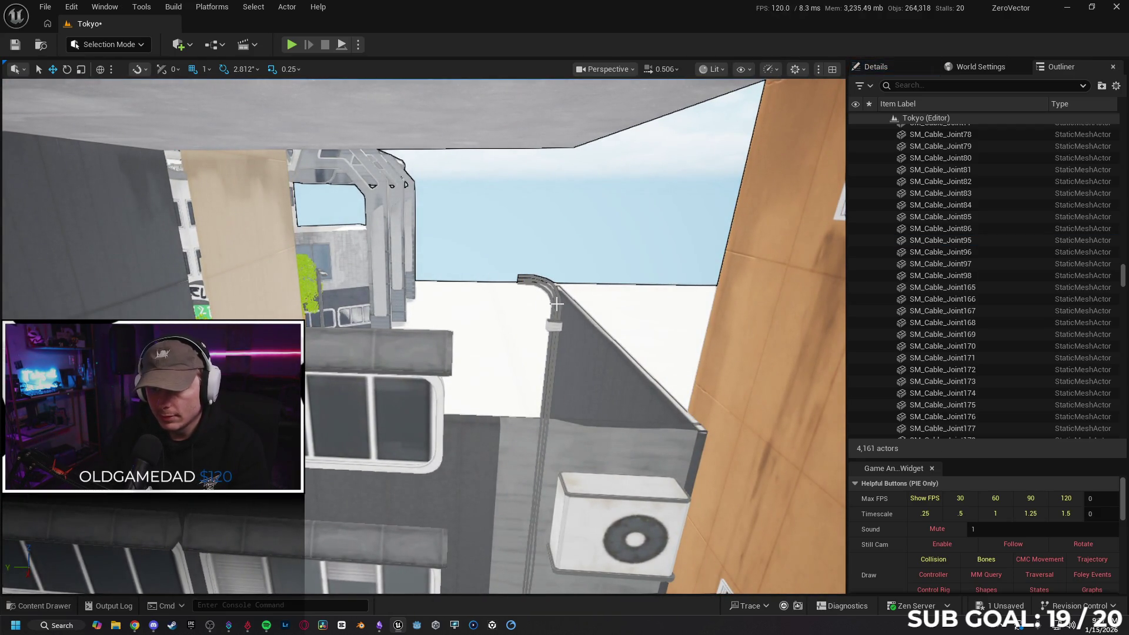
click(556, 304)
key(Delete)
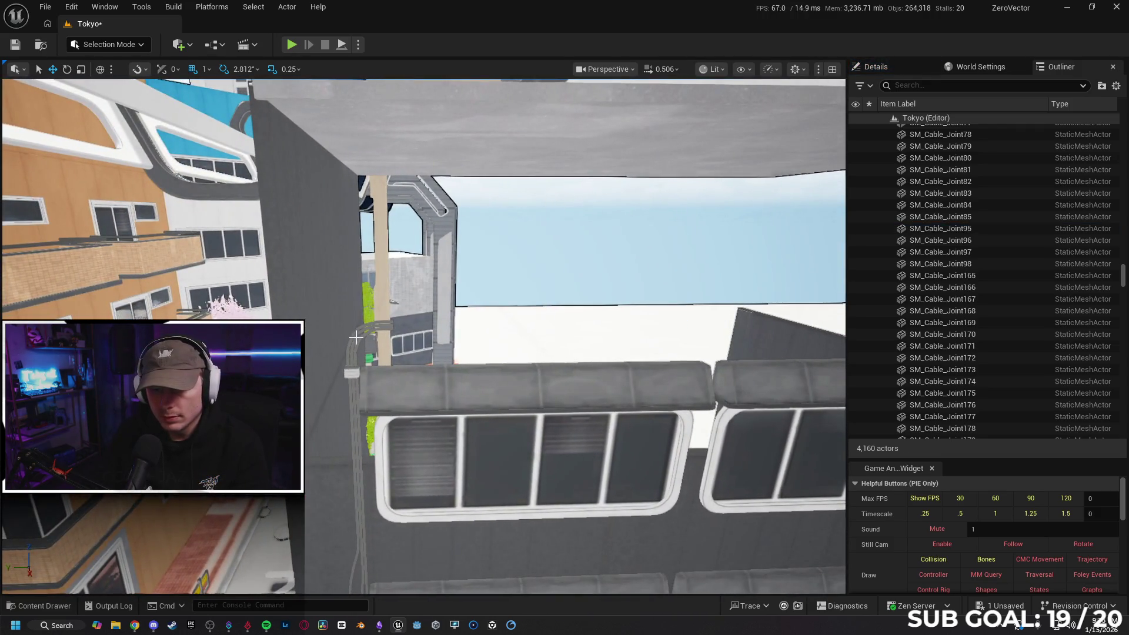
click(357, 339)
key(Delete)
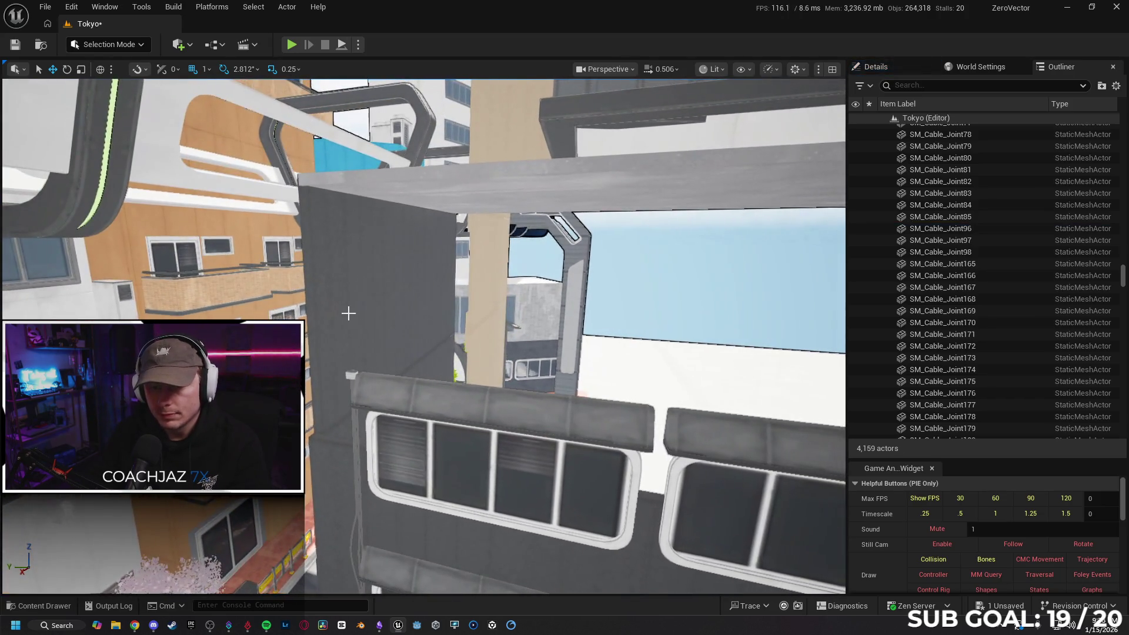
click(348, 313)
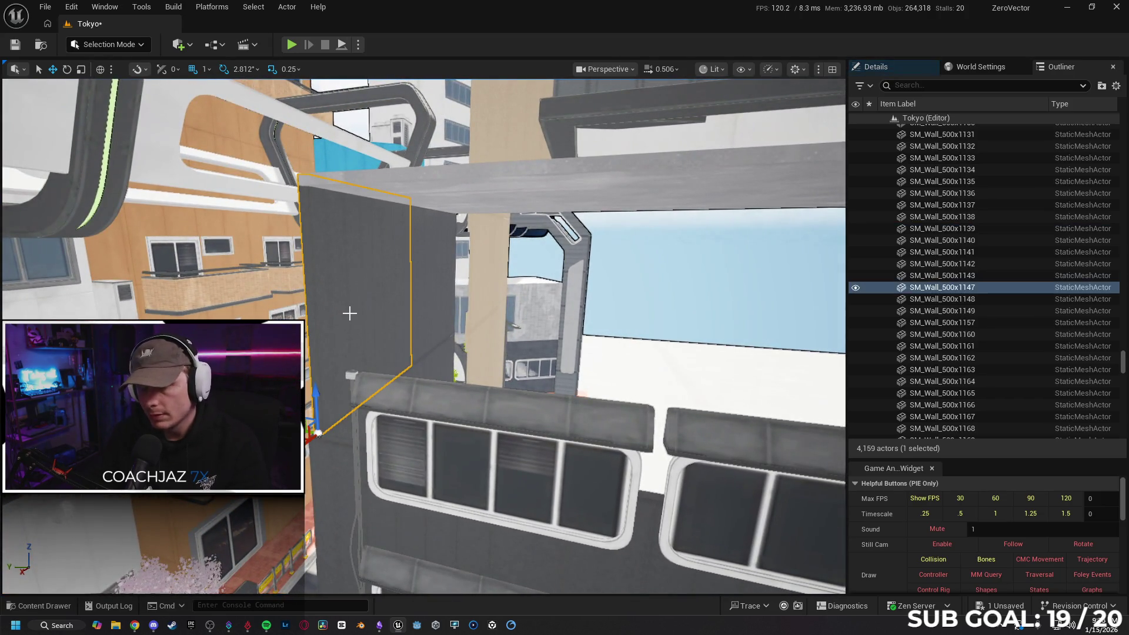
- Delete two stray wall pieces and the dirt decal on the dark wall
key(Delete)
click(423, 270)
key(Delete)
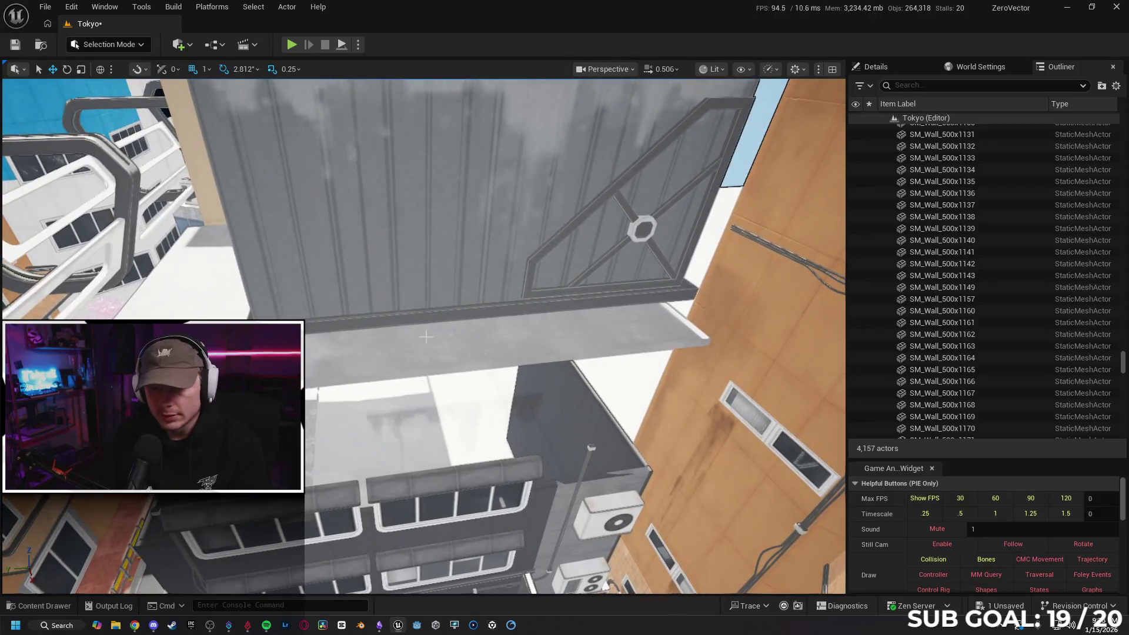
click(554, 177)
drag(531, 237, 504, 213)
click(530, 217)
key(Delete)
- Inspect the white roof slabs, then delete the small rooftop vent
click(314, 179)
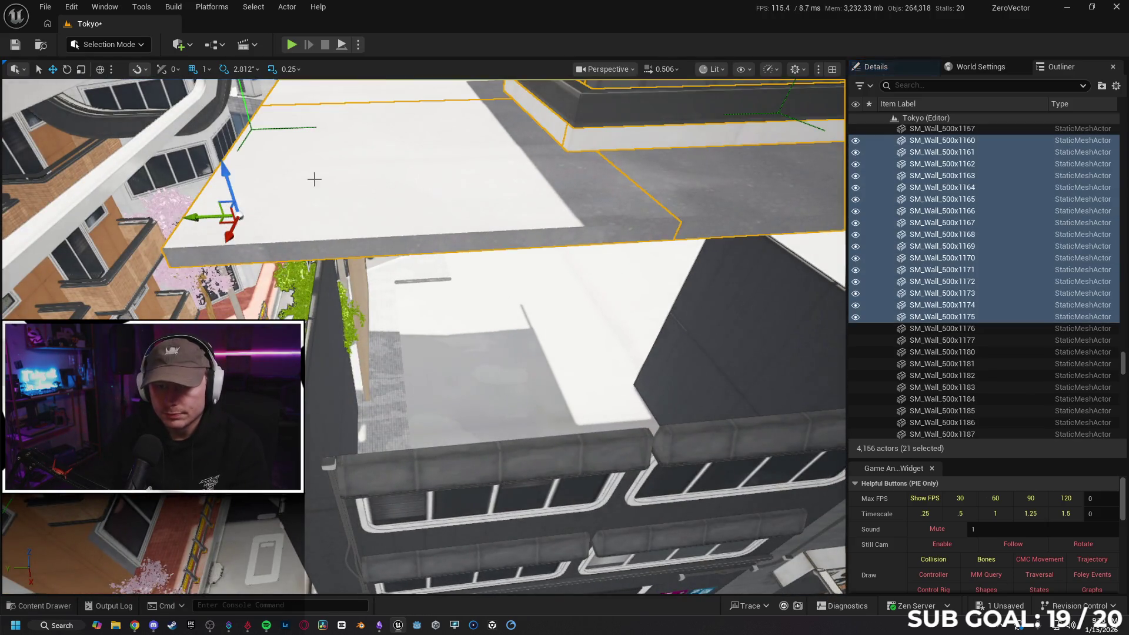
drag(226, 173, 253, 182)
drag(311, 365, 384, 397)
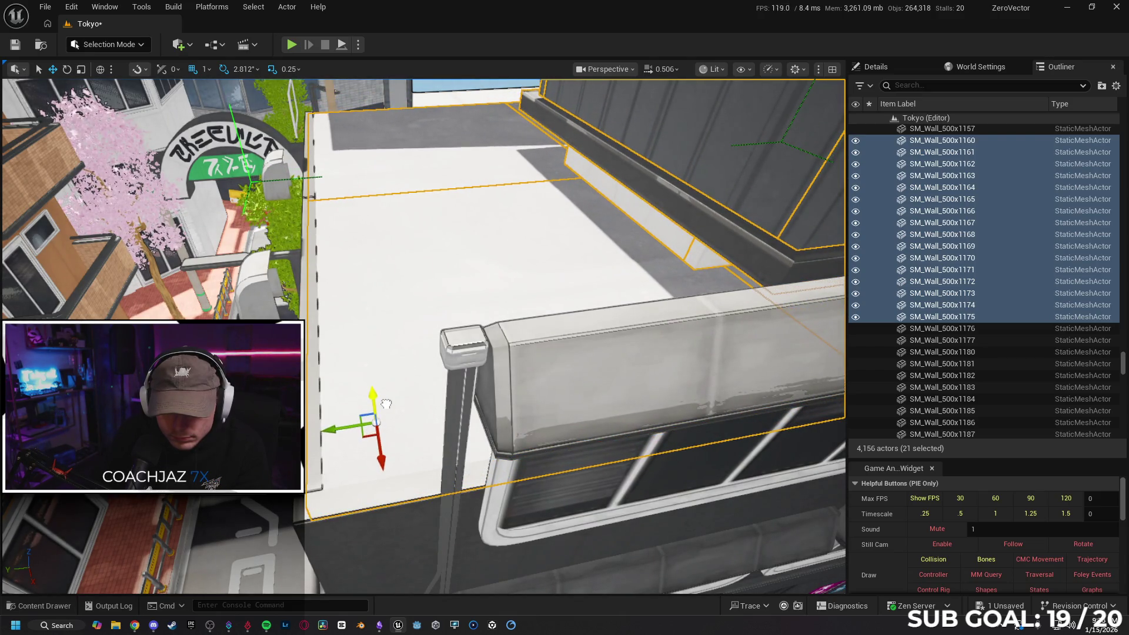
drag(377, 382, 381, 385)
click(327, 330)
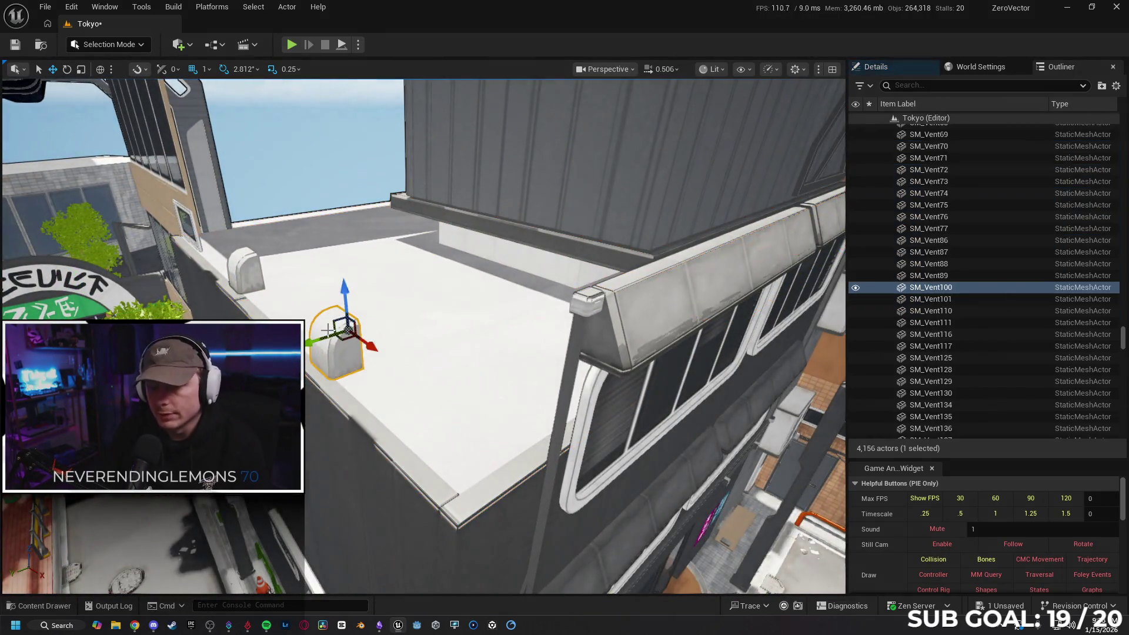
key(Escape)
click(245, 268)
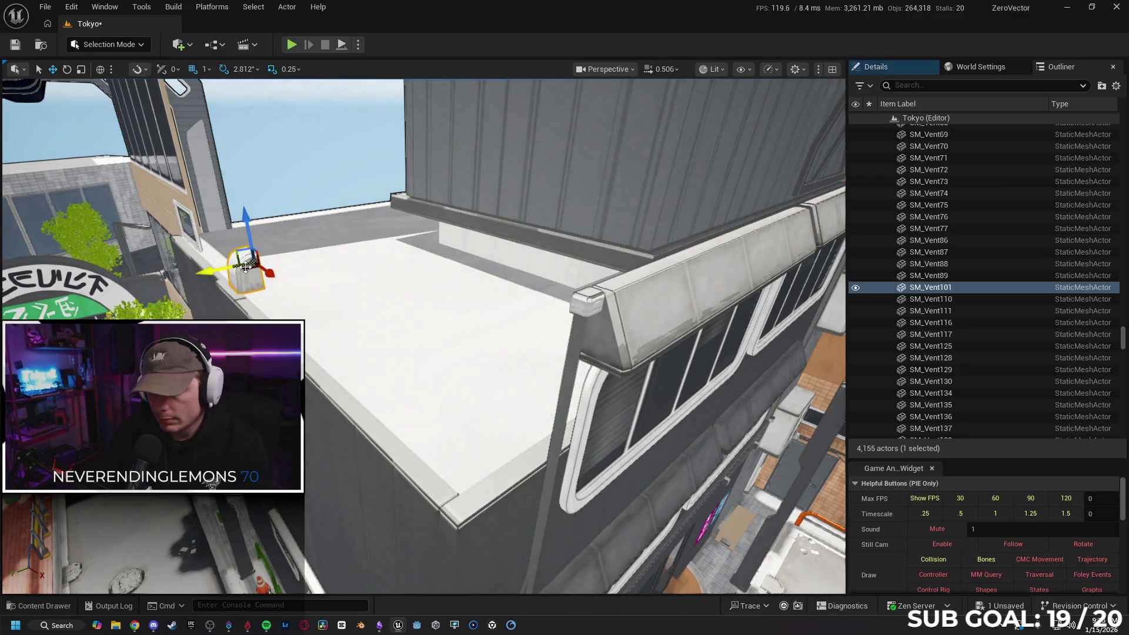
key(Delete)
- Delete two window pieces, including SM_Window248
drag(245, 267, 290, 199)
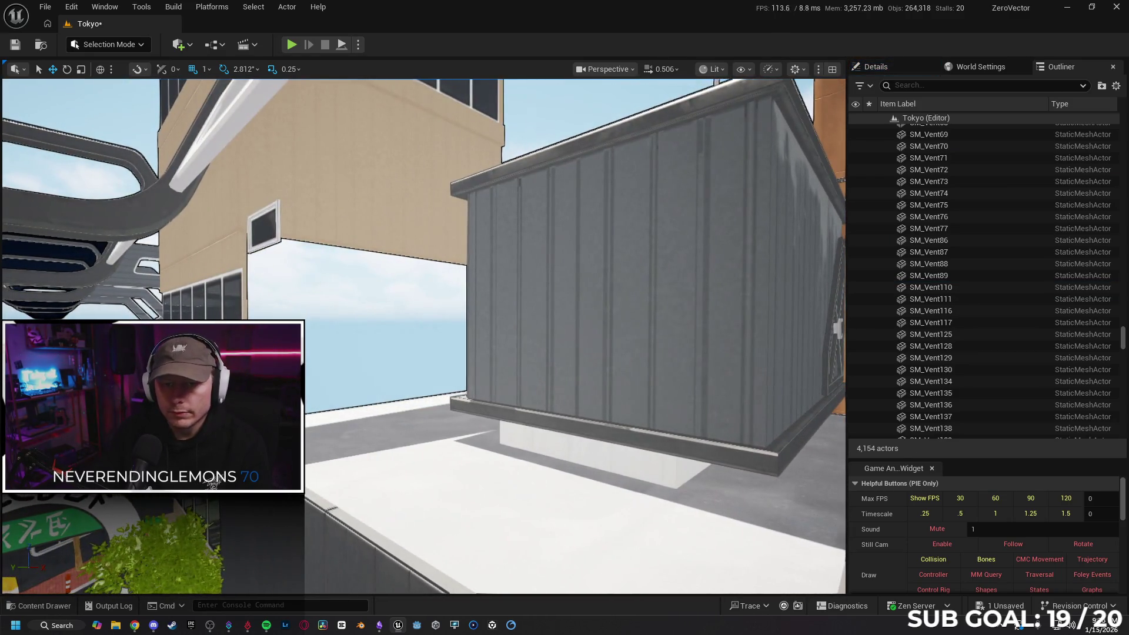
click(272, 231)
key(Delete)
click(936, 287)
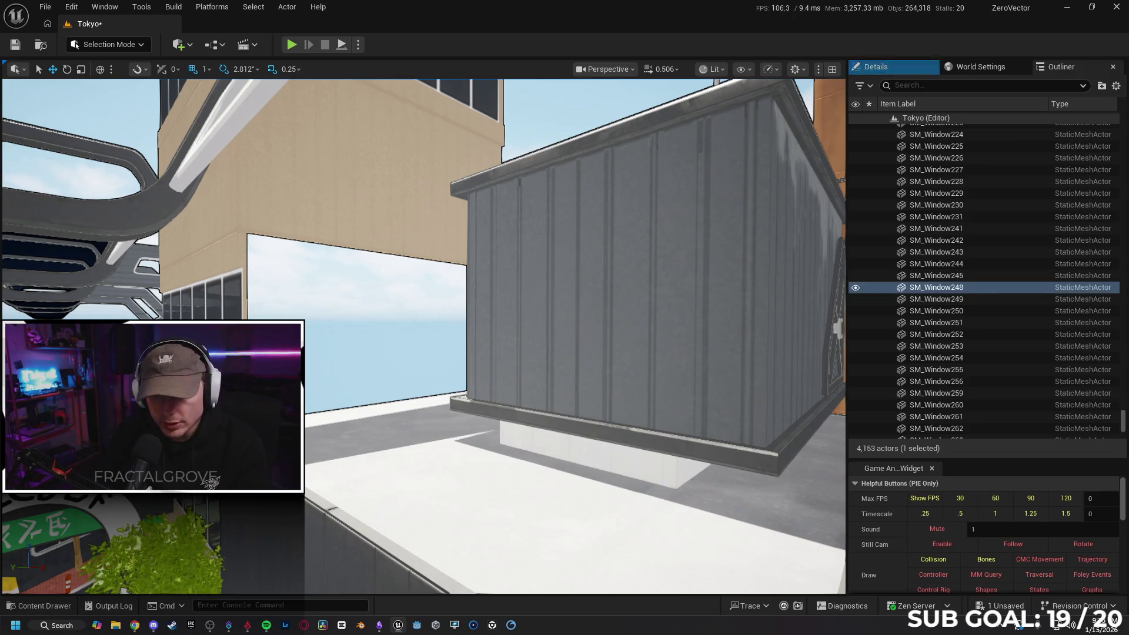
key(Delete)
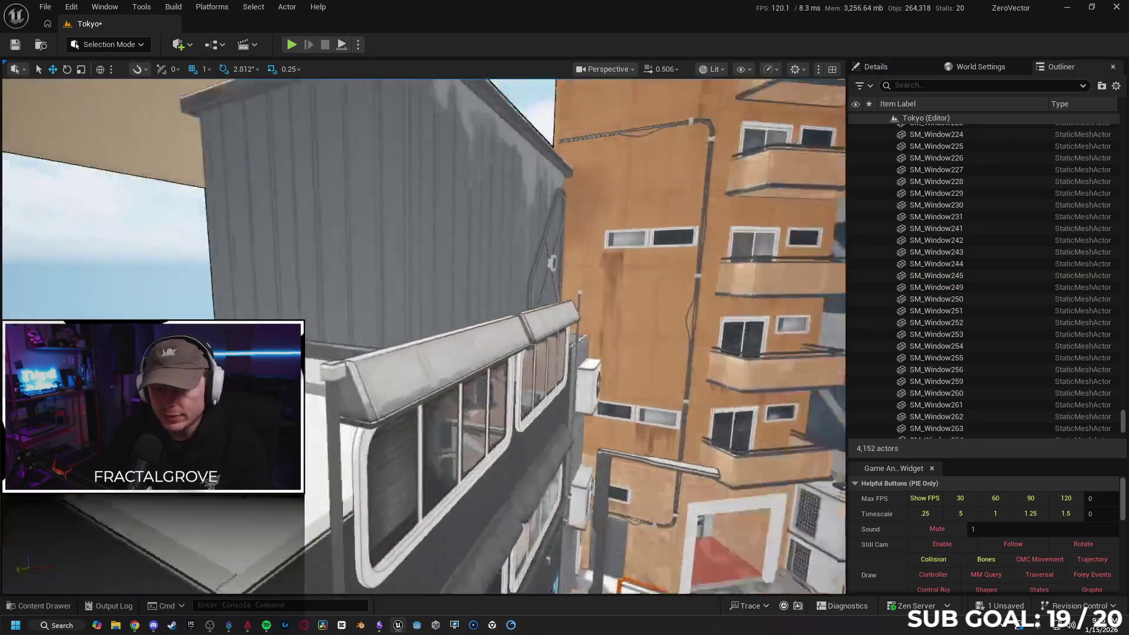
- Select SM_Beam5, SM_Beam6 and the third beam and nudge them down the facade
key(s)
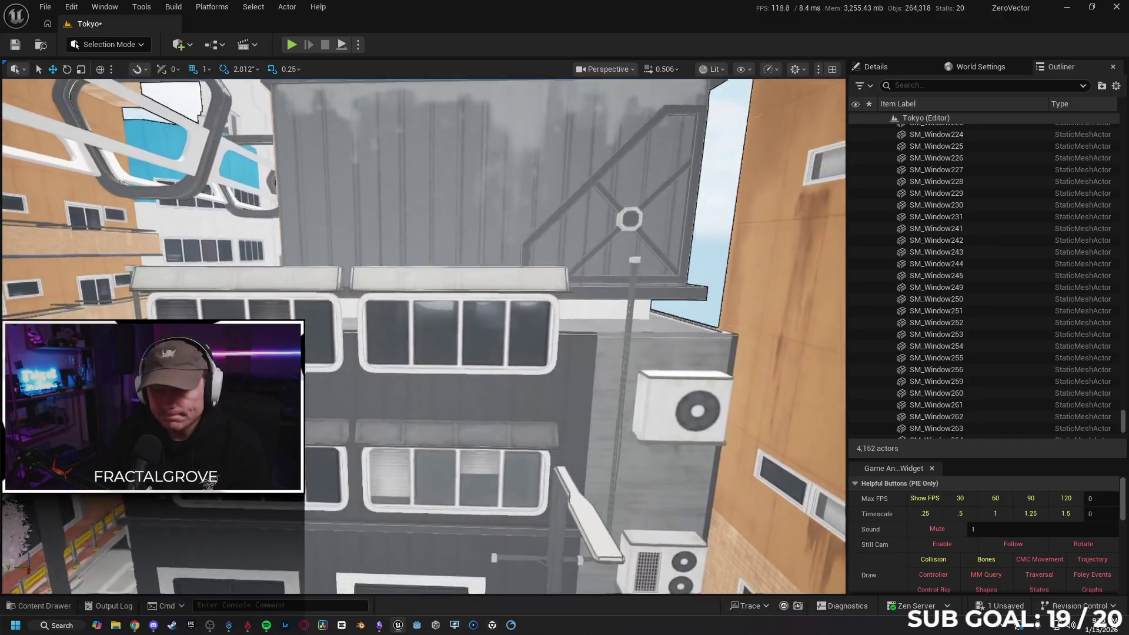
key(w)
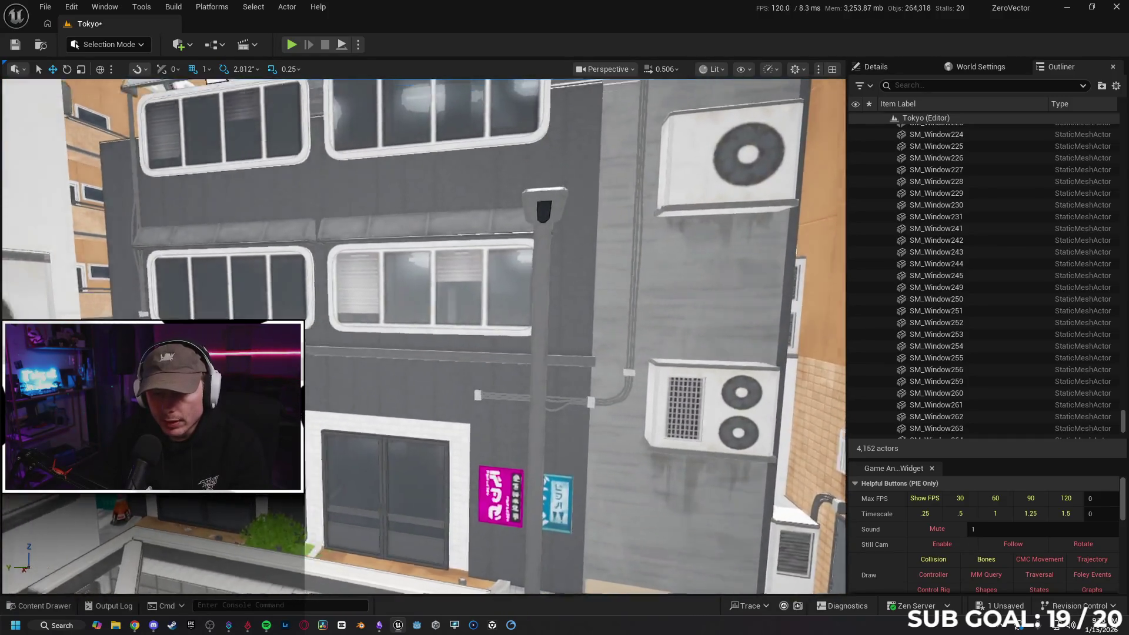
key(w)
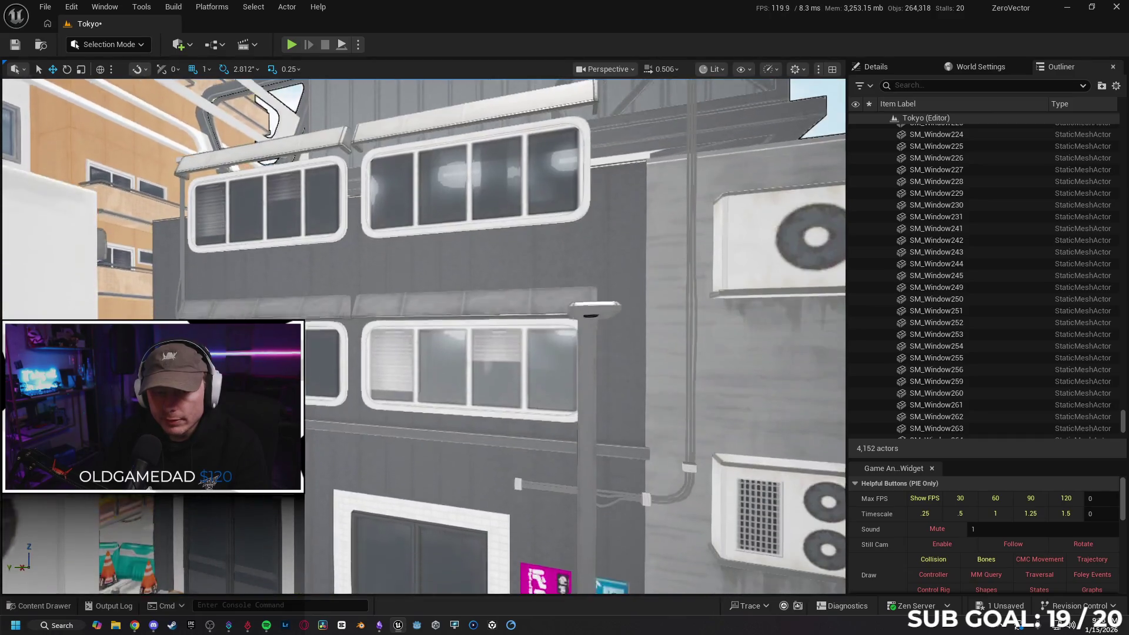
key(e)
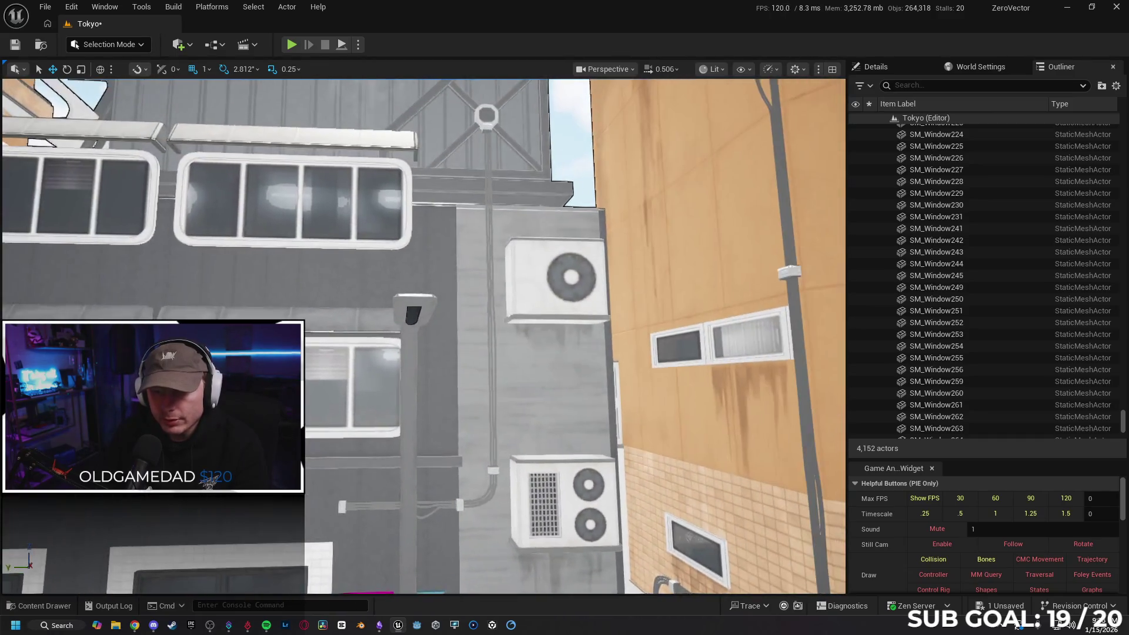
key(s)
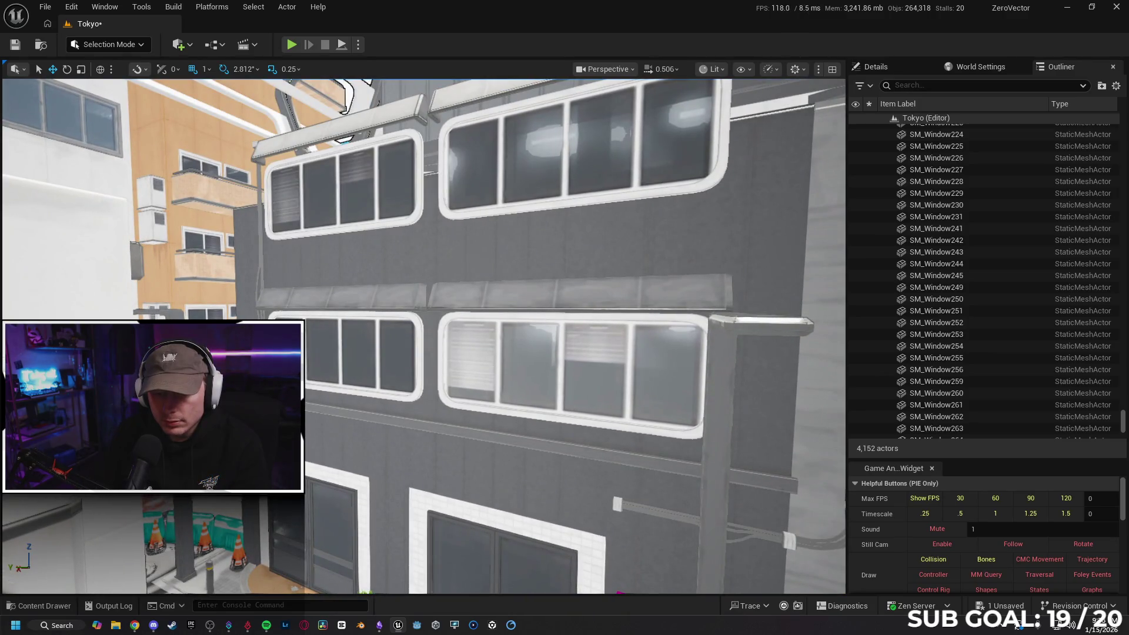
click(431, 451)
ctrl+click(466, 434)
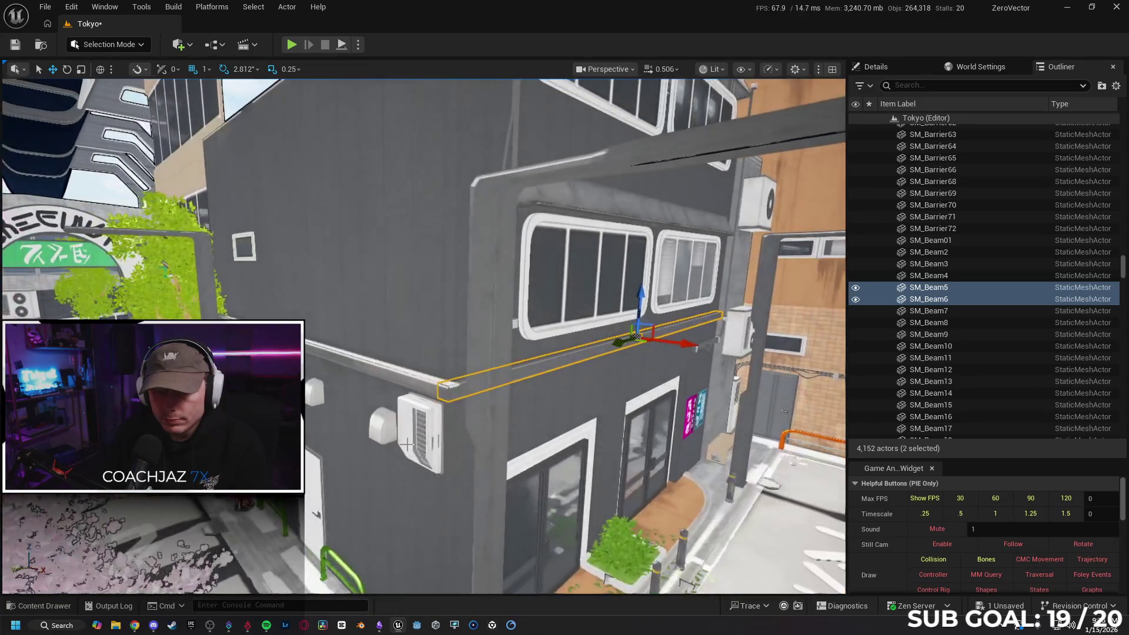
ctrl+click(385, 372)
drag(322, 368, 273, 368)
key(End)
key(End)
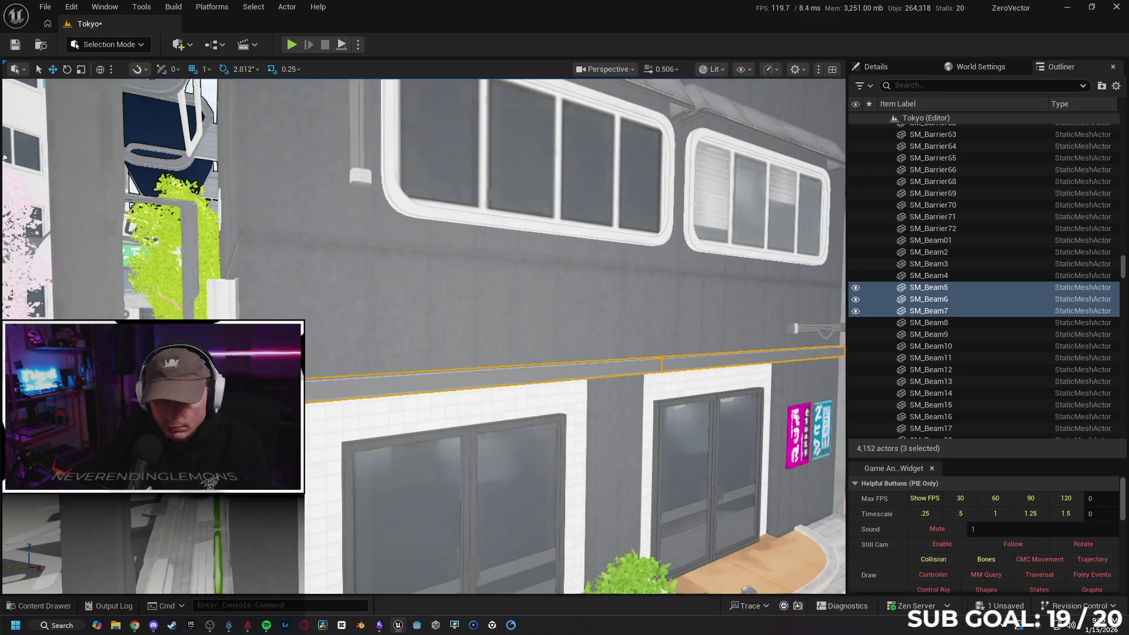
mouse_move(423, 353)
mouse_down()
mouse_move(397, 353)
mouse_move(421, 347)
mouse_move(415, 338)
mouse_move(416, 347)
mouse_up()
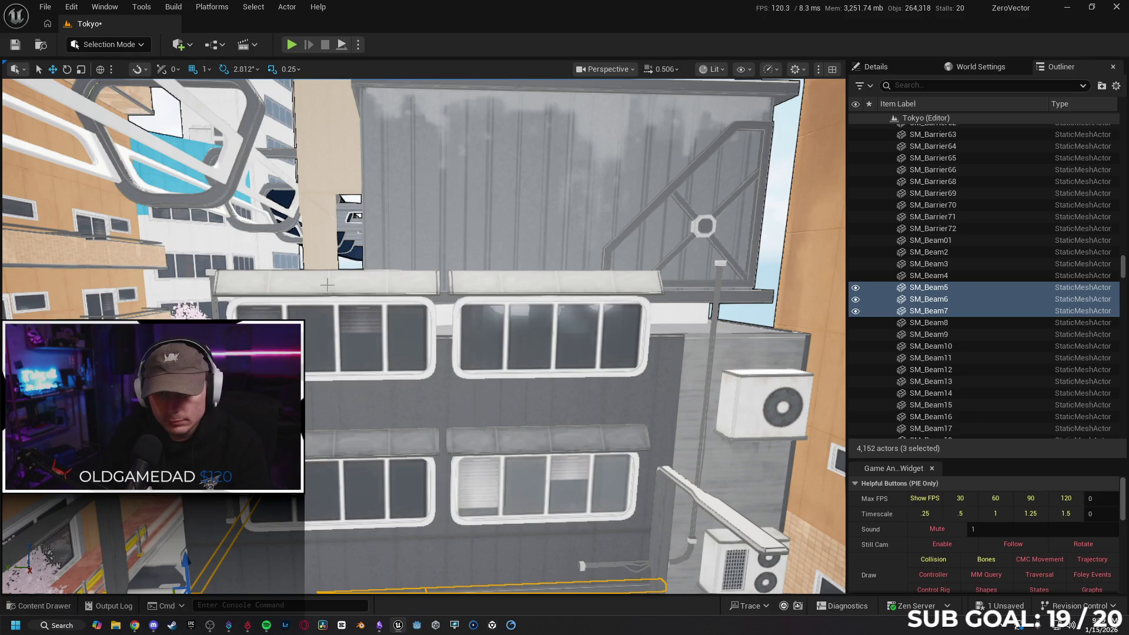
ctrl+click(334, 286)
- Add the upper and lower awnings and the four facade windows to the selection
ctrl+click(512, 288)
ctrl+click(392, 330)
ctrl+click(497, 341)
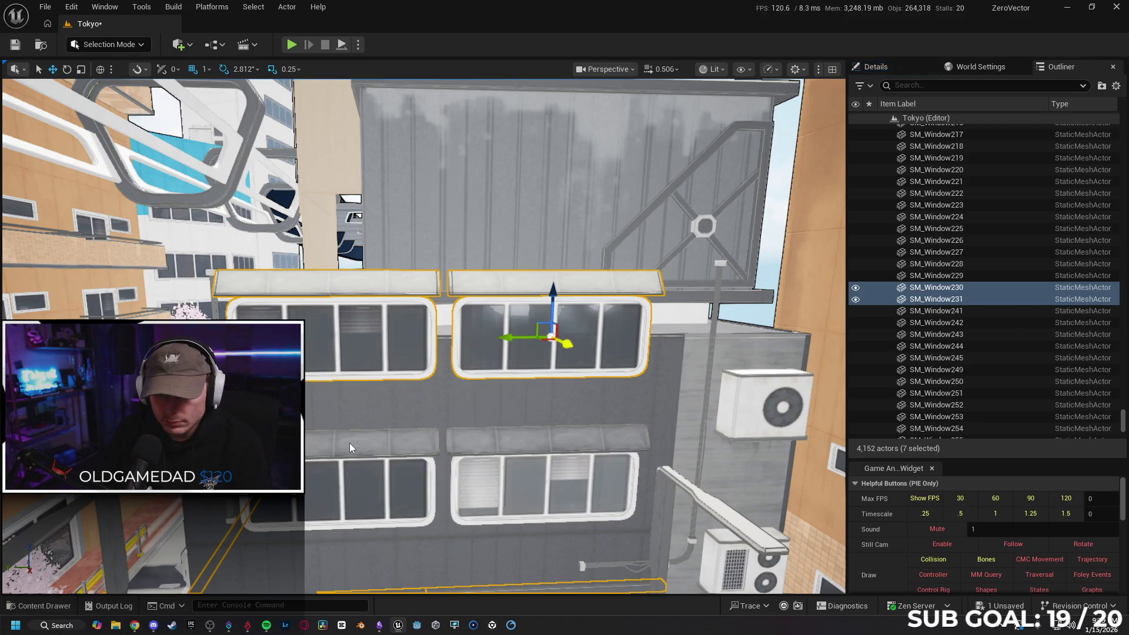
ctrl+click(350, 448)
ctrl+click(454, 453)
ctrl+click(399, 485)
ctrl+click(546, 491)
drag(205, 310, 346, 243)
- Add cable joints, the vertical cable and upper wall panels to the selection
ctrl+click(337, 177)
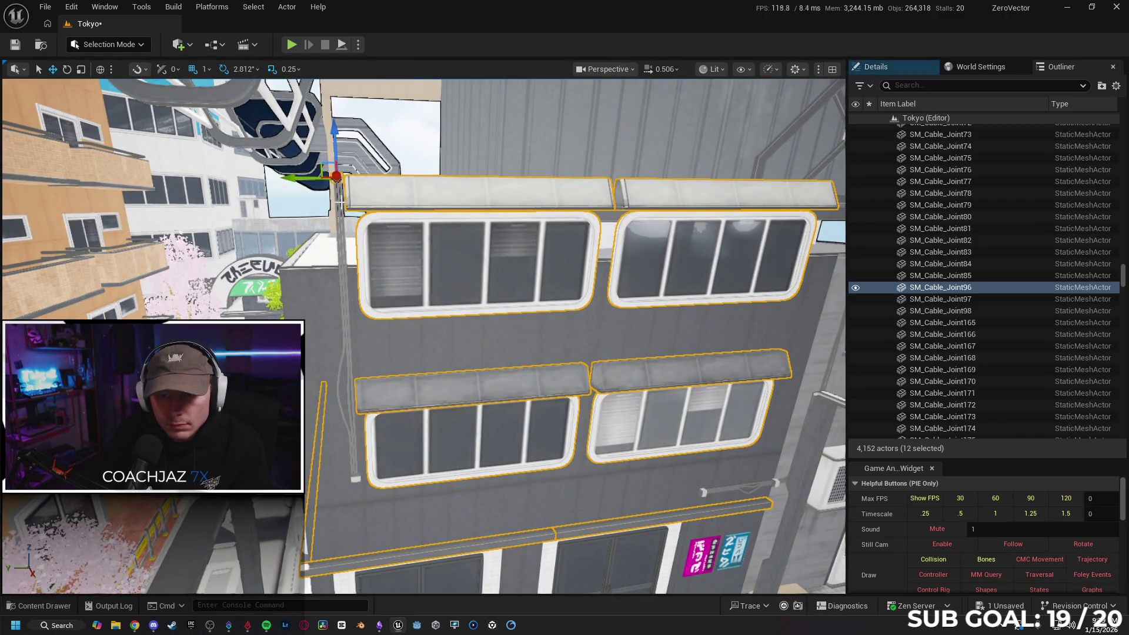
ctrl+click(340, 202)
key(d)
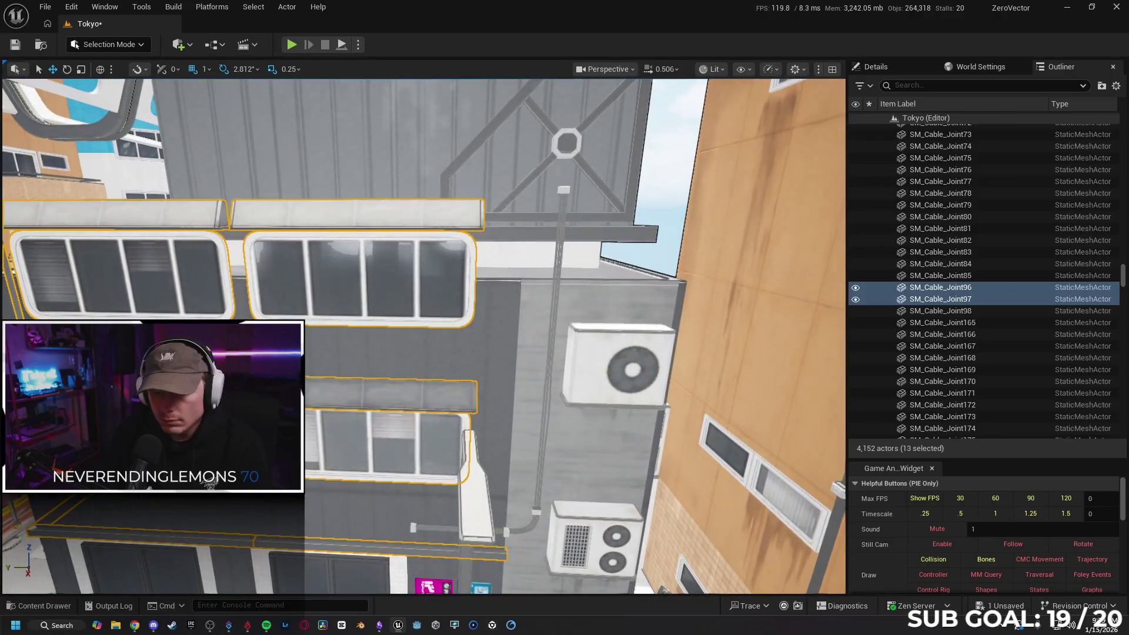
key(d)
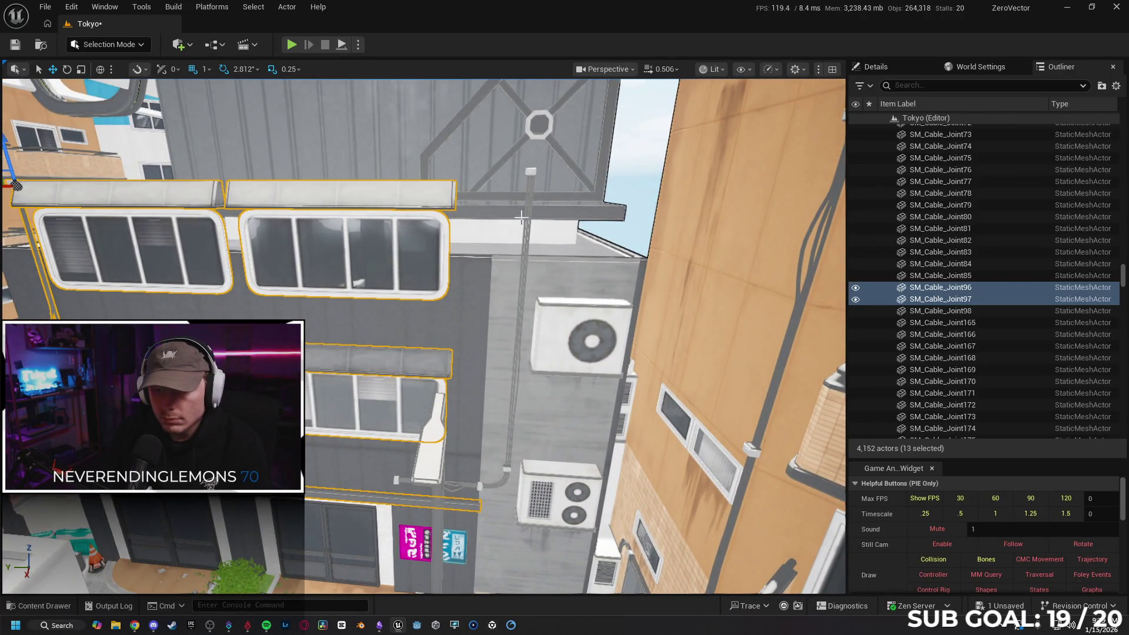
ctrl+click(530, 172)
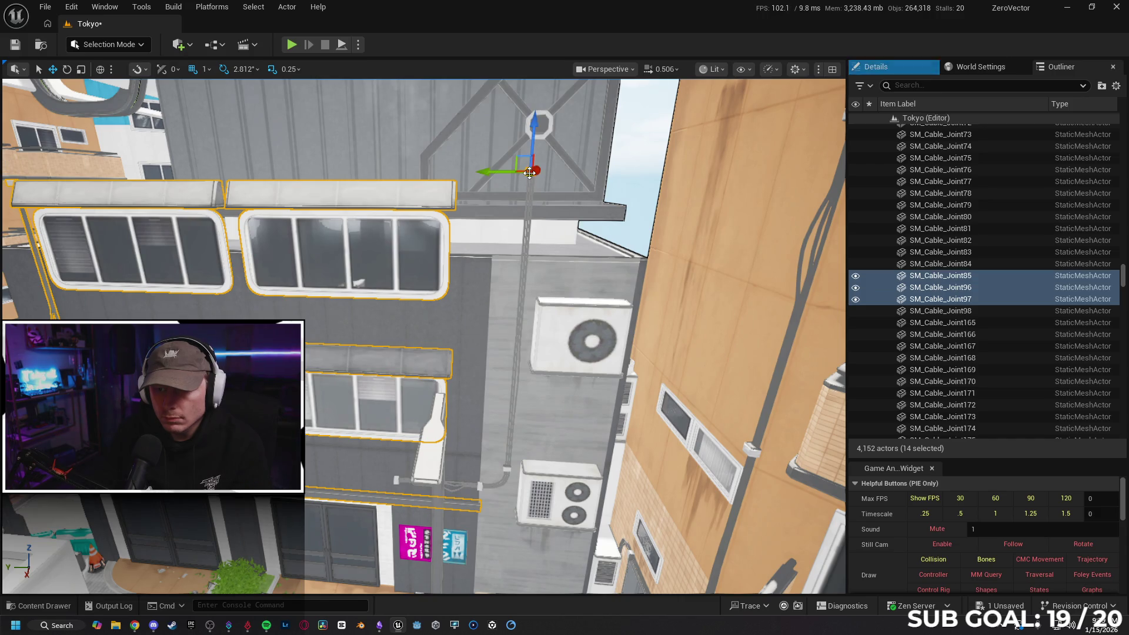
ctrl+click(528, 253)
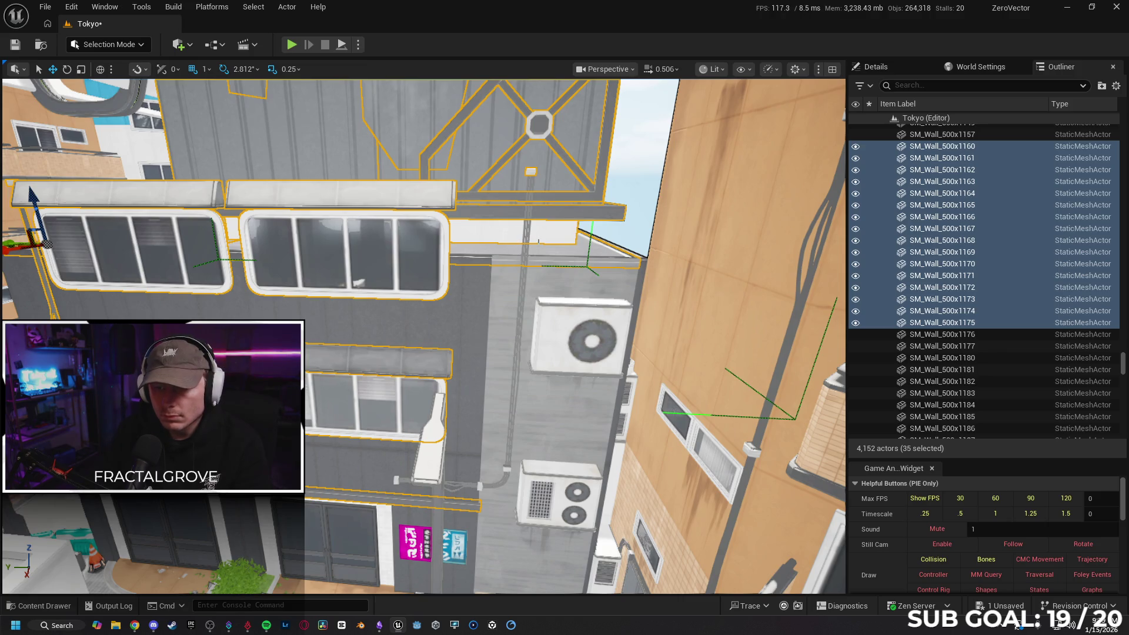
ctrl+click(538, 241)
scroll(538, 241, up, 5)
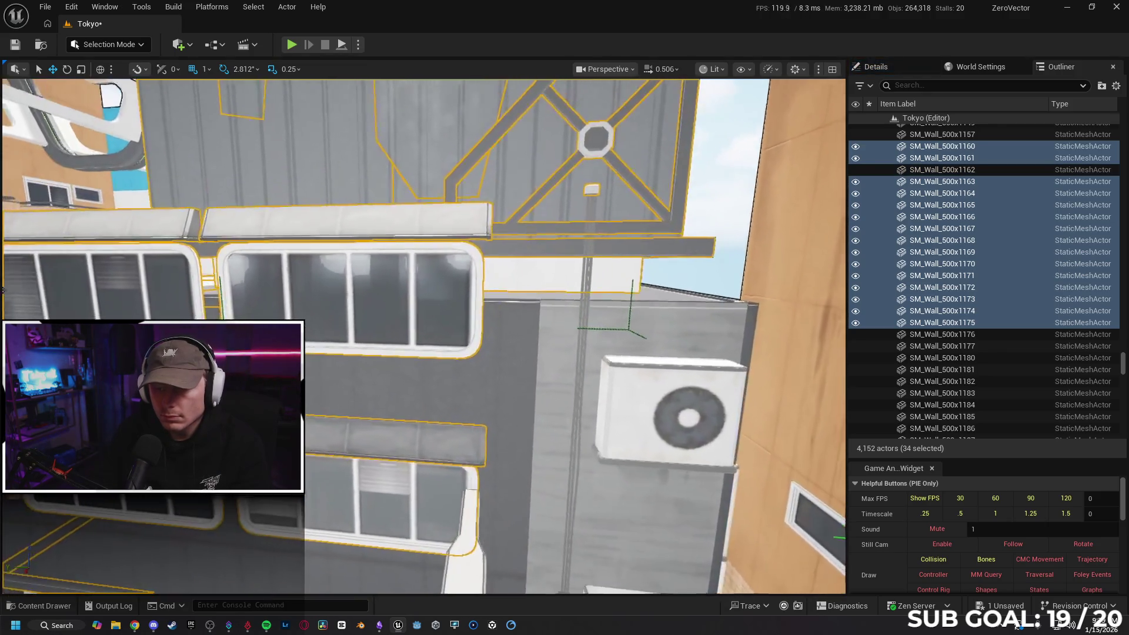
ctrl+click(524, 274)
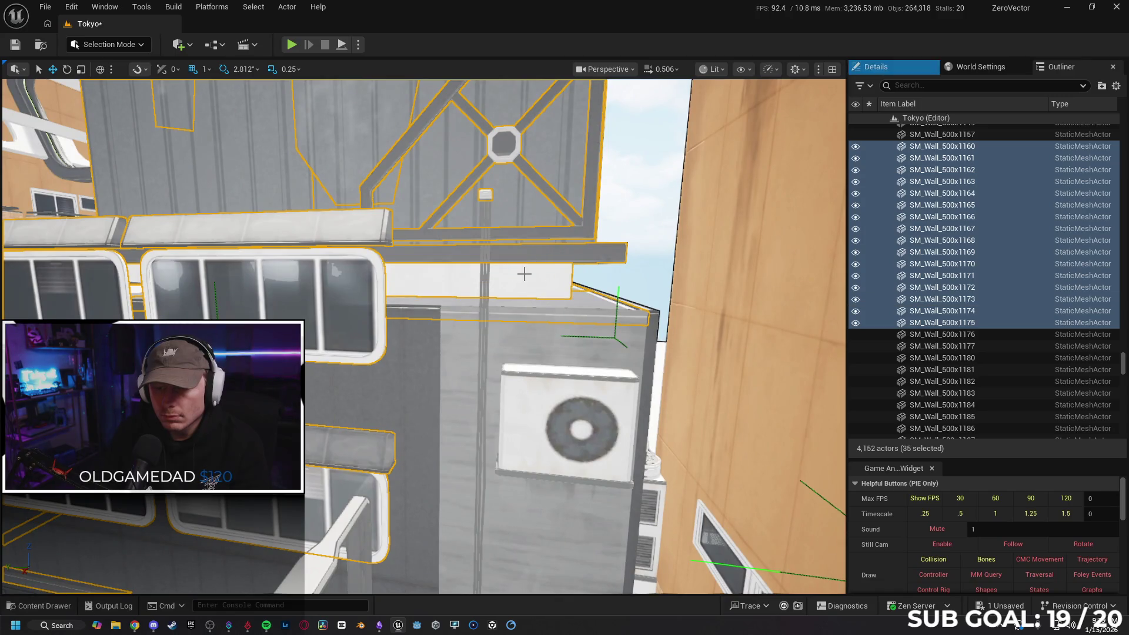
drag(486, 315, 521, 286)
ctrl+click(521, 286)
ctrl+click(523, 291)
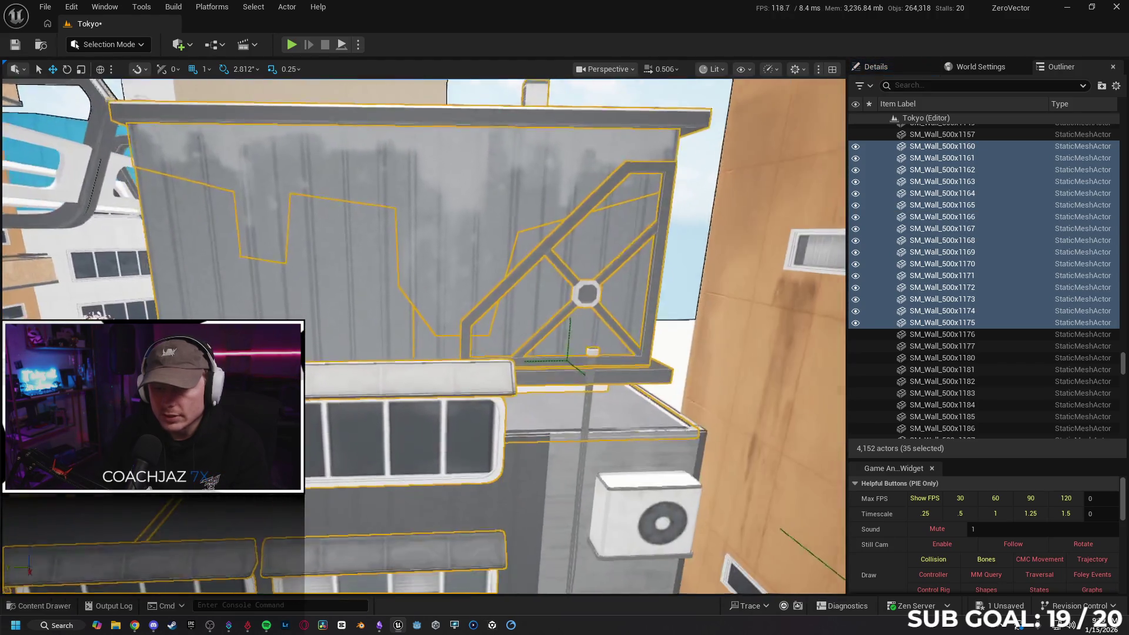
mouse_move(523, 291)
mouse_down()
mouse_move(523, 311)
mouse_move(488, 312)
mouse_up()
- Select the cable joints beside the AC units and fly down to the lower AC unit
click(382, 297)
mouse_move(492, 214)
mouse_down()
mouse_move(520, 209)
mouse_move(491, 214)
mouse_move(517, 335)
mouse_move(461, 378)
mouse_move(497, 353)
mouse_move(499, 315)
mouse_move(550, 252)
mouse_move(529, 311)
mouse_move(564, 278)
mouse_move(522, 300)
mouse_up()
click(495, 214)
ctrl+click(508, 308)
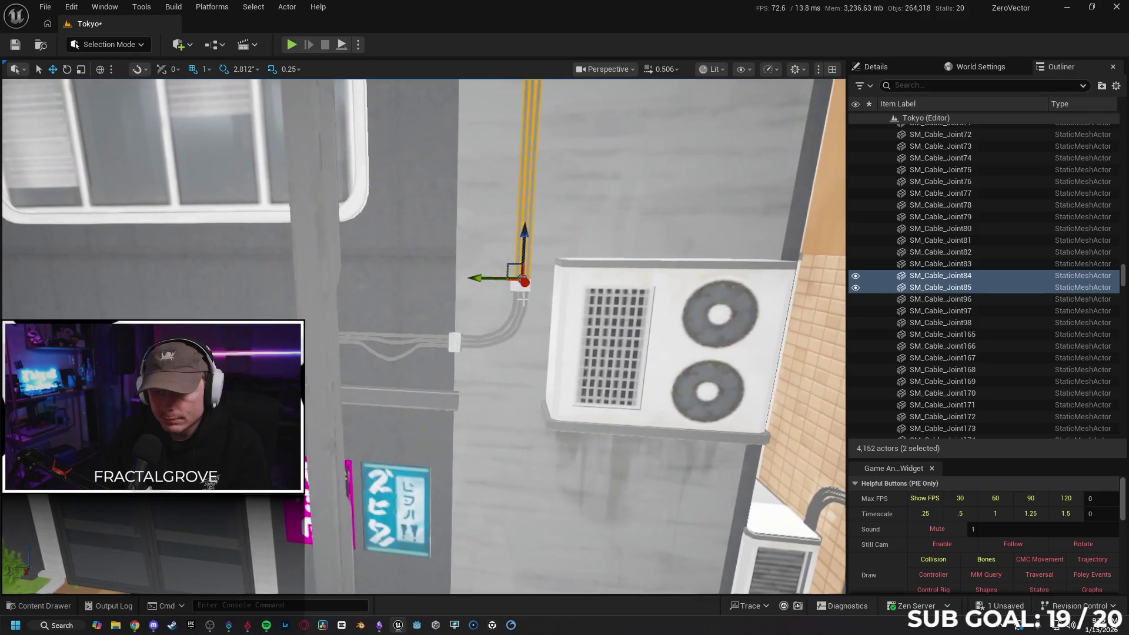
ctrl+click(474, 342)
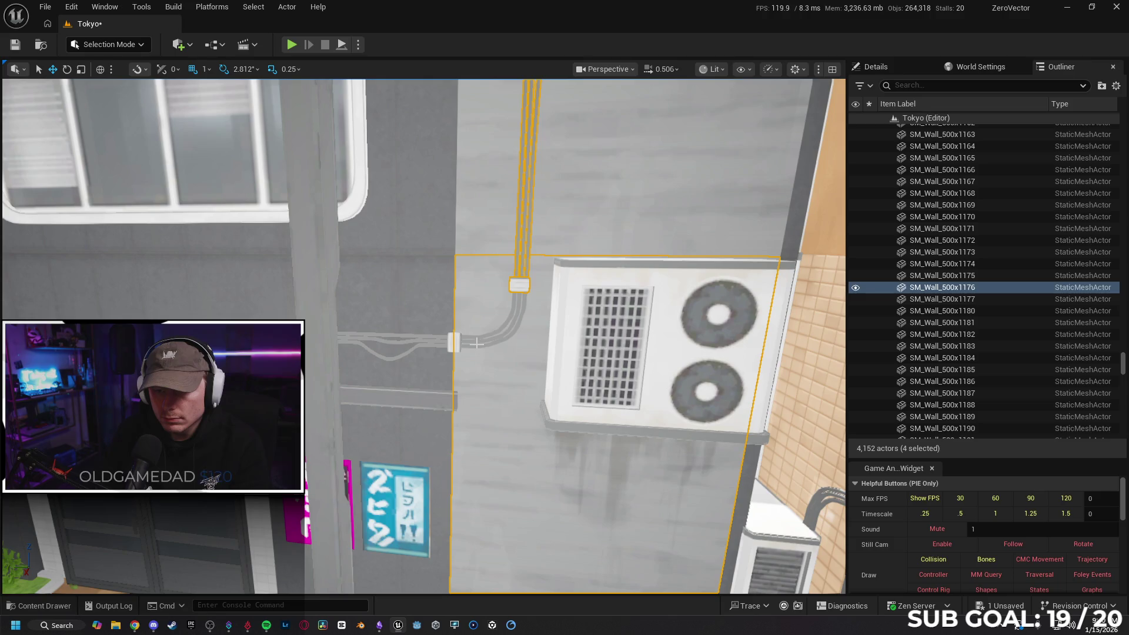
ctrl+click(476, 343)
drag(477, 306, 477, 306)
drag(462, 416, 461, 416)
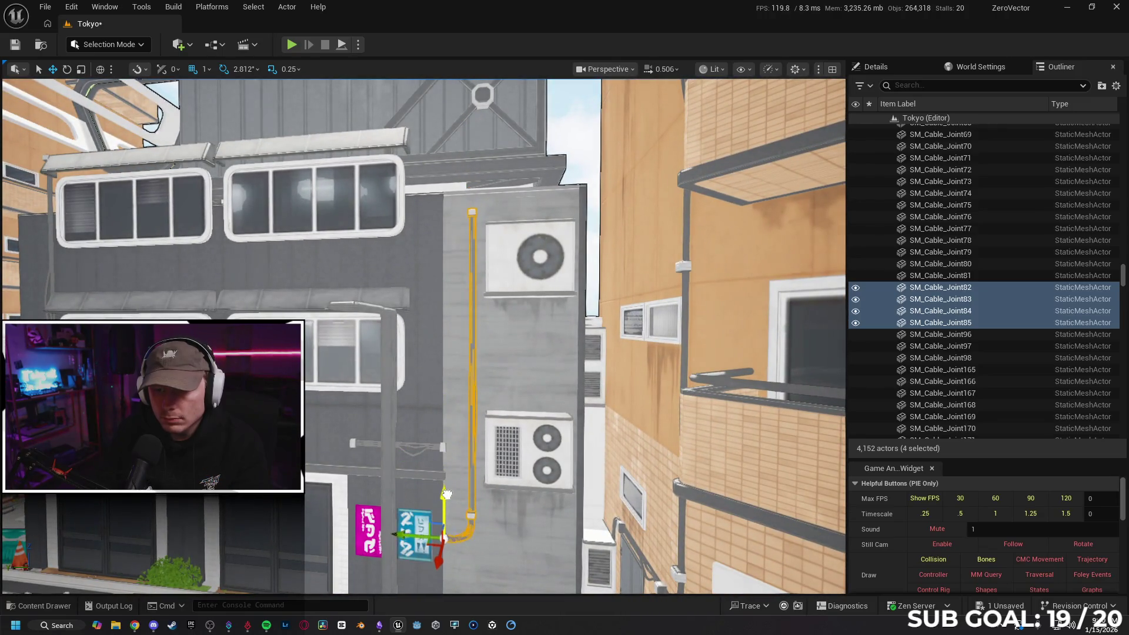
mouse_move(448, 508)
mouse_down()
mouse_move(381, 495)
mouse_move(389, 481)
mouse_up()
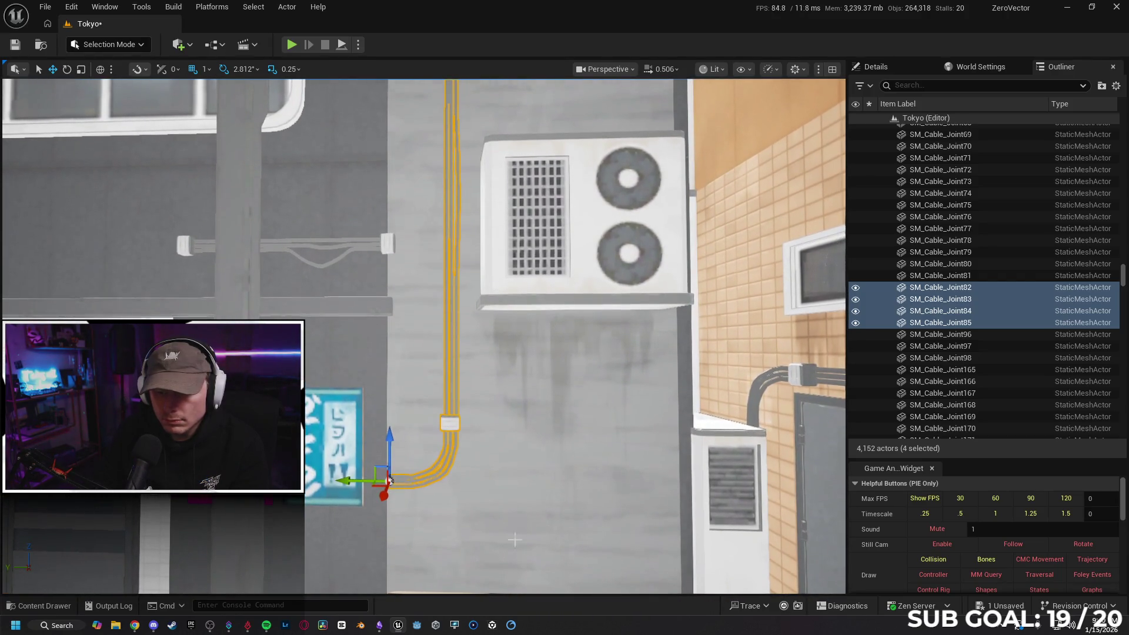
- Rotate the bottom cable bend SM_Cable_Joint82 about -31° and shift it slightly along Y
click(437, 467)
key(e)
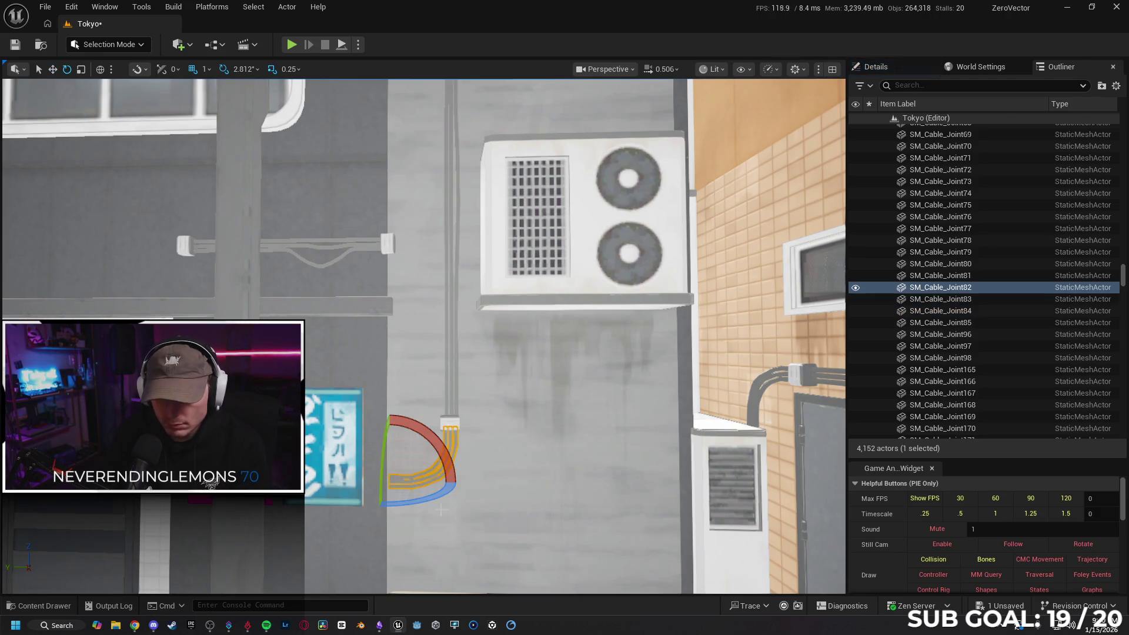
drag(424, 500, 406, 503)
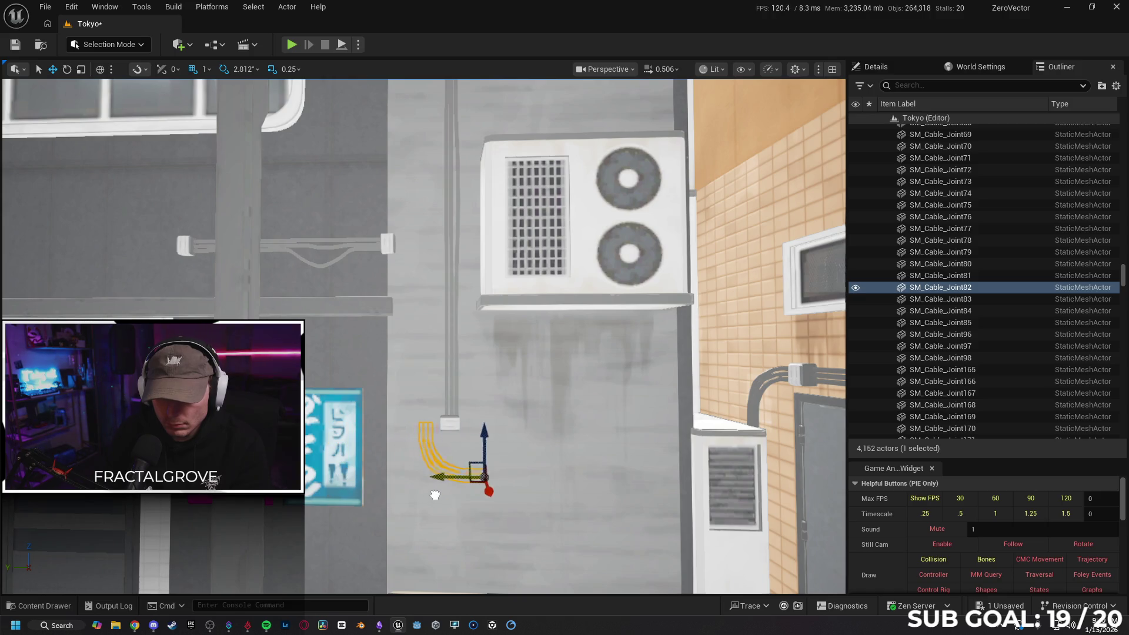
mouse_move(459, 498)
mouse_down()
mouse_move(388, 465)
mouse_move(474, 465)
mouse_up()
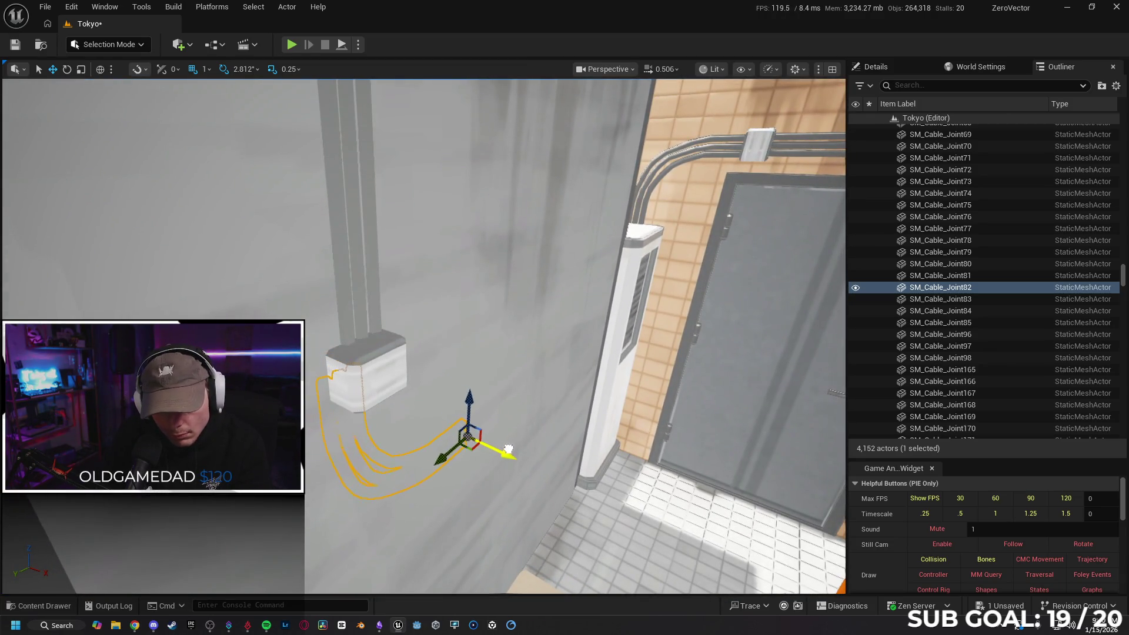
mouse_move(518, 454)
mouse_down()
mouse_move(474, 424)
mouse_move(445, 381)
mouse_up()
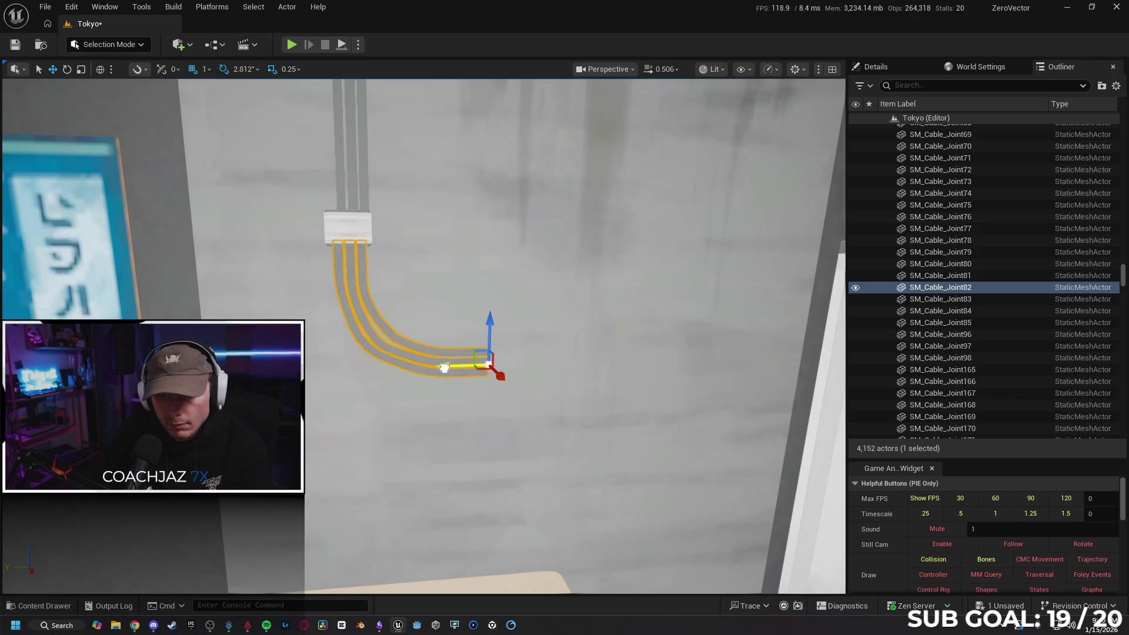
- Drag the twin-fan AC unit SM_AC43 further down the wall, then reselect the bottom cable bend
scroll(444, 368, down, 5)
click(494, 349)
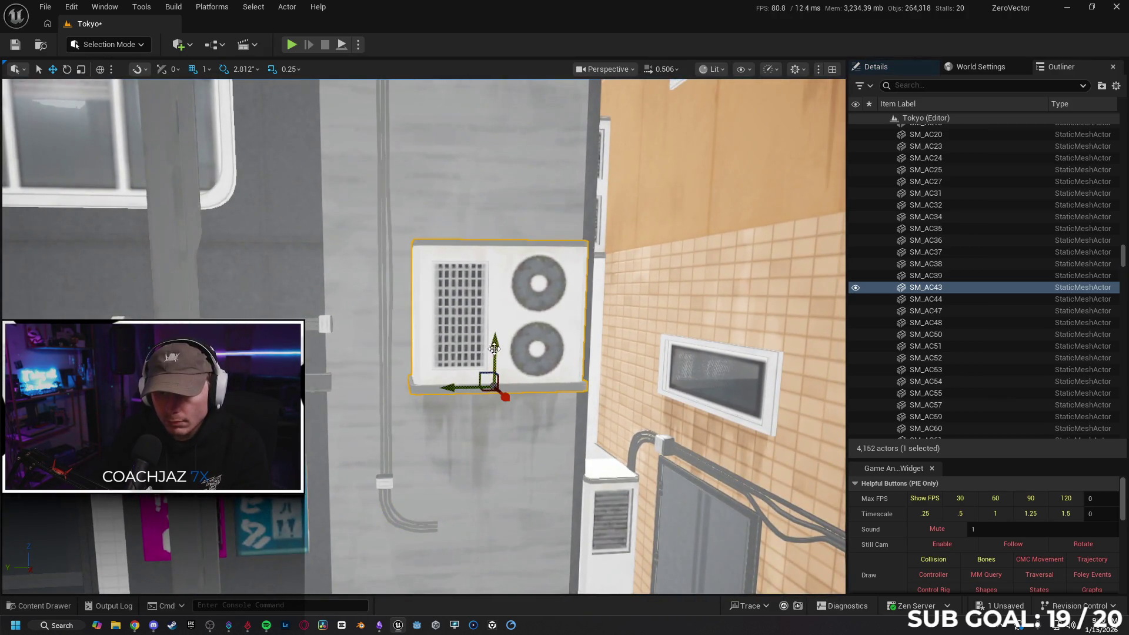
drag(493, 349, 501, 482)
scroll(494, 506, down, 3)
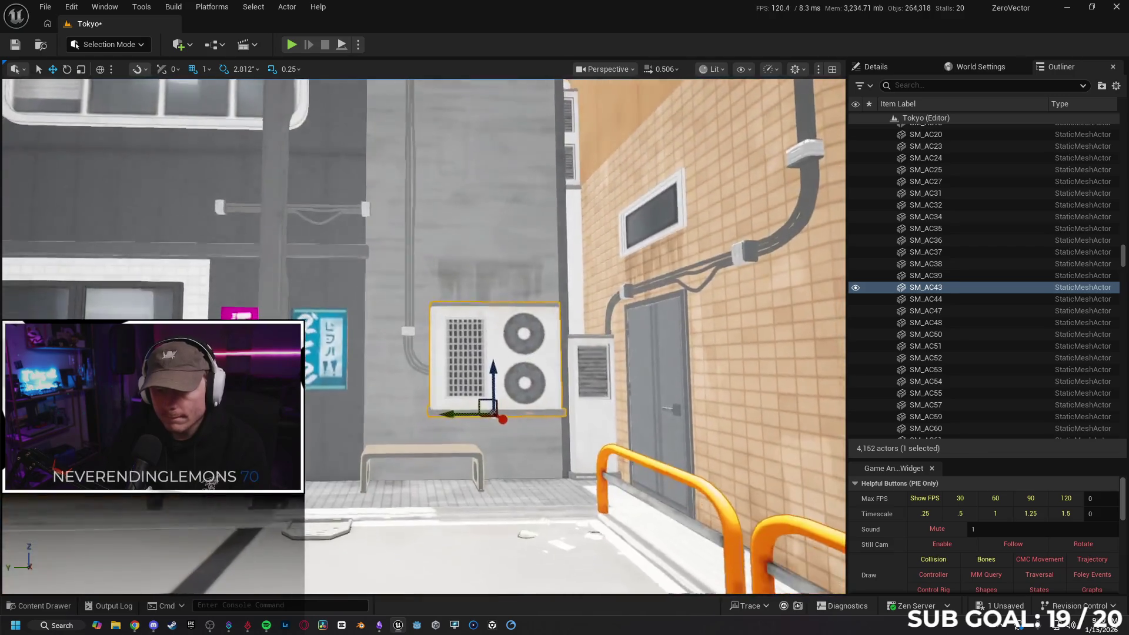
scroll(494, 506, up, 6)
scroll(341, 339, up, 1)
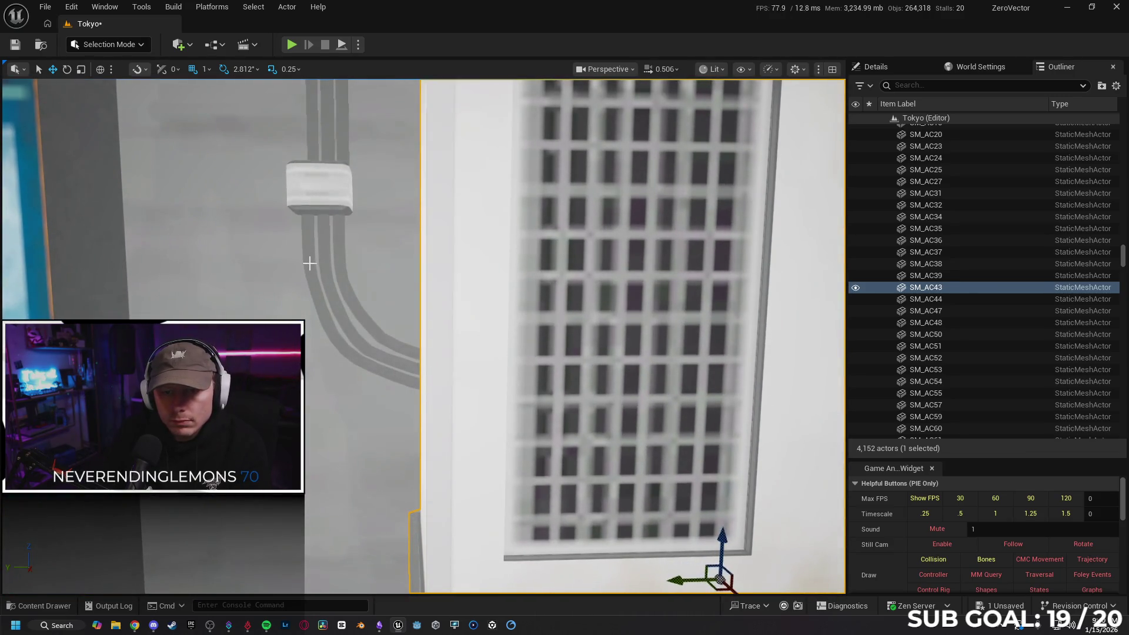
click(321, 297)
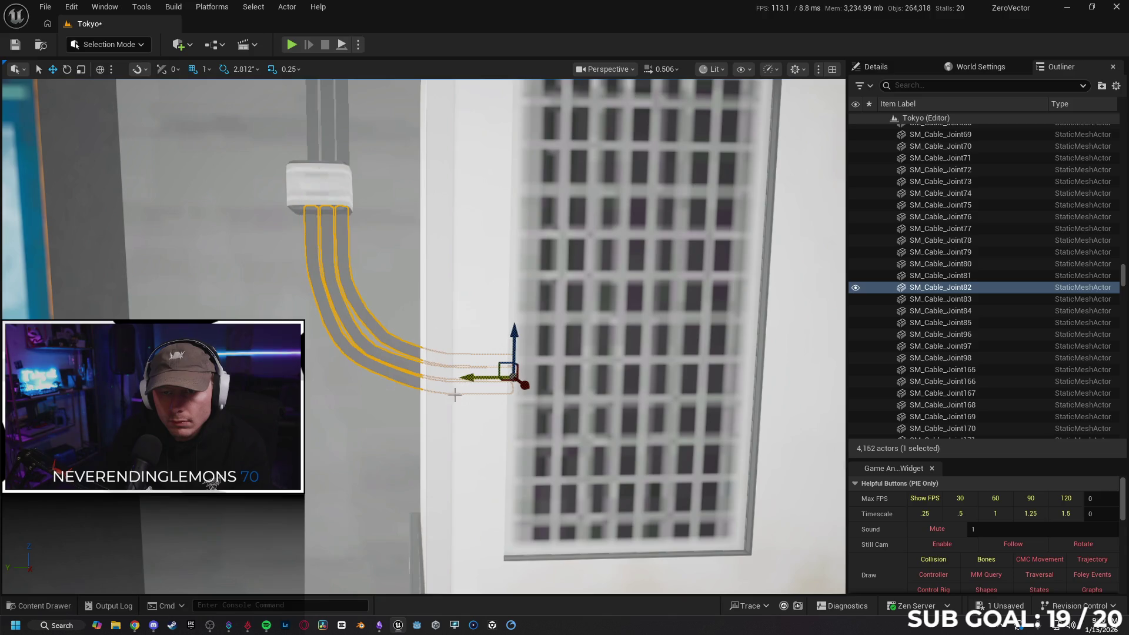
scroll(455, 395, down, 10)
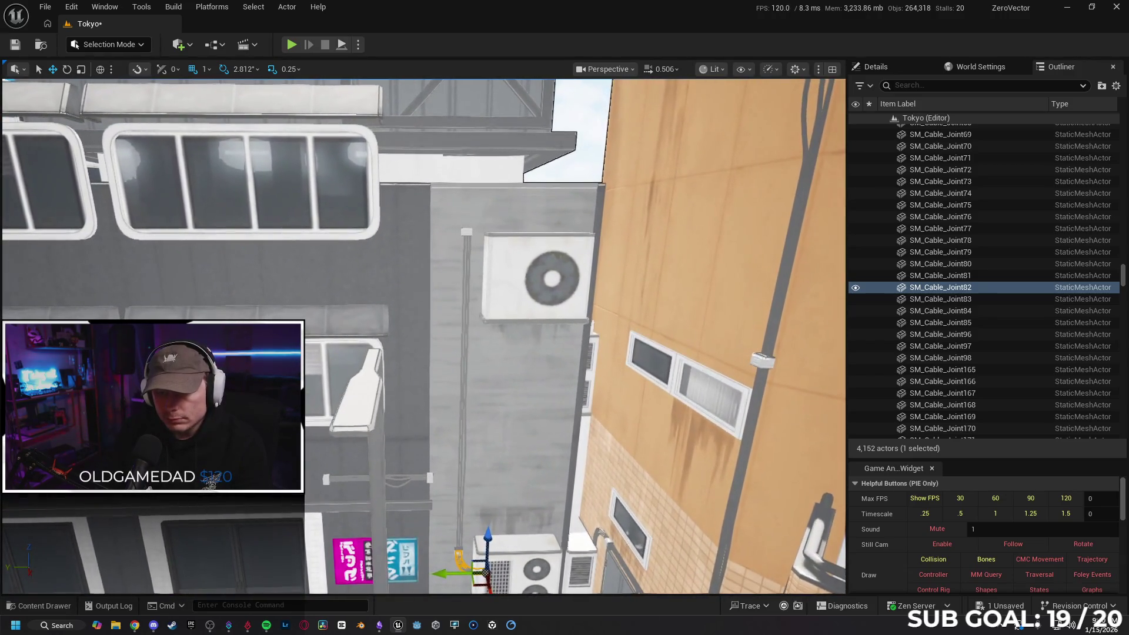
click(508, 257)
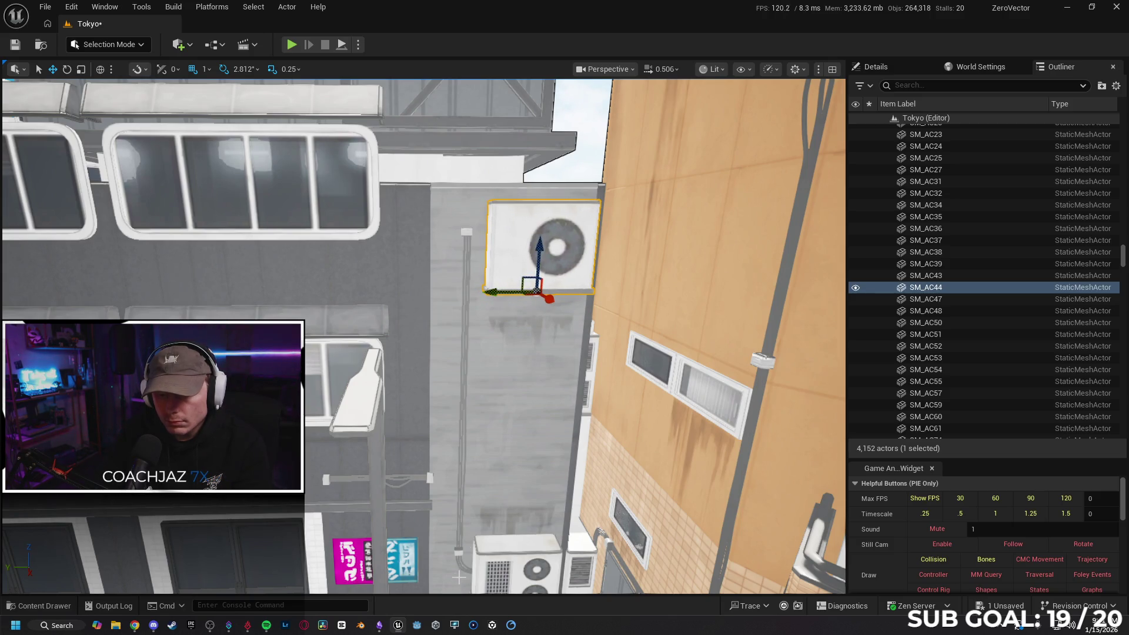
key(ctrl+z)
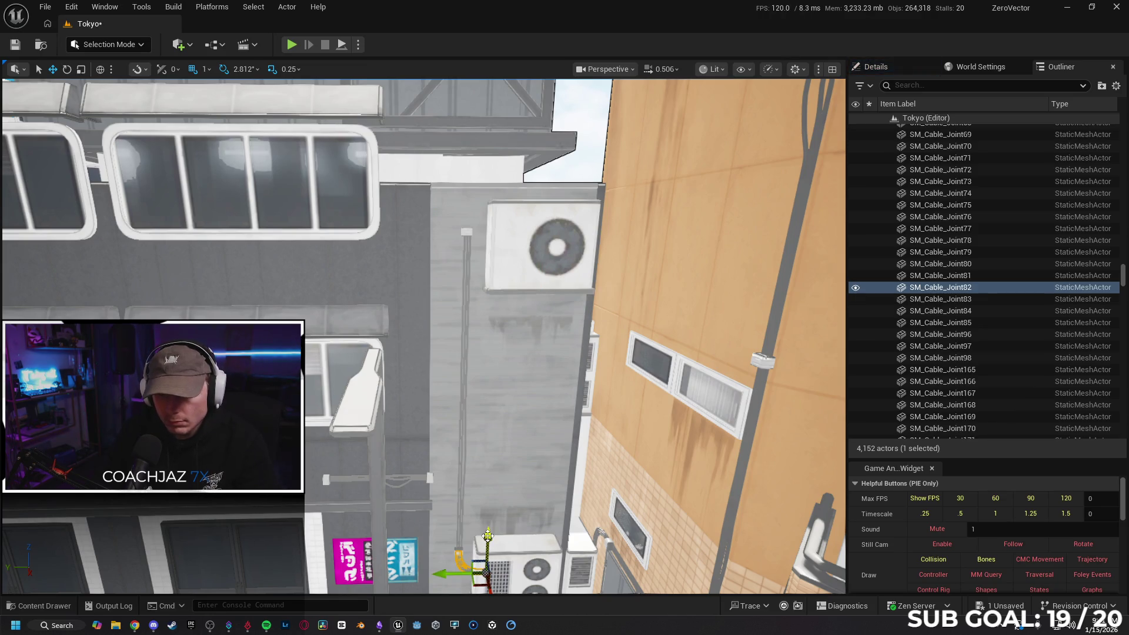
- Duplicate the cable bend up the wall, rotate the copy 45°, and arc it over the AC unit
drag(488, 536, 490, 371)
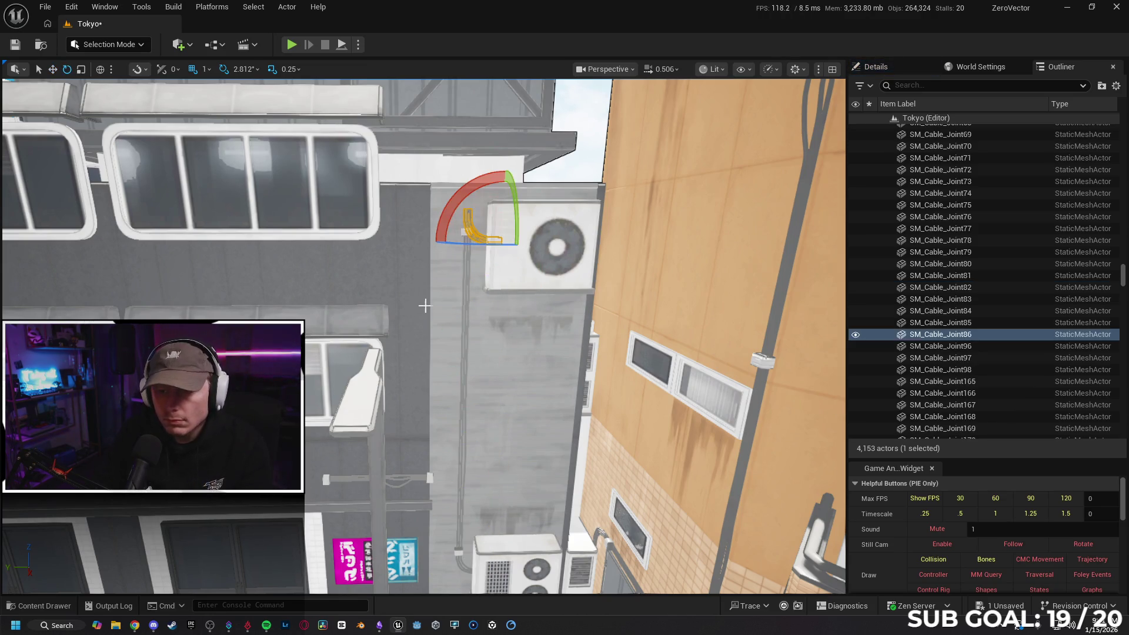
mouse_move(454, 202)
mouse_down()
mouse_move(488, 182)
mouse_move(455, 199)
mouse_up()
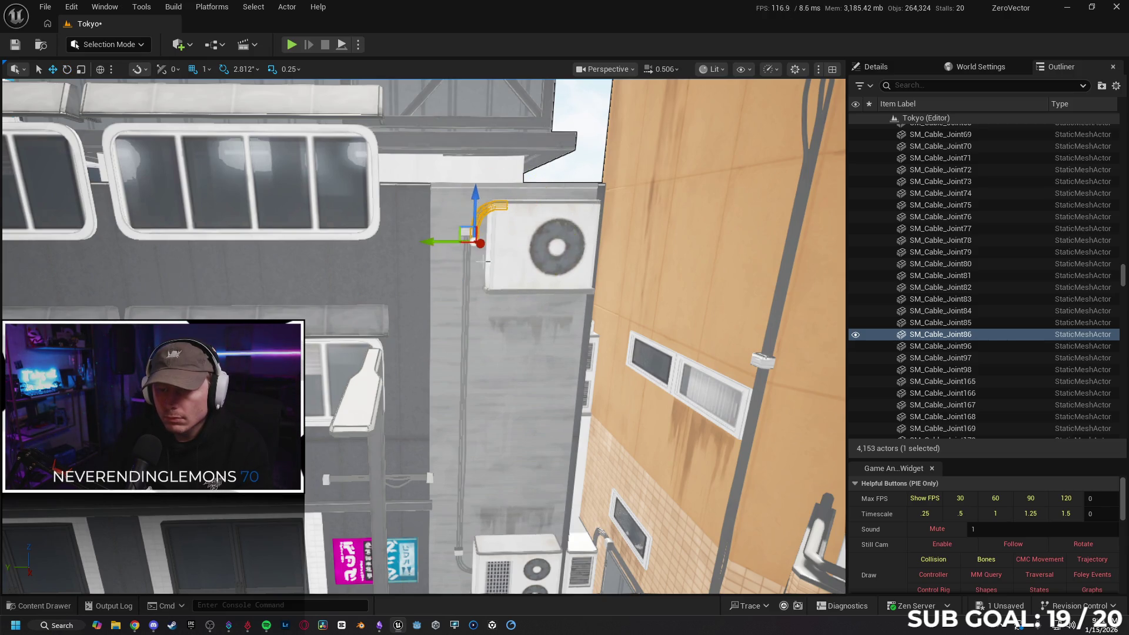
key(f)
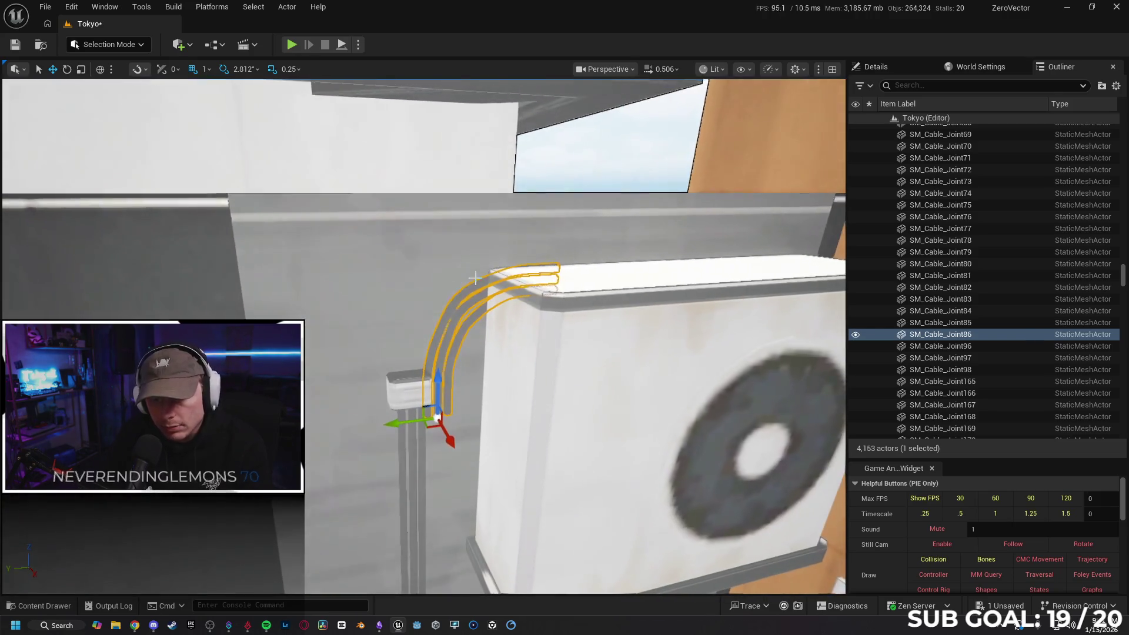
mouse_move(401, 424)
mouse_down()
mouse_move(373, 424)
mouse_move(412, 420)
mouse_move(410, 388)
mouse_up()
drag(515, 424, 516, 424)
- Raise the side-wall AC unit SM_AC44 slightly with the blue Z arrow
click(517, 422)
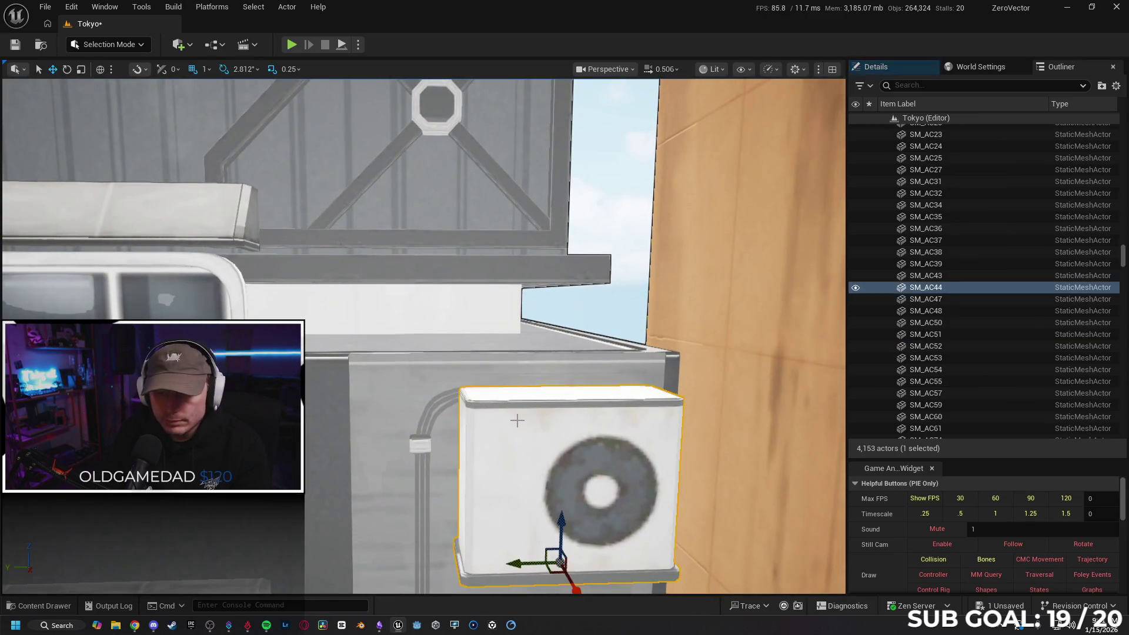
drag(560, 510, 558, 490)
scroll(358, 440, down, 10)
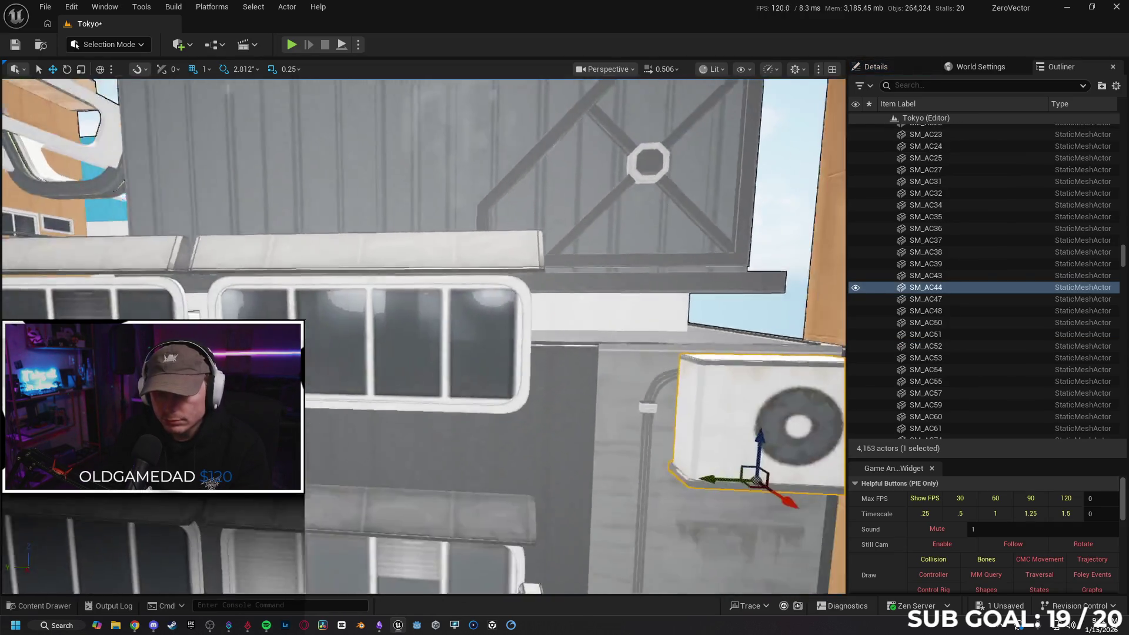
scroll(358, 440, down, 3)
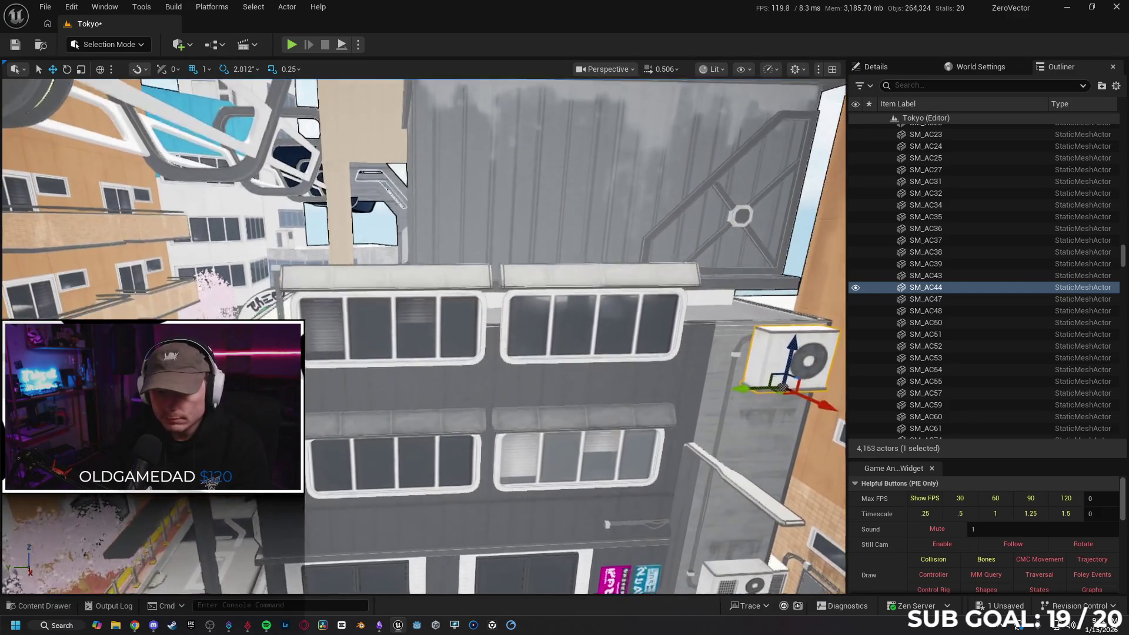
- Multi-select SM_Cable_Joint96–98 plus both upper awnings and both upper windows
click(270, 279)
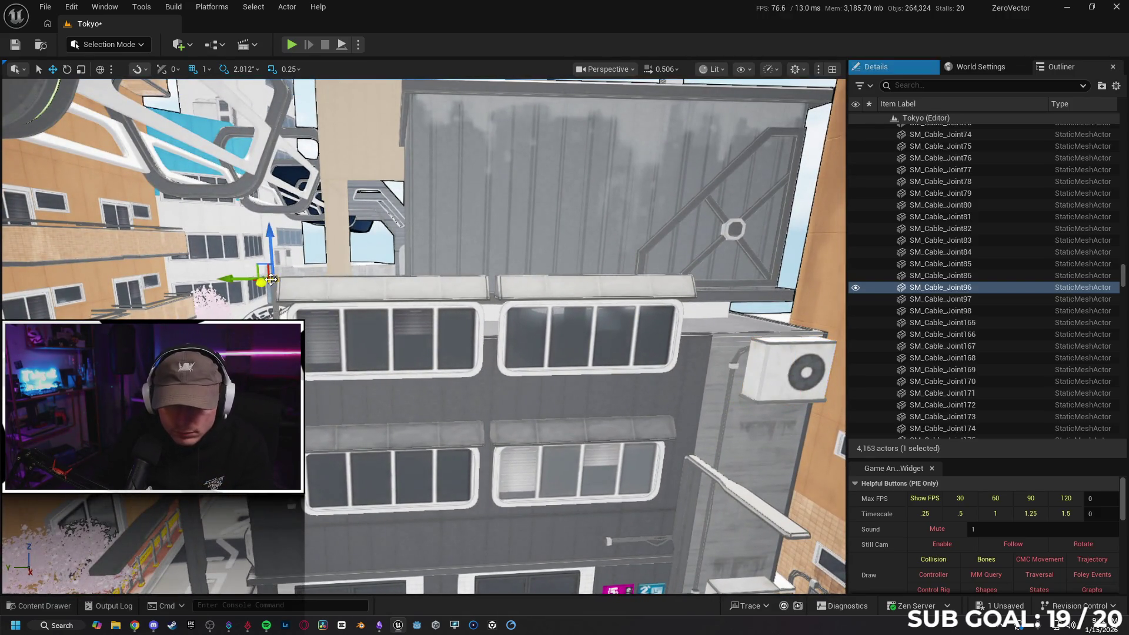
ctrl+click(276, 315)
ctrl+click(291, 507)
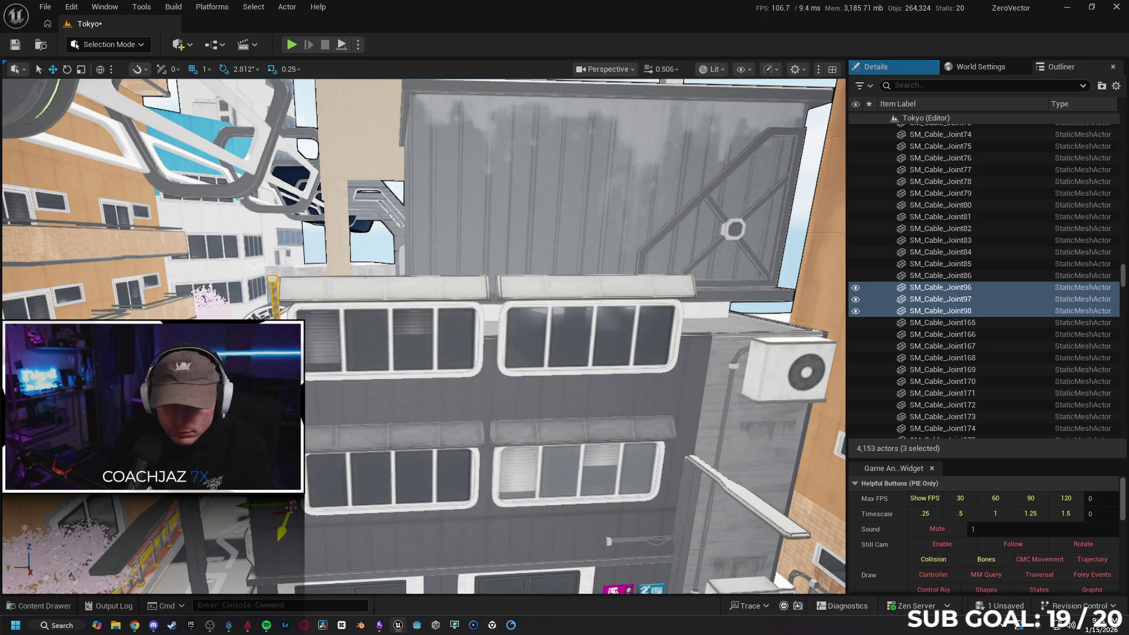
ctrl+click(365, 300)
ctrl+click(541, 292)
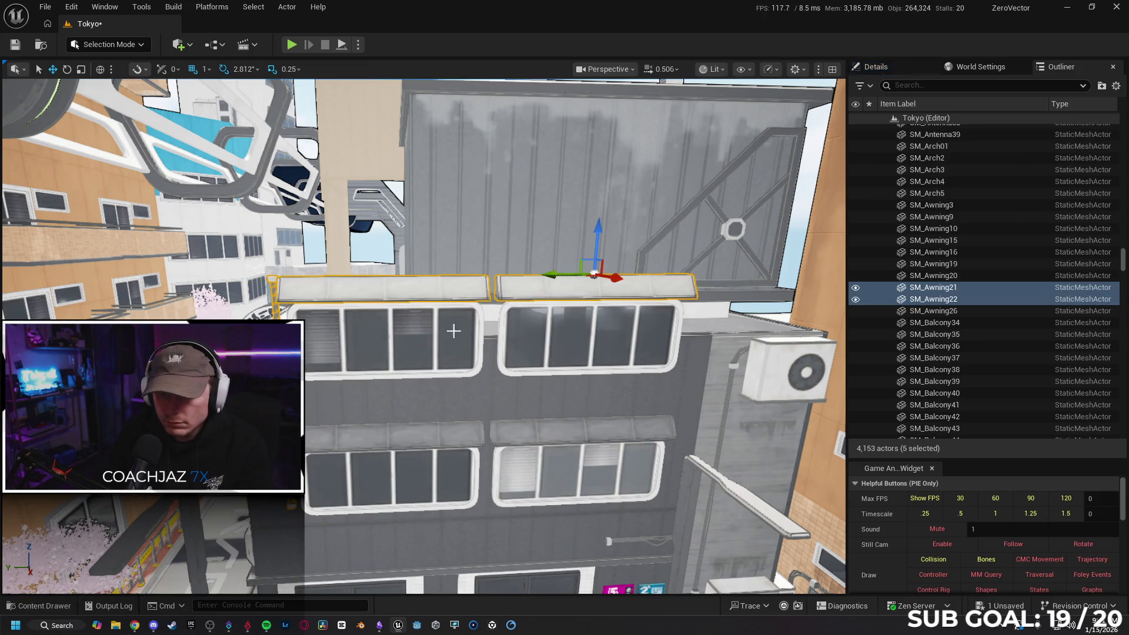
ctrl+click(435, 326)
ctrl+click(549, 348)
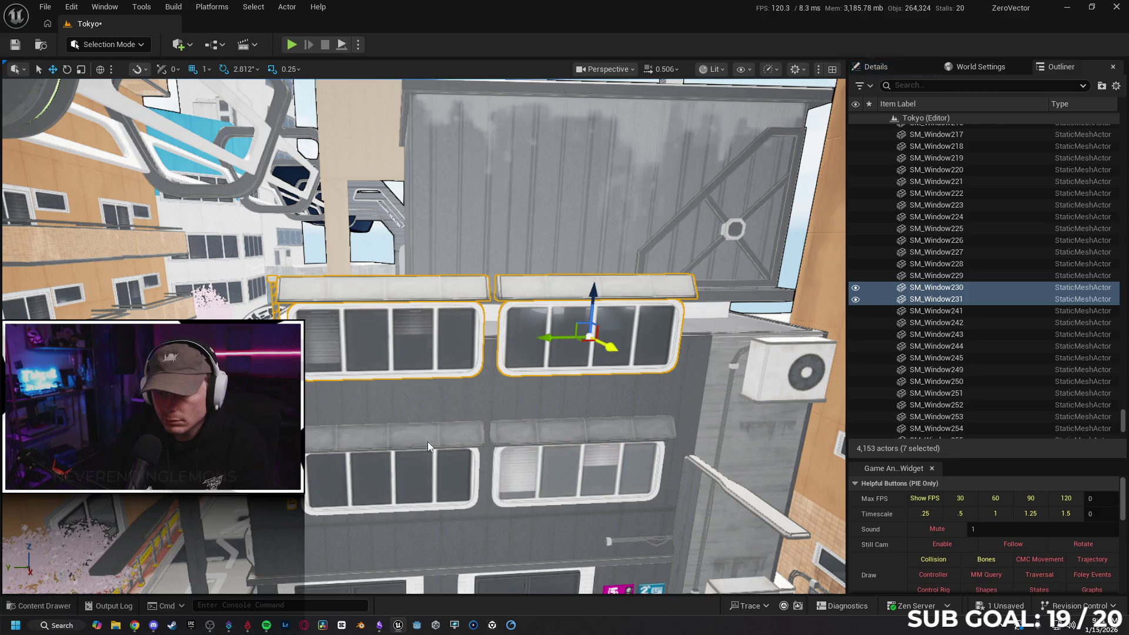
- Add both lower awnings and lower windows to the selection, then pick the cable joint beside the lower window
ctrl+click(428, 436)
ctrl+click(511, 432)
ctrl+click(411, 476)
ctrl+click(512, 474)
mouse_move(512, 473)
mouse_down()
mouse_move(488, 438)
mouse_move(444, 421)
mouse_move(408, 422)
mouse_move(409, 432)
mouse_up()
scroll(439, 482, up, 10)
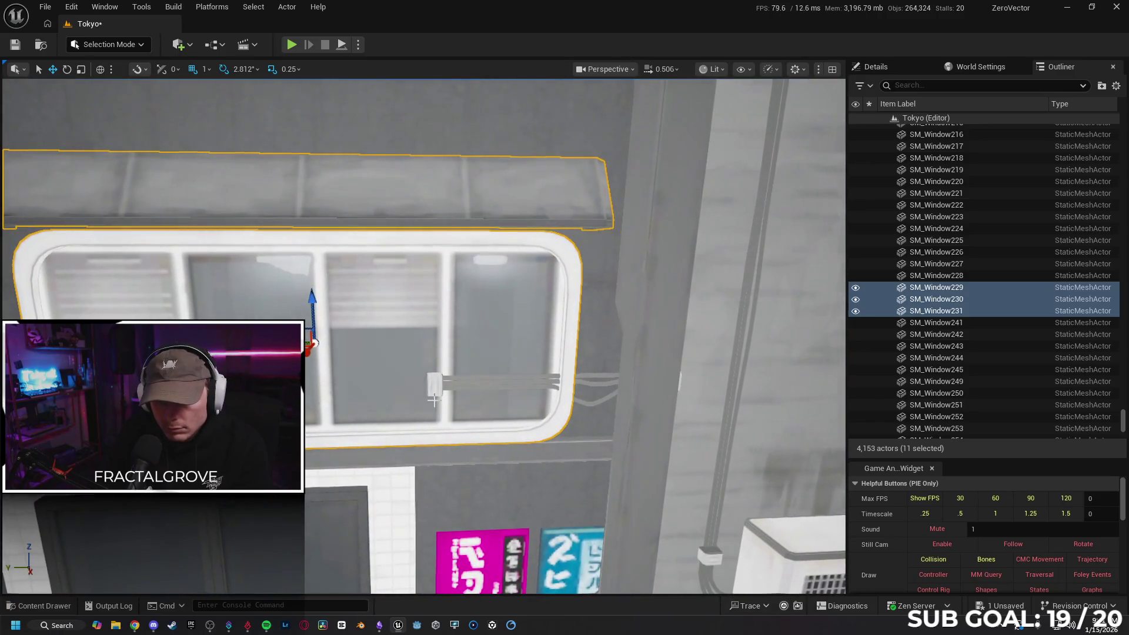
click(435, 388)
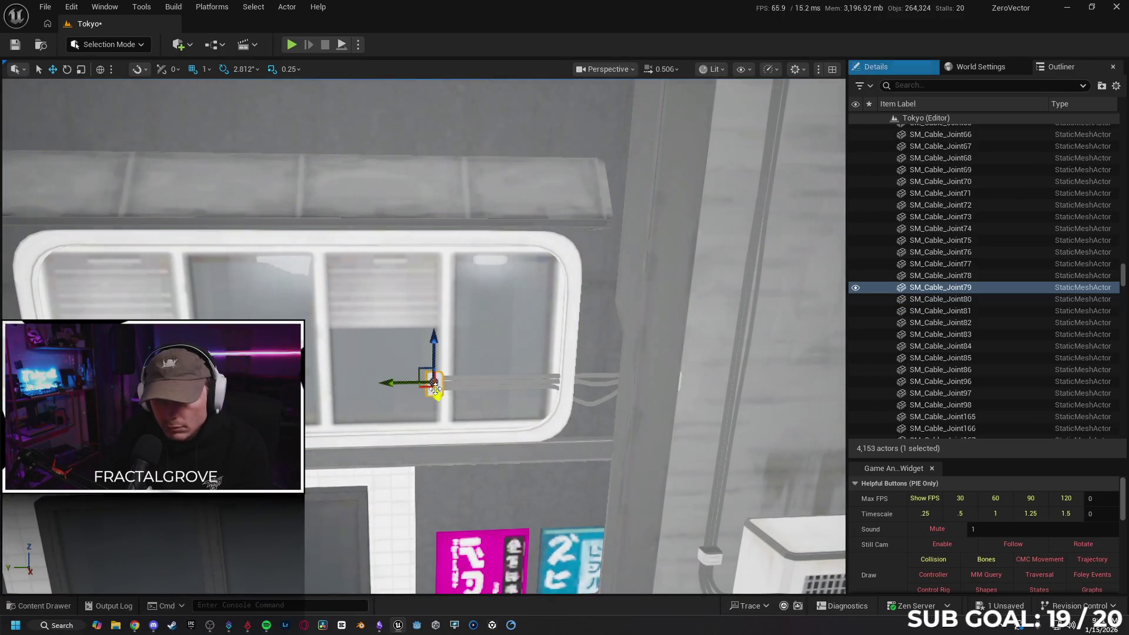
- Delete SM_Cable_Joint79, the loose cable and SM_Cable_Joint81 beside the lower window
key(Delete)
key(Right)
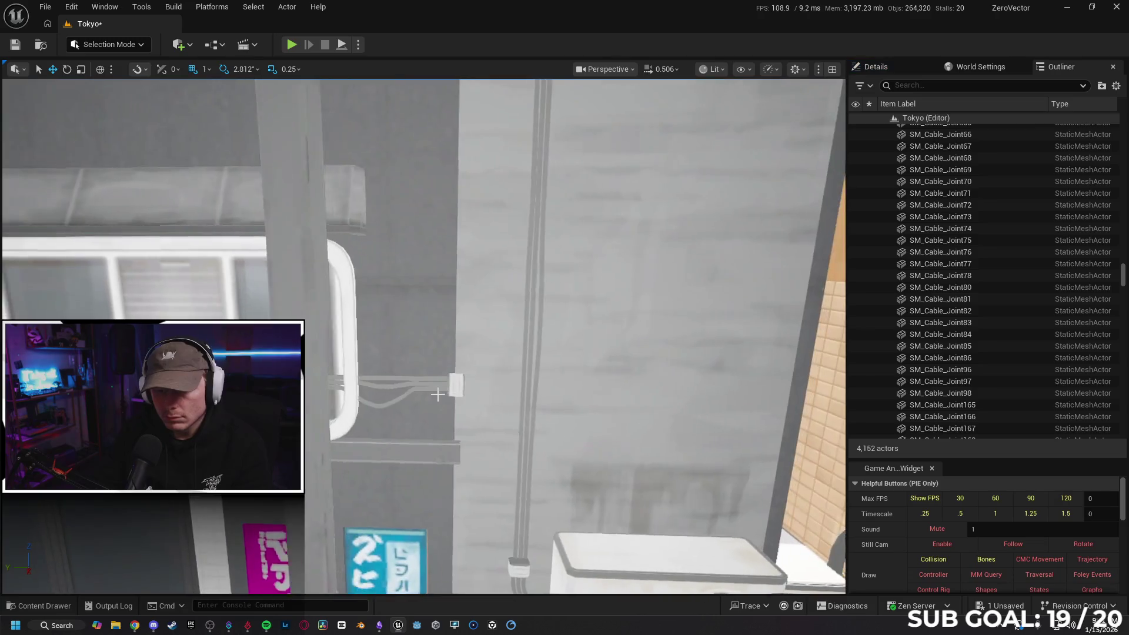
click(396, 386)
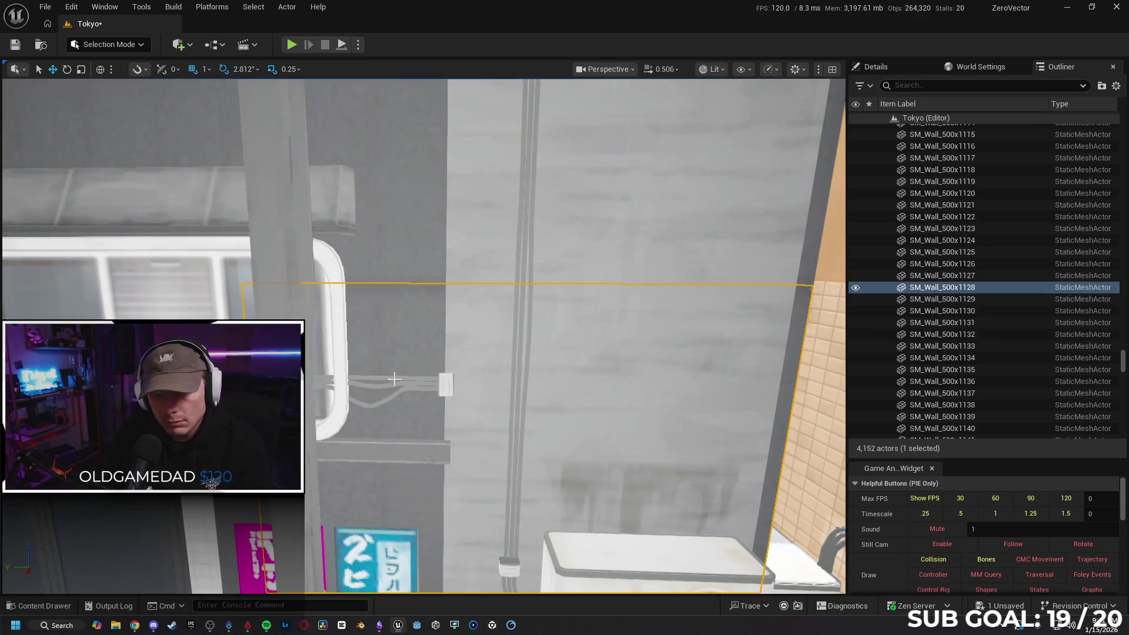
click(413, 382)
key(Delete)
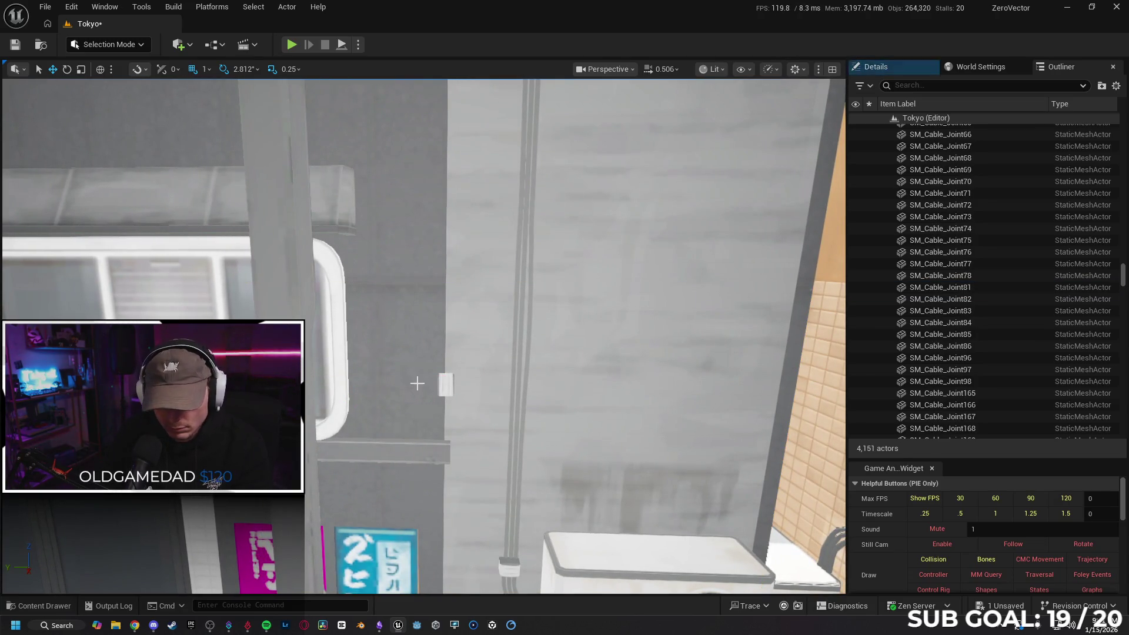
click(445, 385)
key(Delete)
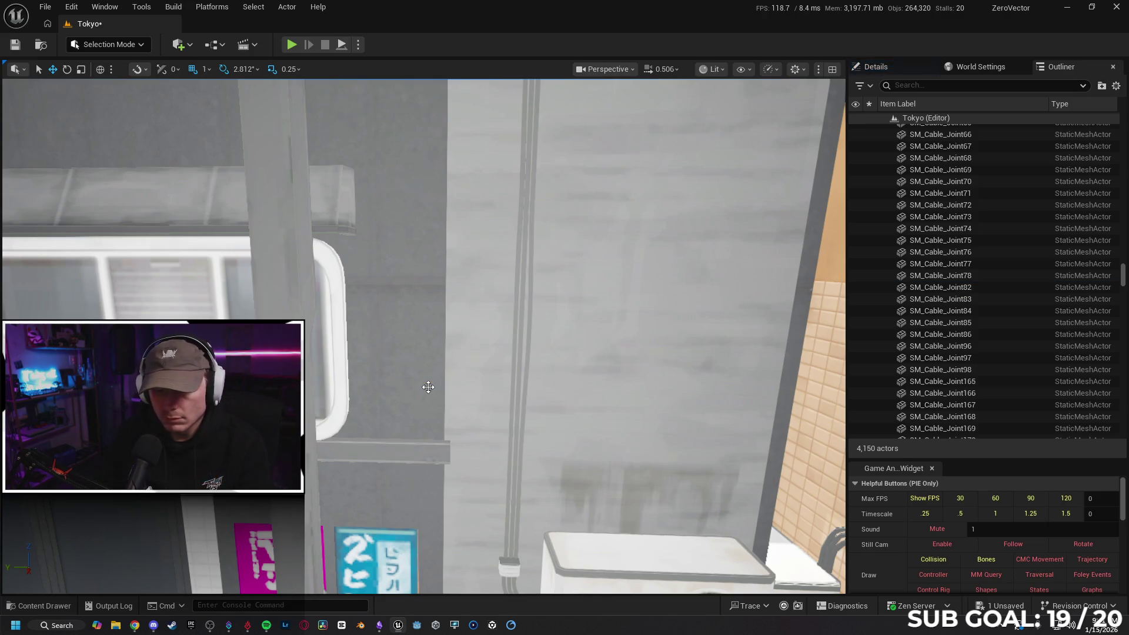
- Fly around the grey building with WASD to review the facade and roof
key(e)
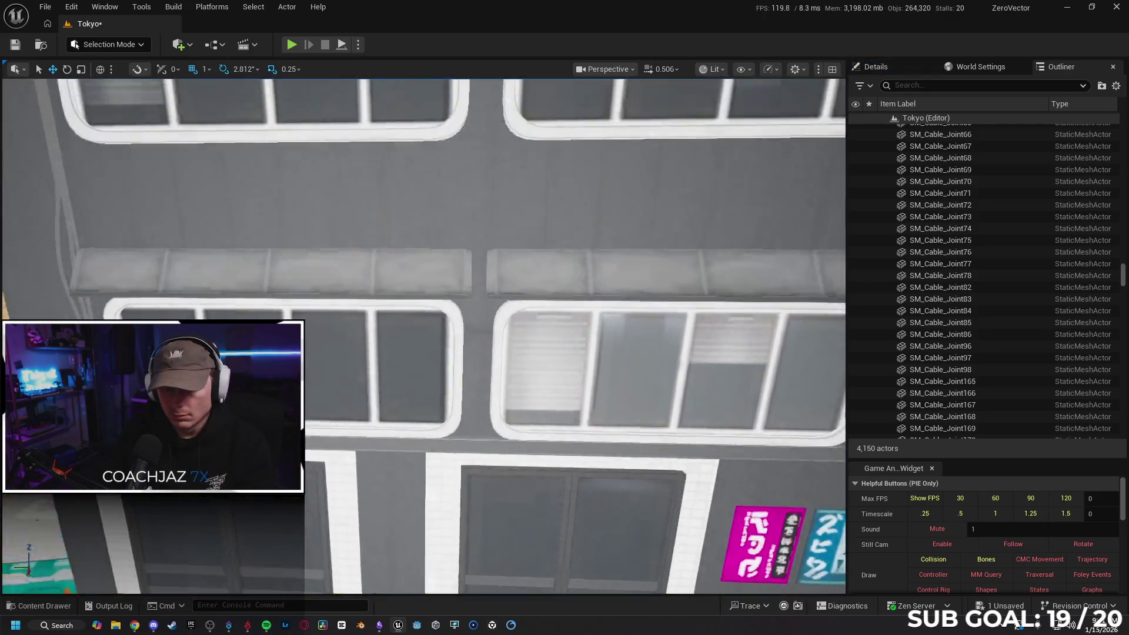
key(s)
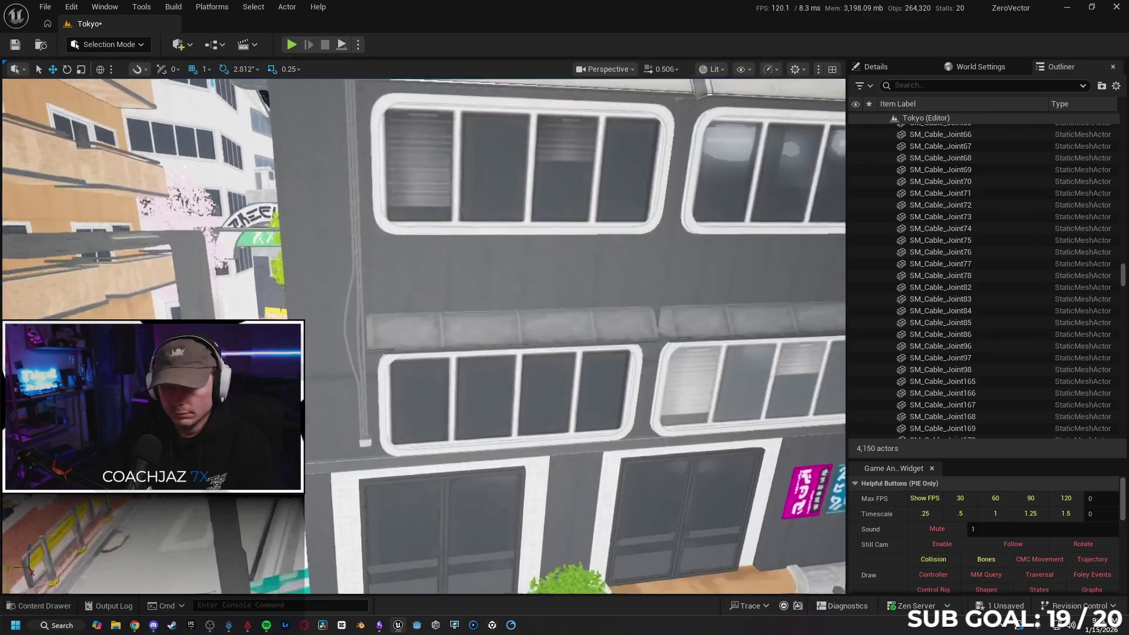
key(s)
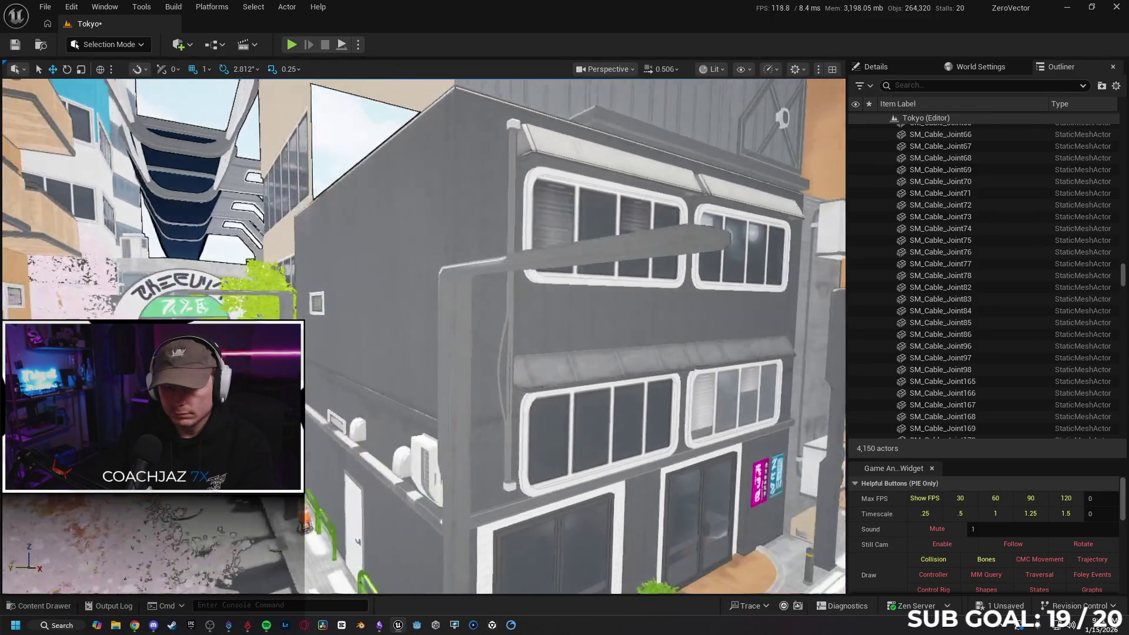
key(w)
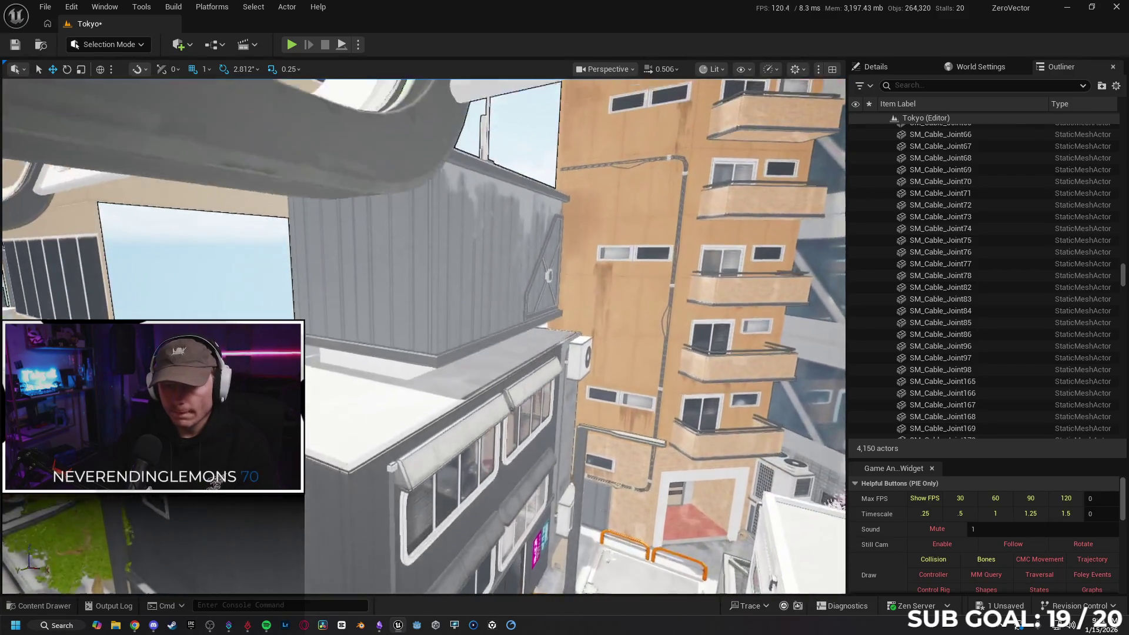
key(s)
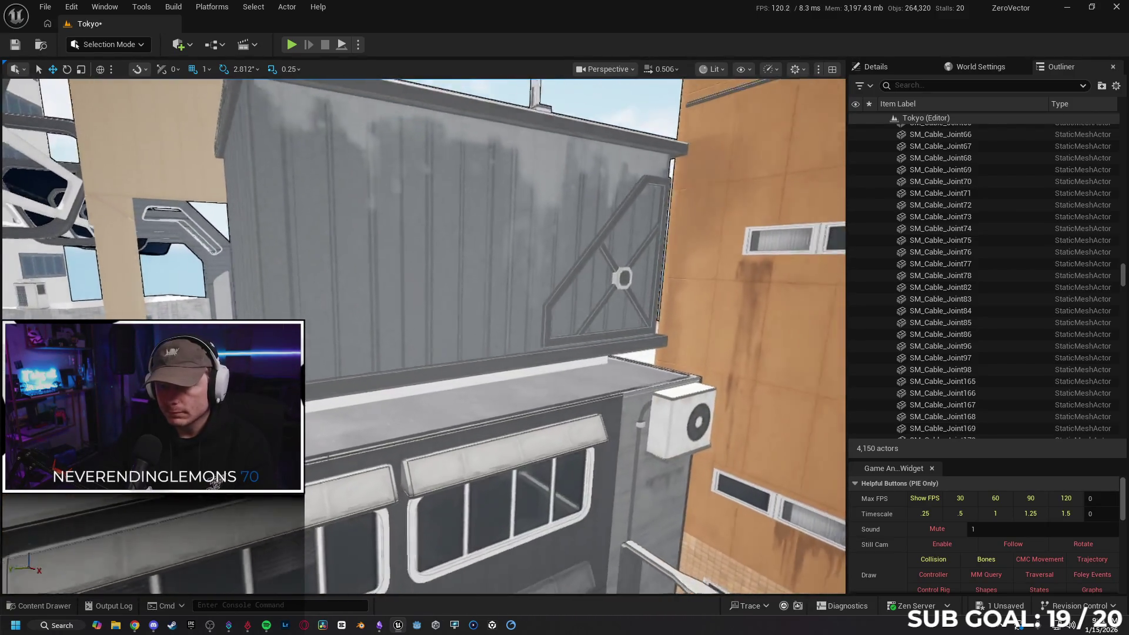
key(a)
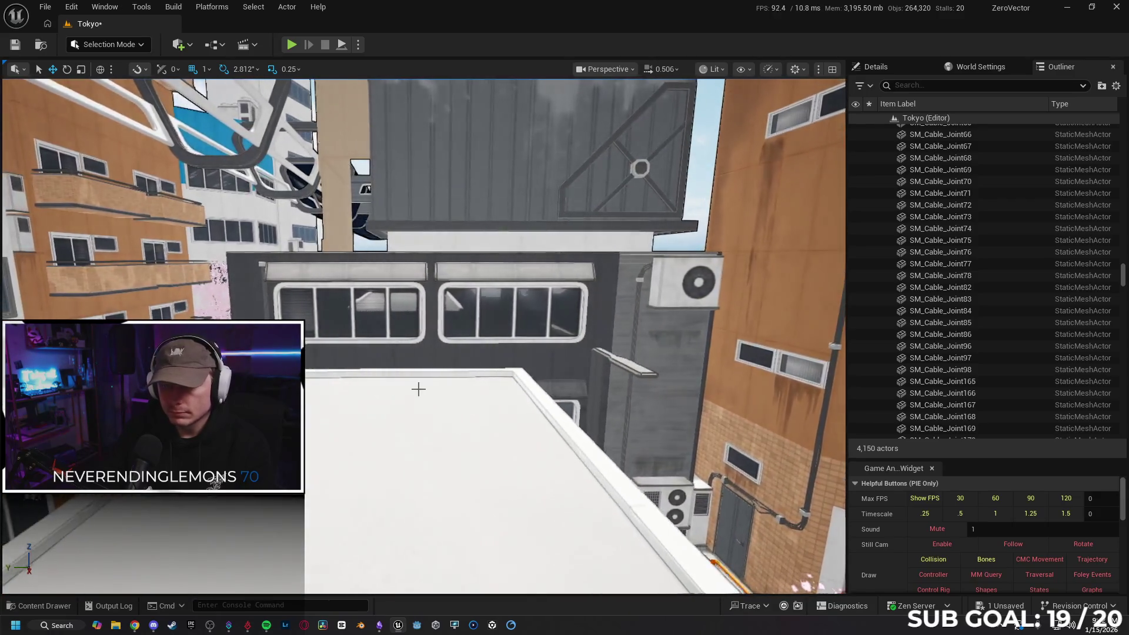
- Play-test the level with Alt+P, running the character over rooftops, ledges and the green pipe
right_click(350, 521)
key(Escape)
key(alt+p)
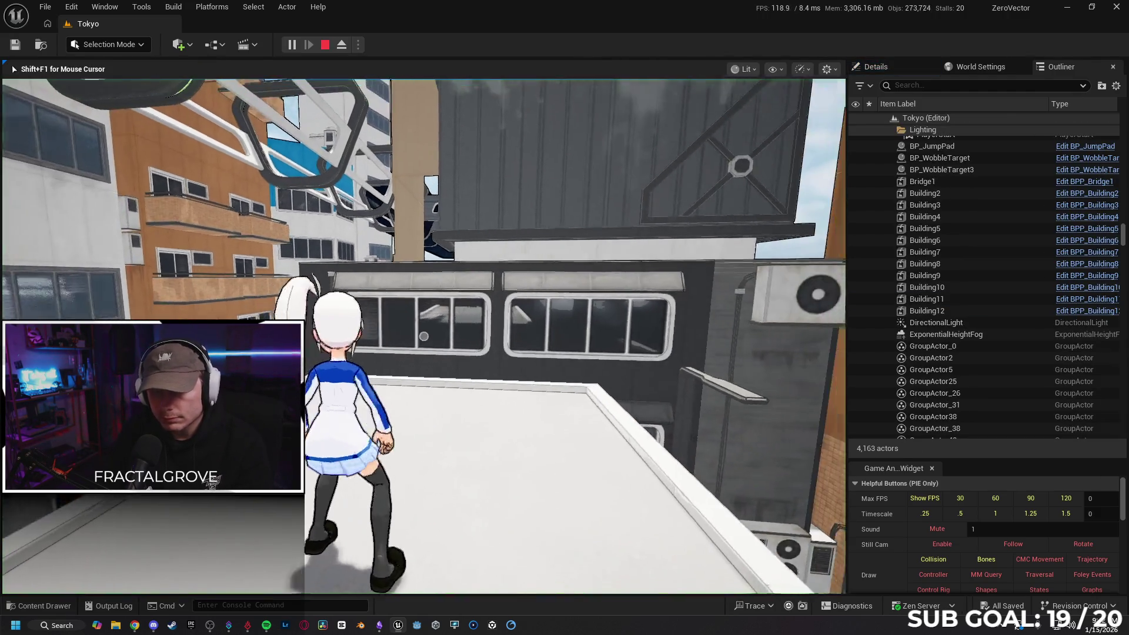
key(w)
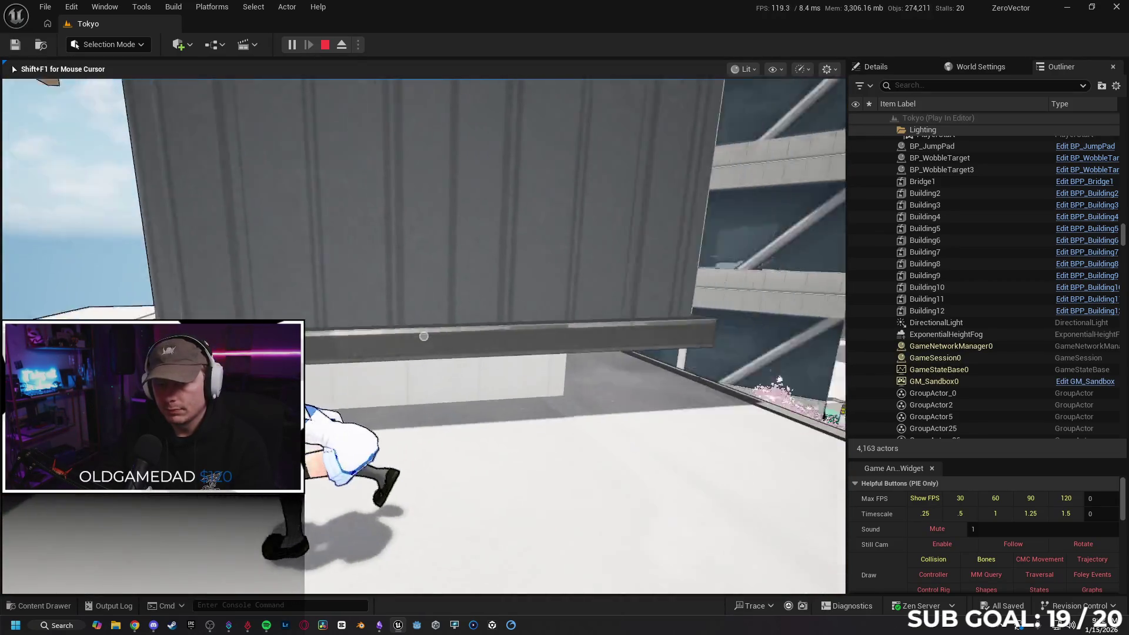
key(space)
key(w)
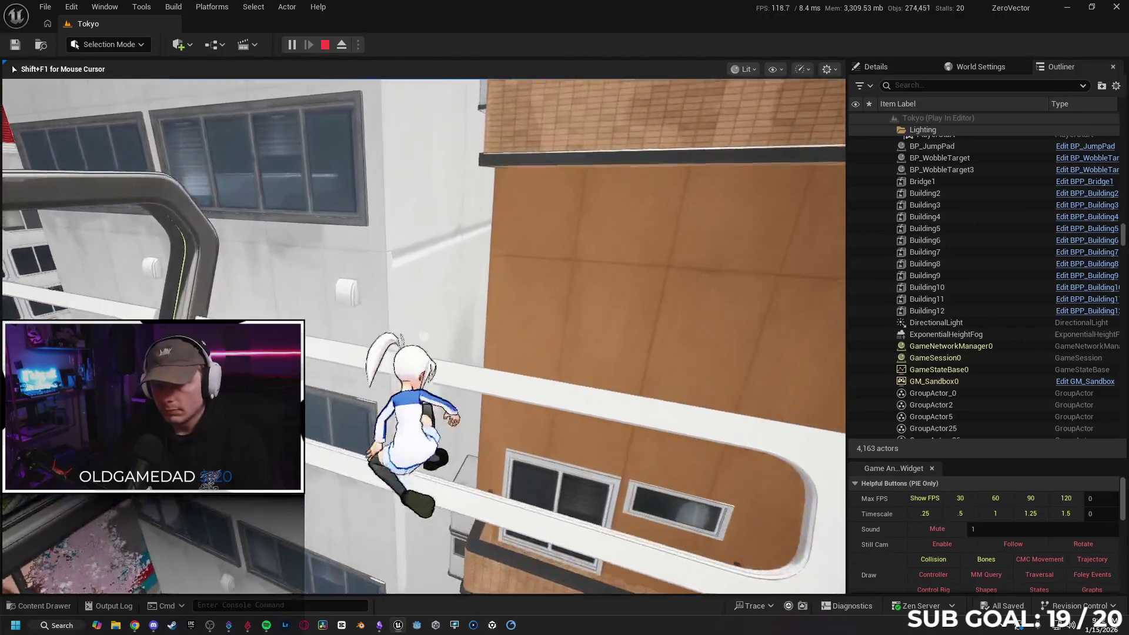
key(w)
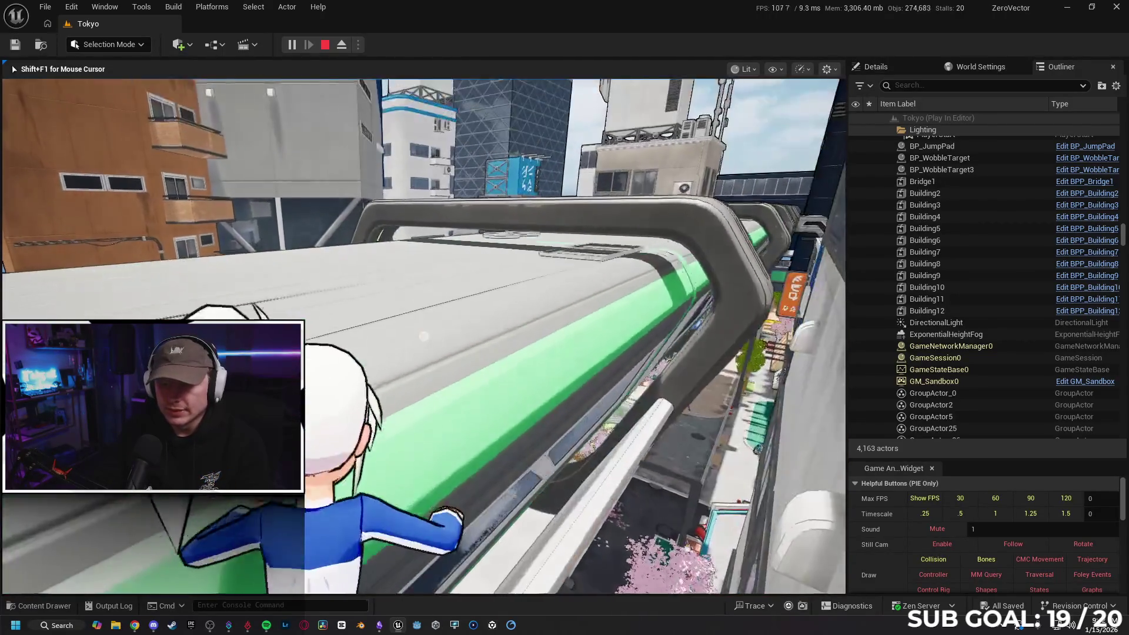
key(w)
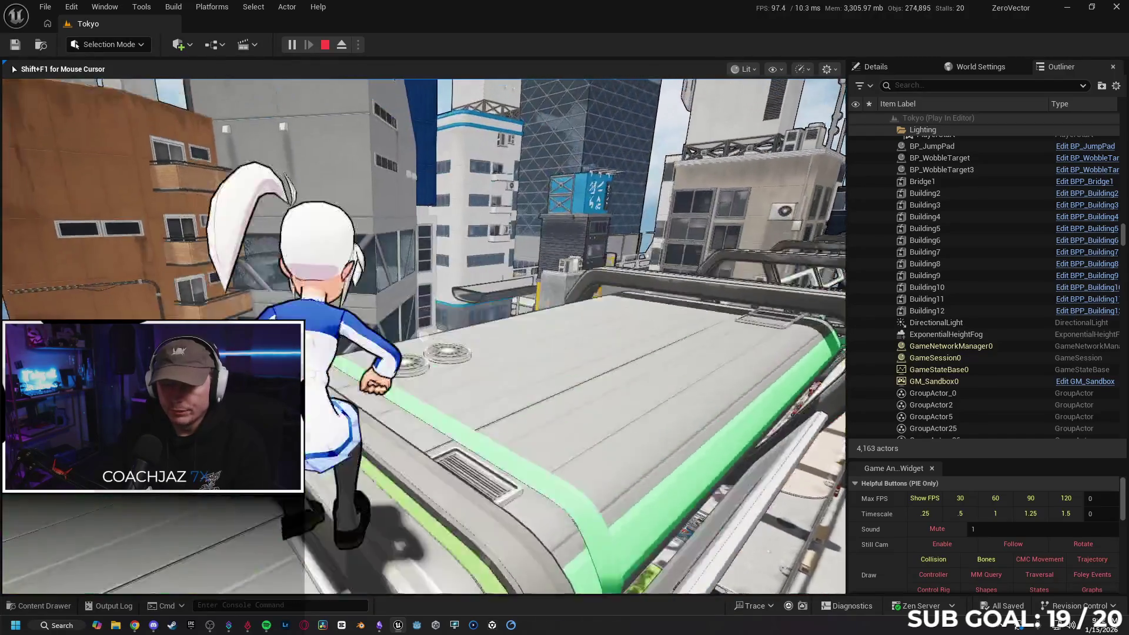
key(w)
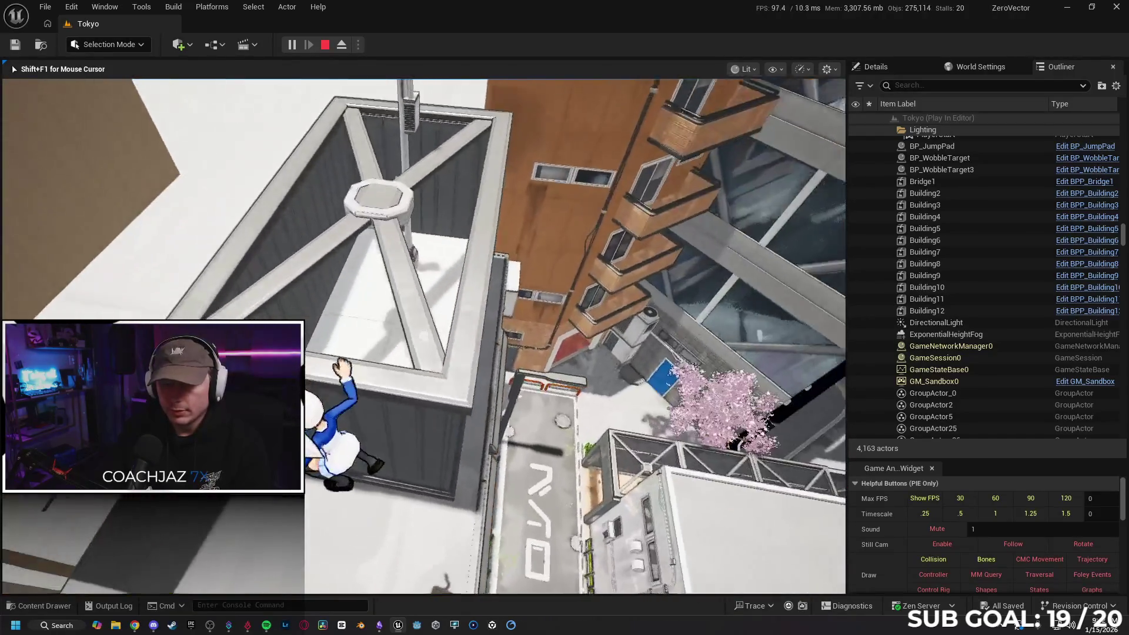
key(w)
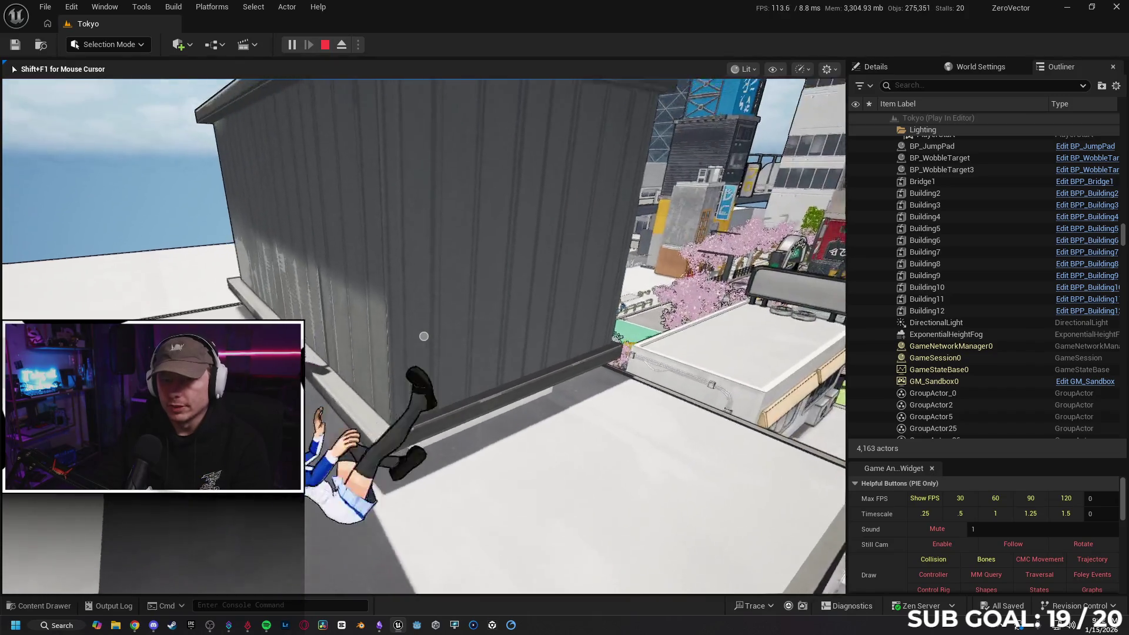
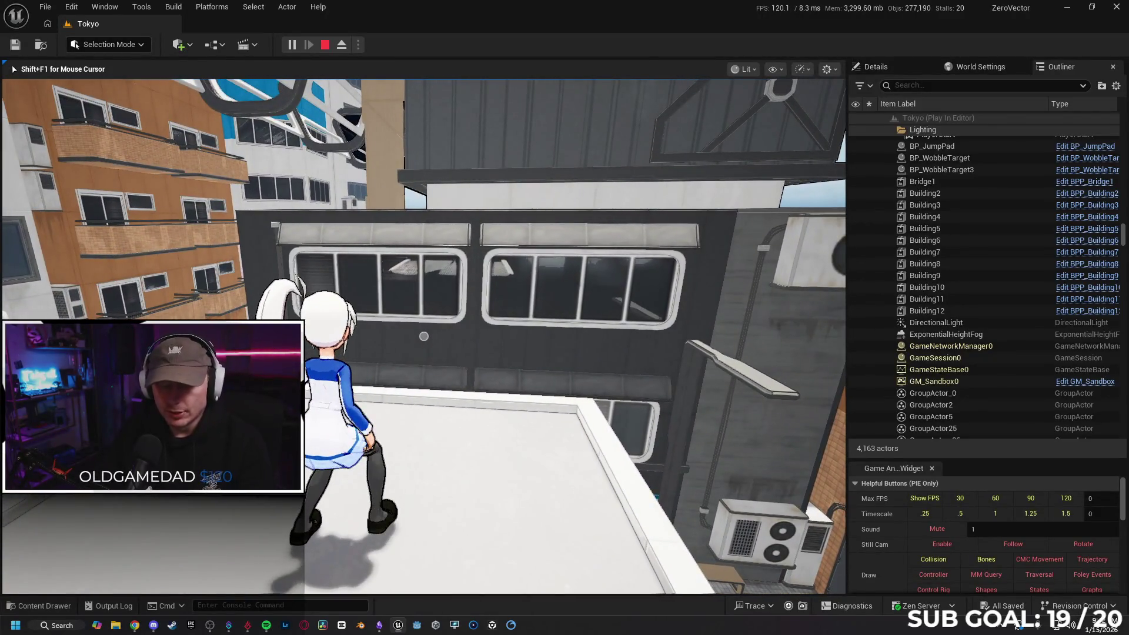
- End the Play-In-Editor session and return to the Tokyo level editor
key(Escape)
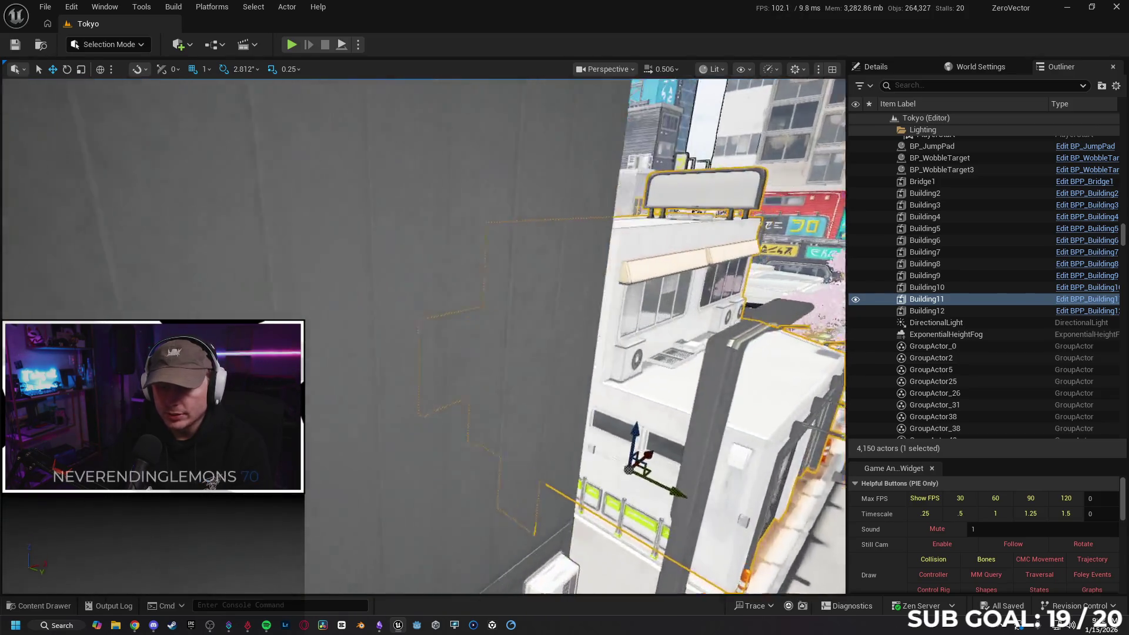
- Fly the camera in front of the small grey building to frame its facade and street
key(e)
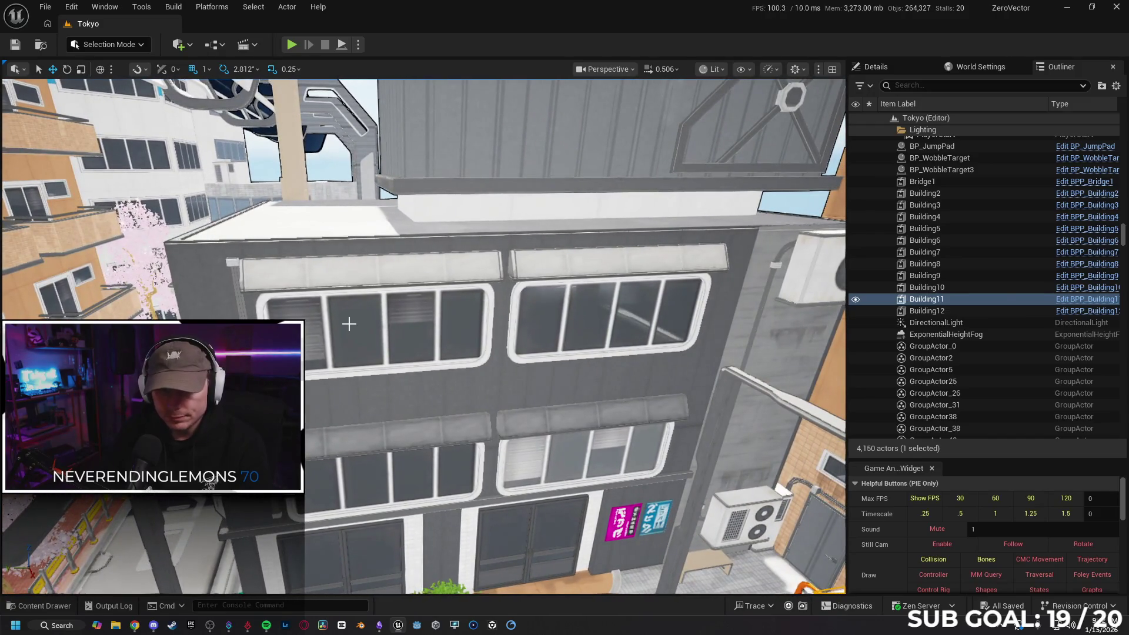
key(w)
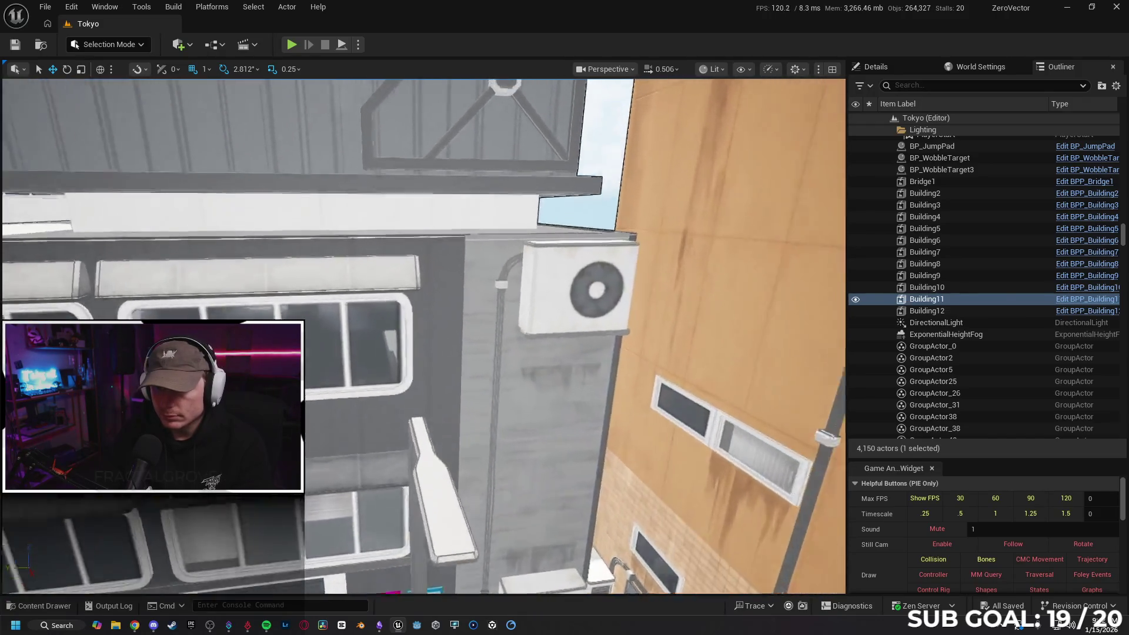
key(s)
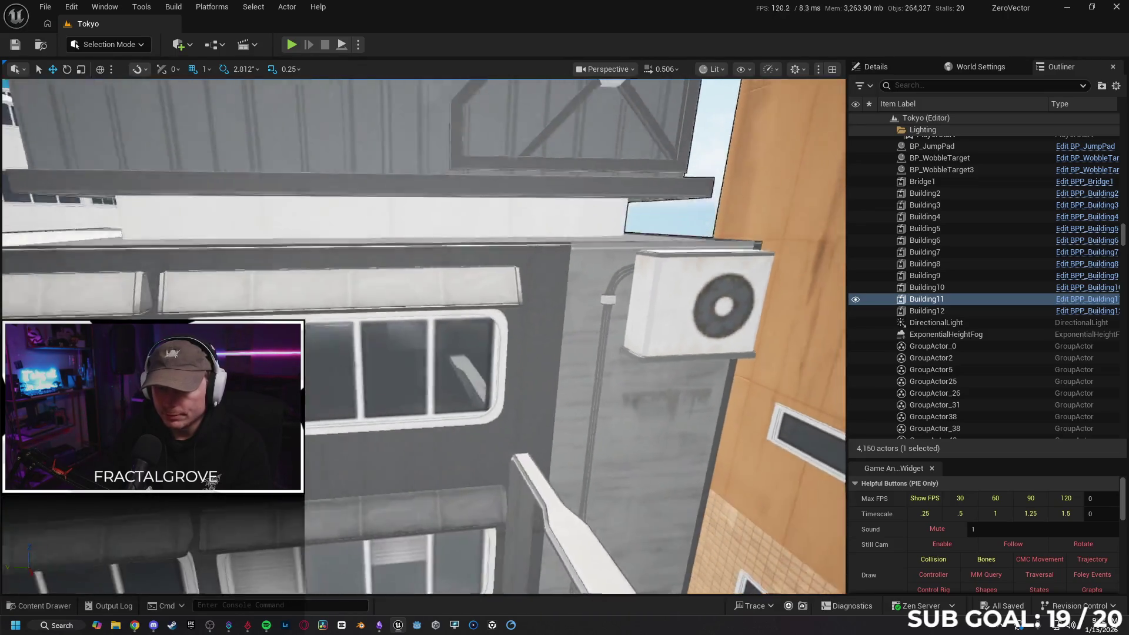
key(w)
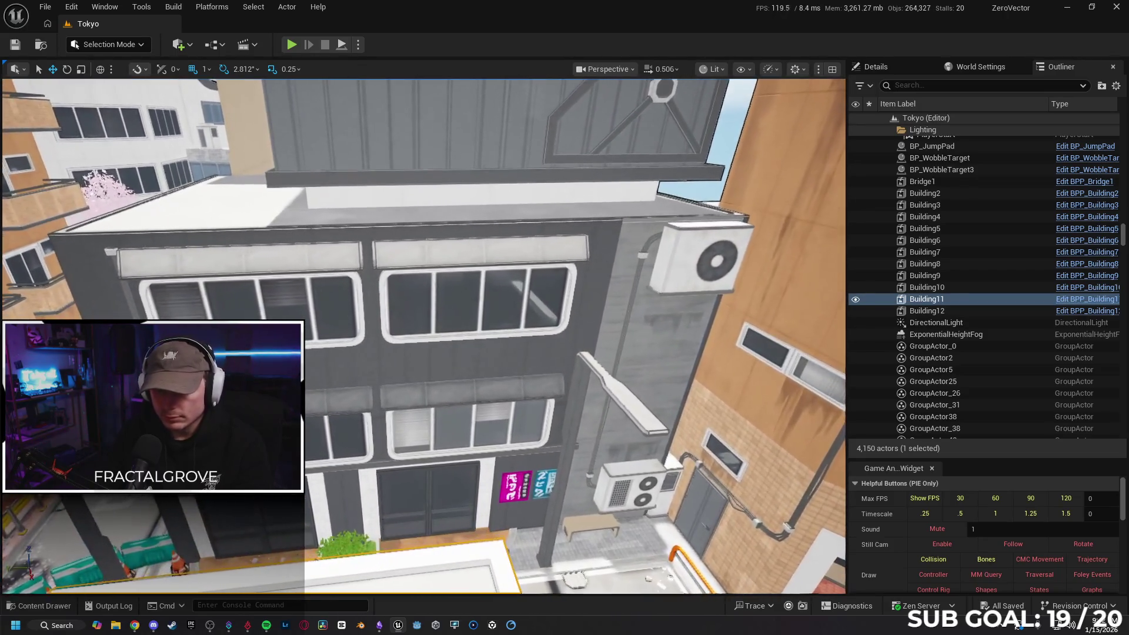
key(w)
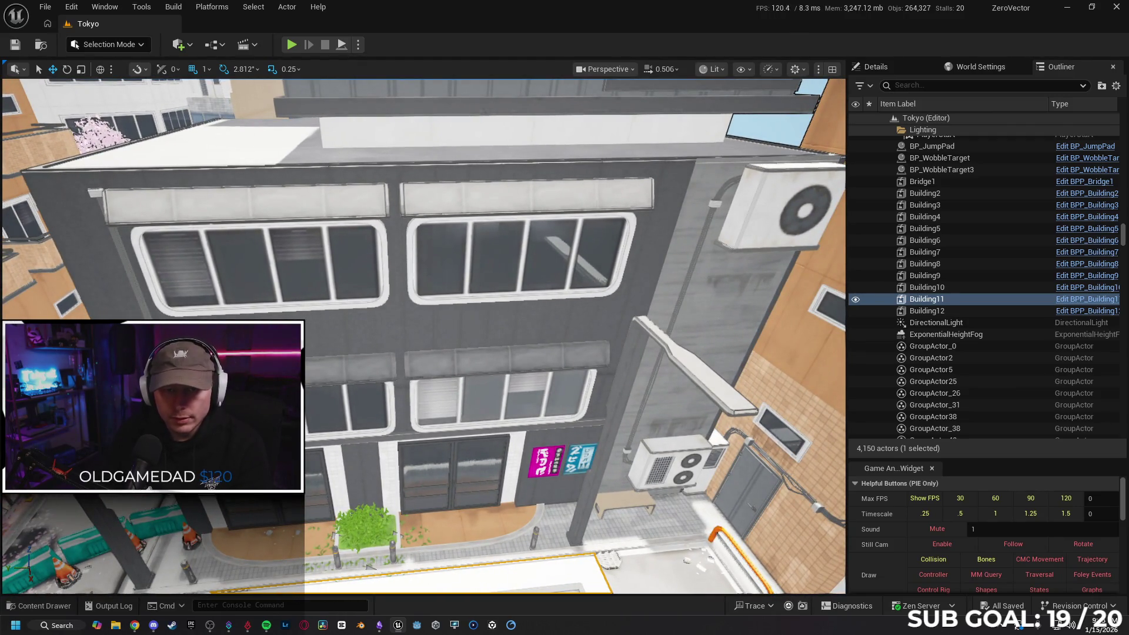
- Multi-select the grey building's facade wall panels, awnings, windows and a cable joint
click(67, 212)
ctrl+click(154, 210)
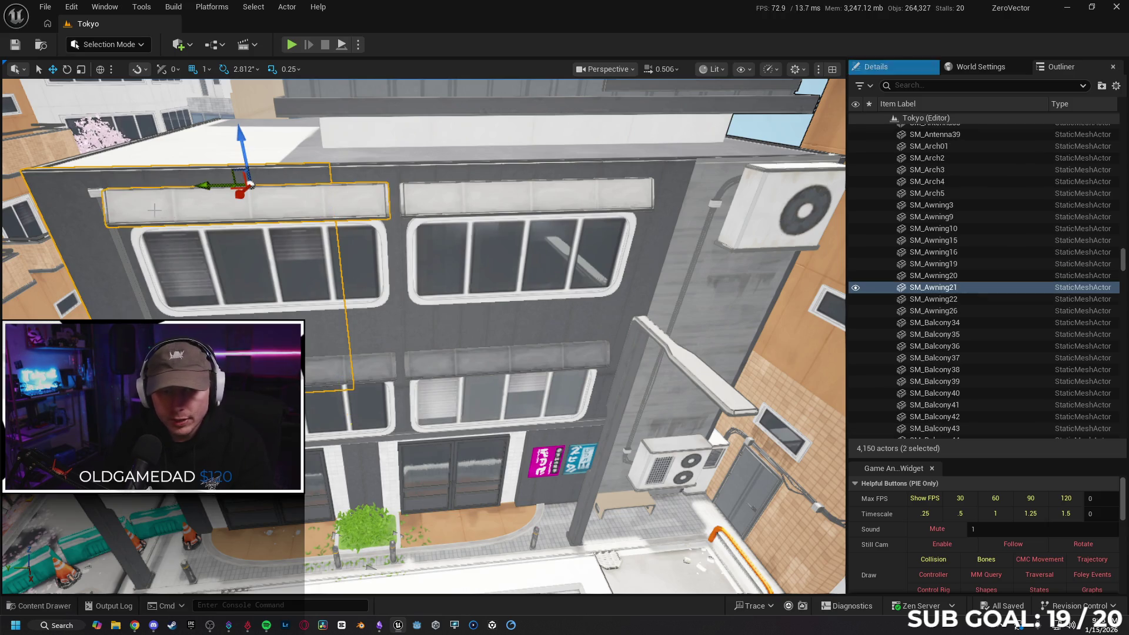
ctrl+click(94, 195)
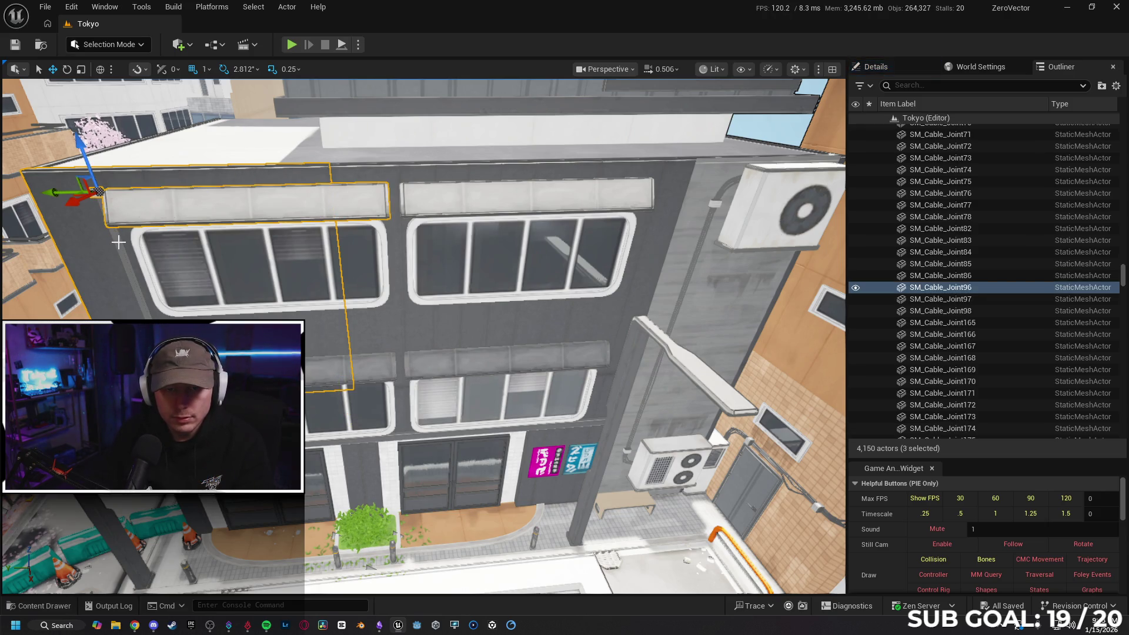
ctrl+click(141, 246)
ctrl+click(214, 257)
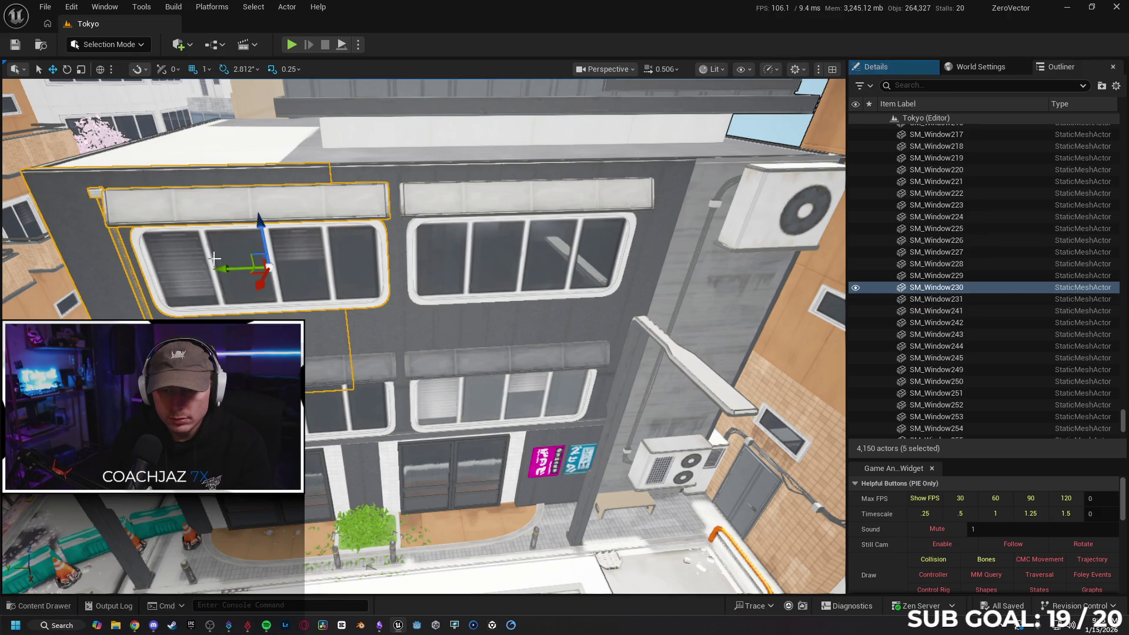
ctrl+click(480, 193)
ctrl+click(408, 174)
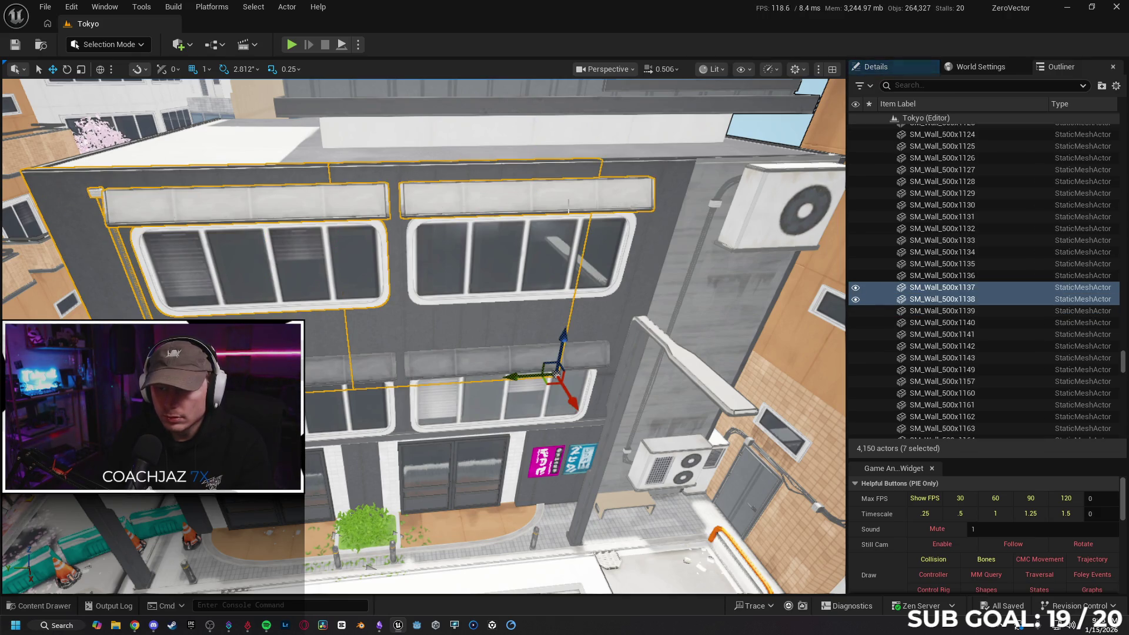
ctrl+click(671, 178)
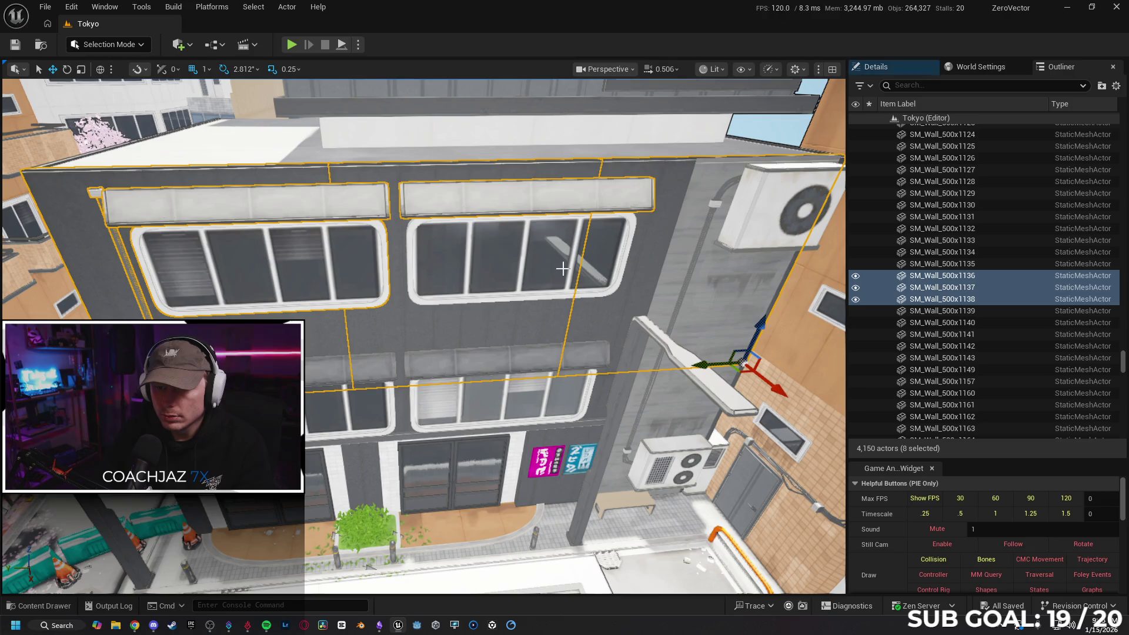
ctrl+click(491, 278)
ctrl+click(353, 367)
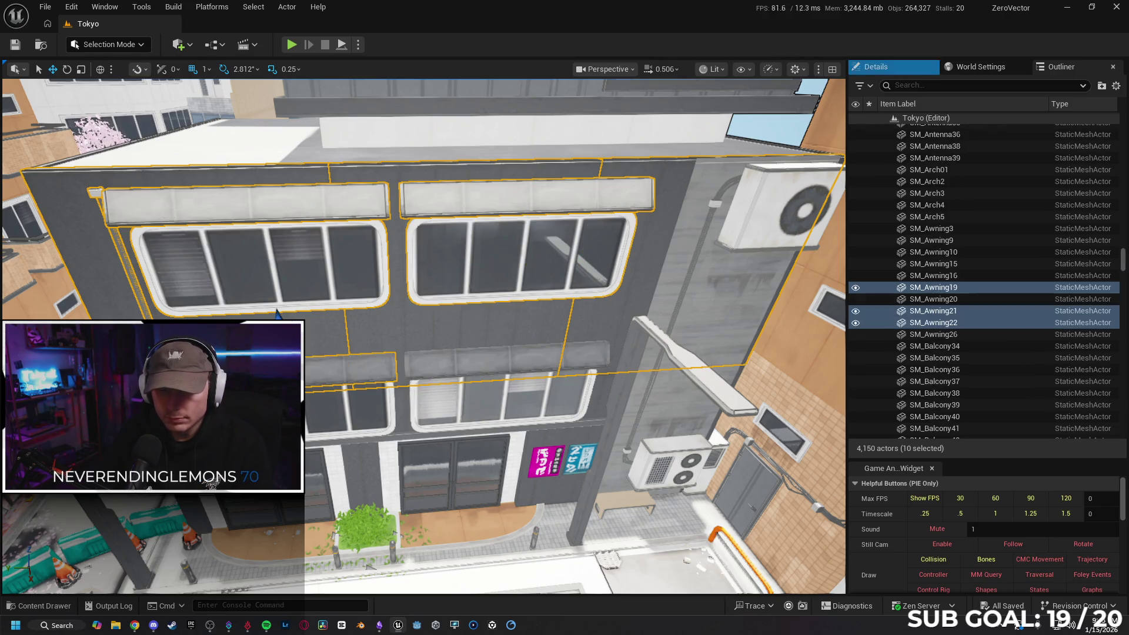
ctrl+click(461, 368)
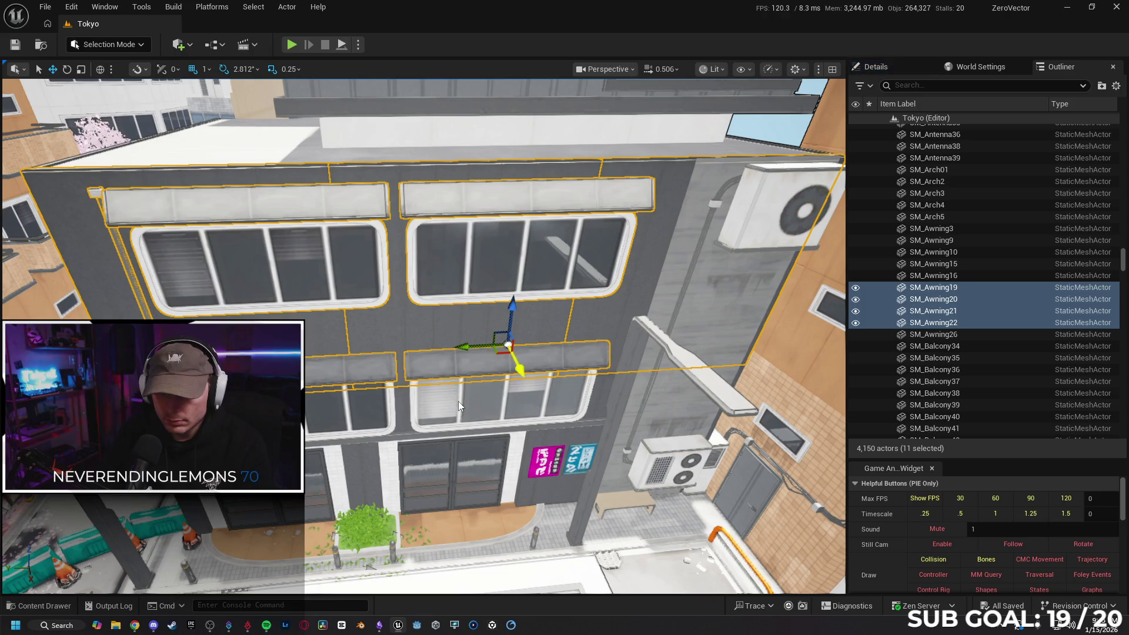
ctrl+click(458, 401)
ctrl+click(340, 408)
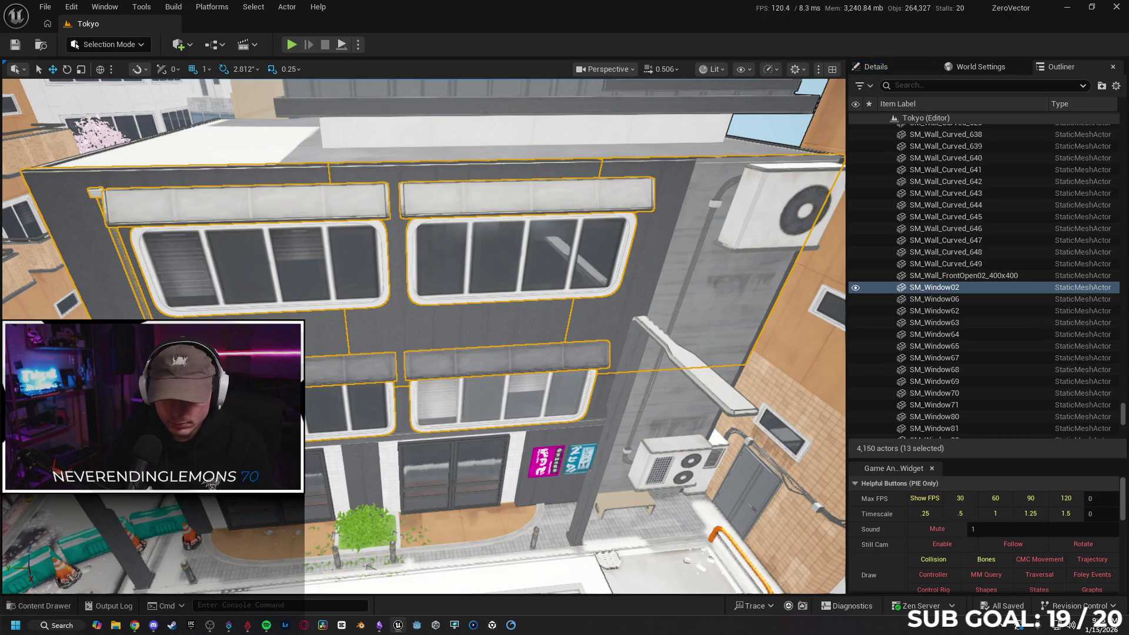
ctrl+click(353, 506)
- Add the side AC unit, side wall panel and cable runs, then group the selection
key(d)
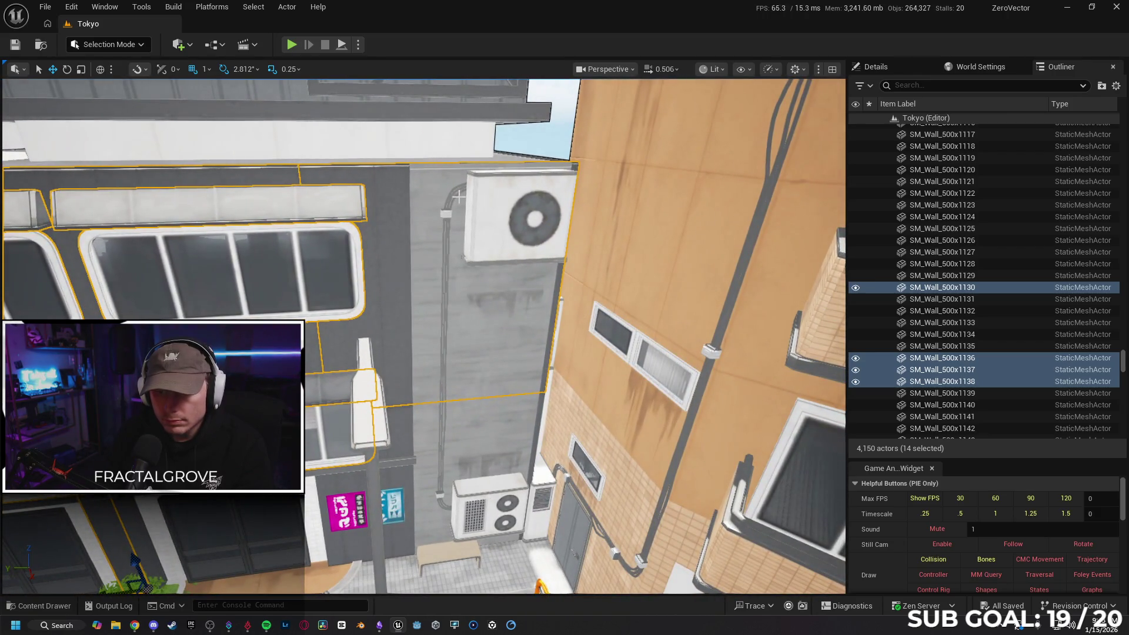
ctrl+click(485, 201)
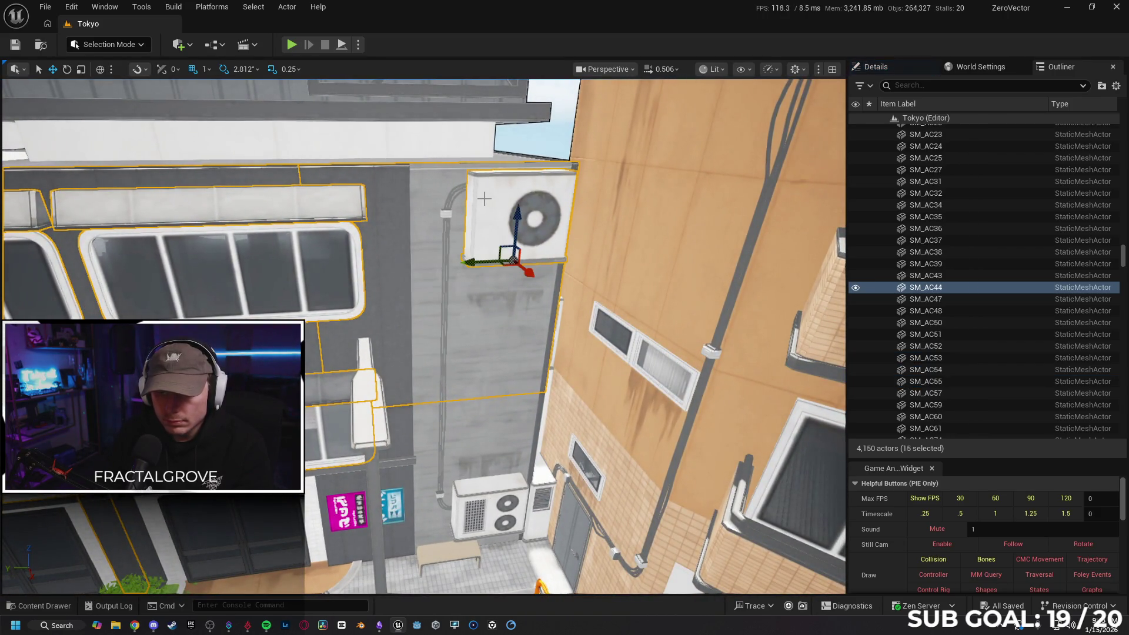
ctrl+click(453, 196)
ctrl+click(449, 199)
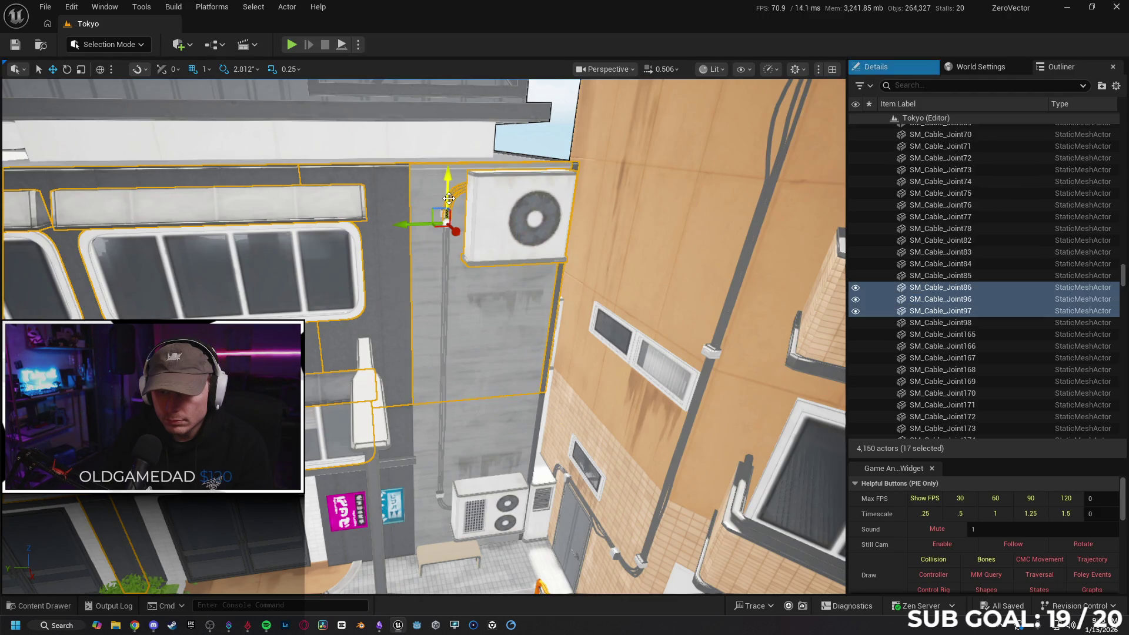
ctrl+click(445, 275)
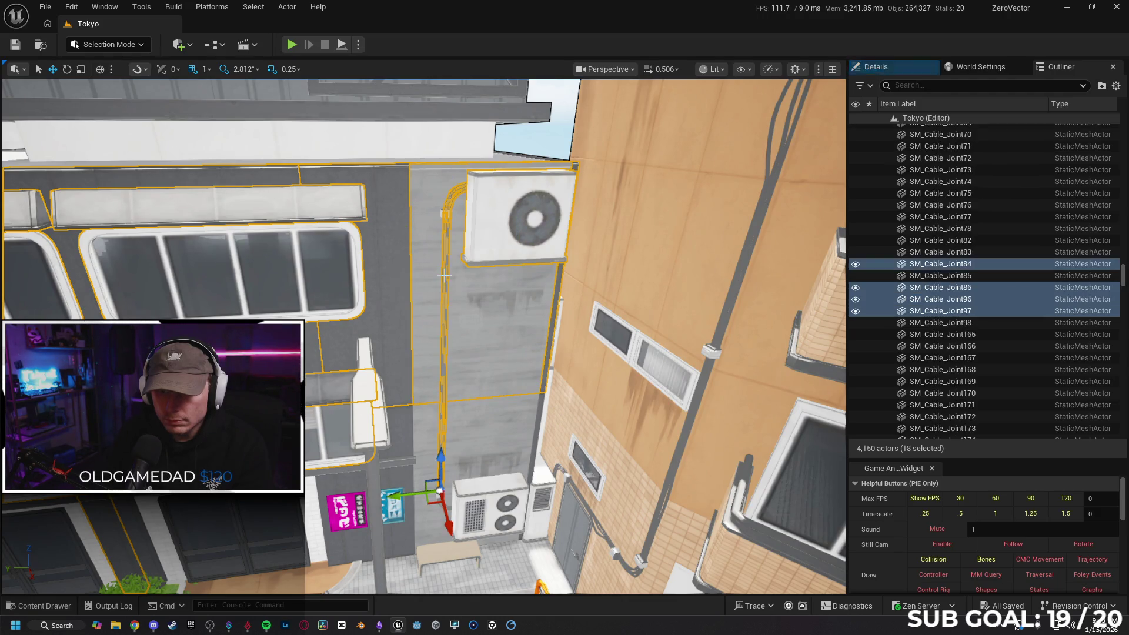
scroll(452, 233, up, 5)
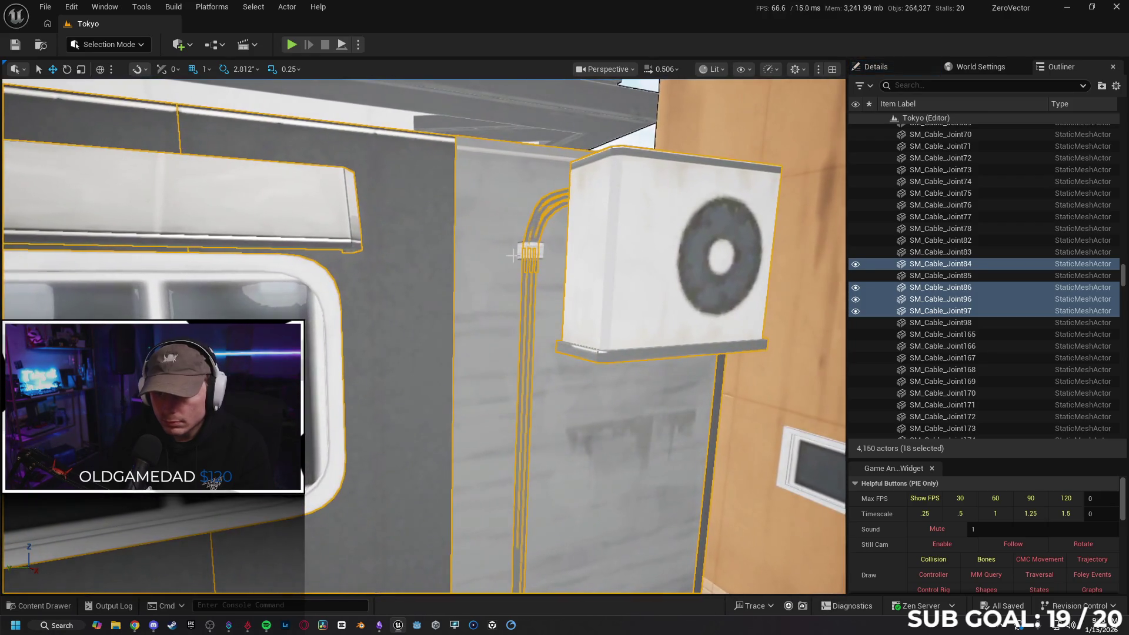
ctrl+click(520, 255)
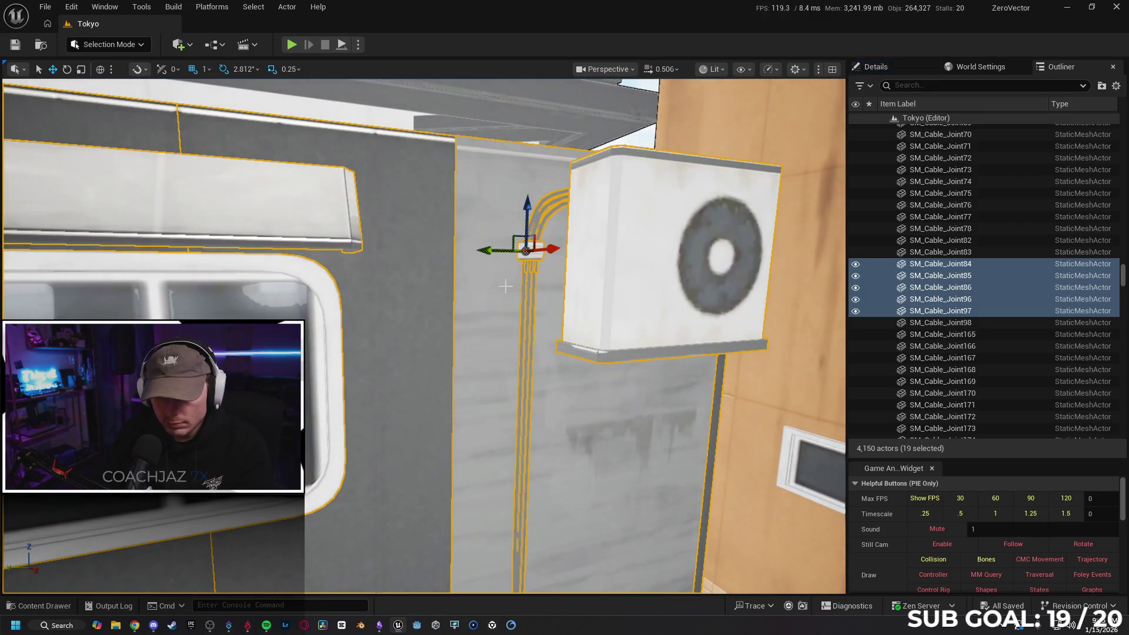
key(ctrl+g)
- Select the lower side wall panels, ground-level AC unit, a cable joint and remaining building pieces
scroll(502, 292, down, 5)
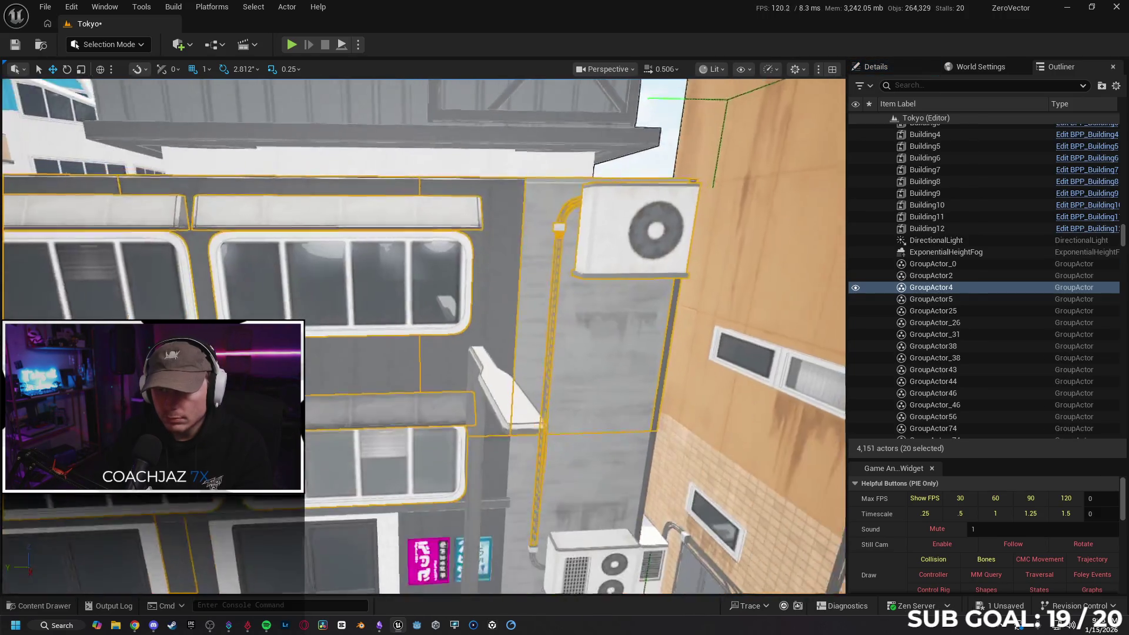
scroll(424, 336, up, 5)
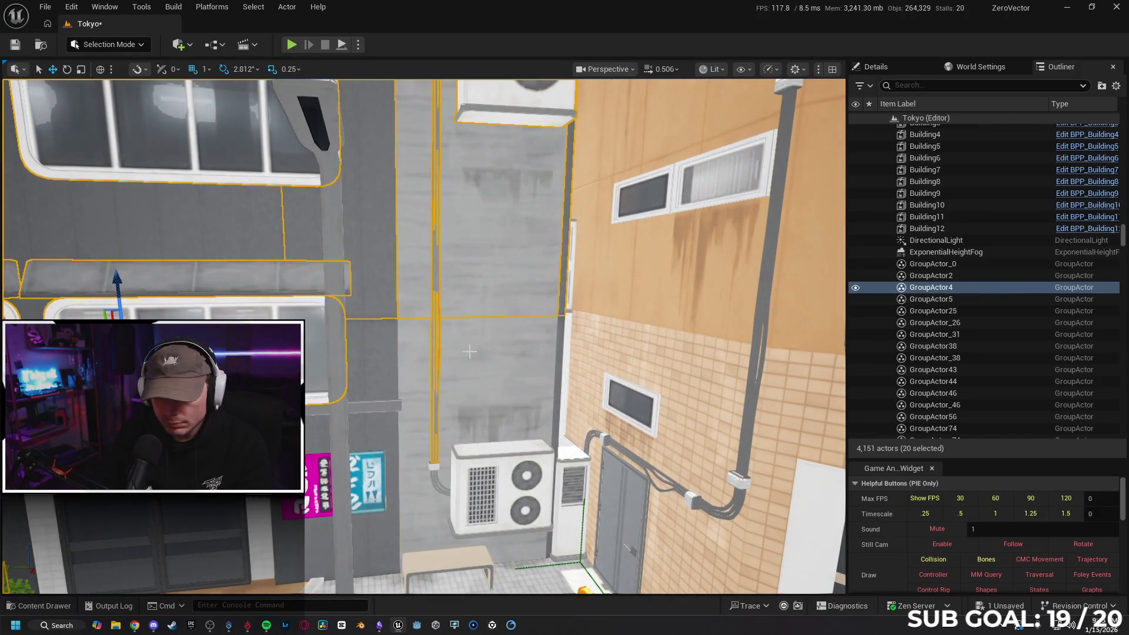
click(383, 354)
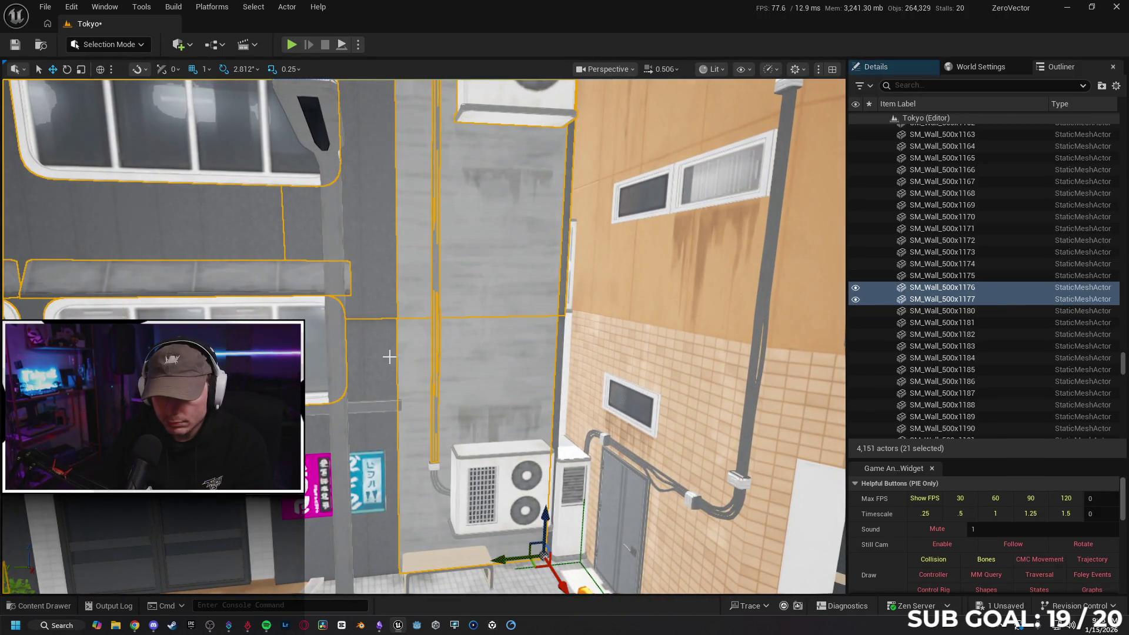
ctrl+click(509, 462)
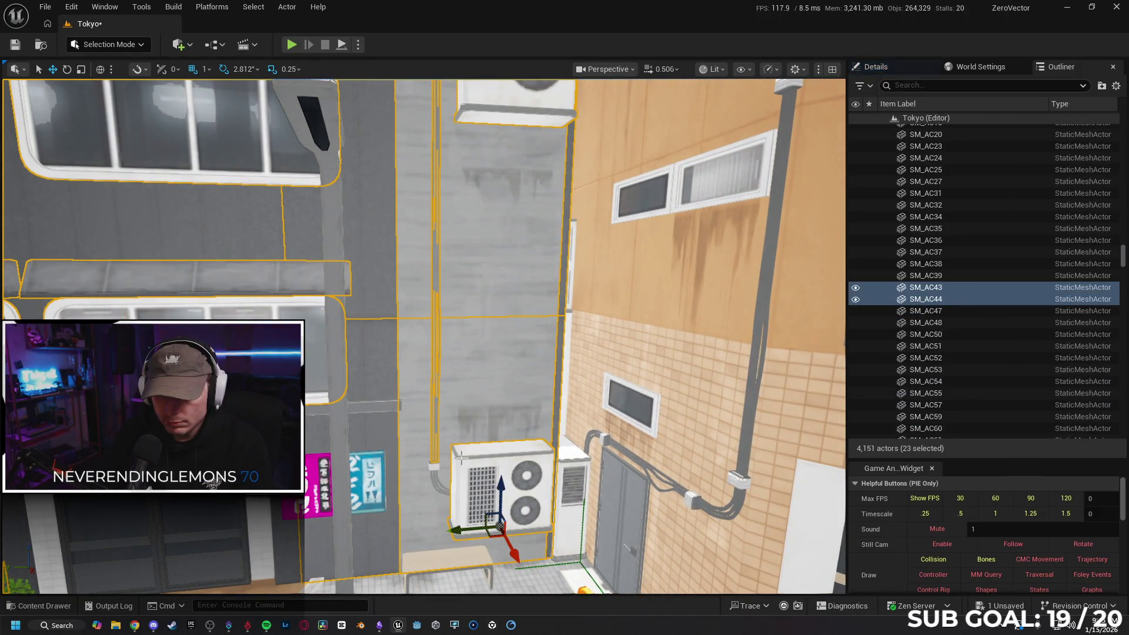
scroll(509, 463, up, 3)
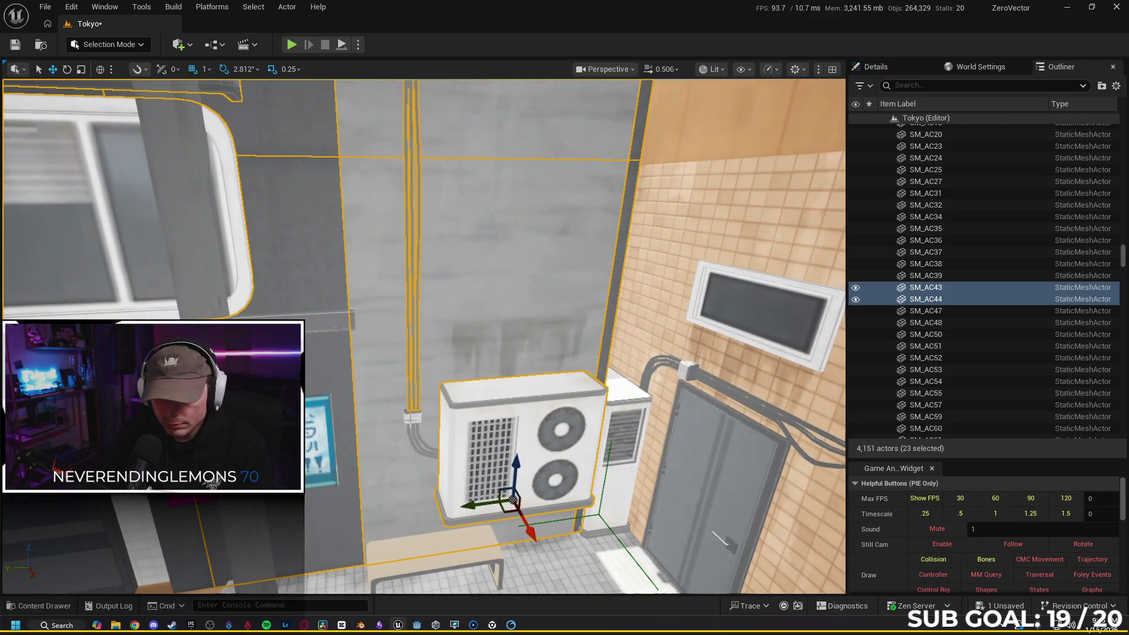
ctrl+click(414, 438)
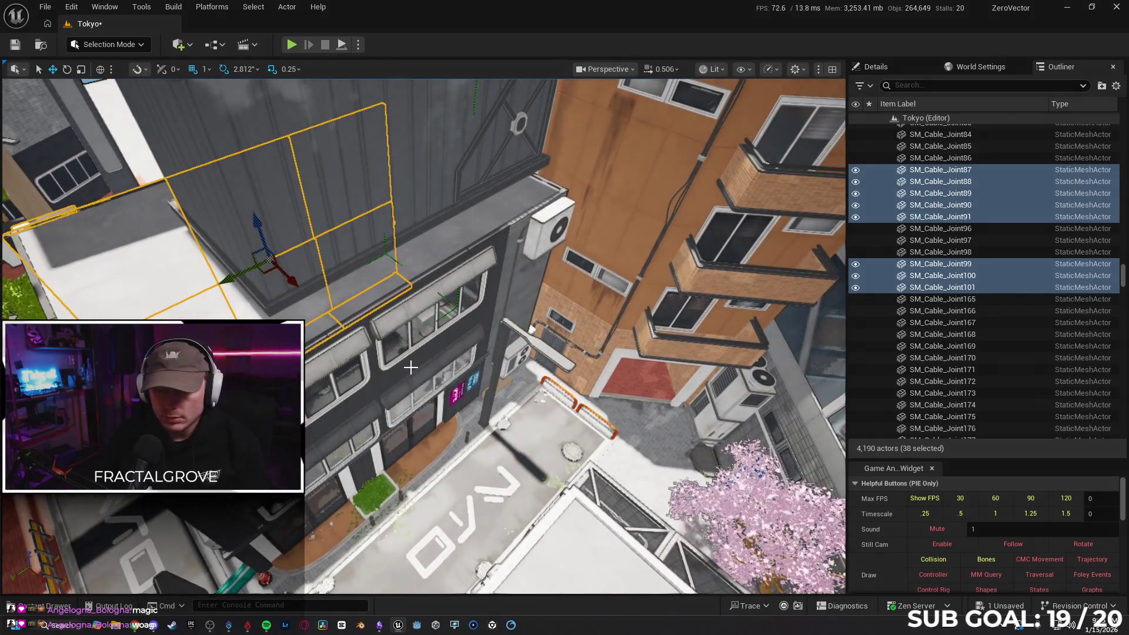
ctrl+click(411, 366)
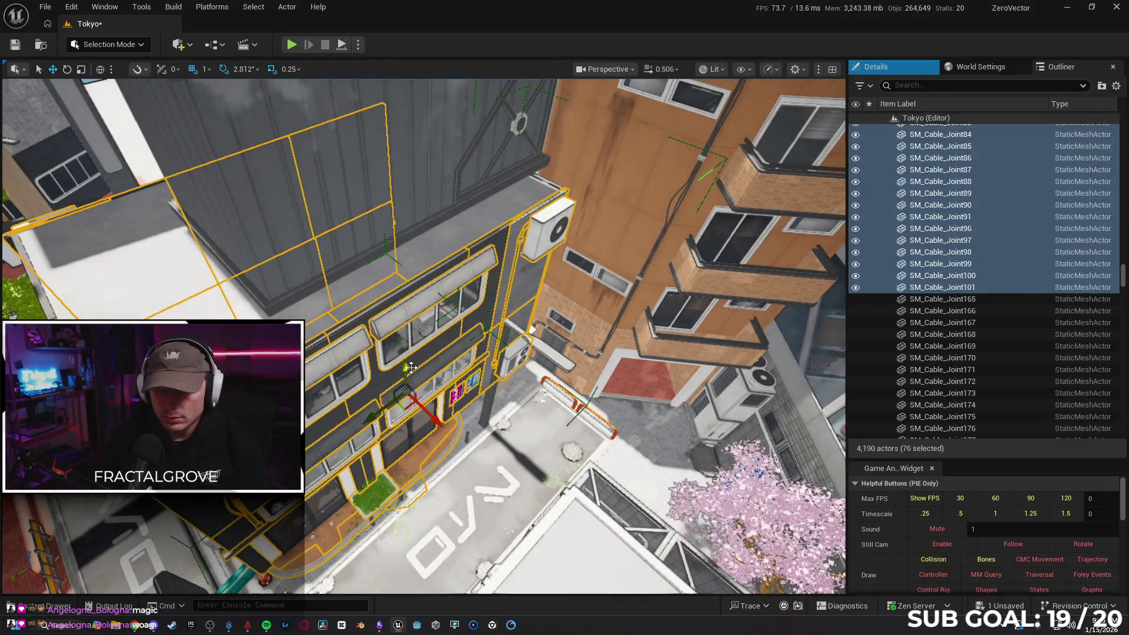
- Regroup the grey building's pieces into GroupActor17, then select a wall on its plain side
key(ctrl+z)
key(ctrl+z)
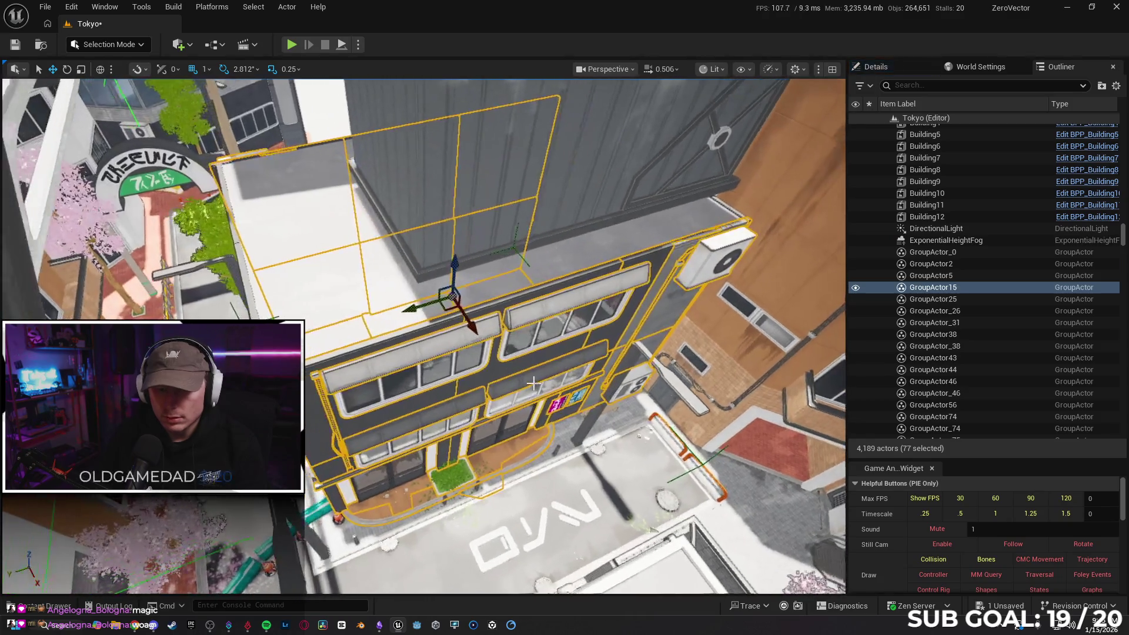
ctrl+click(488, 373)
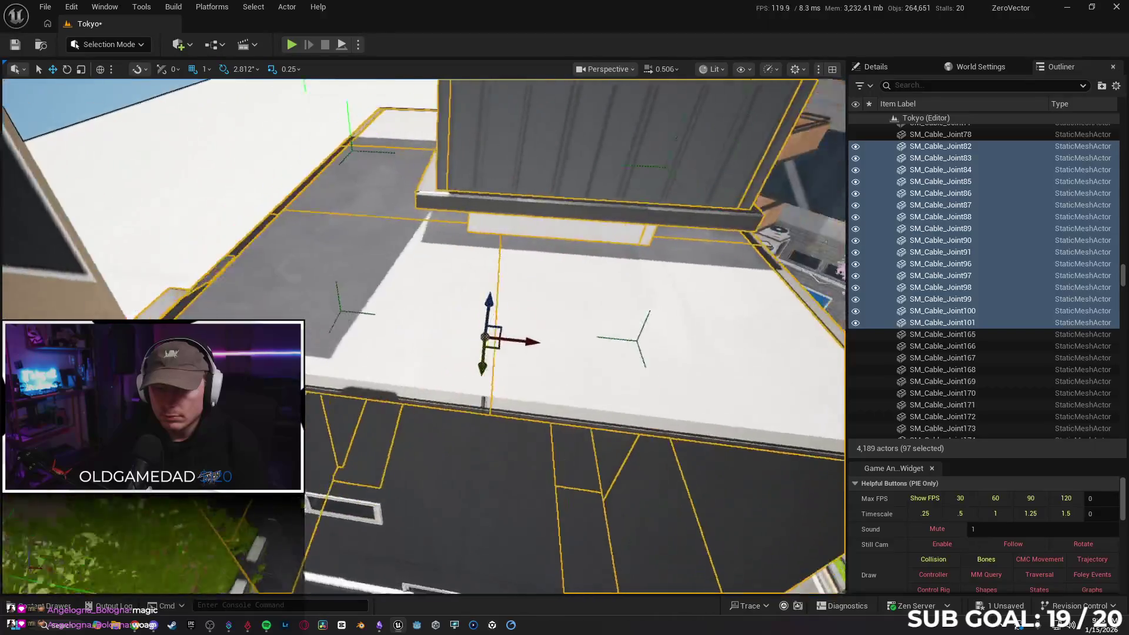
mouse_move(515, 414)
mouse_down()
mouse_move(472, 420)
mouse_move(467, 449)
mouse_move(326, 313)
mouse_up()
key(ctrl+g)
ctrl+click(247, 245)
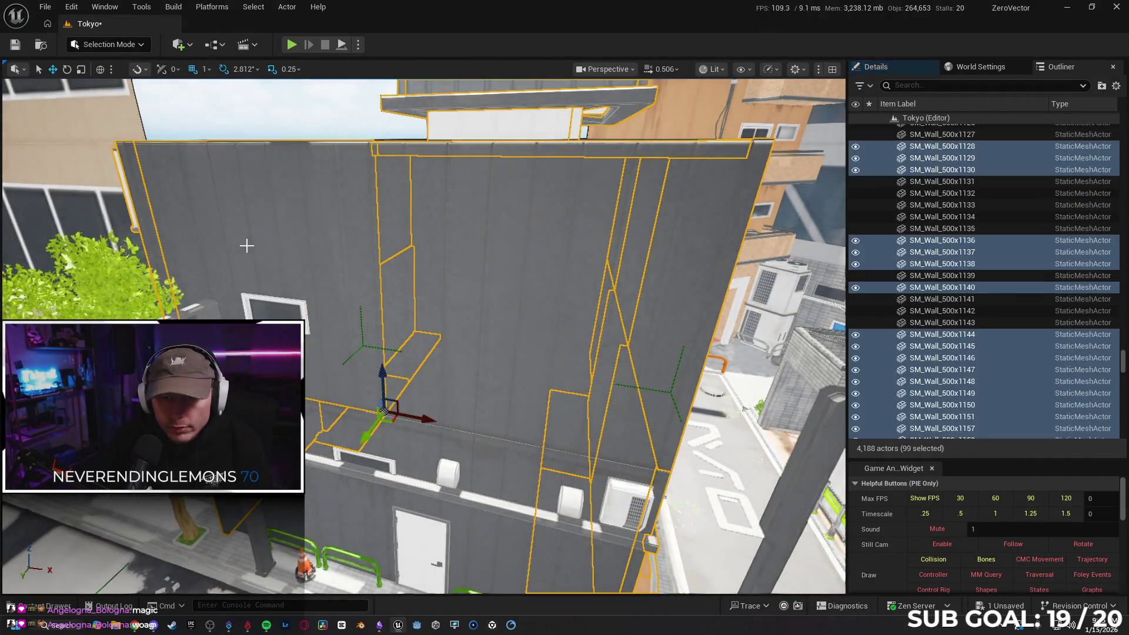
- Group the side walls, window, dirt decal, vents, ledge beam and door as GroupActor18
ctrl+click(416, 253)
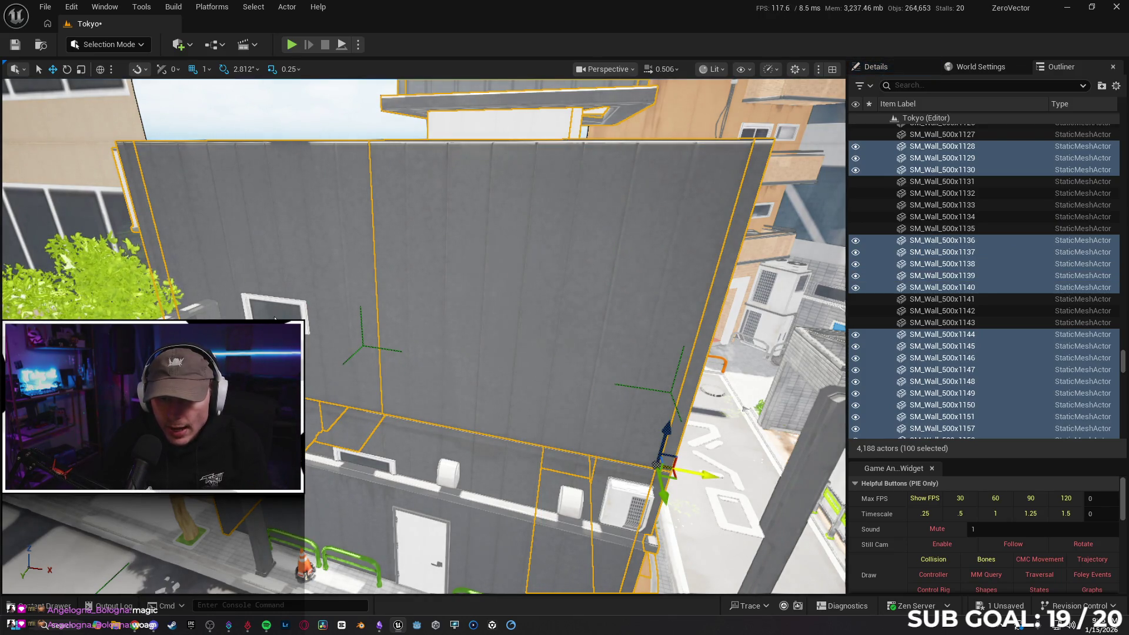
ctrl+click(274, 318)
ctrl+click(314, 415)
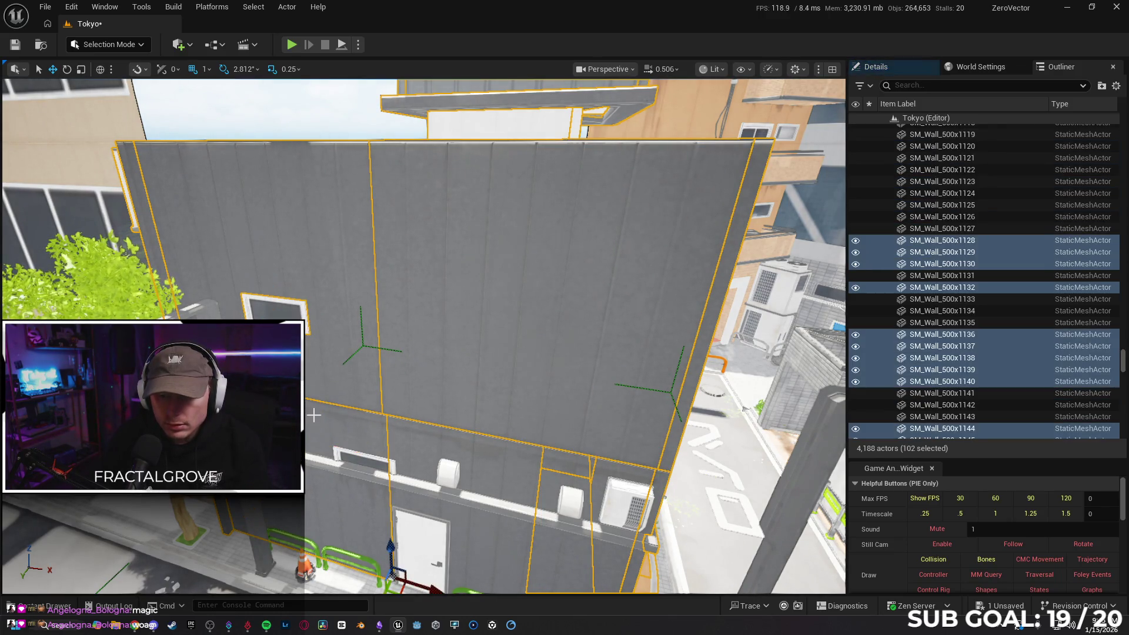
ctrl+click(466, 447)
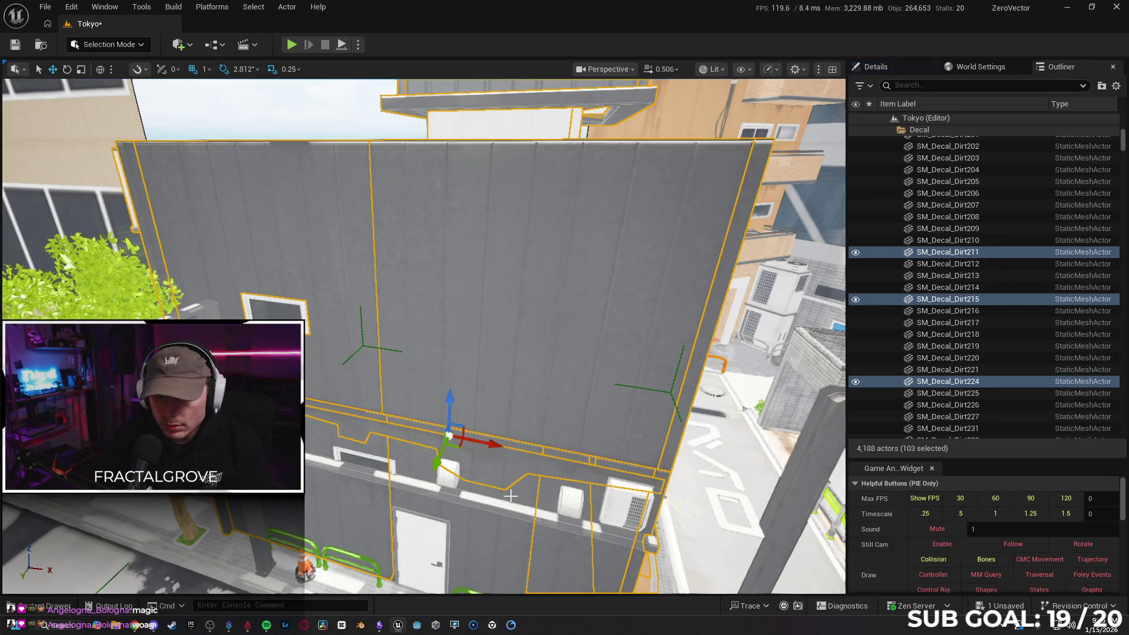
ctrl+click(493, 488)
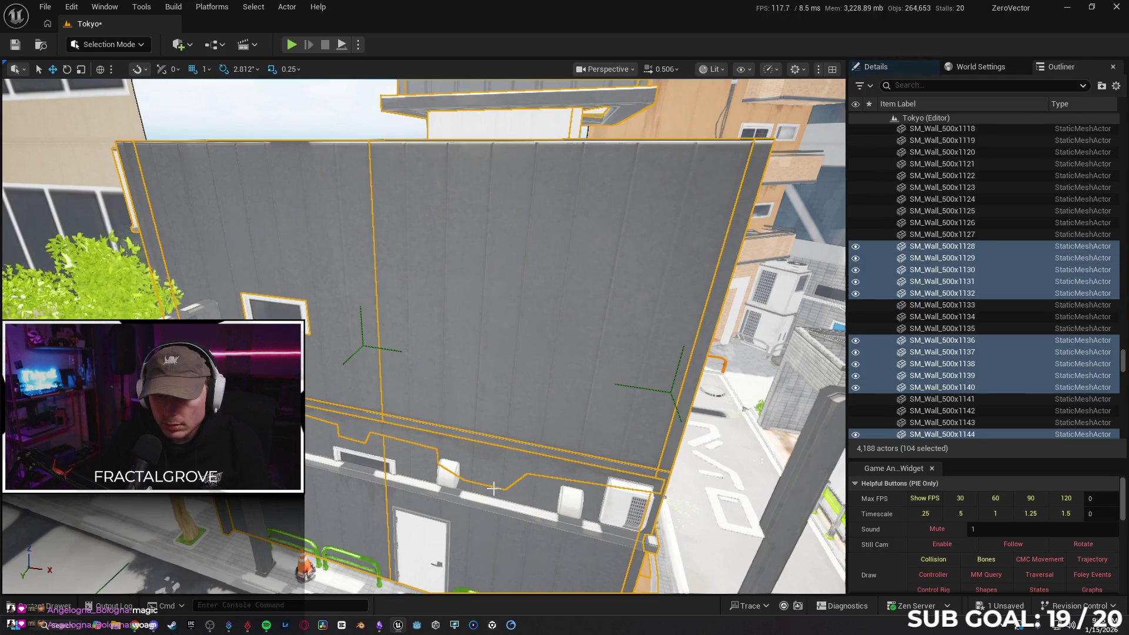
ctrl+click(370, 459)
ctrl+click(309, 462)
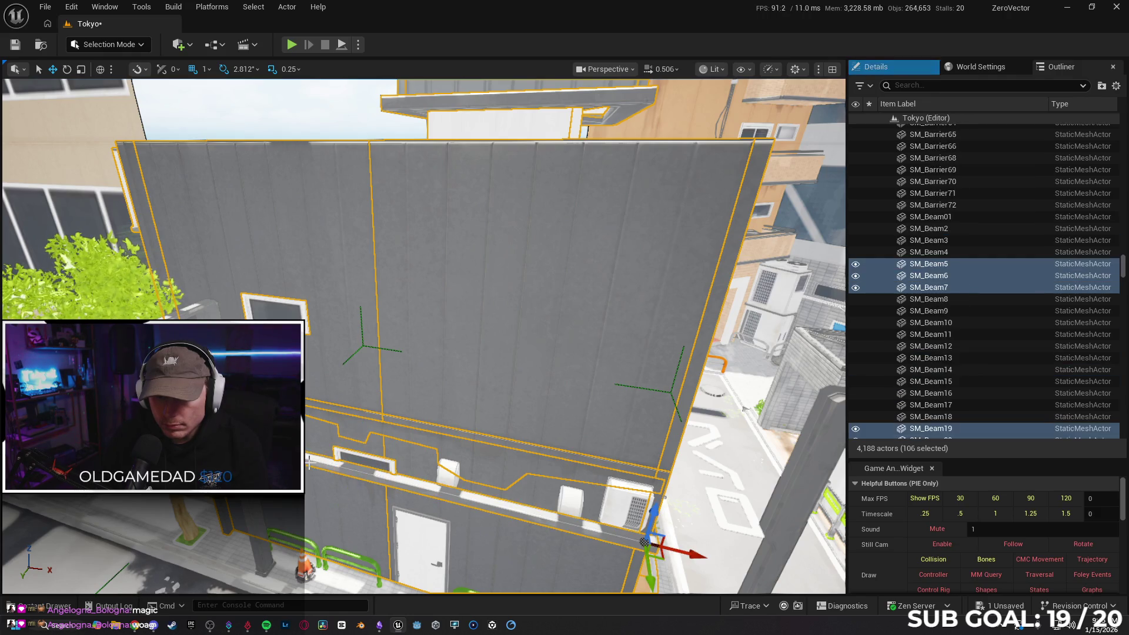
ctrl+click(417, 531)
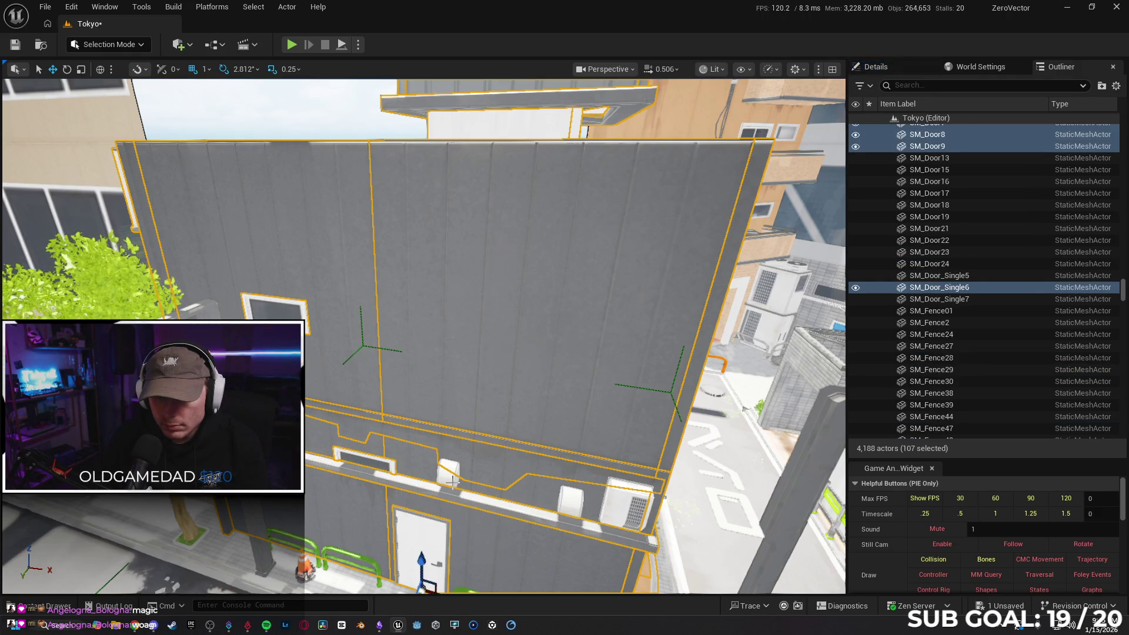
ctrl+click(621, 499)
ctrl+click(533, 539)
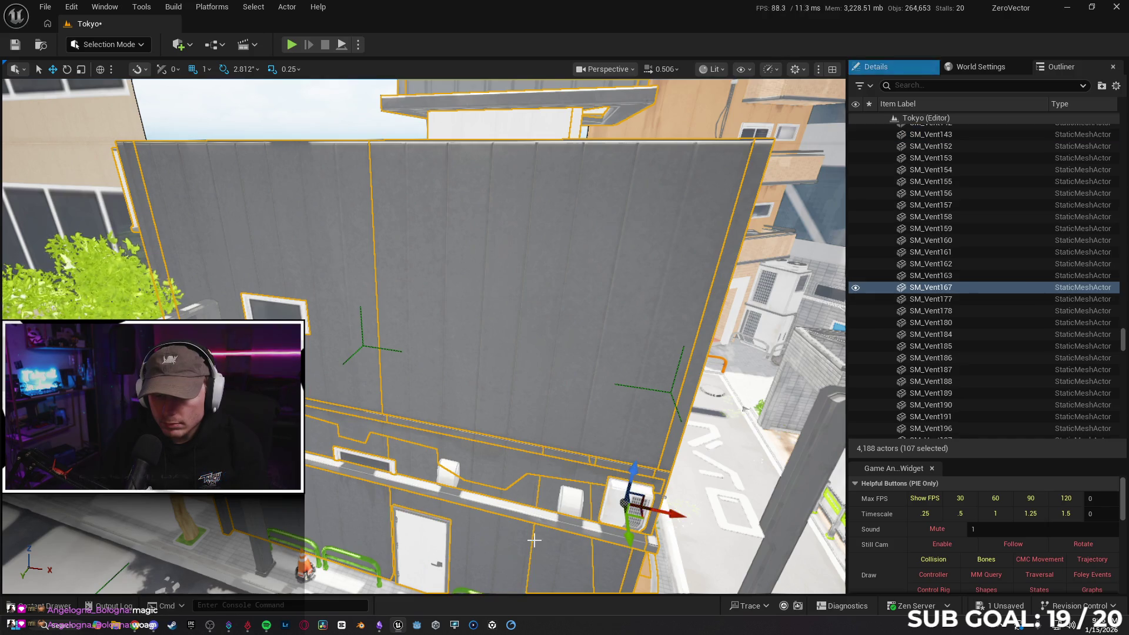
ctrl+click(533, 540)
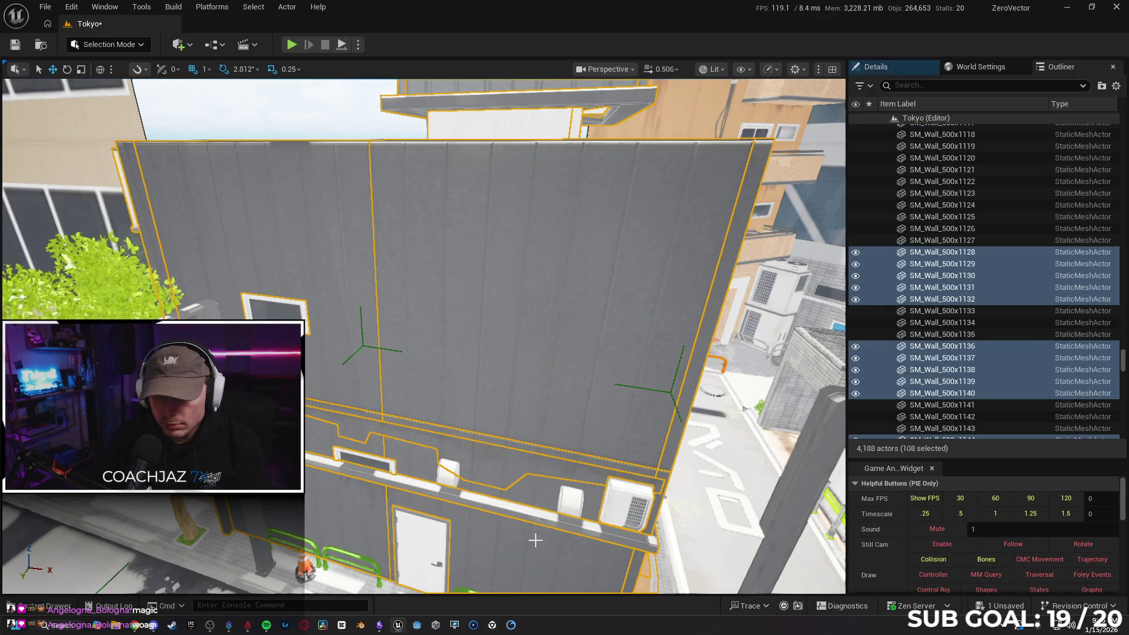
key(ctrl+g)
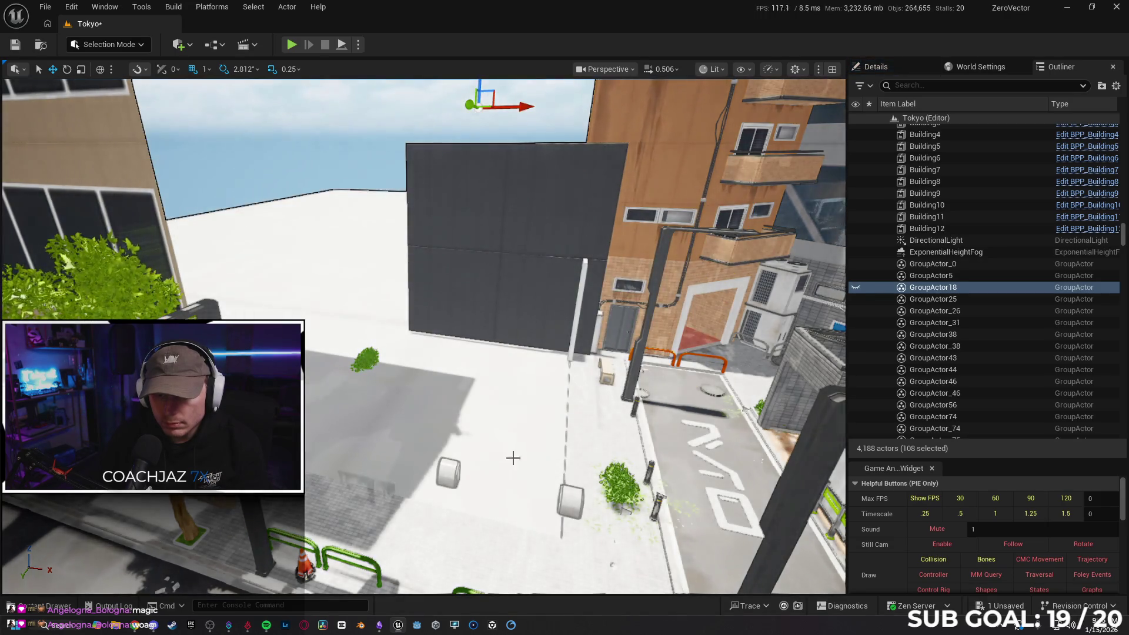
- Delete two small white vents, including SM_Vent110, from the building's ledge
key(f)
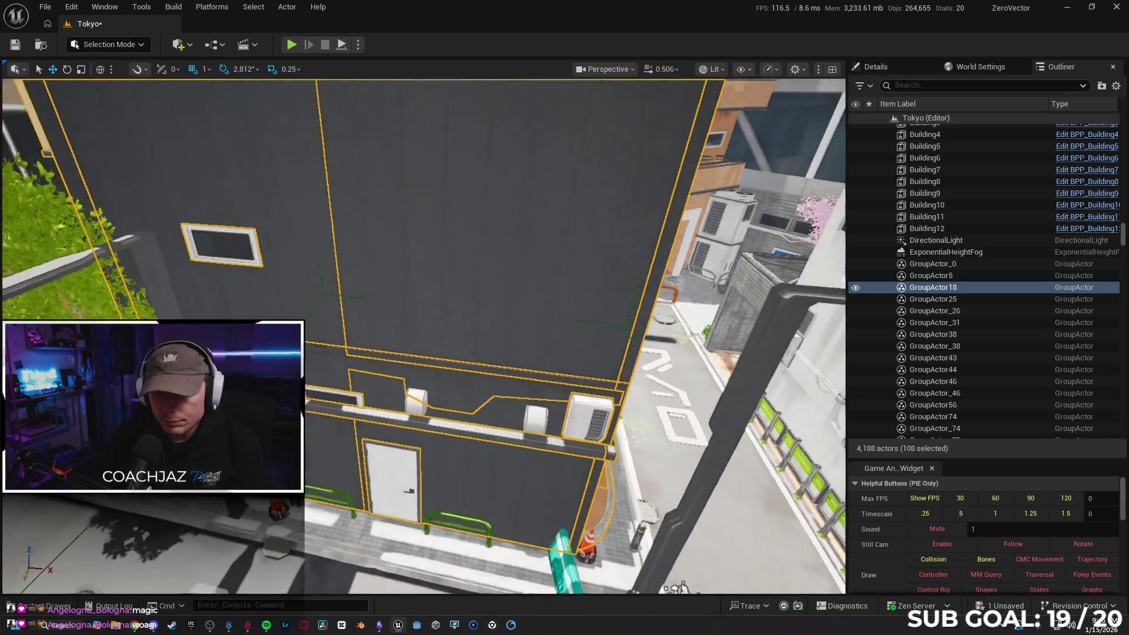
drag(396, 353, 395, 363)
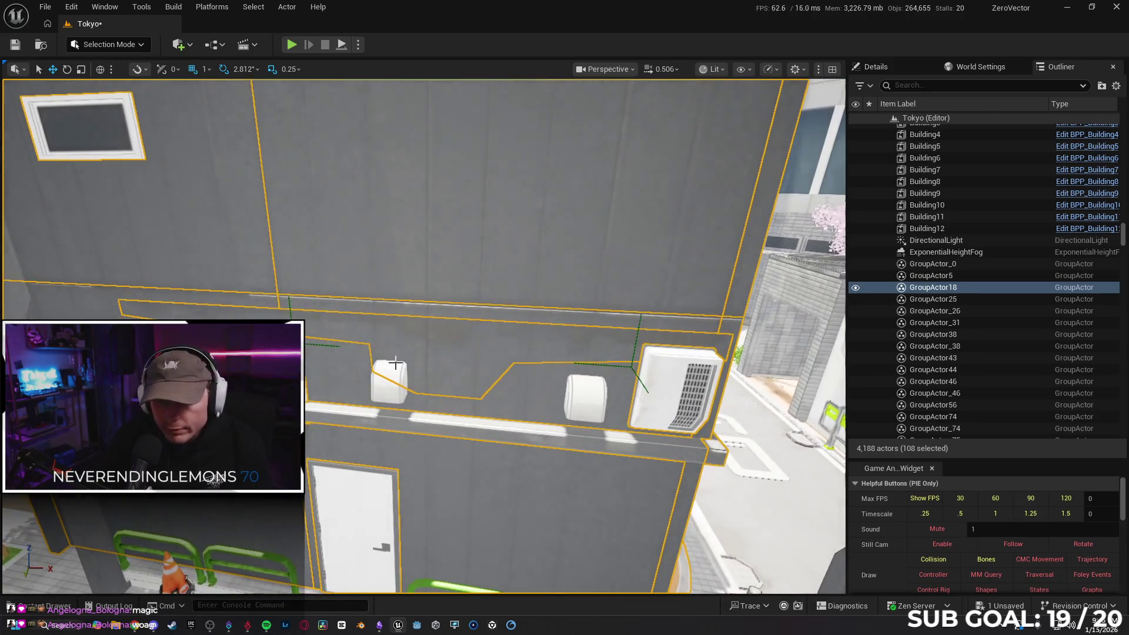
click(398, 374)
key(Delete)
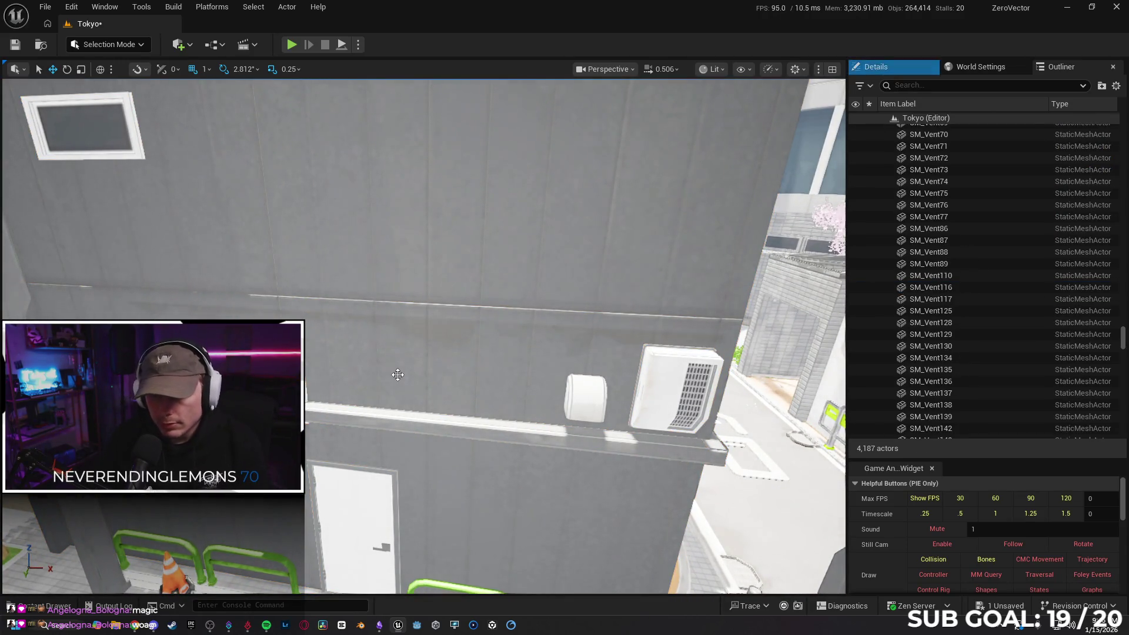
click(553, 408)
key(Delete)
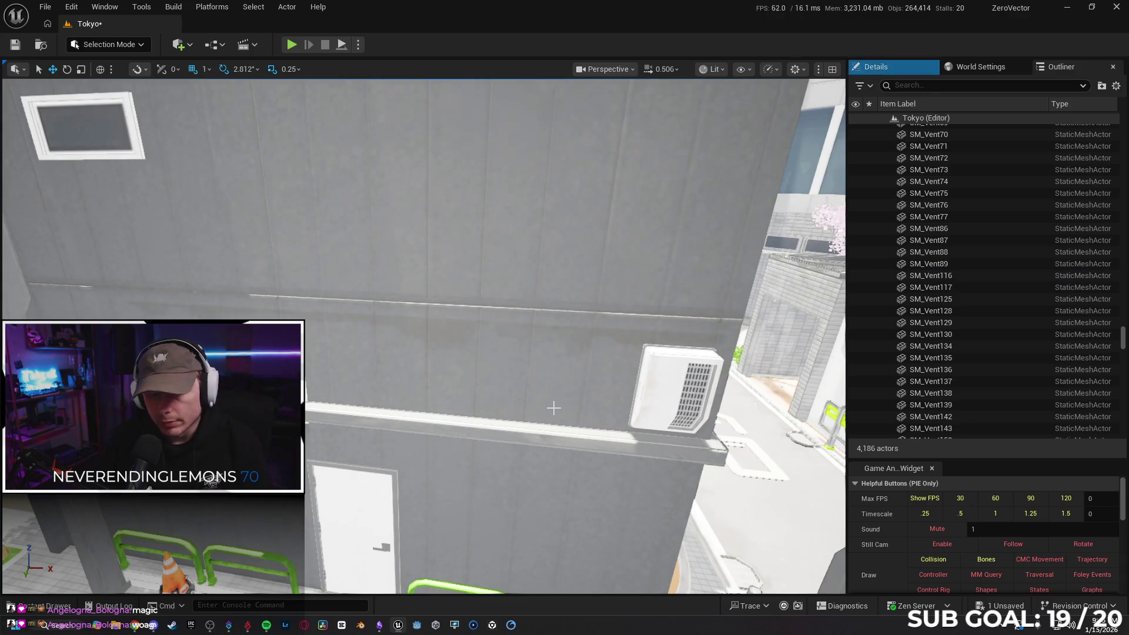
- Unlock the wall group, select the window SM_Window320 alone, then lock the group again
click(262, 412)
right_click(262, 412)
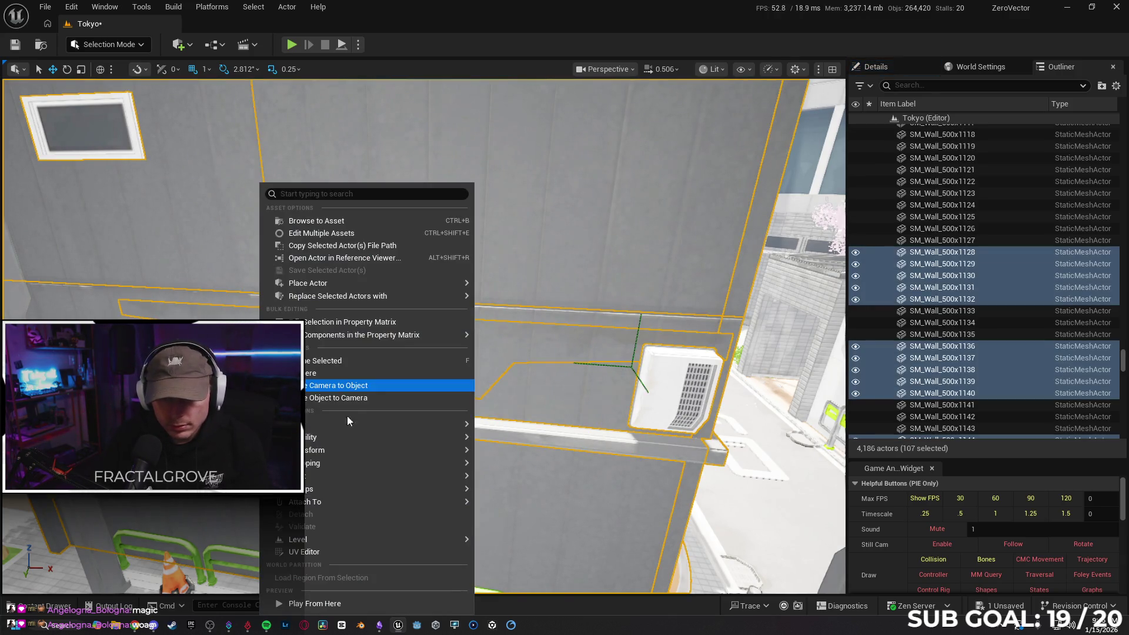
mouse_move(334, 488)
click(503, 507)
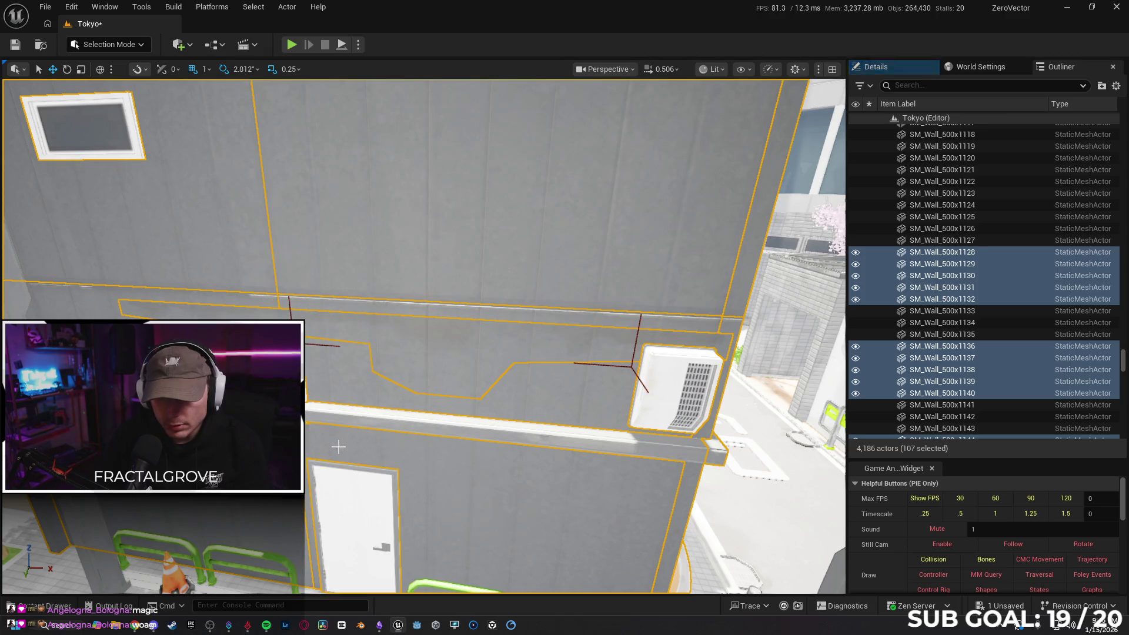
click(282, 406)
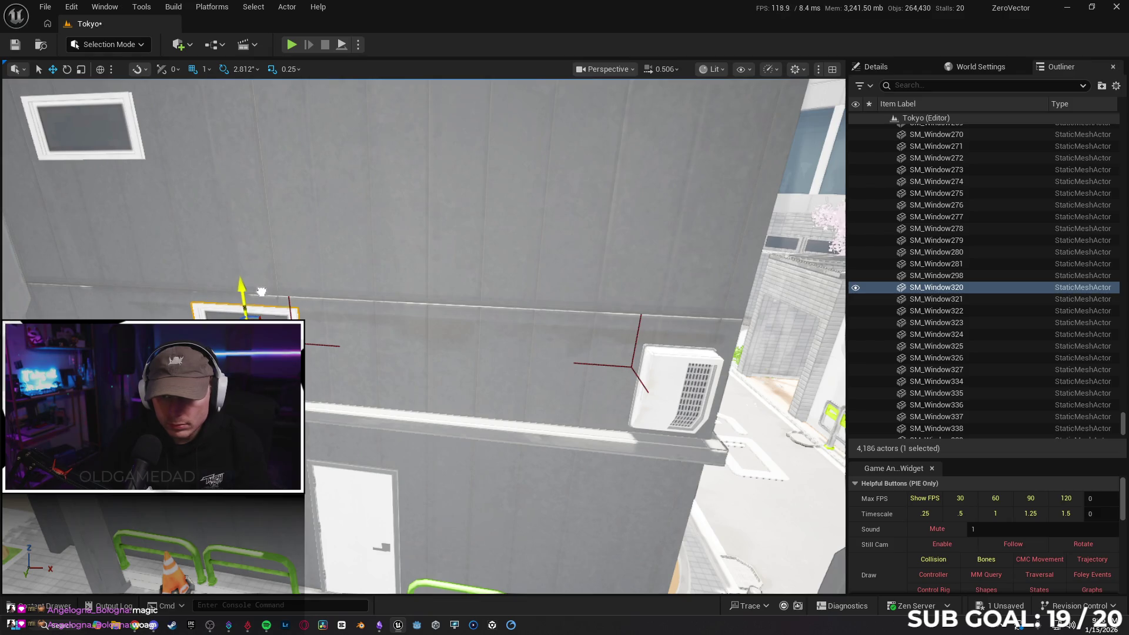
right_click(262, 406)
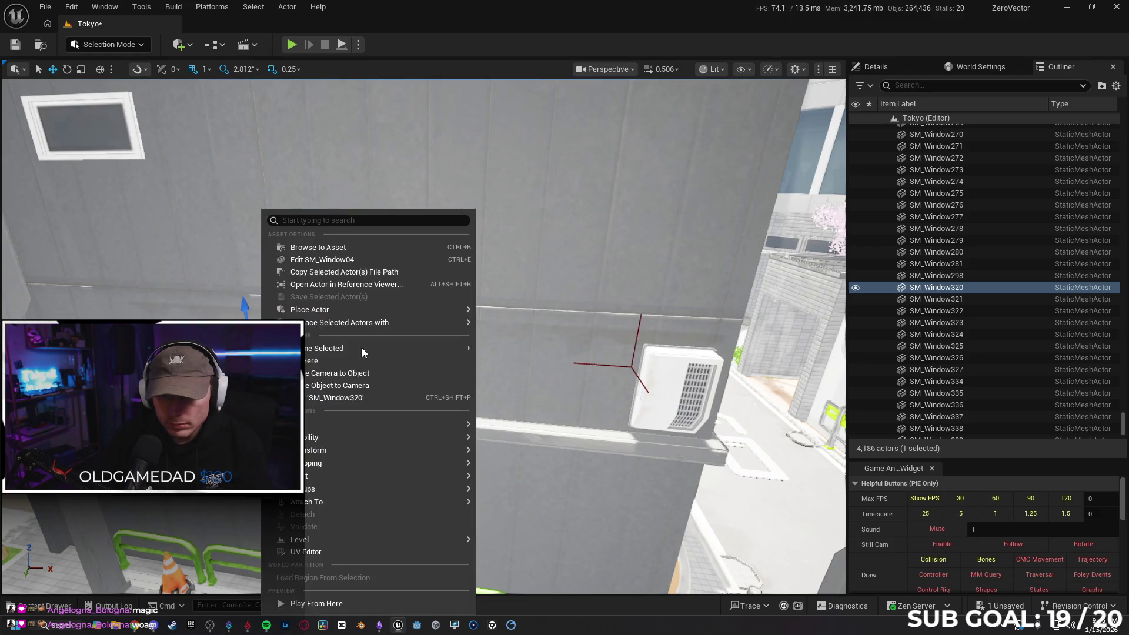
mouse_move(364, 488)
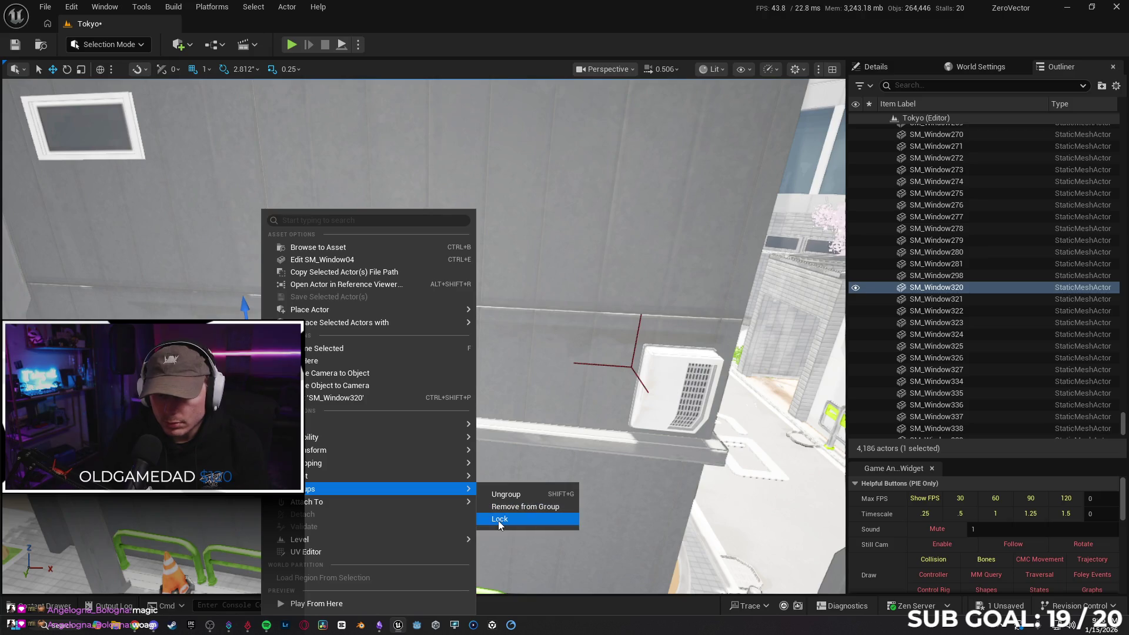
click(499, 520)
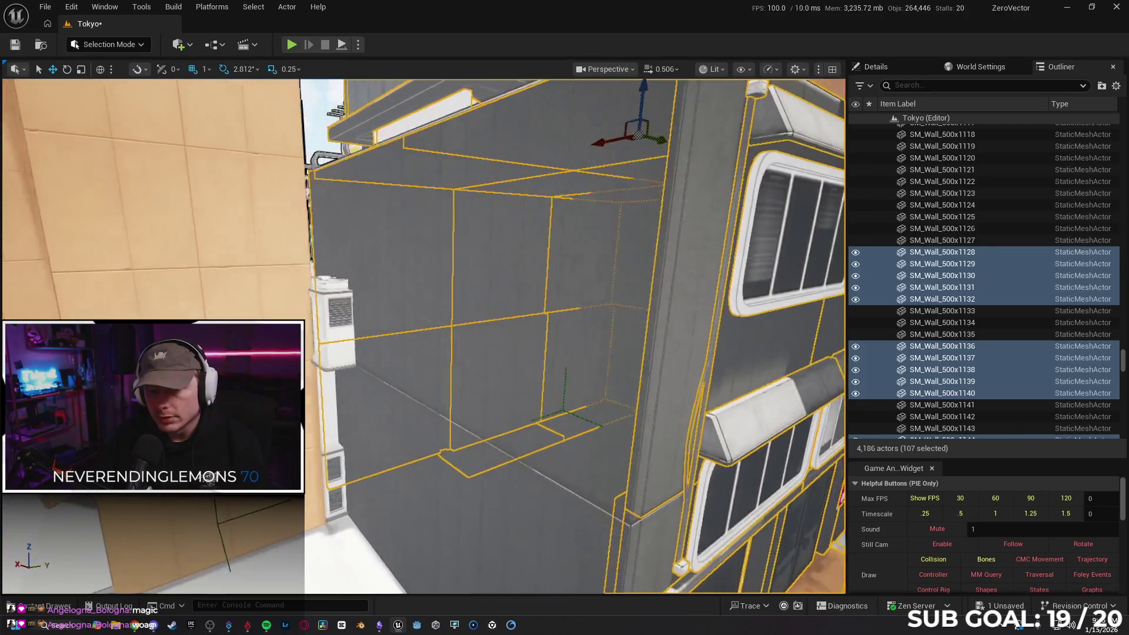
- Select and nudge the AC unit SM_AC50, then delete it
click(361, 331)
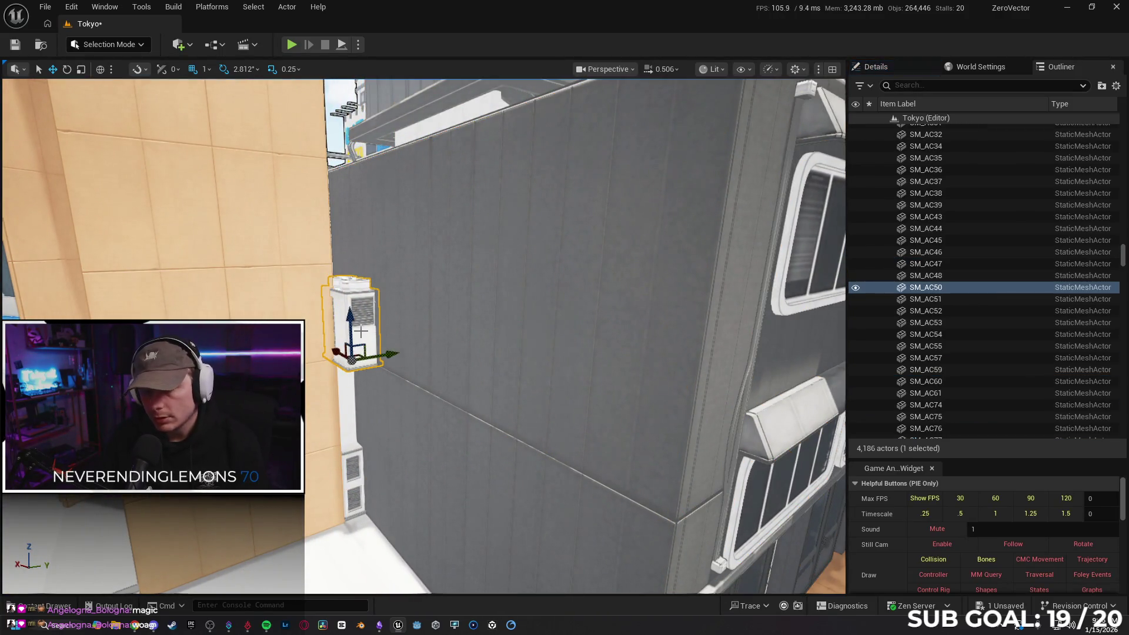
drag(354, 357, 269, 318)
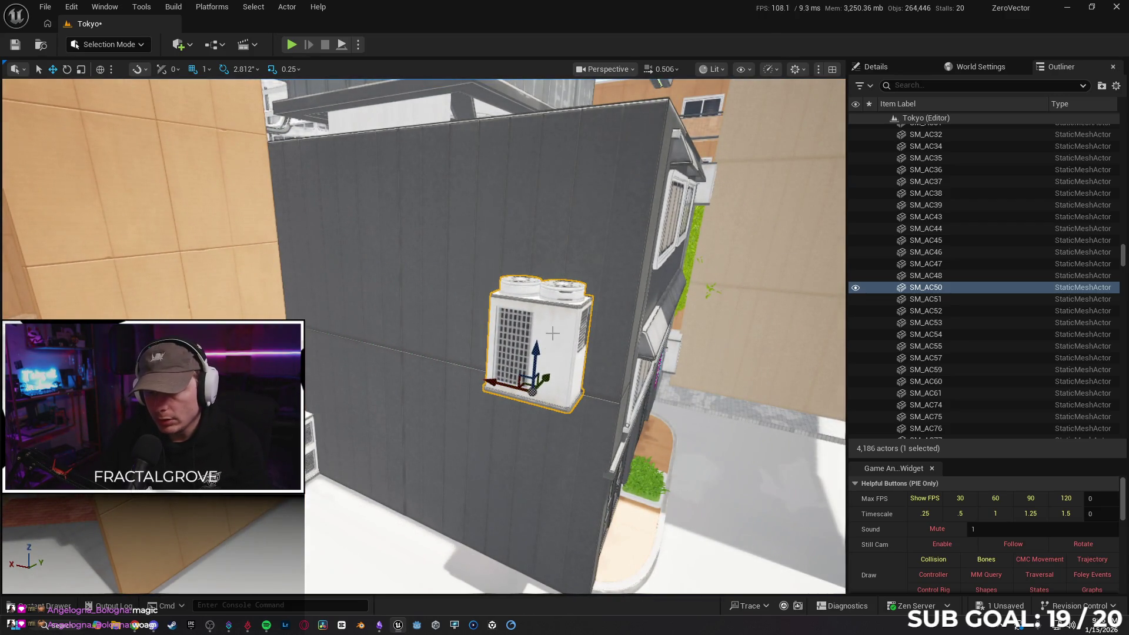
drag(535, 353, 529, 288)
key(f)
mouse_move(387, 441)
mouse_down()
mouse_move(440, 436)
mouse_move(412, 434)
mouse_up()
drag(488, 471, 488, 471)
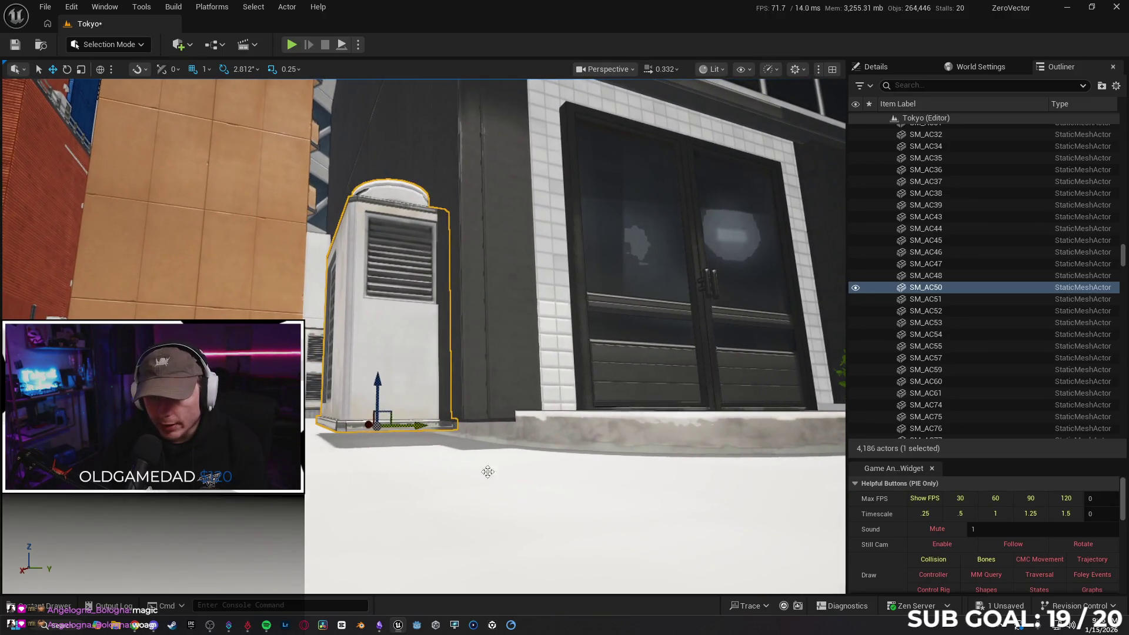
key(Delete)
- Delete the wall-mounted AC vent and the wall piece SM_Wall_500x1180
drag(385, 342, 385, 341)
click(369, 358)
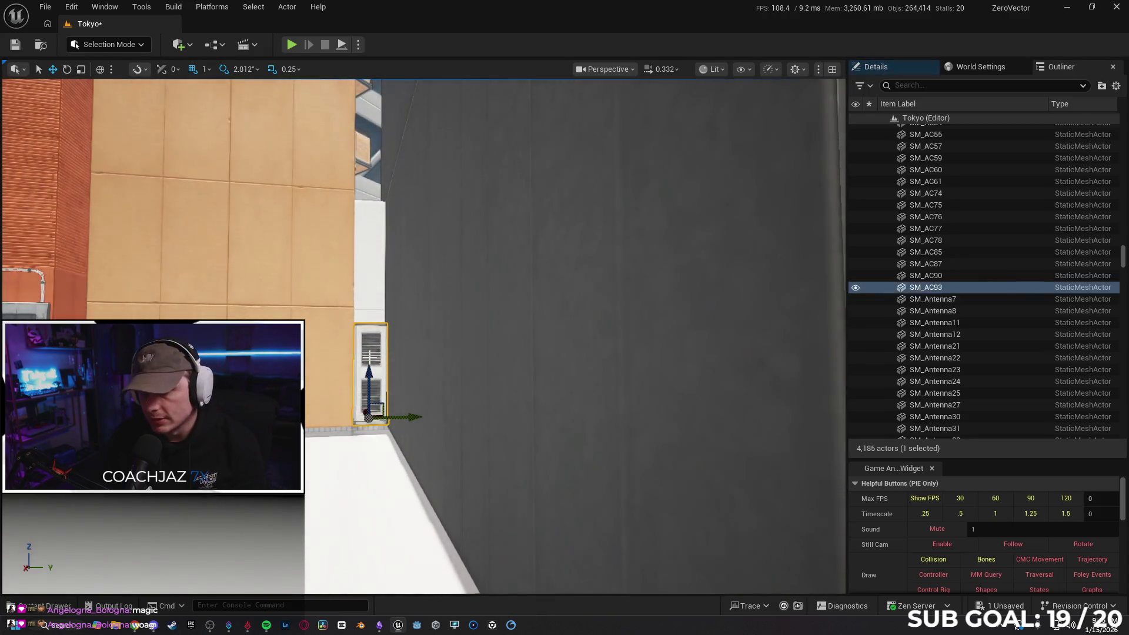
key(Delete)
click(369, 310)
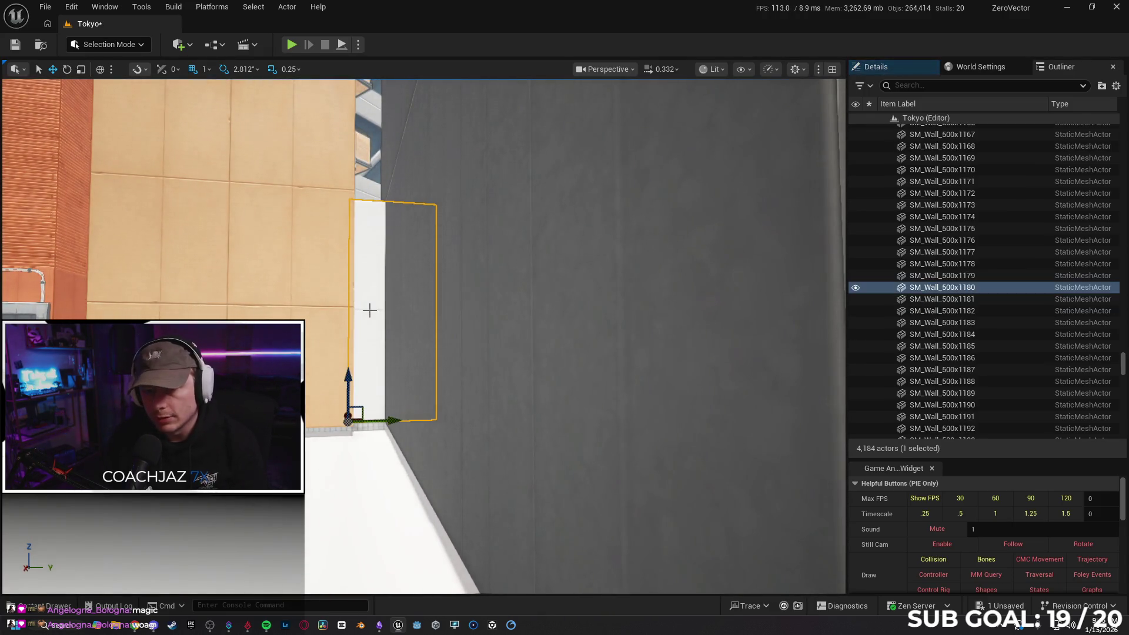
key(Delete)
drag(369, 310, 369, 310)
drag(386, 232, 386, 232)
drag(260, 295, 259, 295)
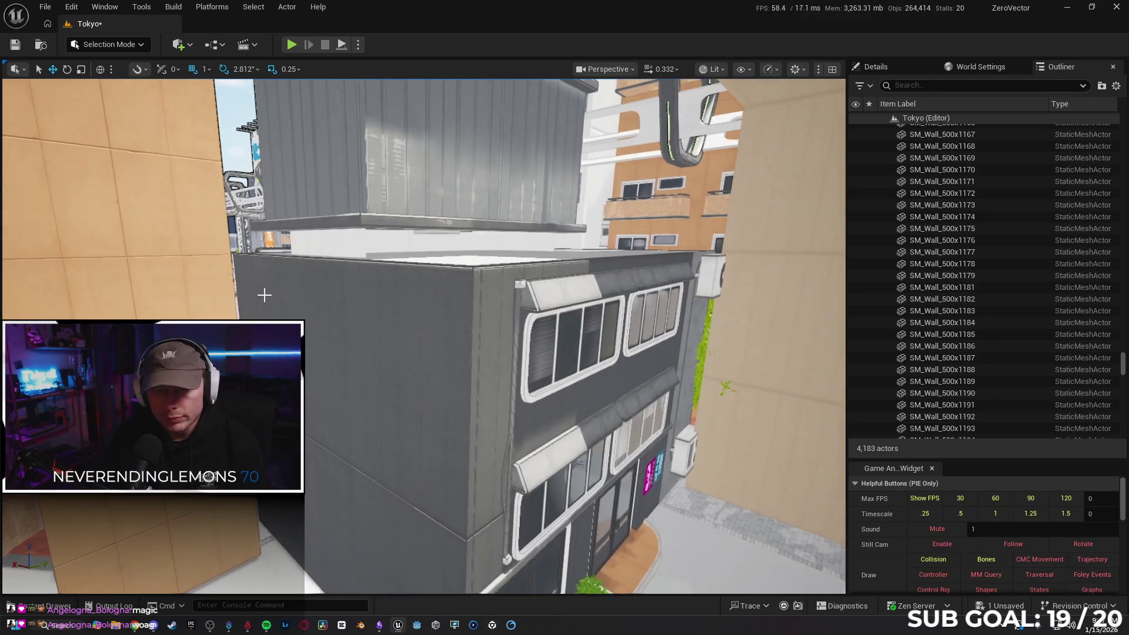
- Group the grey building's walls and windows as GroupActor24 and toggle hiding to check it
click(262, 291)
ctrl+click(378, 319)
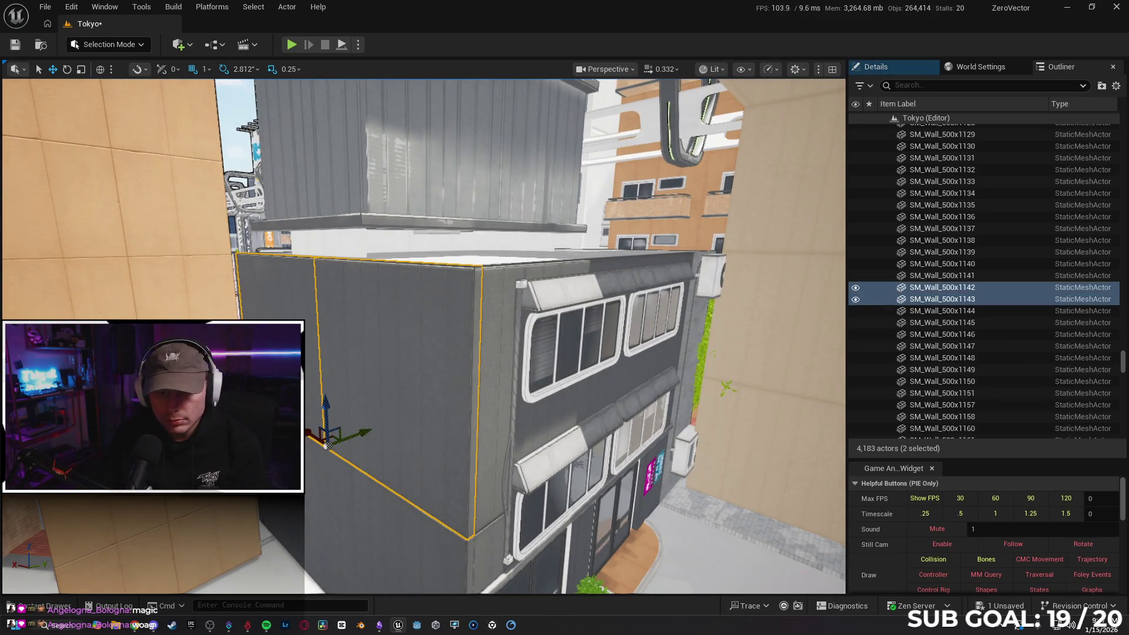
ctrl+click(330, 506)
ctrl+click(459, 465)
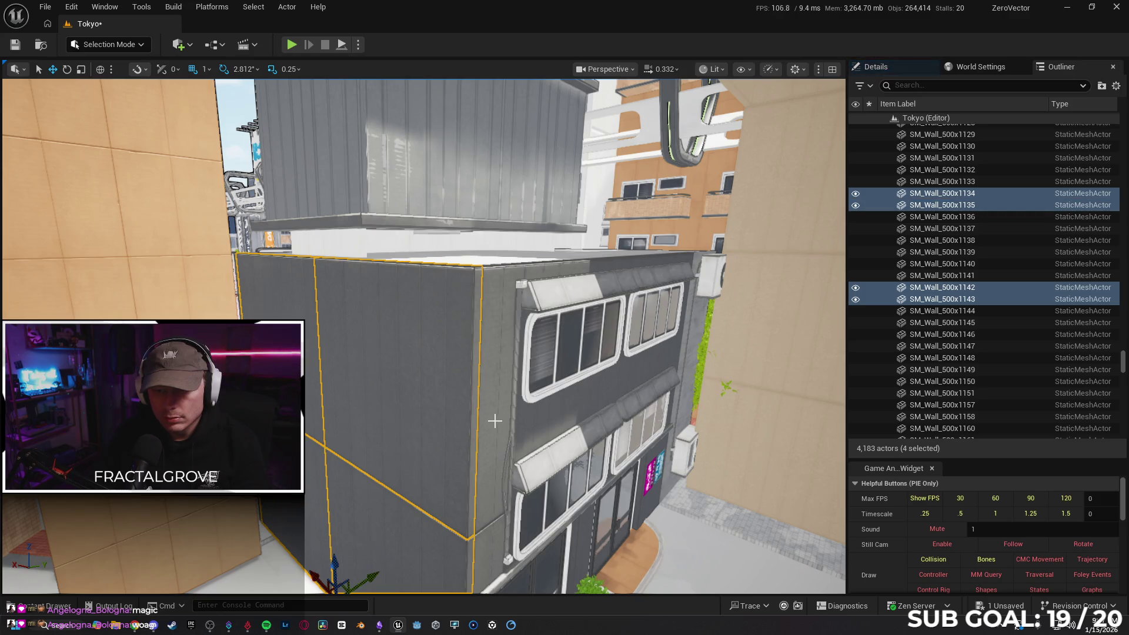
ctrl+click(496, 421)
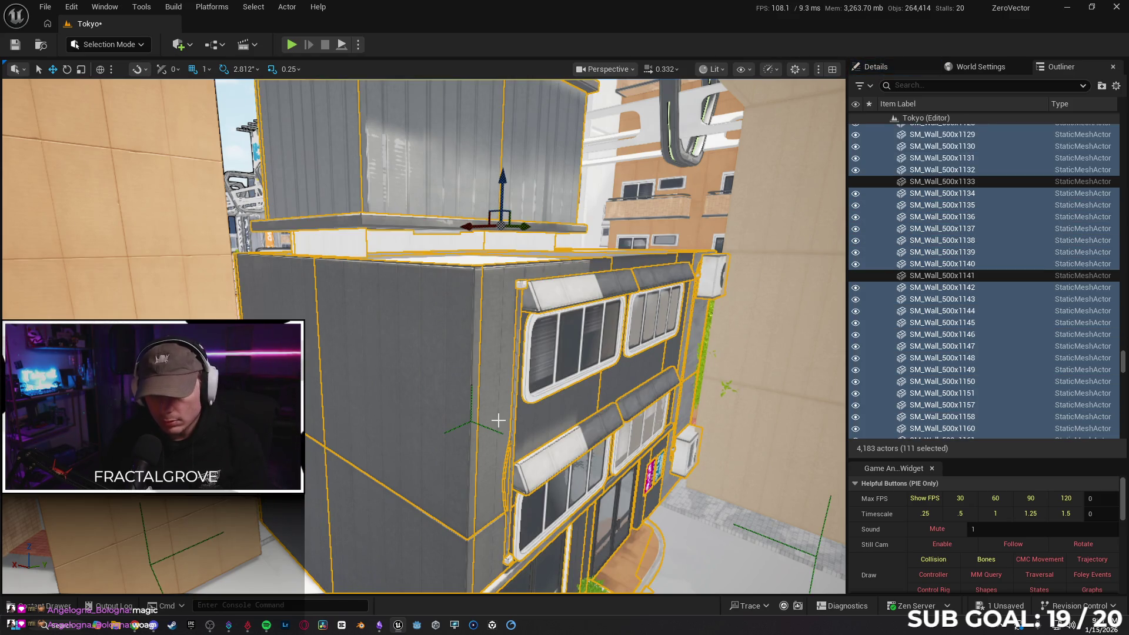
key(ctrl+g)
key(h)
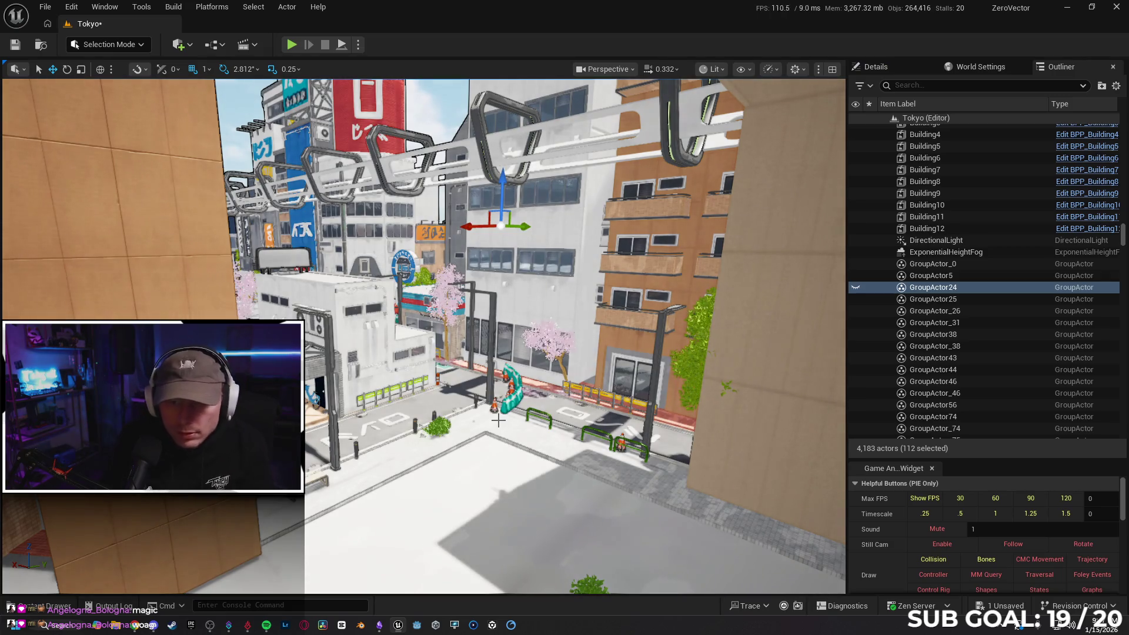
key(ctrl+h)
key(h)
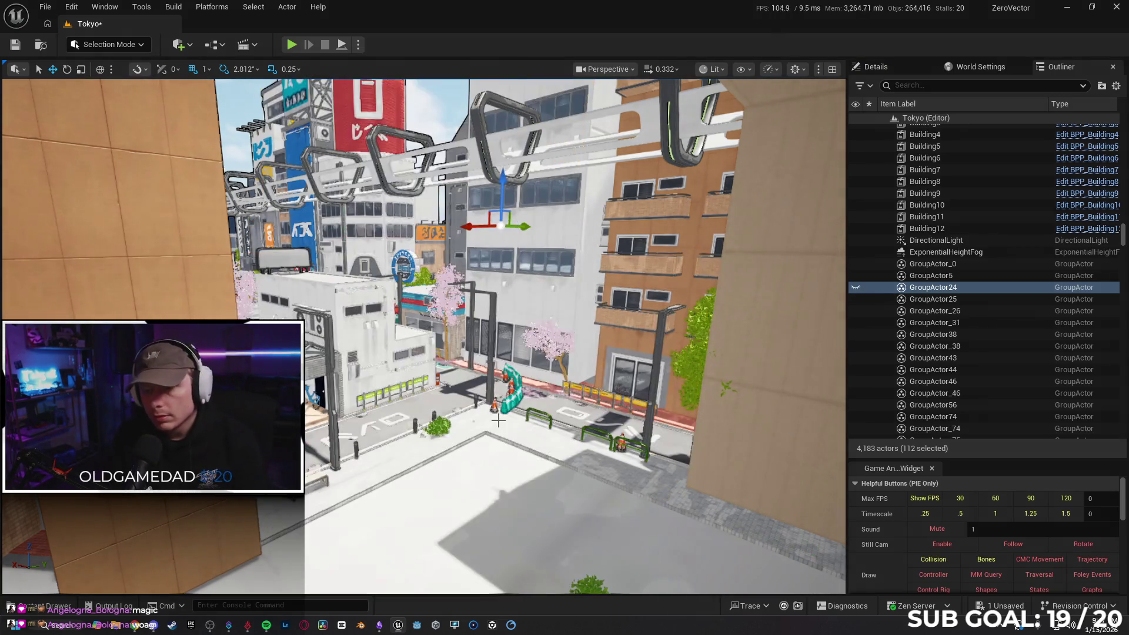
mouse_move(497, 420)
mouse_down()
mouse_move(507, 406)
mouse_move(482, 359)
mouse_move(398, 312)
mouse_up()
key(ctrl+h)
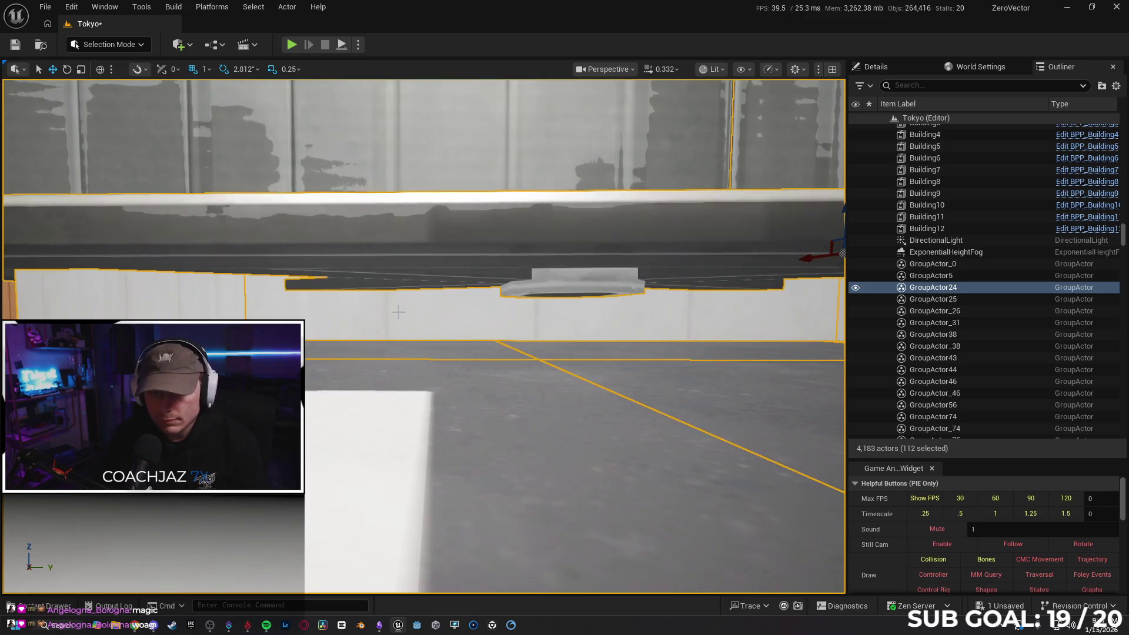
- Unlock GroupActor24 and select the single wall SM_Wall_500x1173
right_click(397, 313)
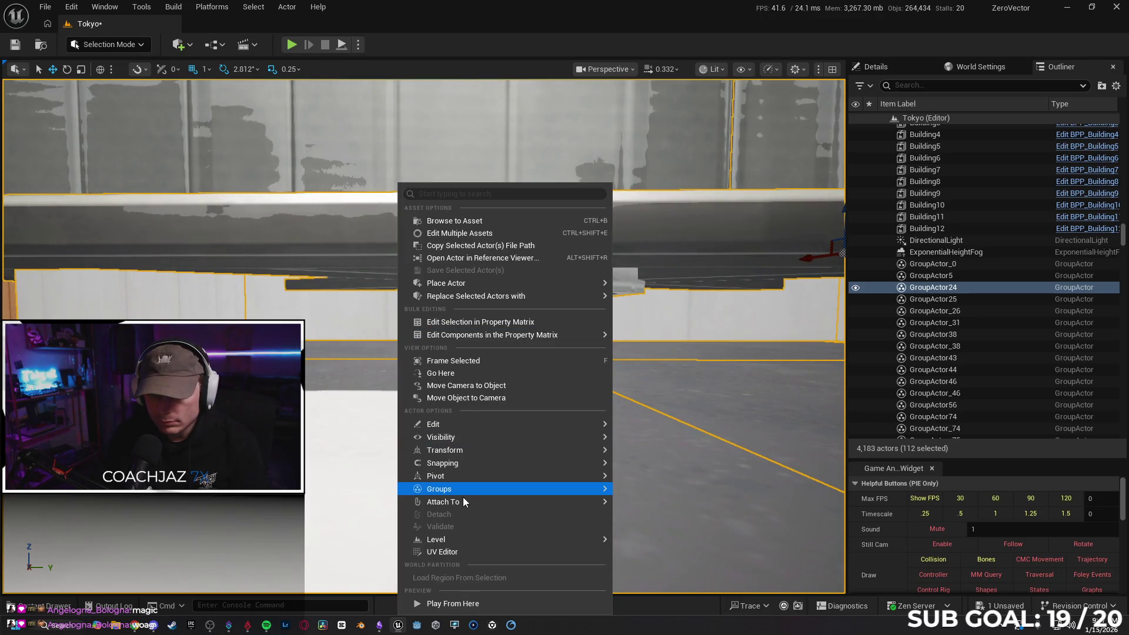
mouse_move(463, 490)
click(649, 504)
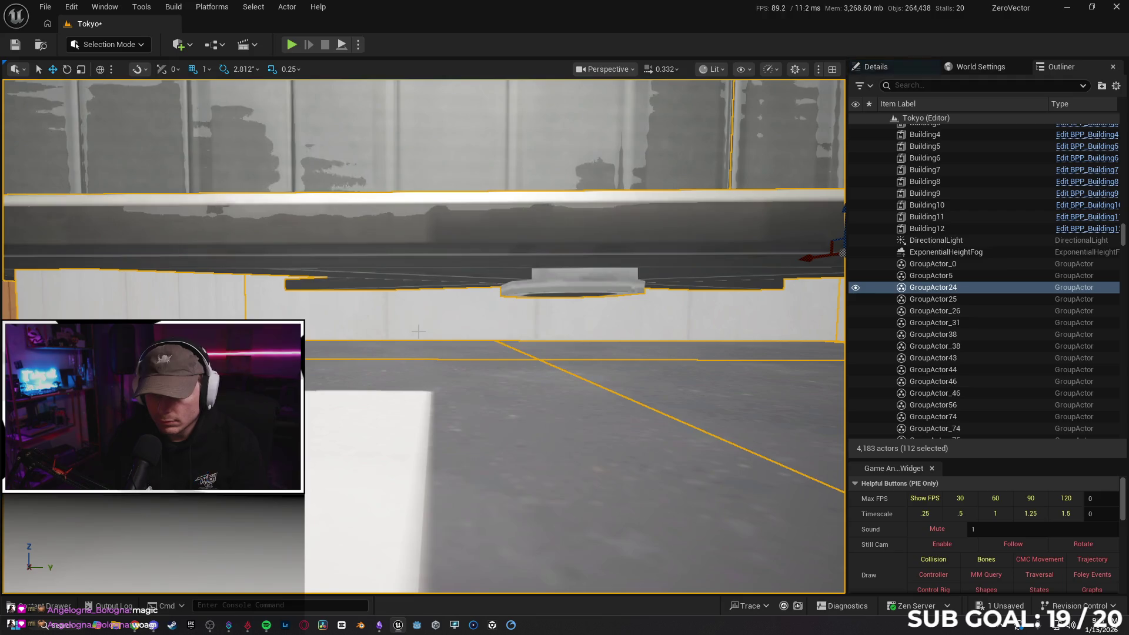
click(424, 335)
drag(424, 335, 434, 385)
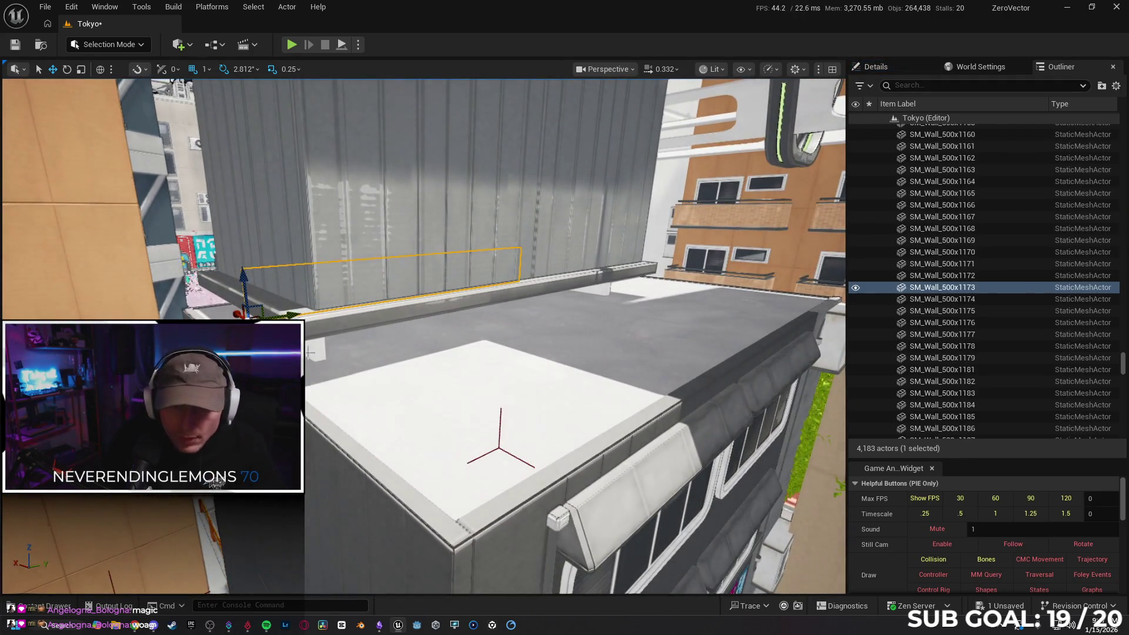
- Alt-drag a copy of the wall onto the rooftop edge and lock the wall group
mouse_move(237, 312)
mouse_down()
mouse_move(333, 370)
mouse_move(328, 424)
mouse_up()
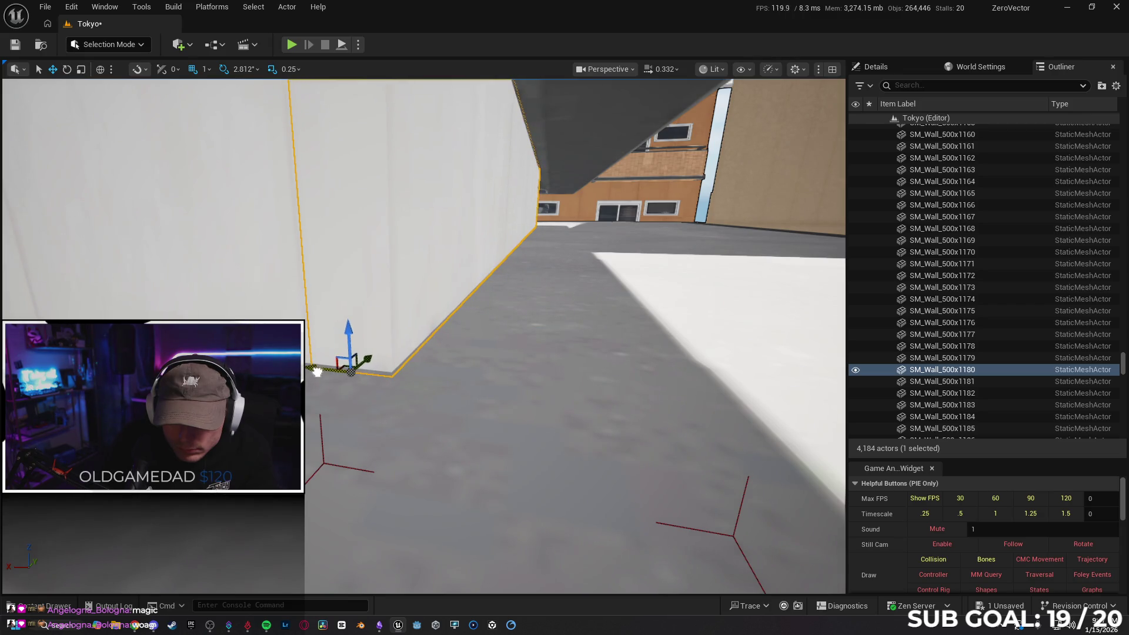
drag(317, 372, 425, 412)
right_click(404, 411)
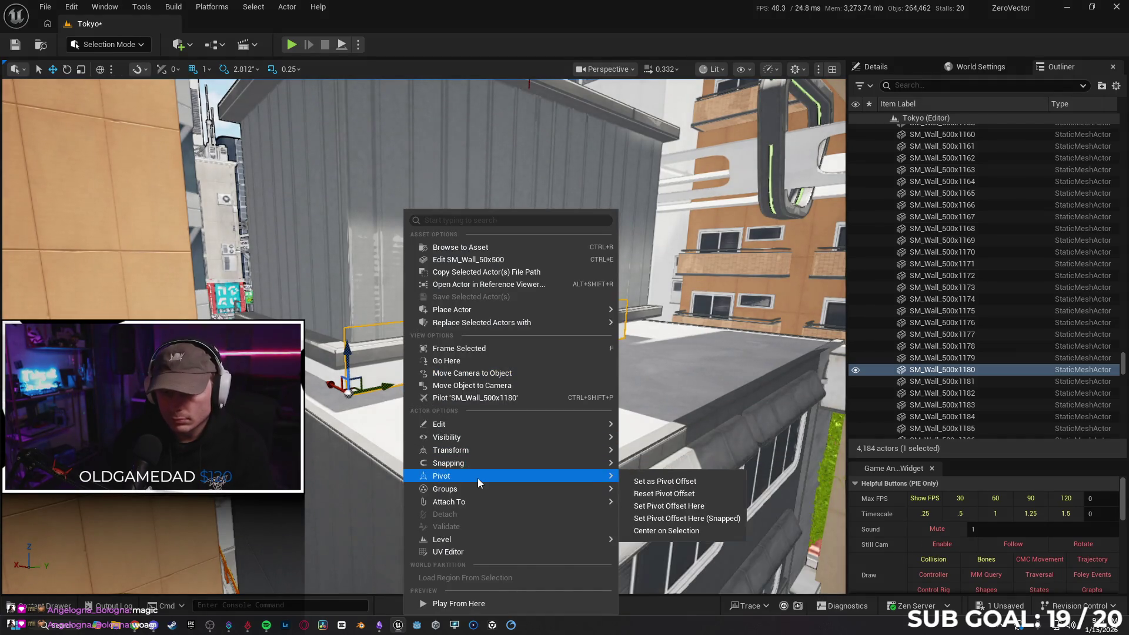
mouse_move(482, 476)
mouse_move(571, 491)
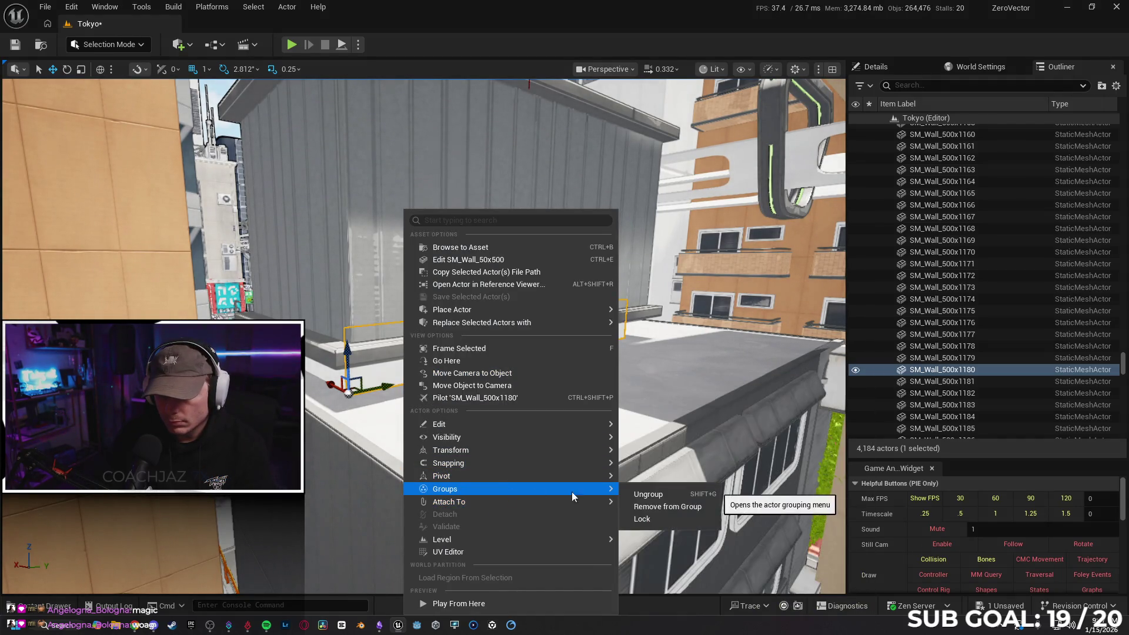
click(648, 519)
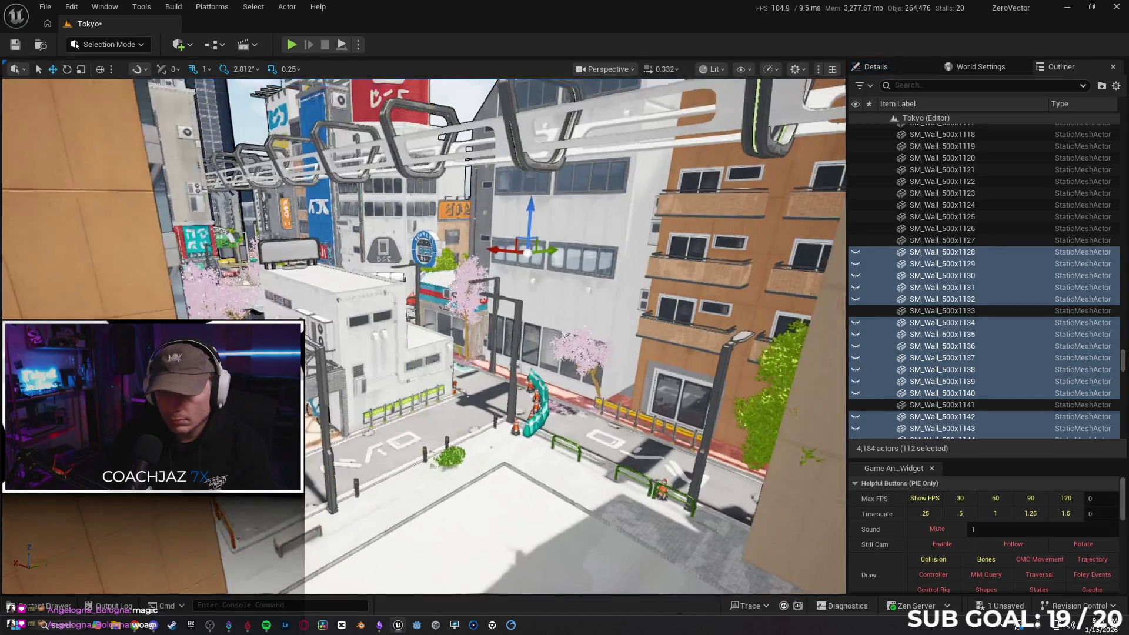
- Unhide the selected hidden walls with Ctrl+H and view the outlined walls
scroll(423, 335, up, 2)
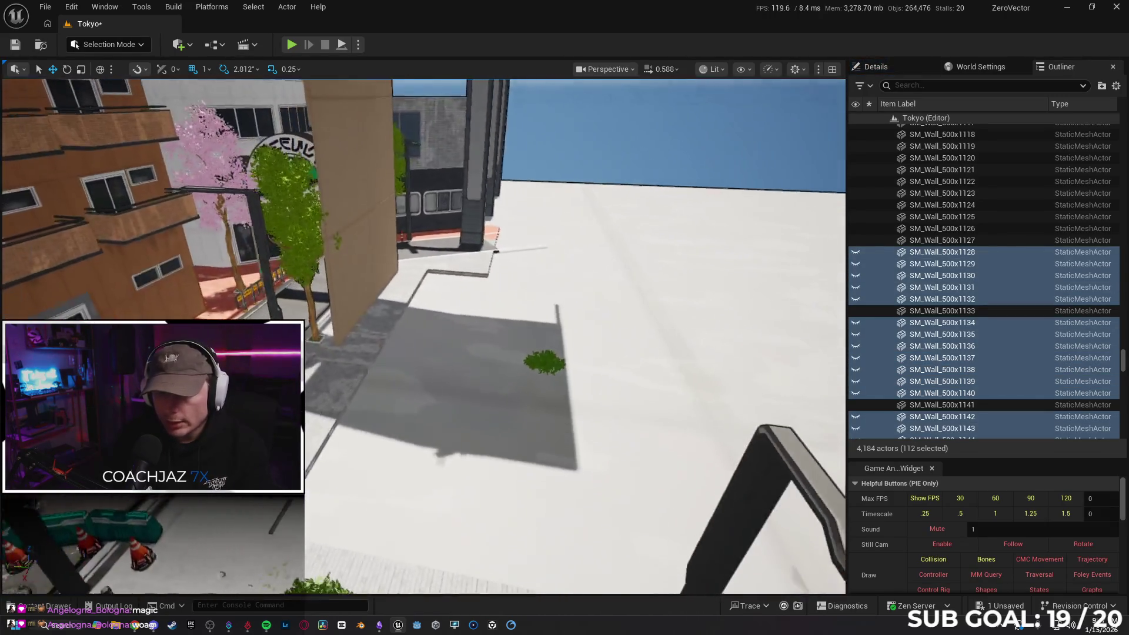
drag(529, 458, 529, 458)
key(ctrl+h)
mouse_move(468, 419)
mouse_down()
mouse_move(480, 410)
mouse_move(446, 394)
mouse_up()
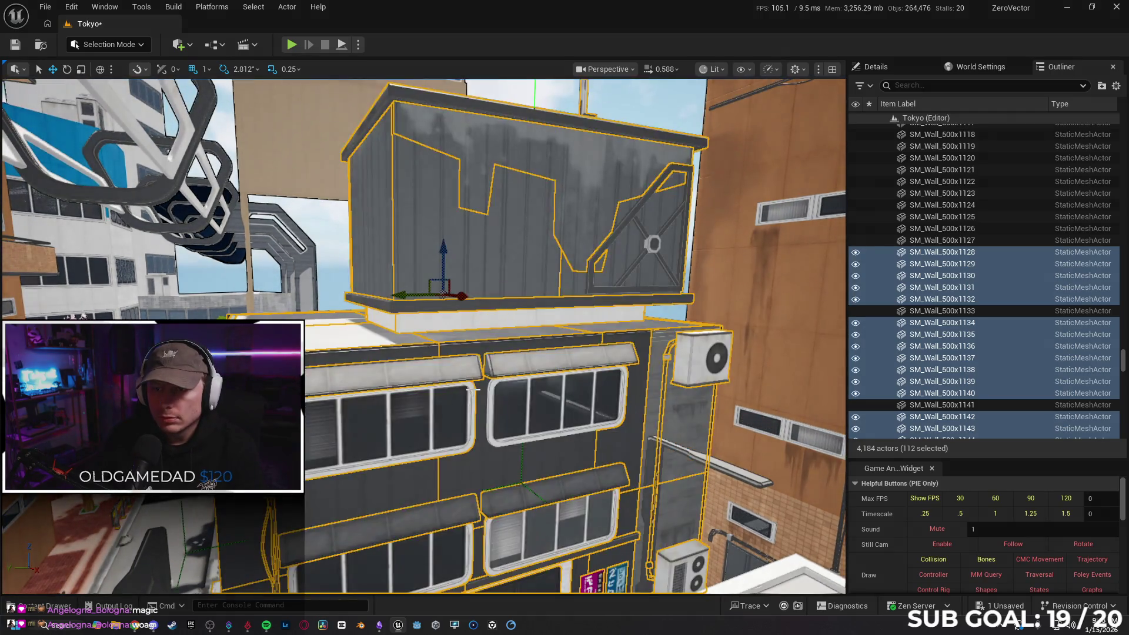
- Create a packed level actor from the selected walls and save its new level asset
right_click(399, 437)
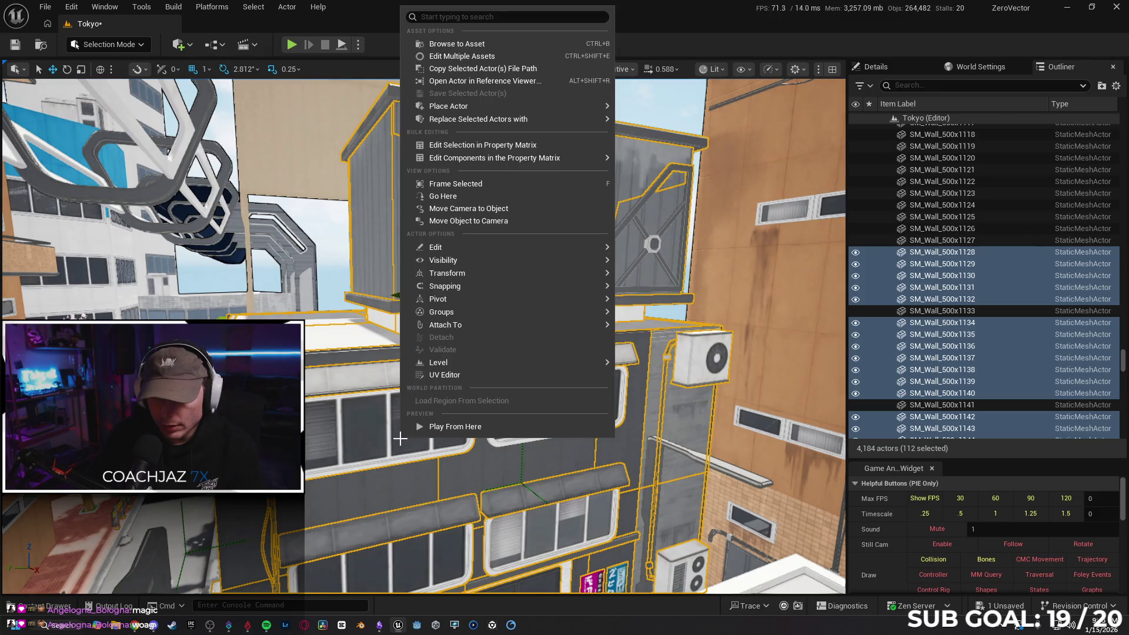
mouse_move(534, 362)
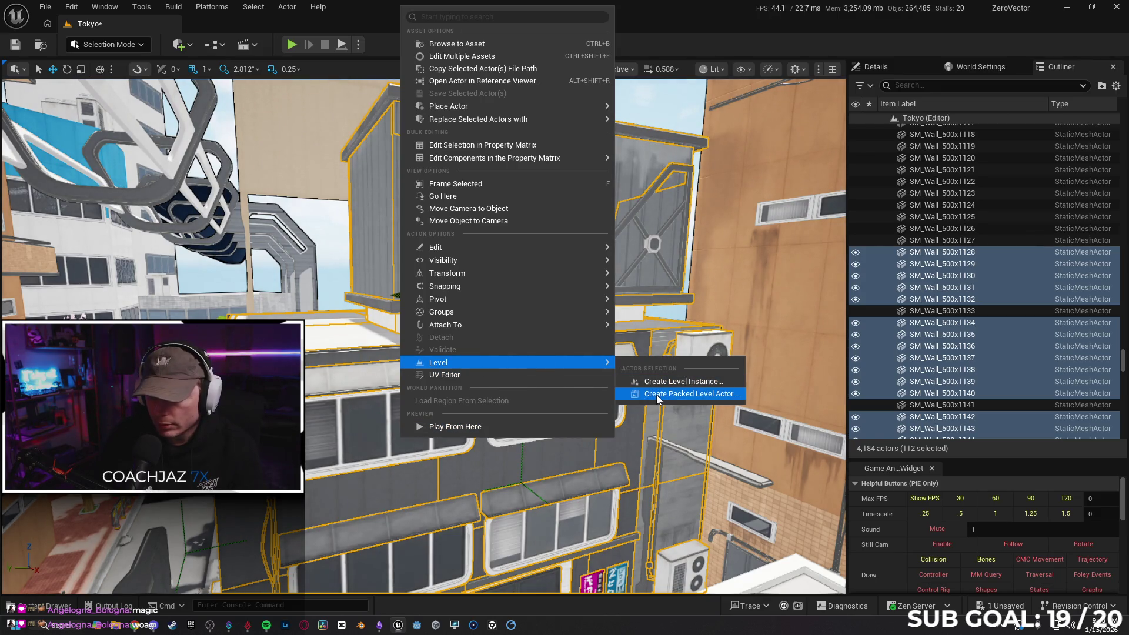
click(656, 394)
click(661, 391)
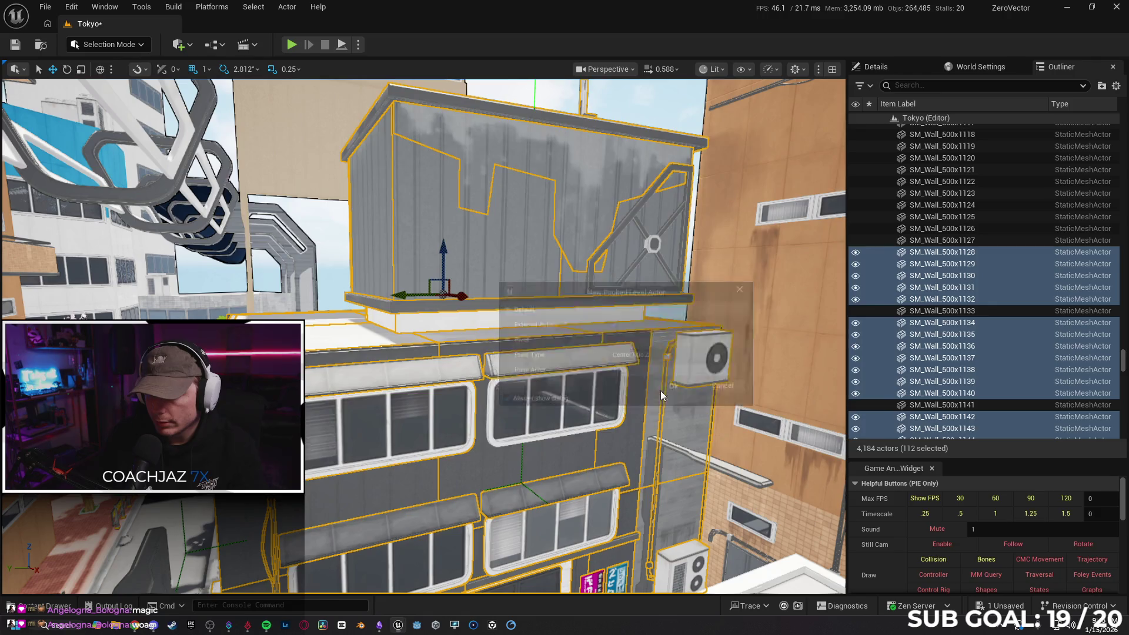
scroll(650, 408, down, 2)
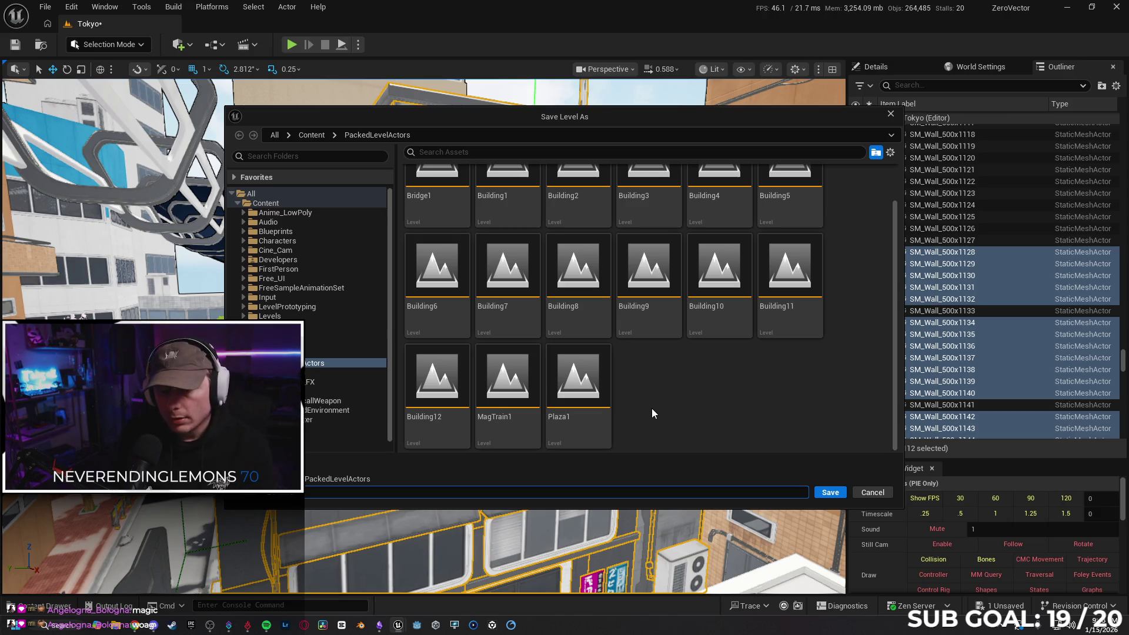
key(Return)
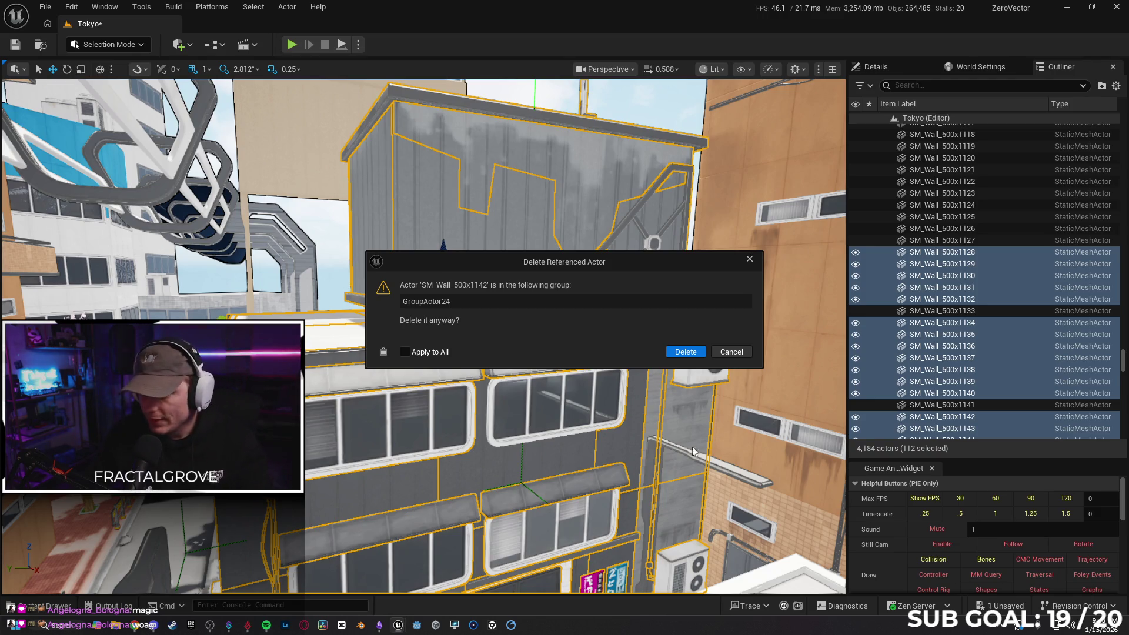
- Delete the original walls, save the blueprint as BPP_Building13 and open it for editing
click(686, 352)
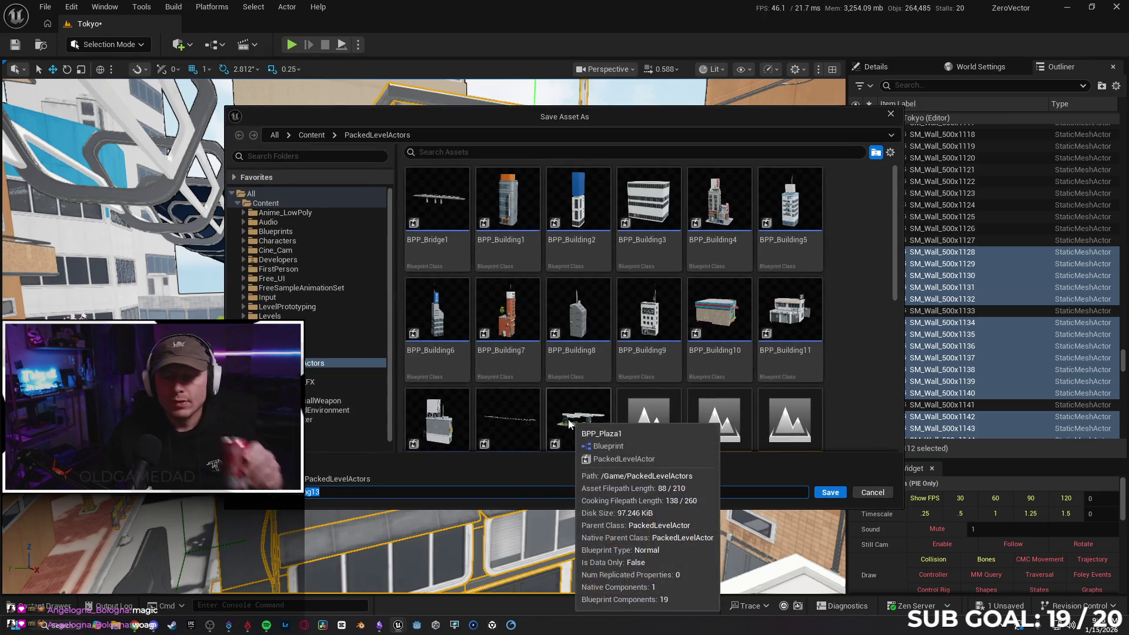
click(829, 494)
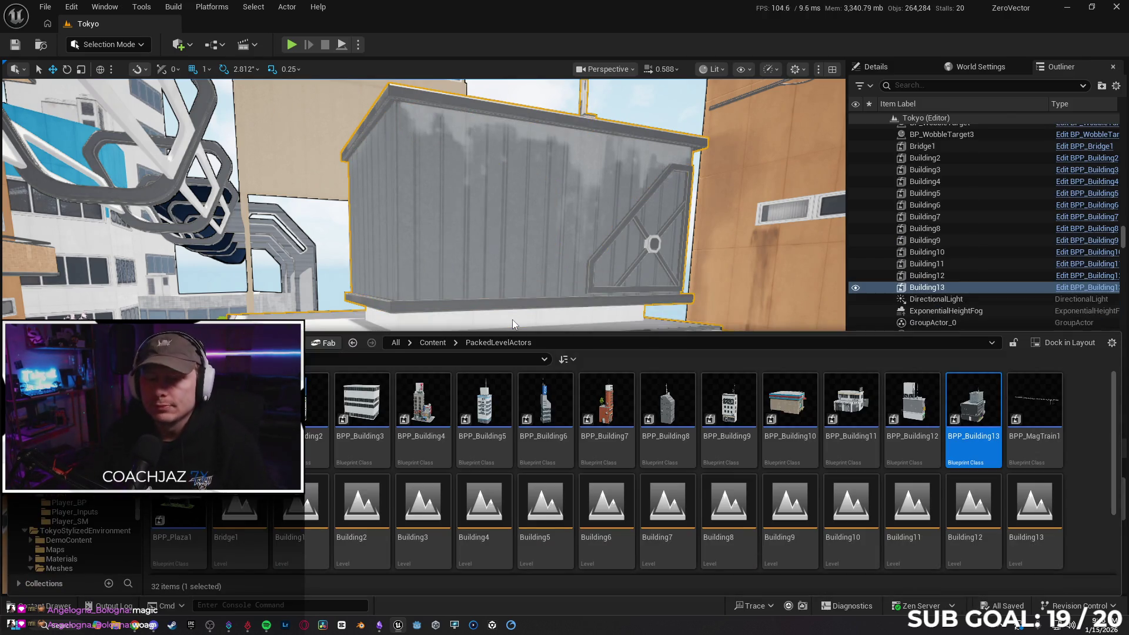
double_click(973, 406)
mouse_move(529, 253)
mouse_down()
mouse_move(492, 205)
mouse_move(440, 193)
mouse_up()
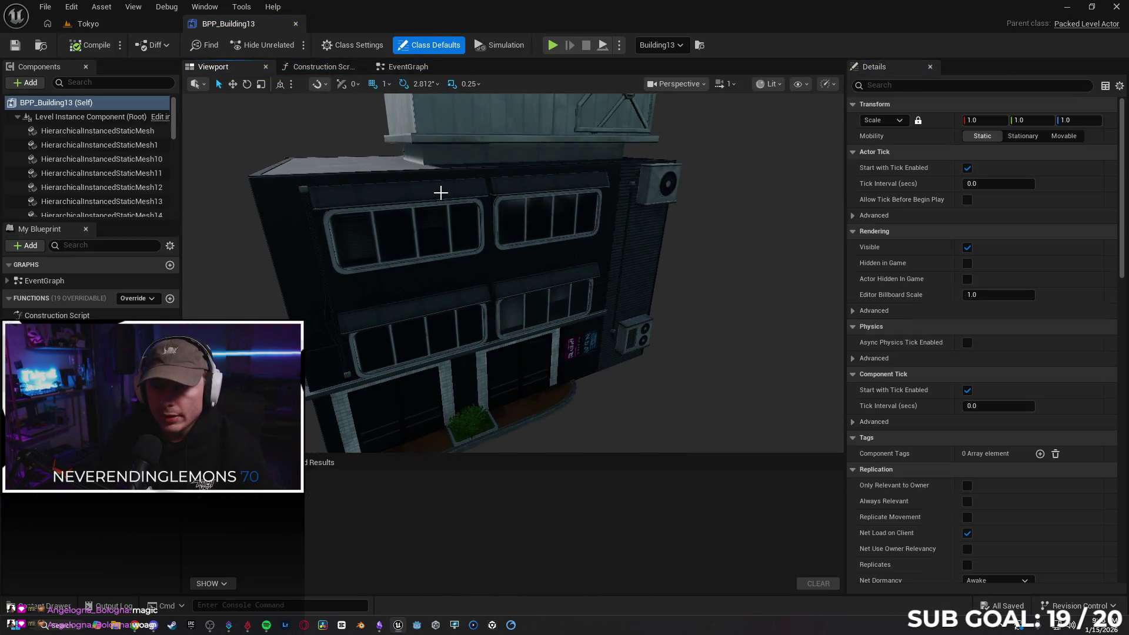
- Filter Details for tags and give the awning component the tag Banned
click(441, 192)
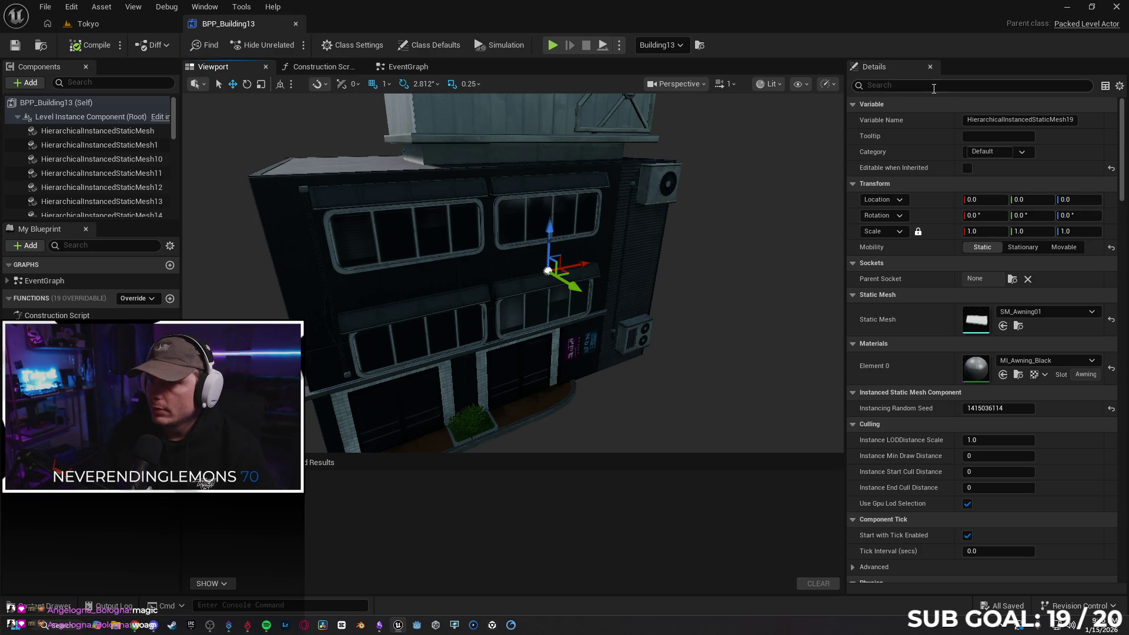
text(tag)
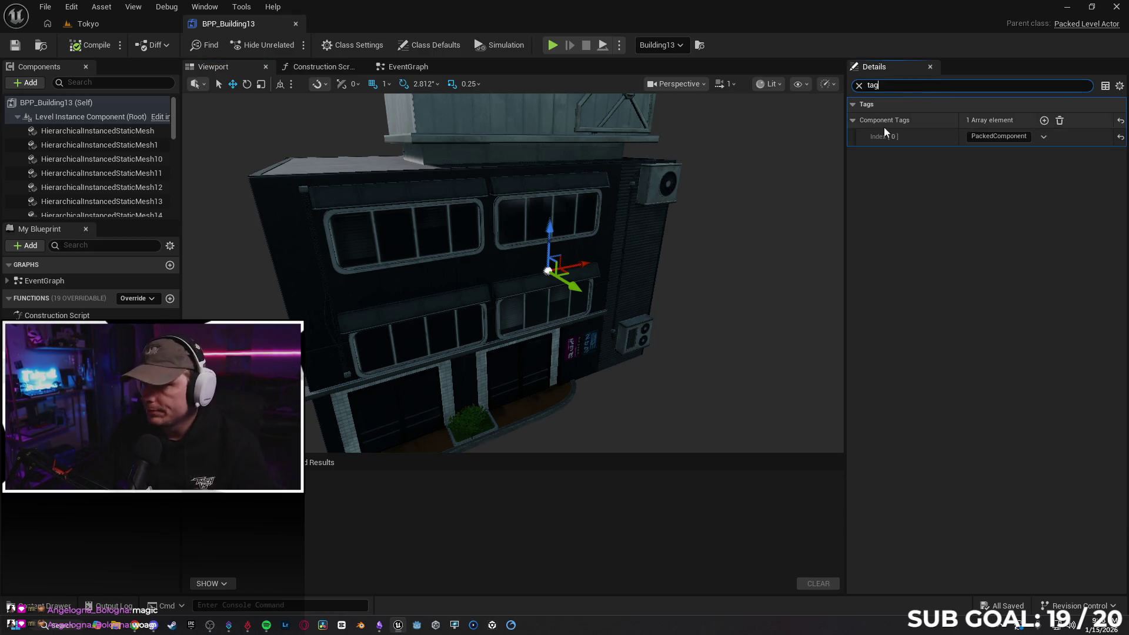
click(1044, 121)
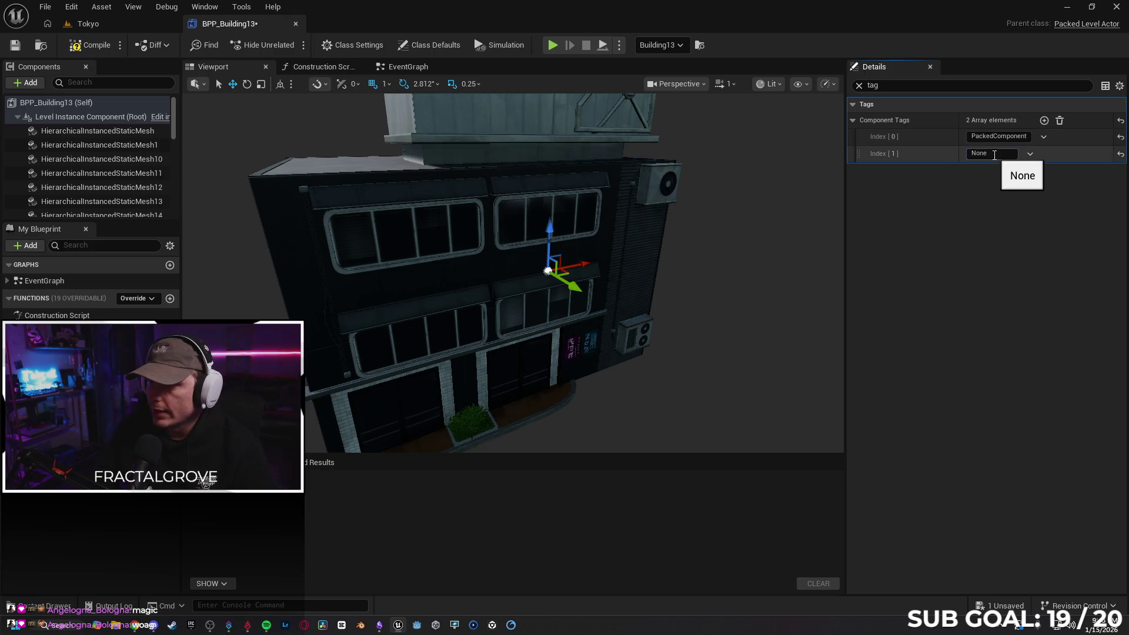
text(Banned)
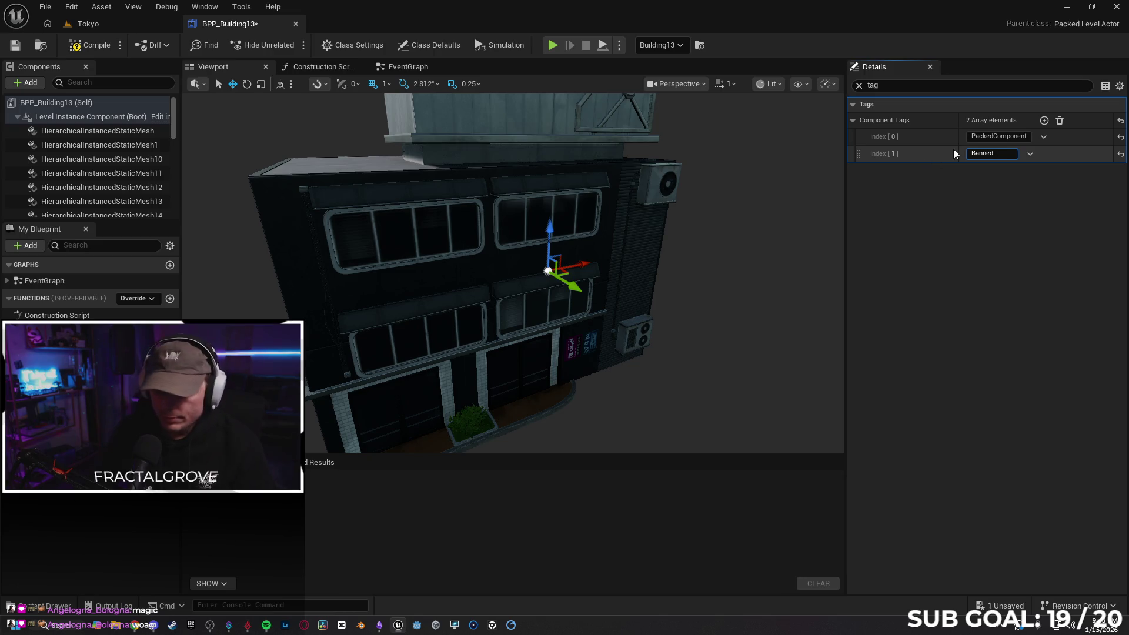
key(Return)
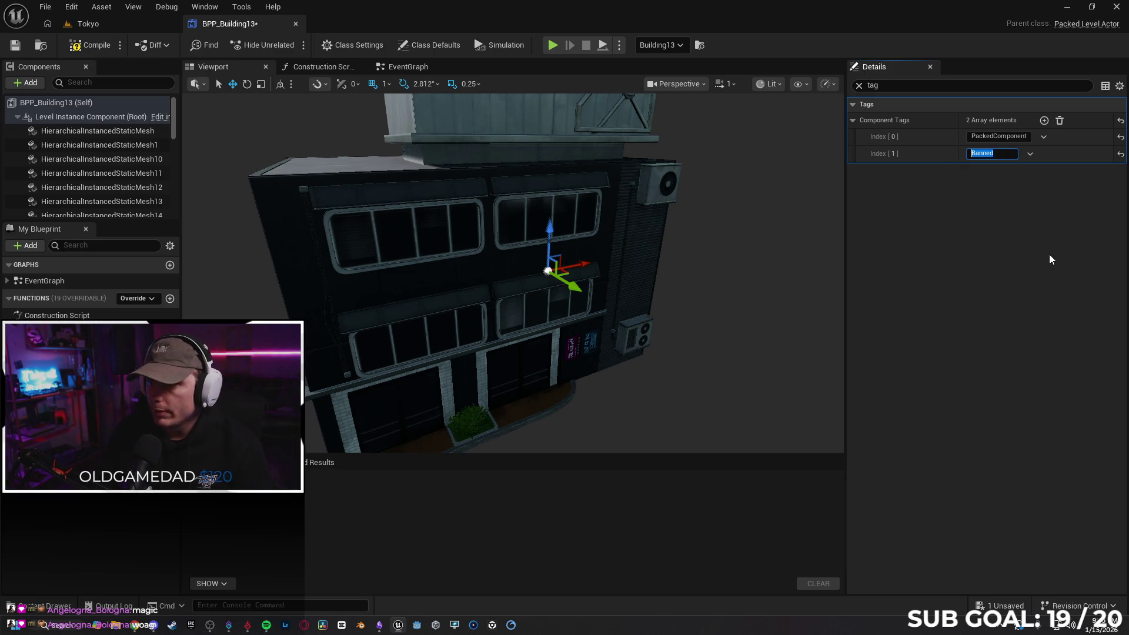
- Paste a Banned tag onto a front window mesh
click(456, 244)
click(1044, 120)
click(991, 153)
key(ctrl+v)
key(Return)
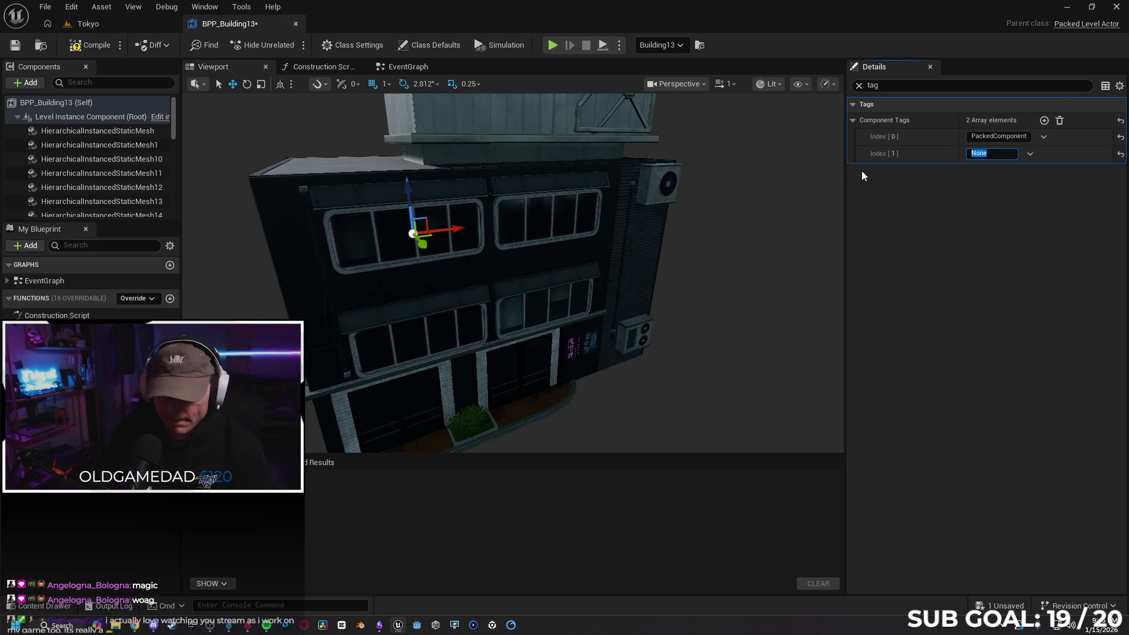
text(Banned)
mouse_move(666, 341)
mouse_down()
mouse_move(629, 317)
mouse_move(623, 276)
mouse_move(549, 240)
mouse_up()
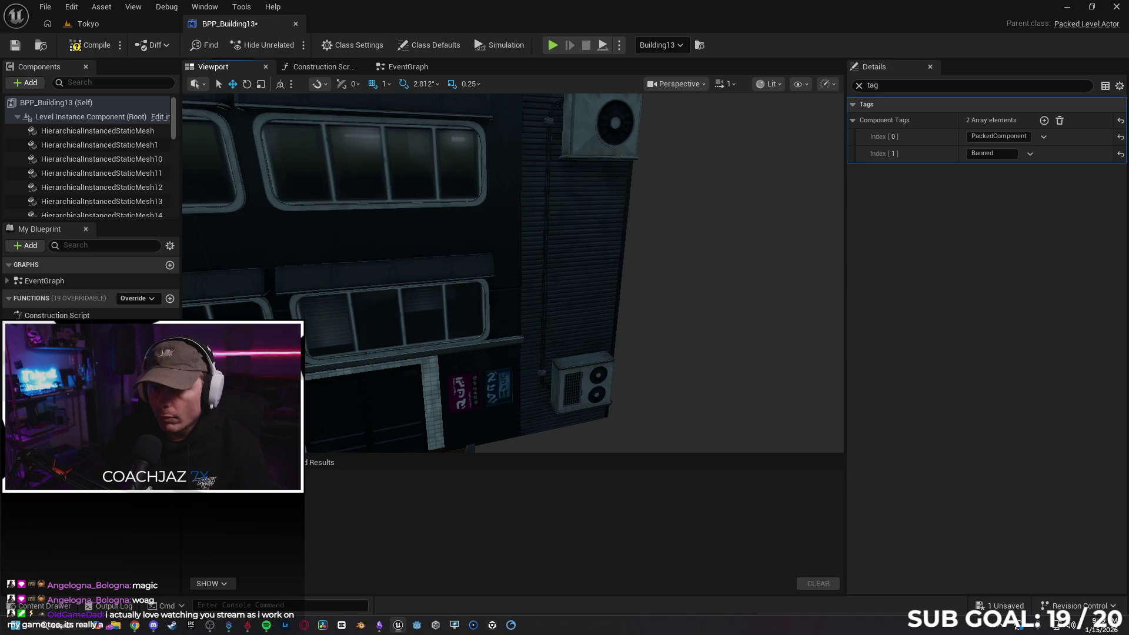
- Add a new component tag entry to the next front component
click(546, 231)
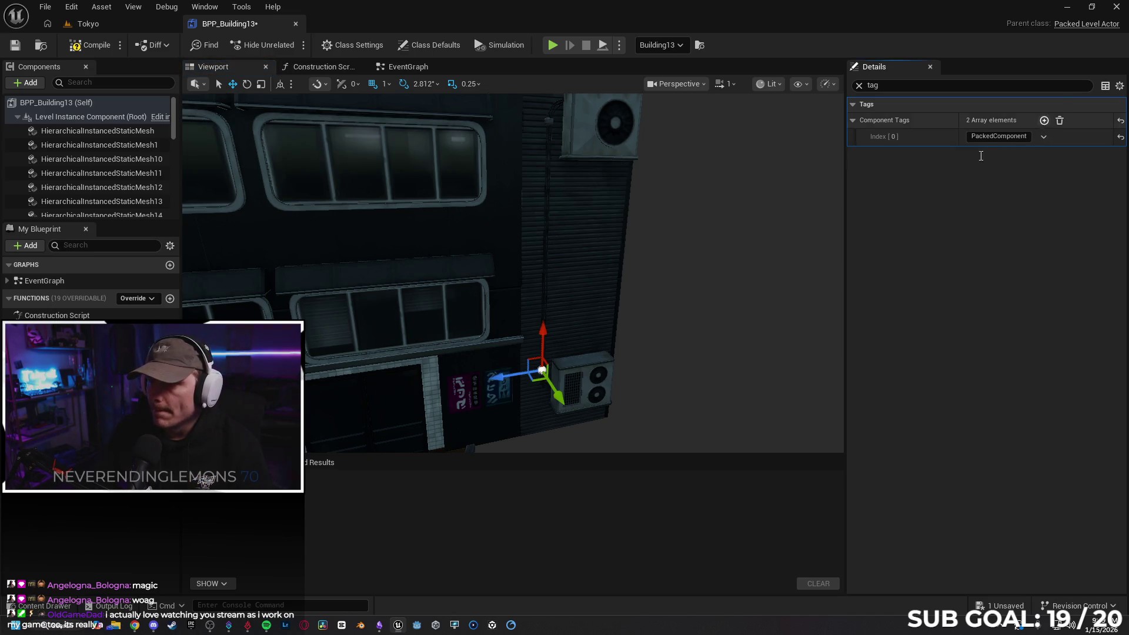
click(1044, 119)
click(993, 154)
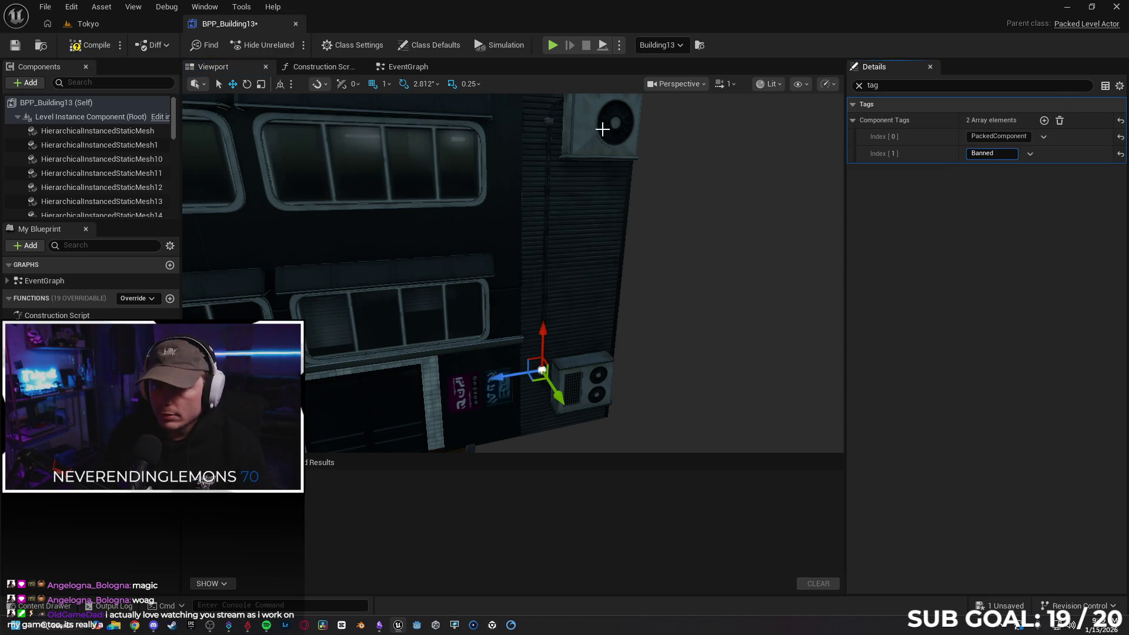
key(ctrl+z)
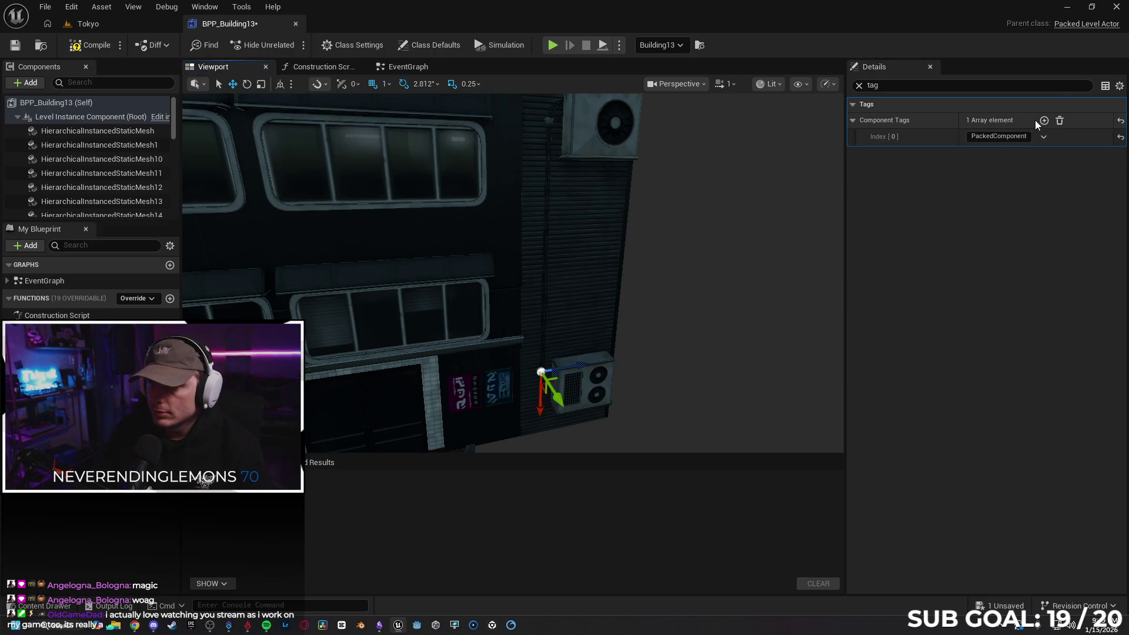
click(1044, 120)
click(993, 154)
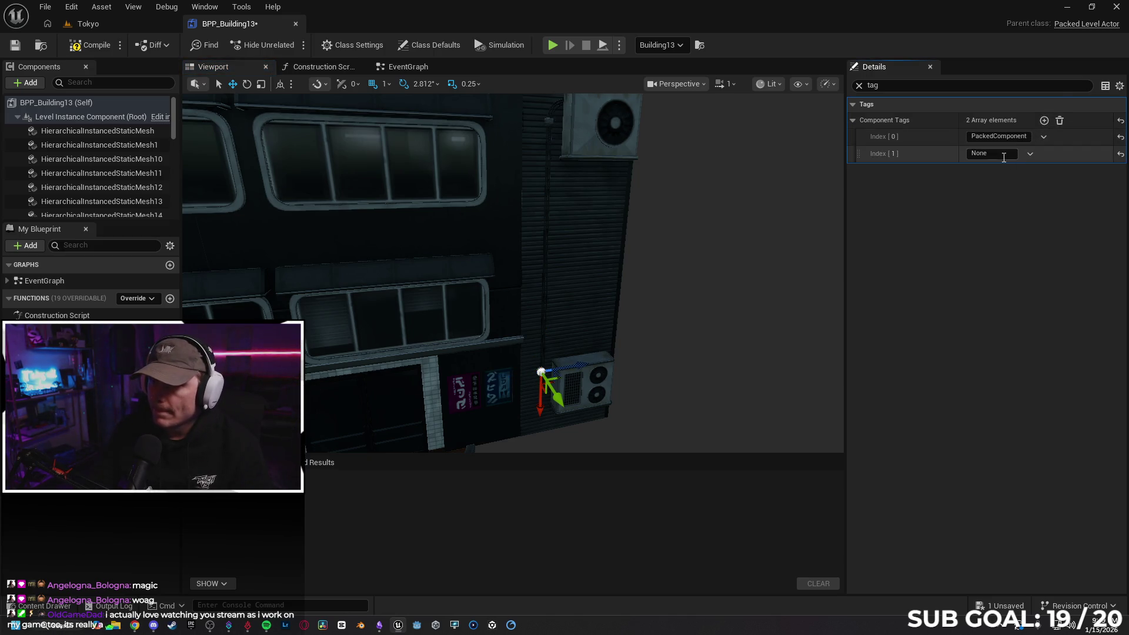
text(Banned)
mouse_move(679, 225)
mouse_down()
mouse_move(612, 229)
mouse_move(660, 292)
mouse_up()
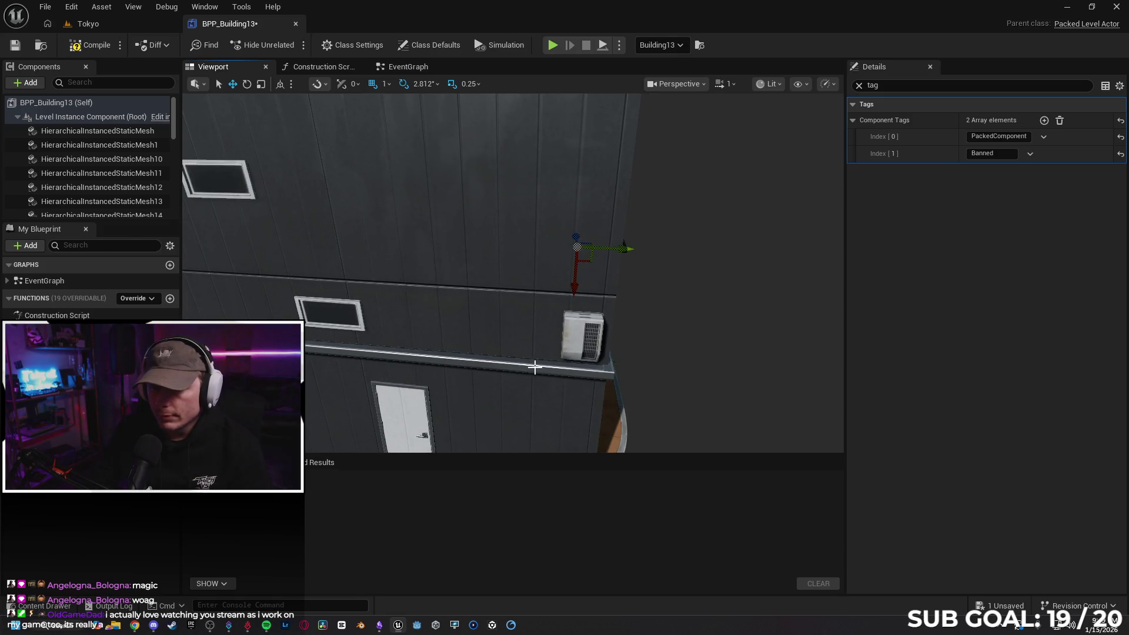
- Add tag entries to the wall trim and door, then compile, save and close BPP_Building13
click(534, 367)
click(1044, 121)
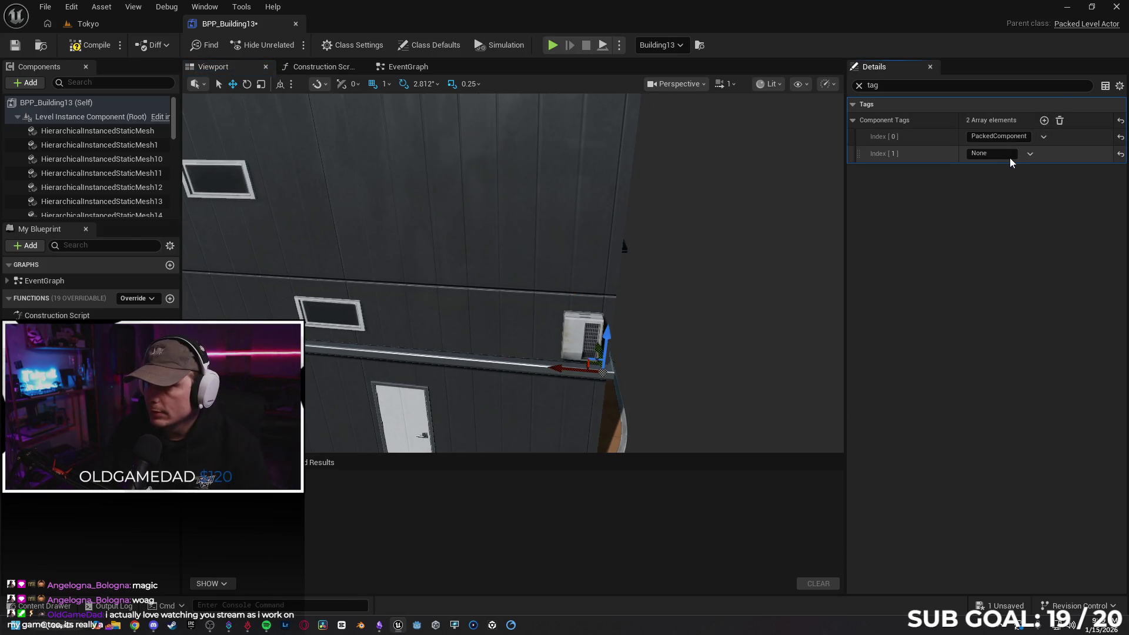
drag(657, 282, 623, 321)
click(582, 353)
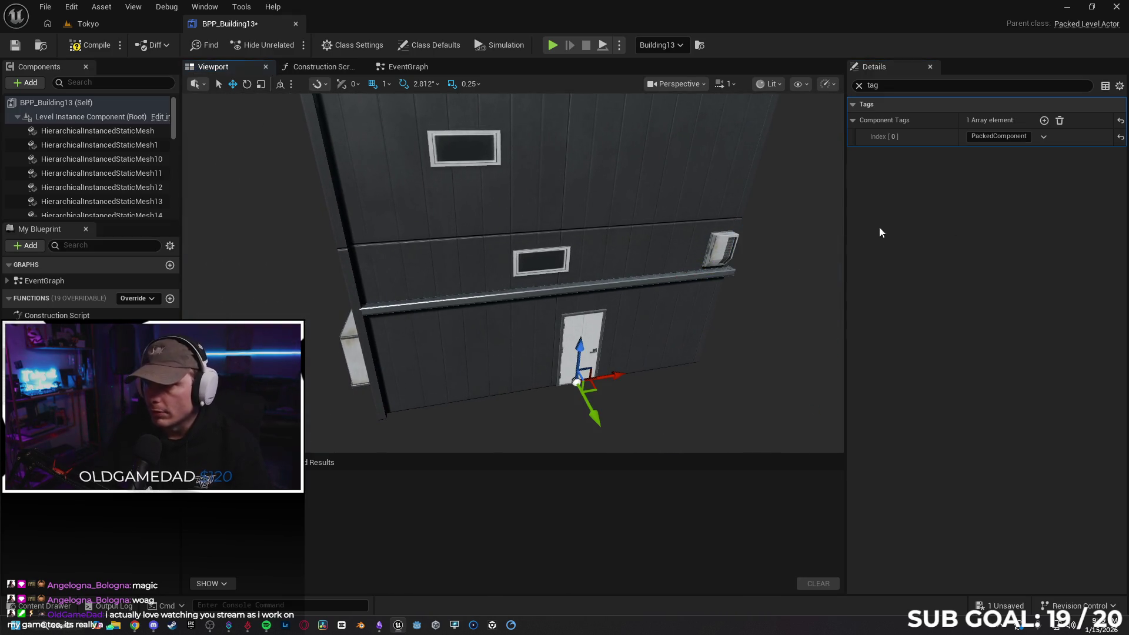
click(1044, 121)
text(Banned)
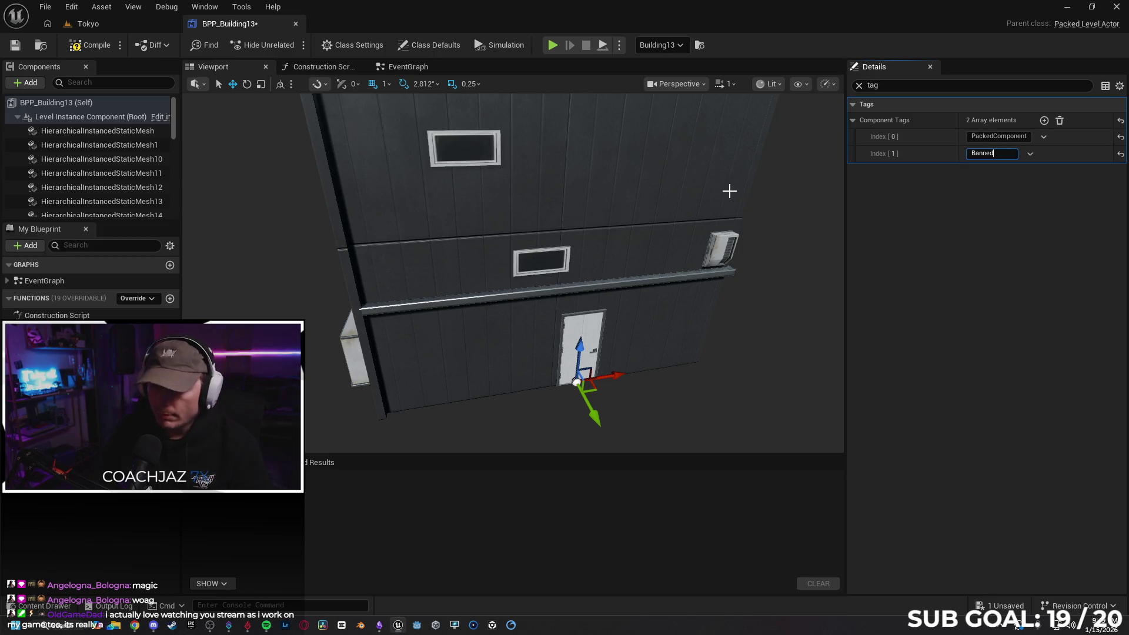
mouse_move(470, 271)
mouse_down()
mouse_move(564, 270)
mouse_move(565, 259)
mouse_up()
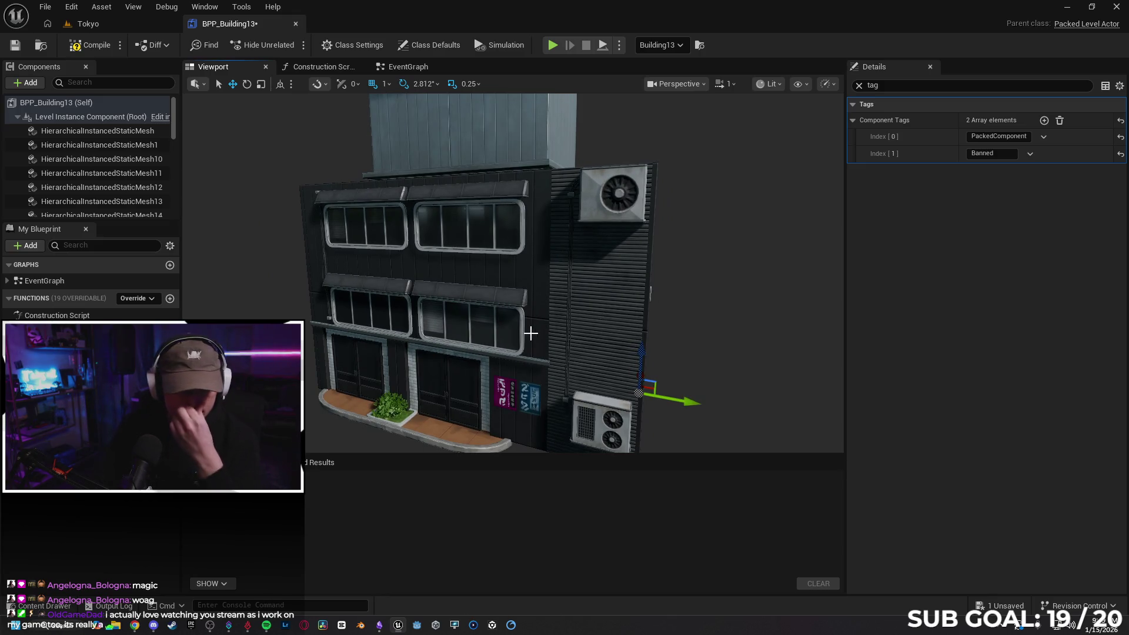
mouse_move(586, 284)
mouse_down()
mouse_move(586, 253)
mouse_move(635, 258)
mouse_up()
drag(253, 147, 276, 146)
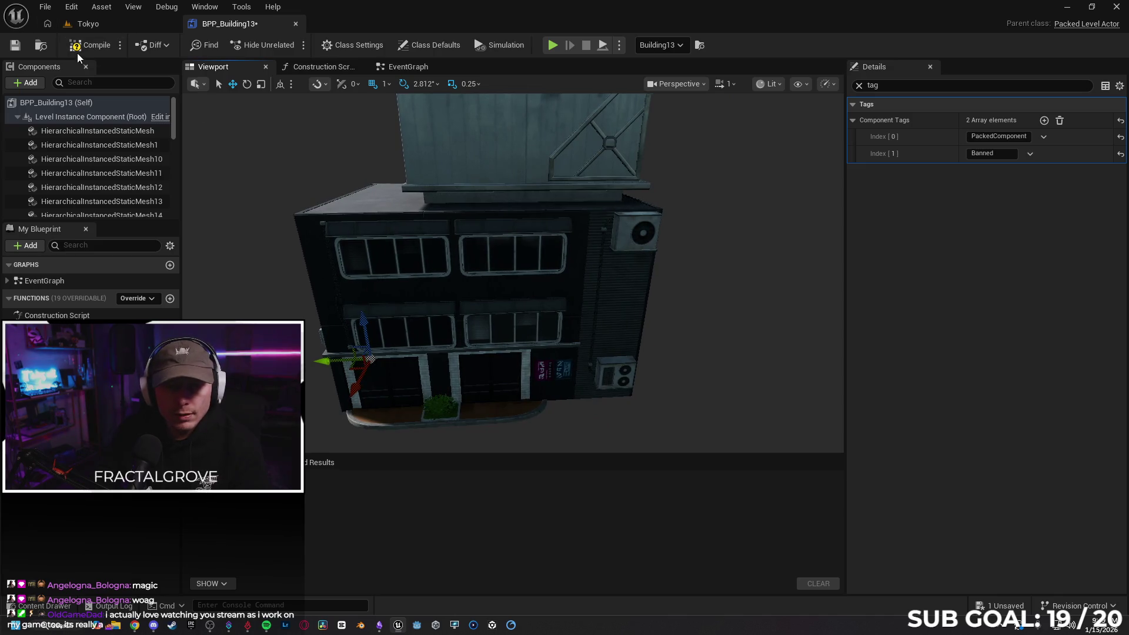
key(ctrl+s)
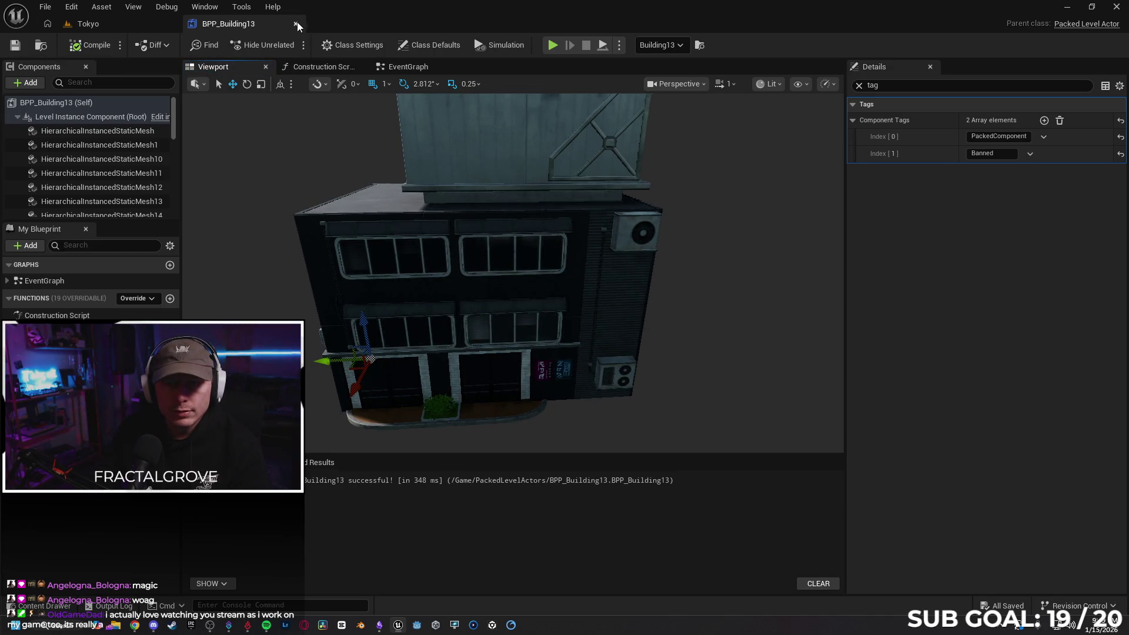
click(295, 23)
- Open the TestArena level from File > Recent Levels
click(45, 7)
mouse_move(94, 77)
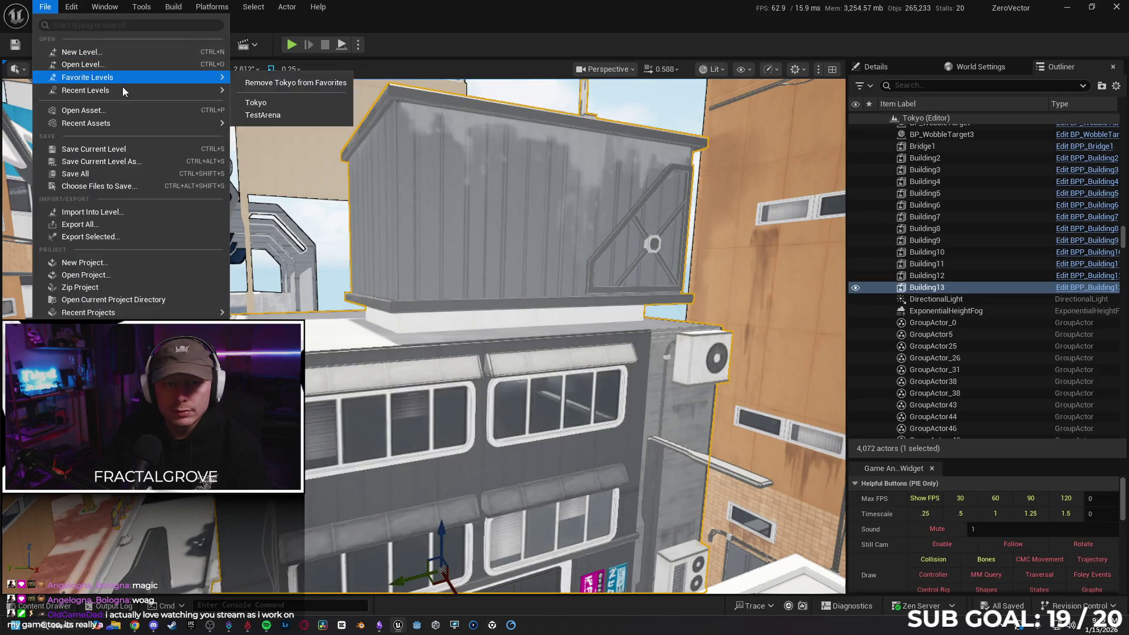
mouse_move(201, 94)
click(277, 126)
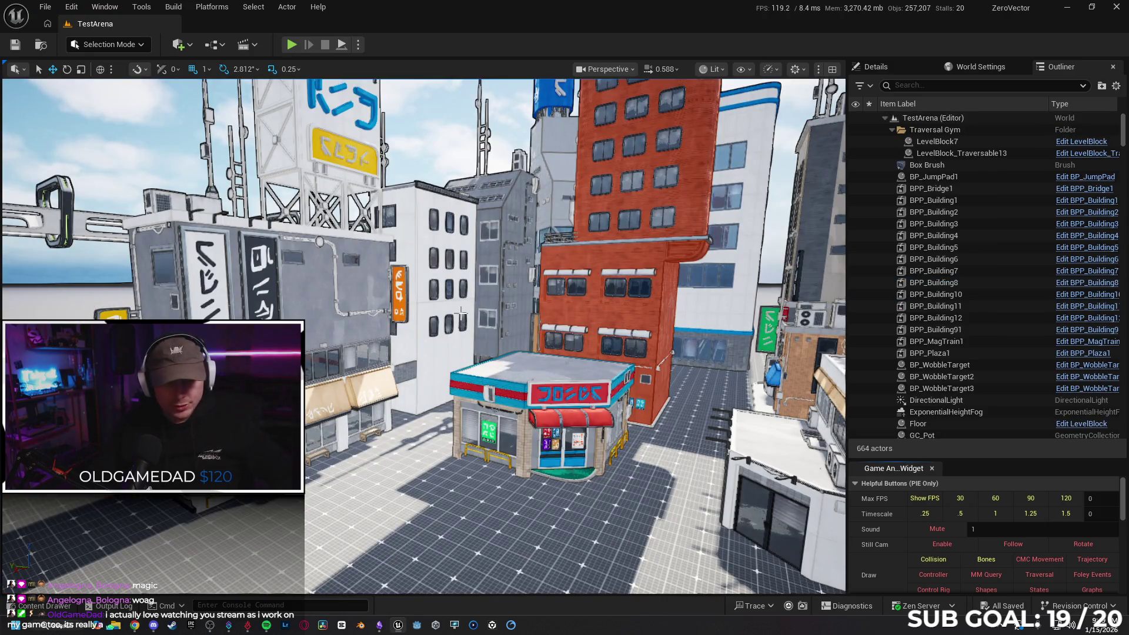
- Drag BPP_Building13 from PackedLevelActors into the level beside the convenience store
drag(449, 321, 459, 322)
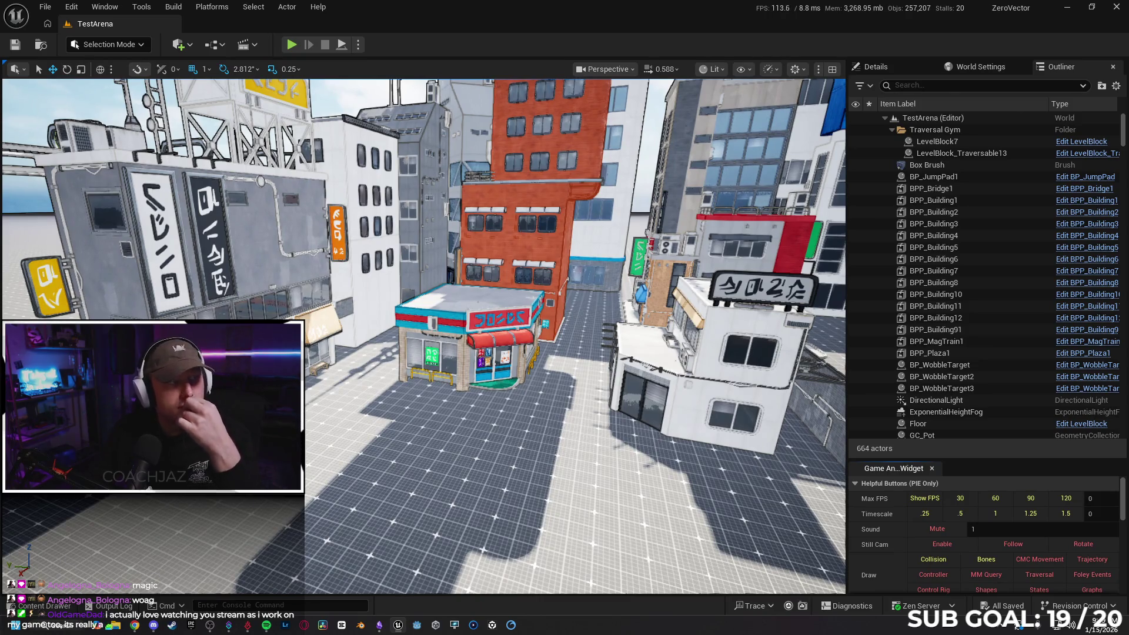
drag(324, 176, 177, 411)
click(44, 606)
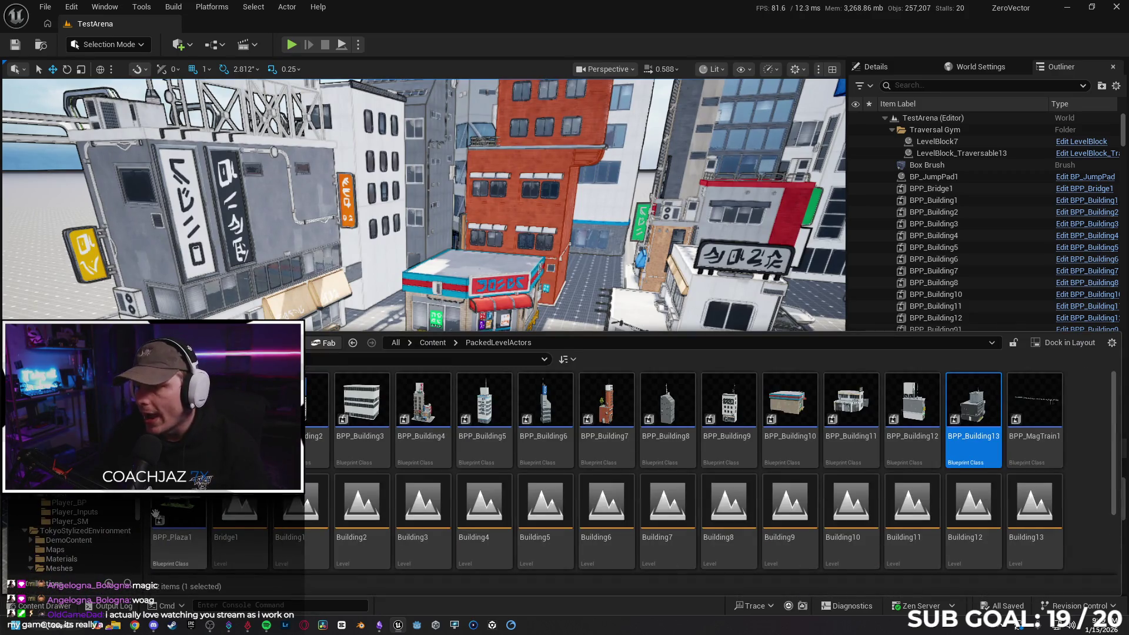
mouse_move(973, 412)
mouse_down()
mouse_move(482, 329)
mouse_move(380, 397)
mouse_move(199, 479)
mouse_up()
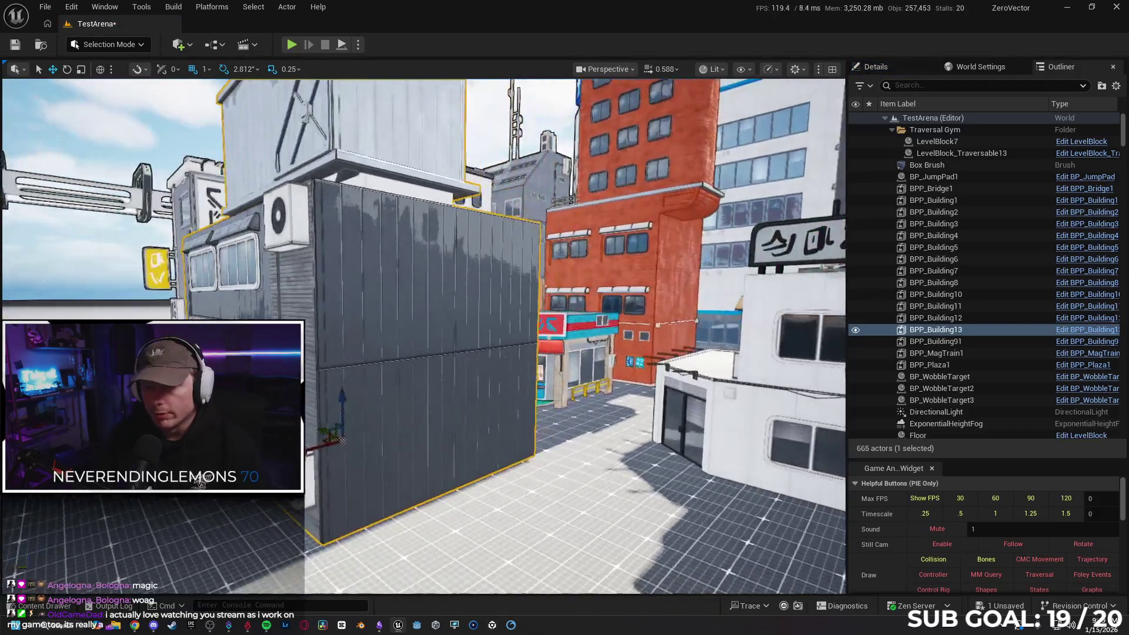
key(a)
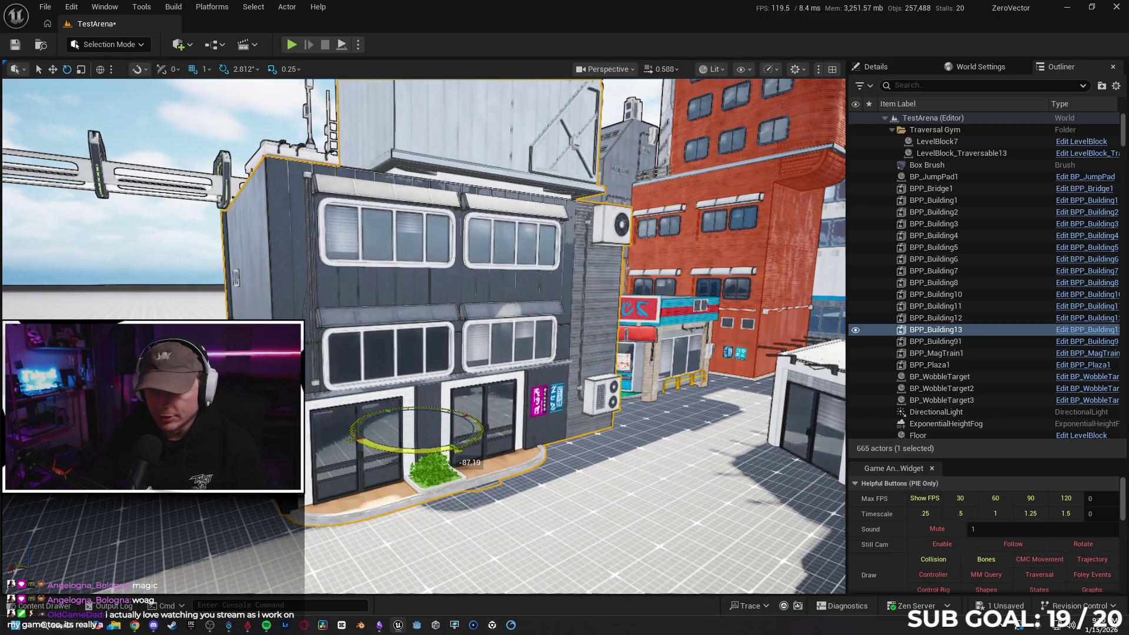
key(a)
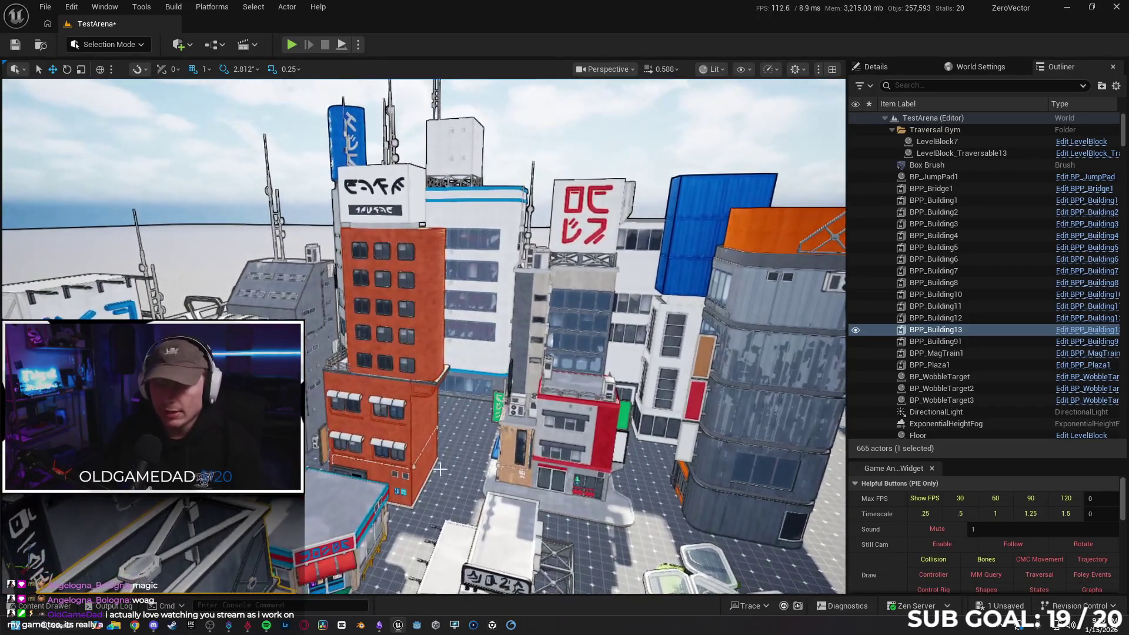
- Save TestArena and reopen the Tokyo level from Recent Levels
click(15, 46)
click(43, 8)
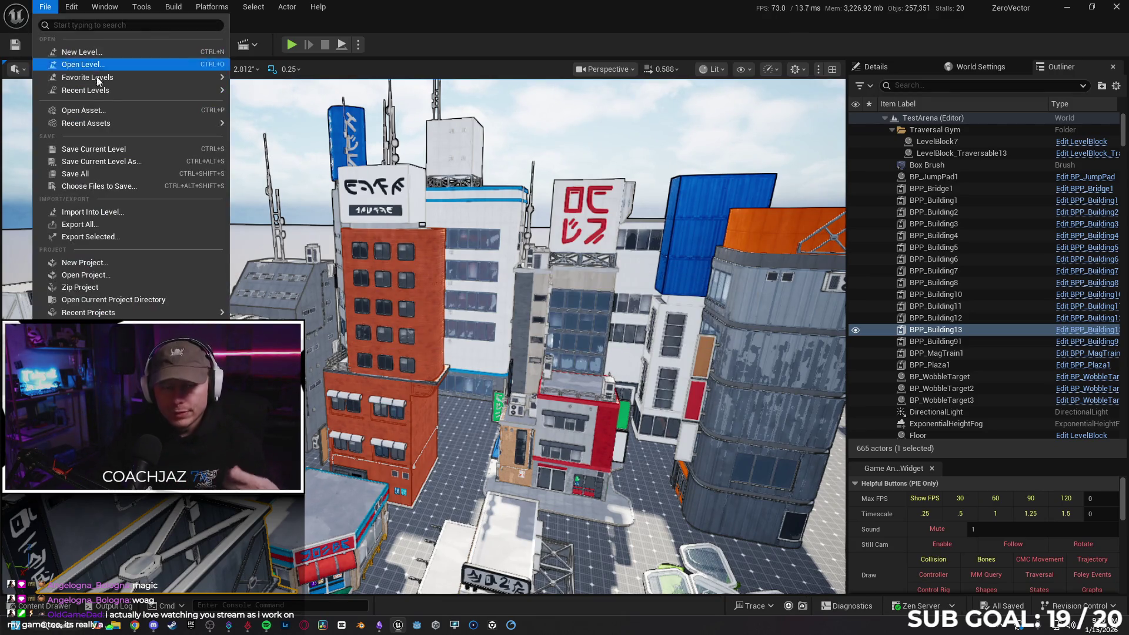
mouse_move(107, 90)
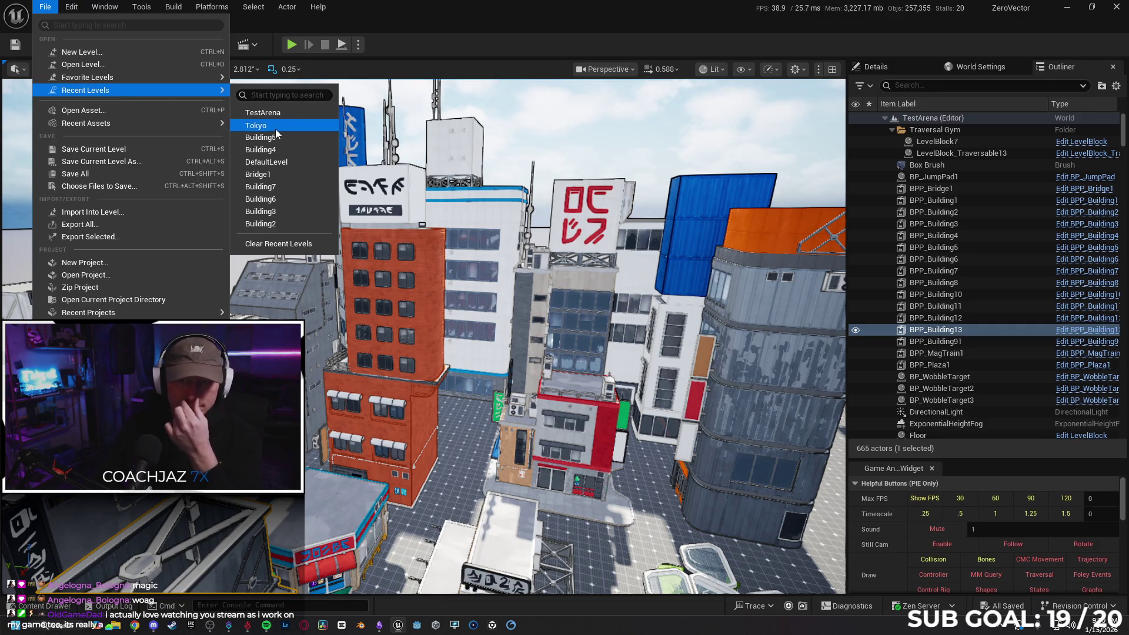
click(355, 224)
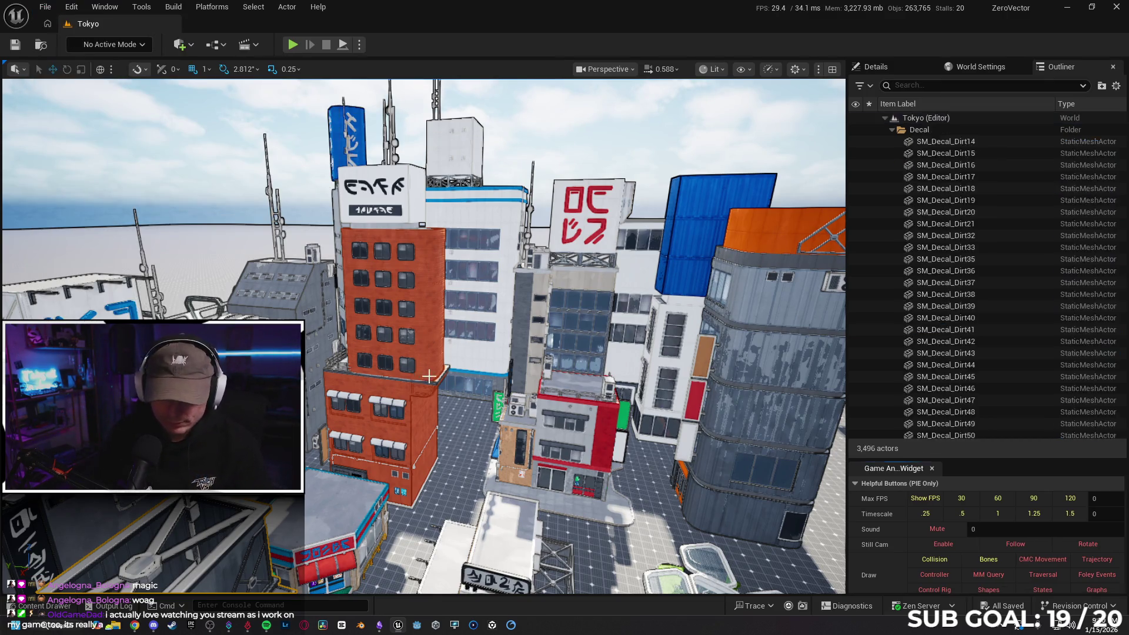
- Fly over the rooftops to the small grey corner building and select its first air-conditioner
key(w)
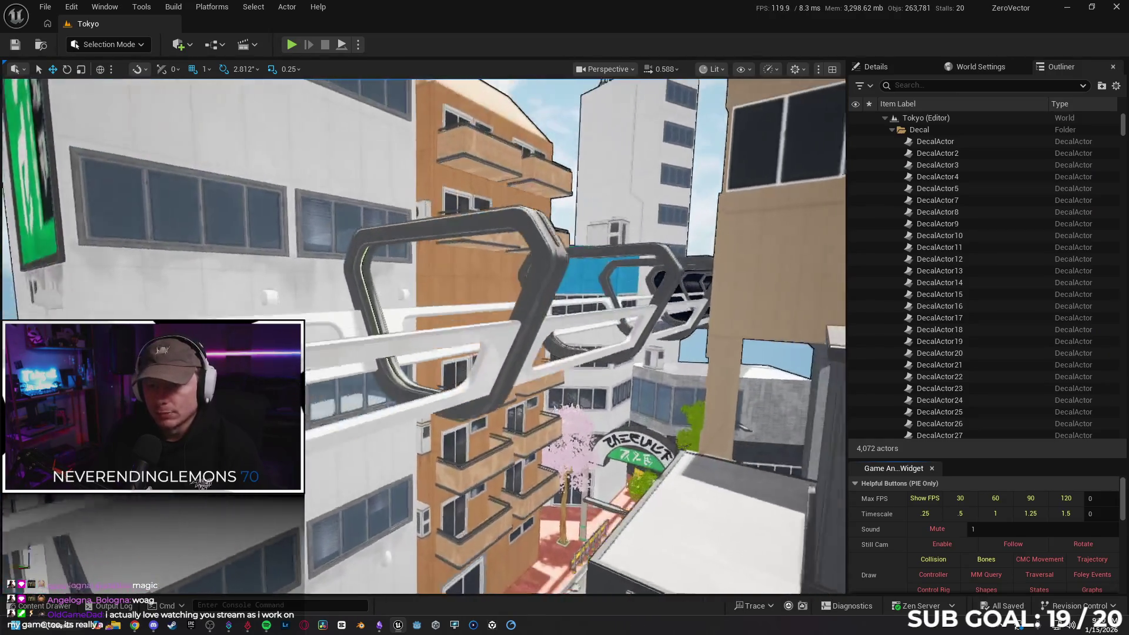
key(w)
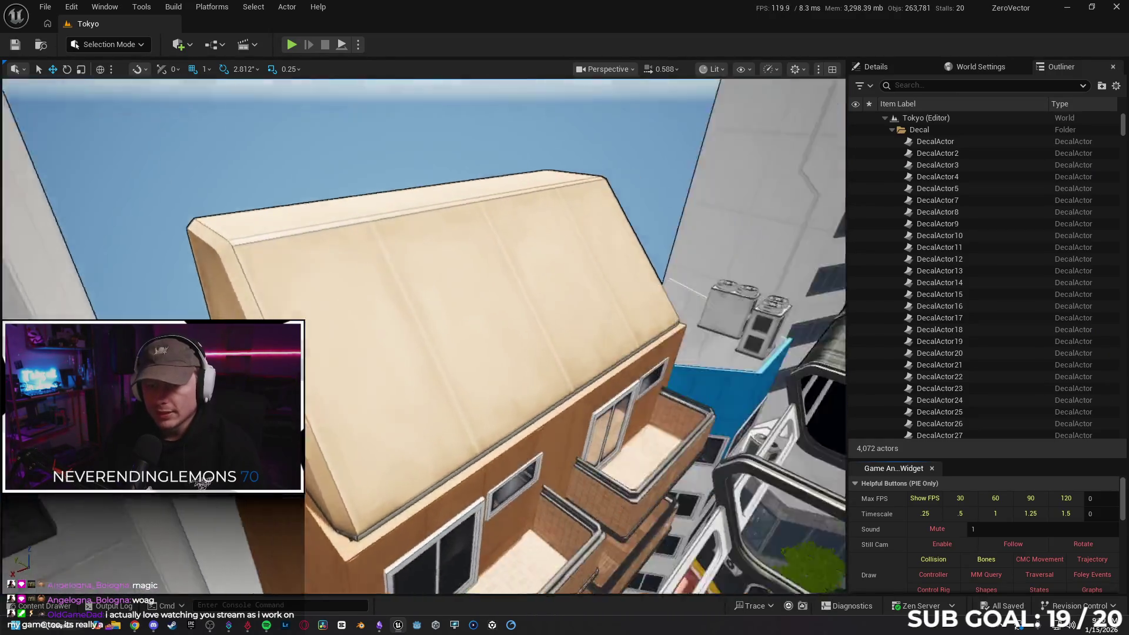
key(w)
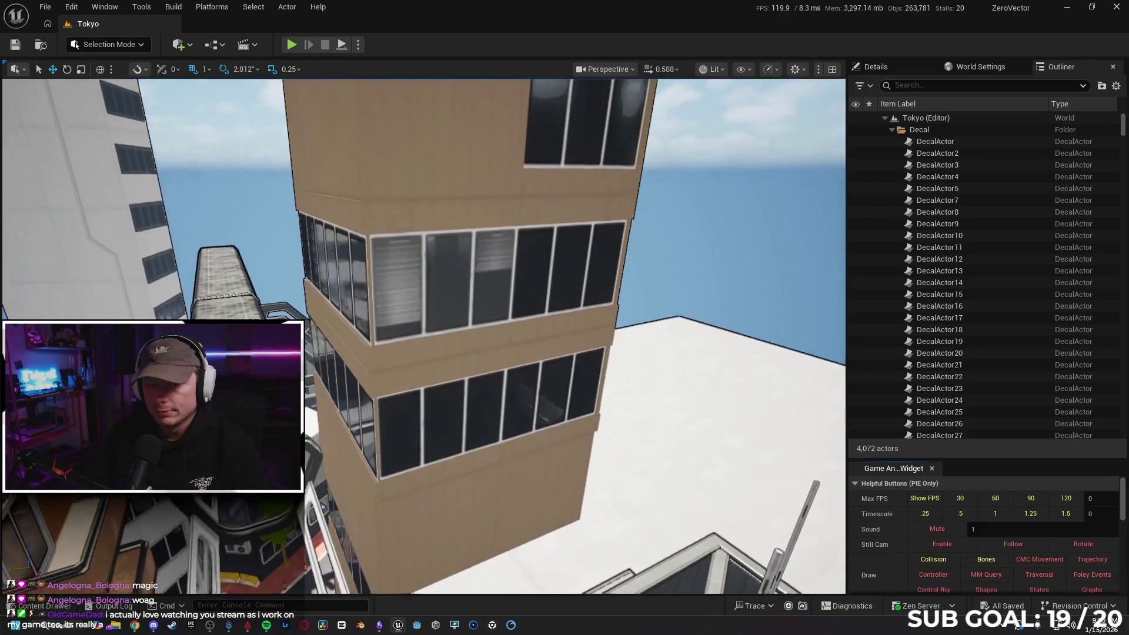
key(w)
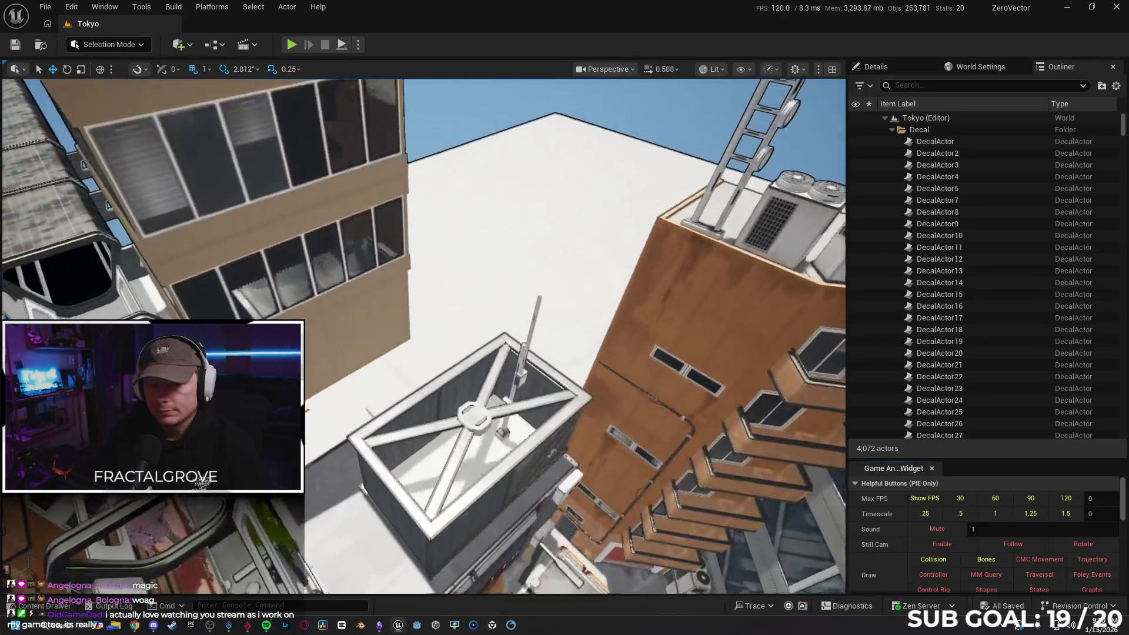
key(w)
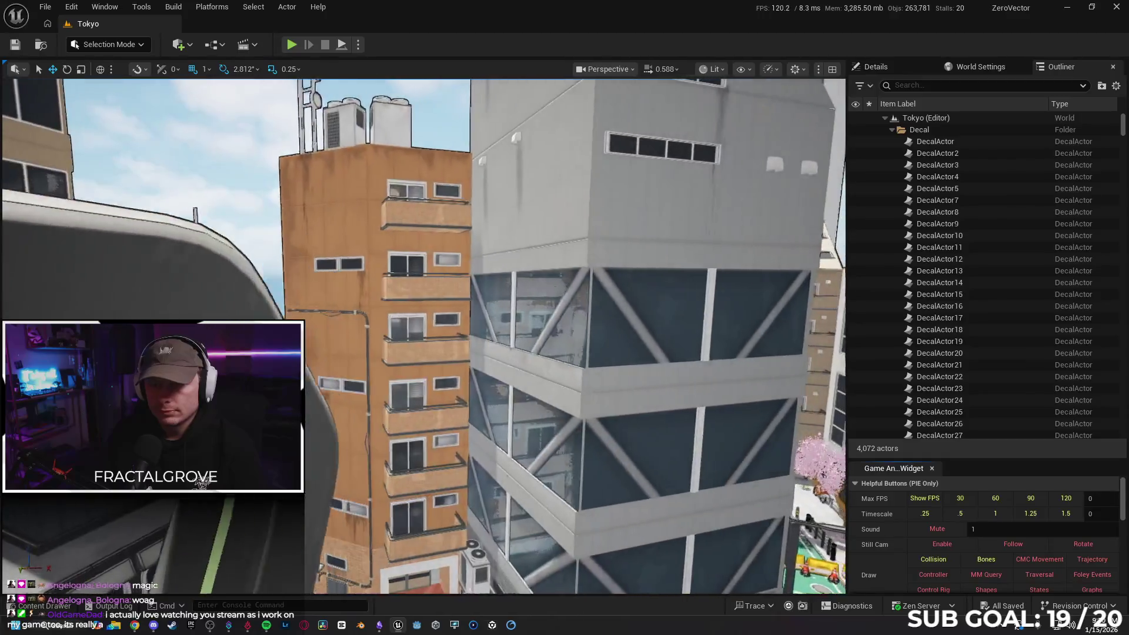
key(w)
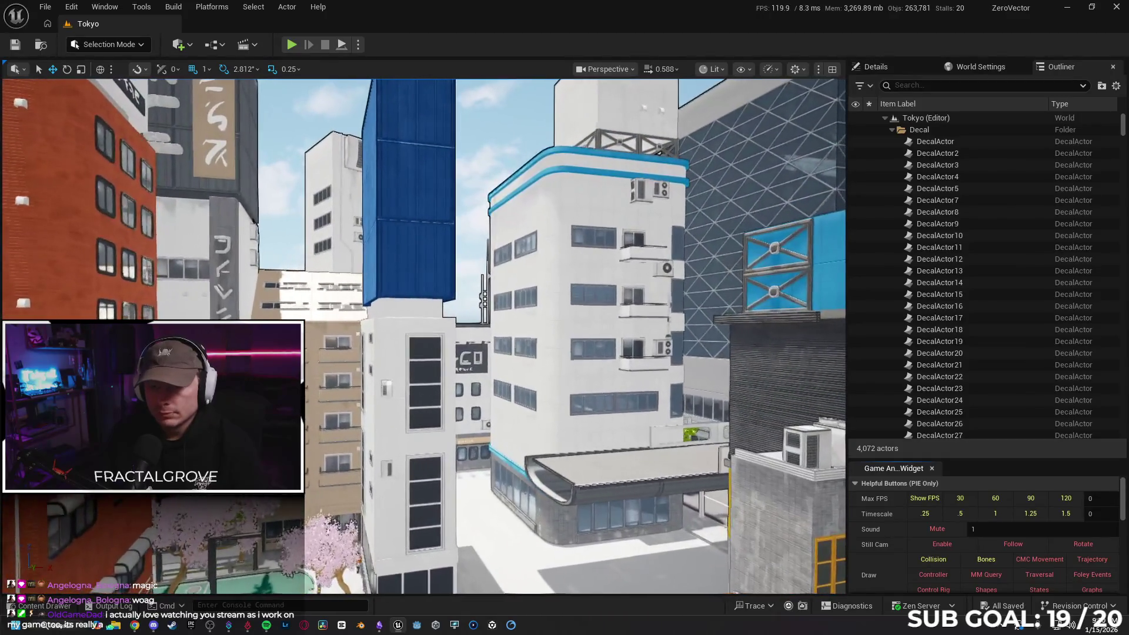
key(w)
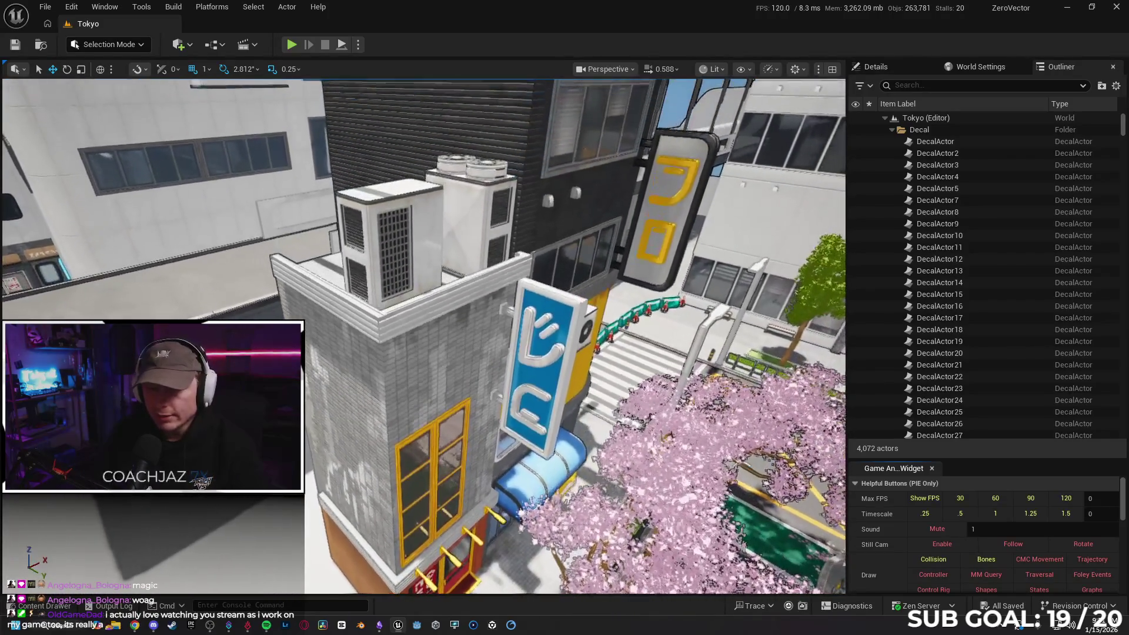
click(399, 261)
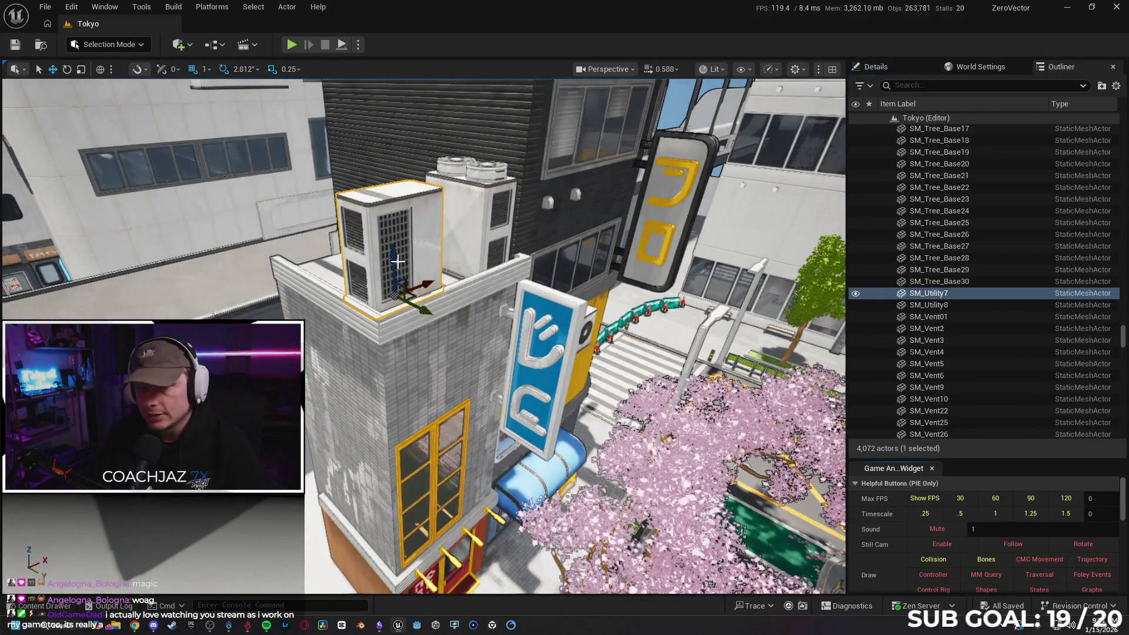
- Delete both roof air-conditioner units, SM_Utility7 and SM_Utility8
key(Delete)
click(443, 234)
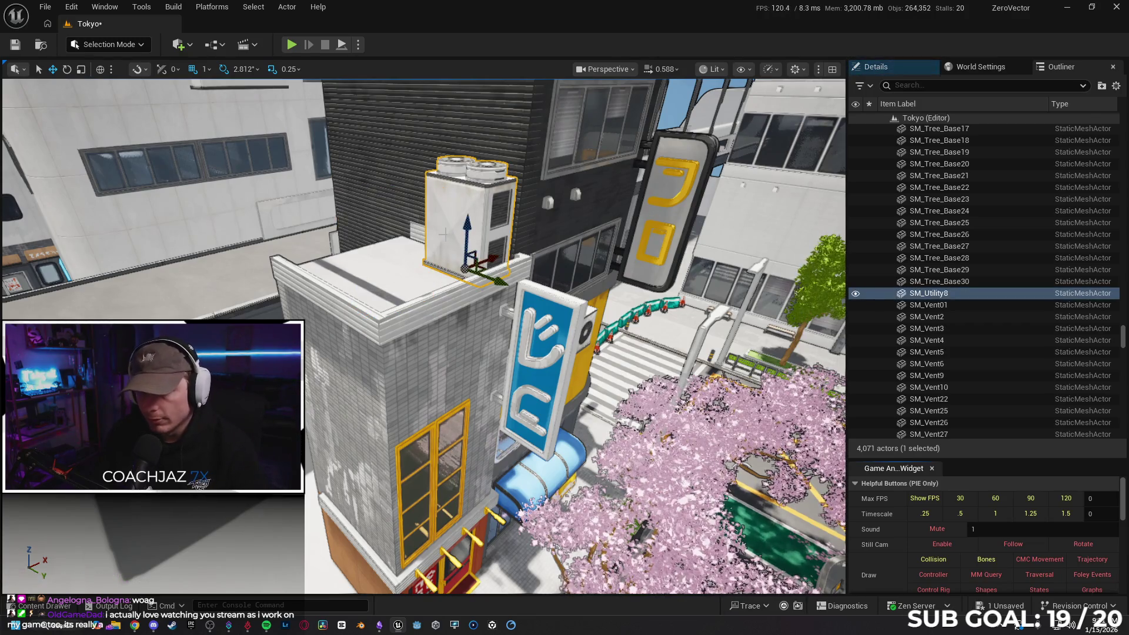
key(Delete)
- Fly around the grey building's roof and select the grouped roof-edge wall pieces
key(w)
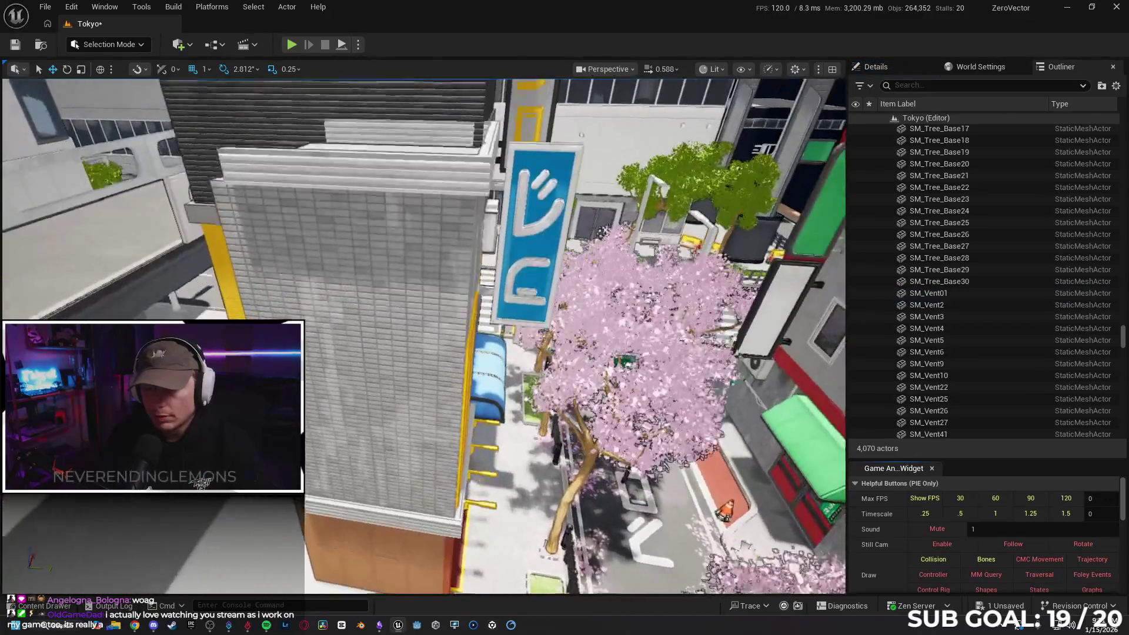
key(e)
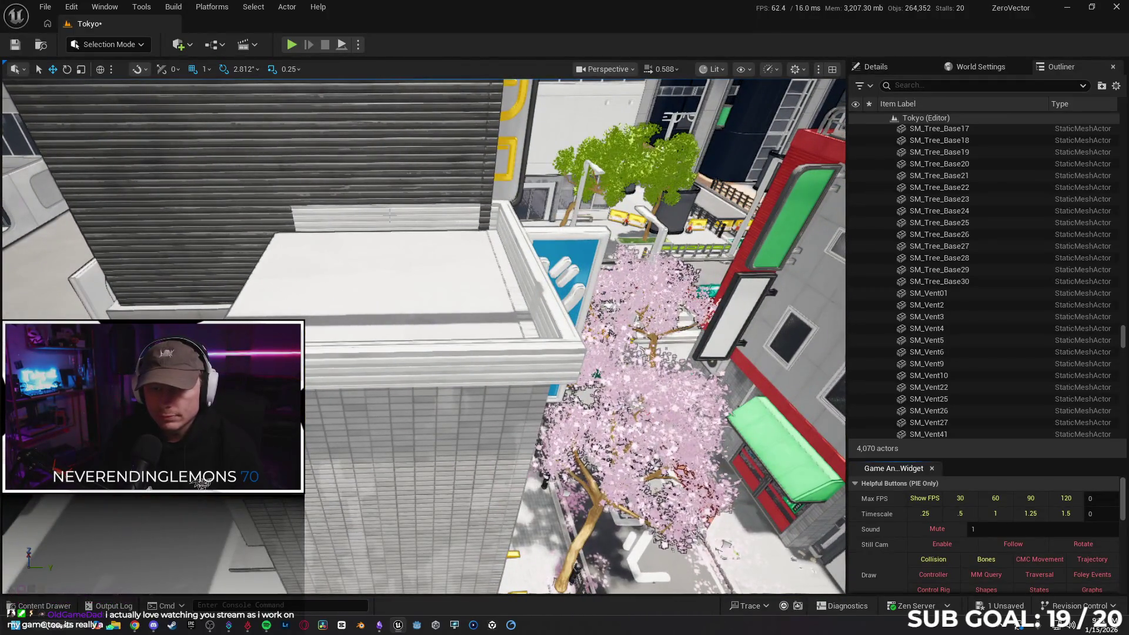
key(q)
key(s)
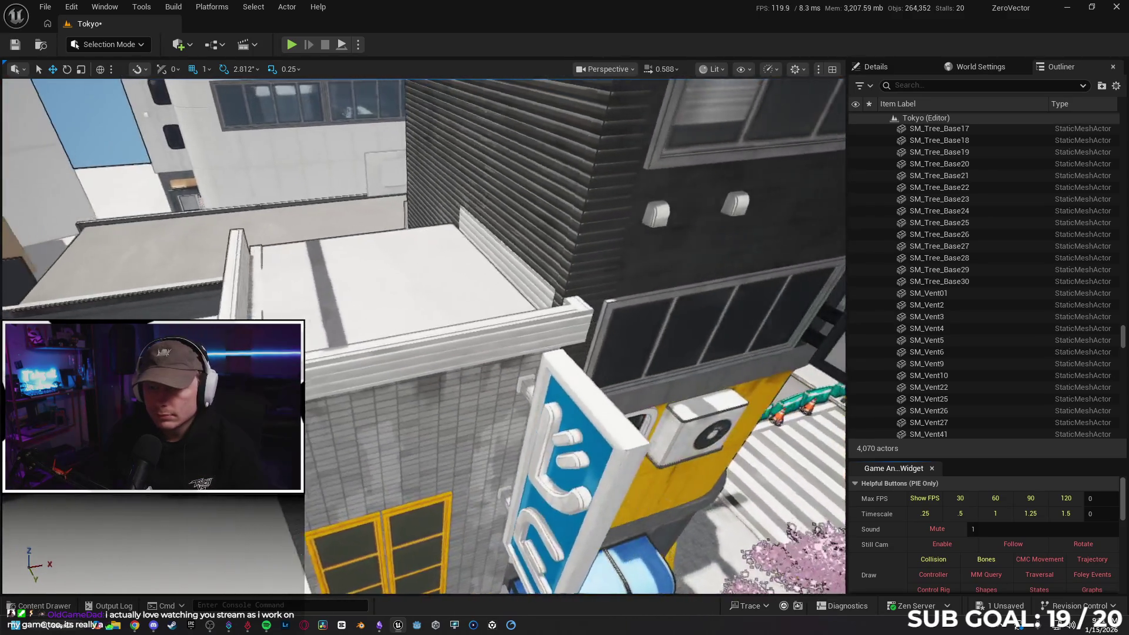
key(a)
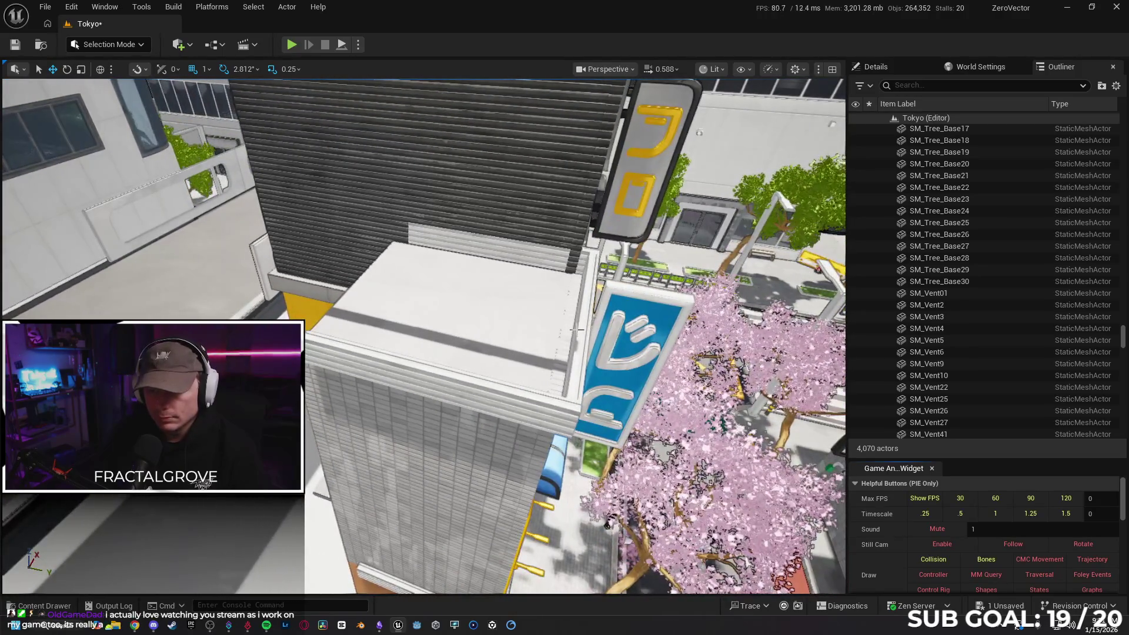
click(581, 330)
right_click(581, 330)
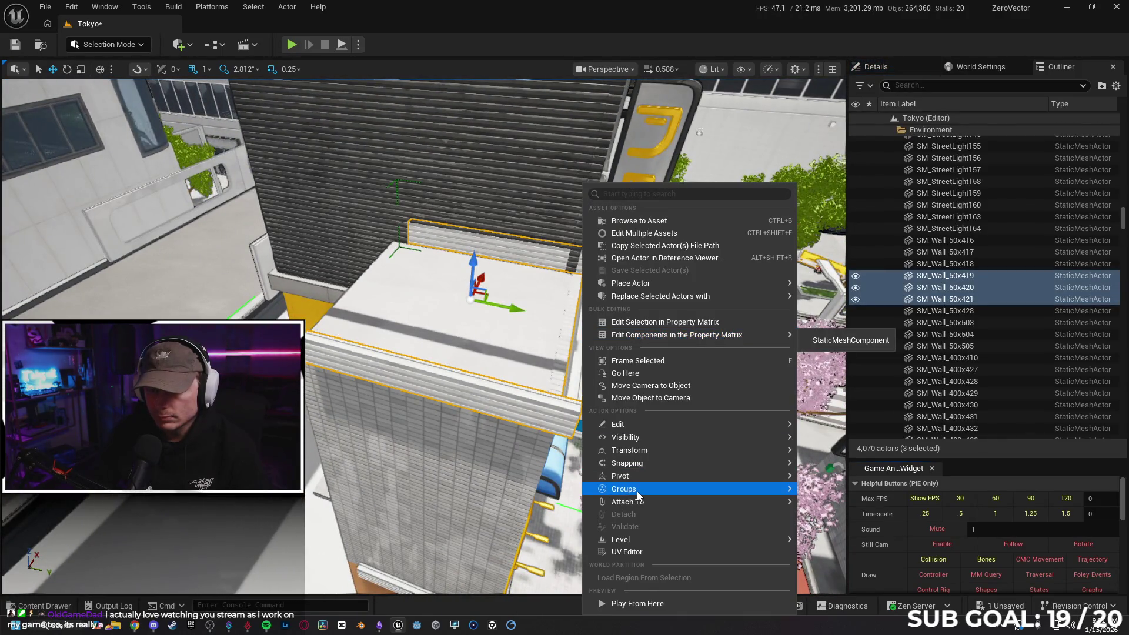
mouse_move(668, 490)
click(827, 494)
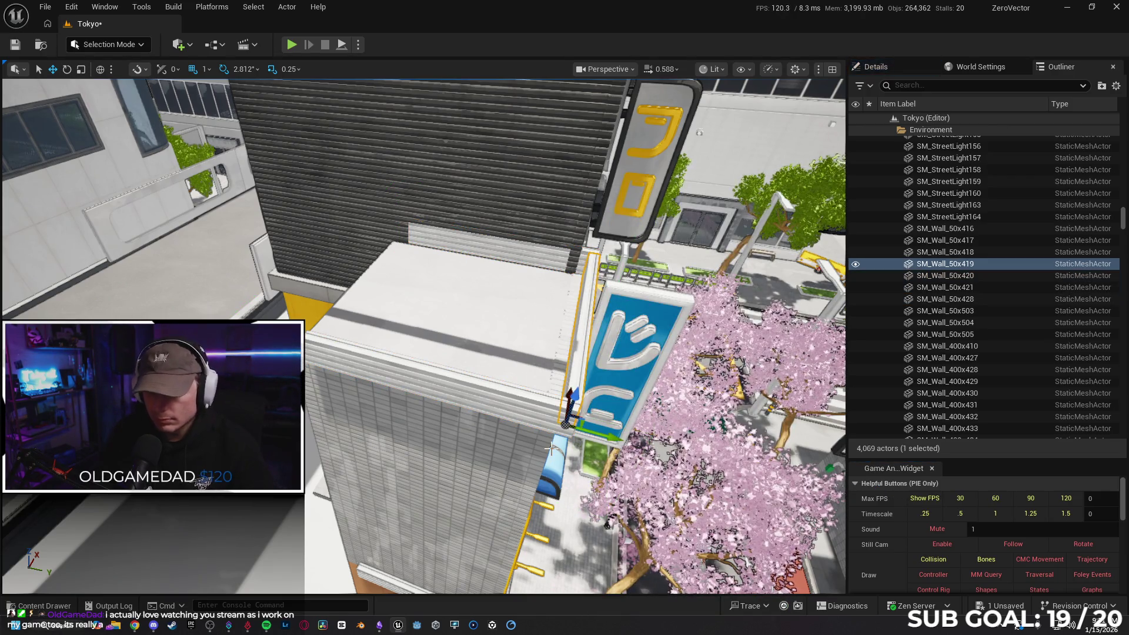
mouse_move(565, 363)
alt+mouse_down()
mouse_move(482, 416)
mouse_move(383, 403)
mouse_move(576, 386)
mouse_move(496, 378)
mouse_move(511, 376)
mouse_move(365, 393)
mouse_move(534, 360)
mouse_move(491, 369)
mouse_move(588, 376)
mouse_move(618, 353)
mouse_move(606, 347)
mouse_move(584, 380)
alt+mouse_up()
click(617, 329)
scroll(618, 329, up, 2)
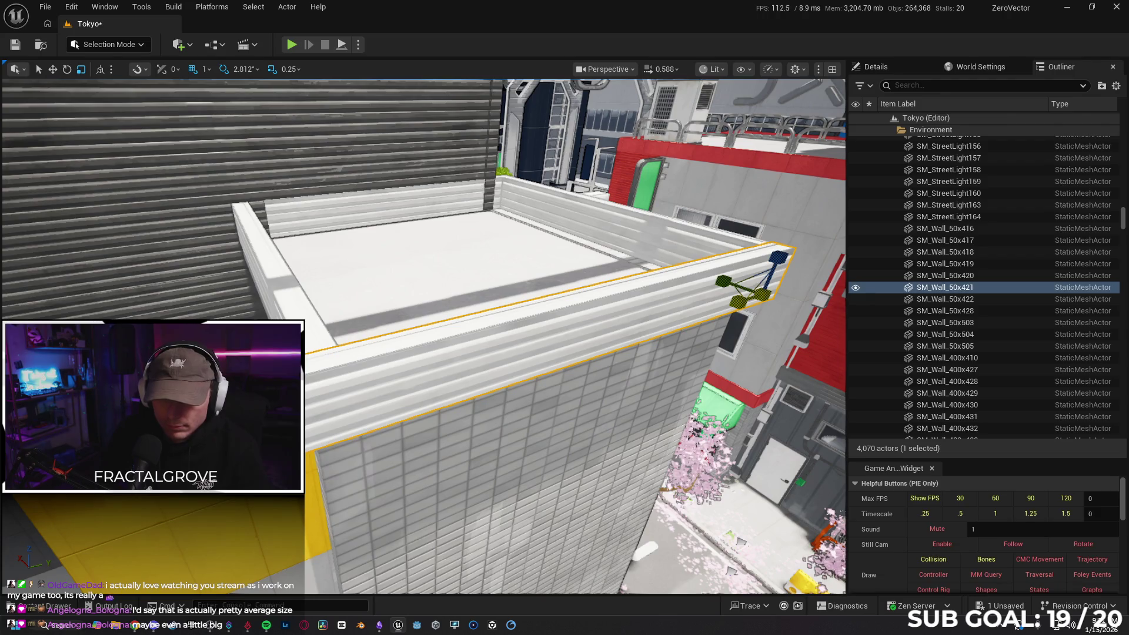
click(290, 69)
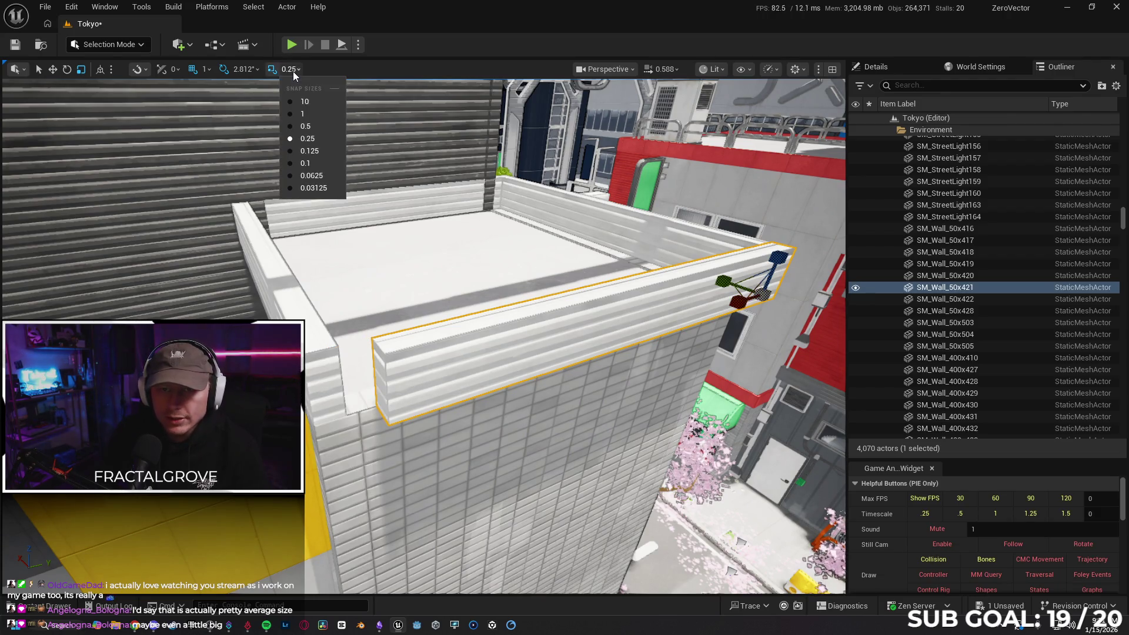
click(306, 163)
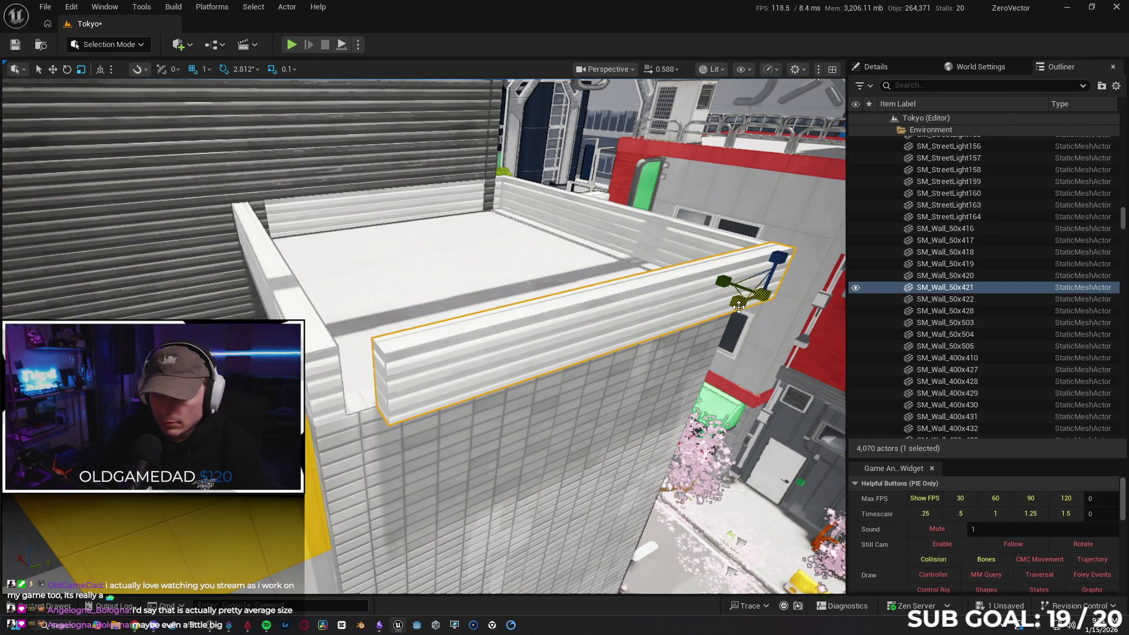
drag(735, 306, 723, 321)
drag(587, 283, 587, 282)
click(586, 254)
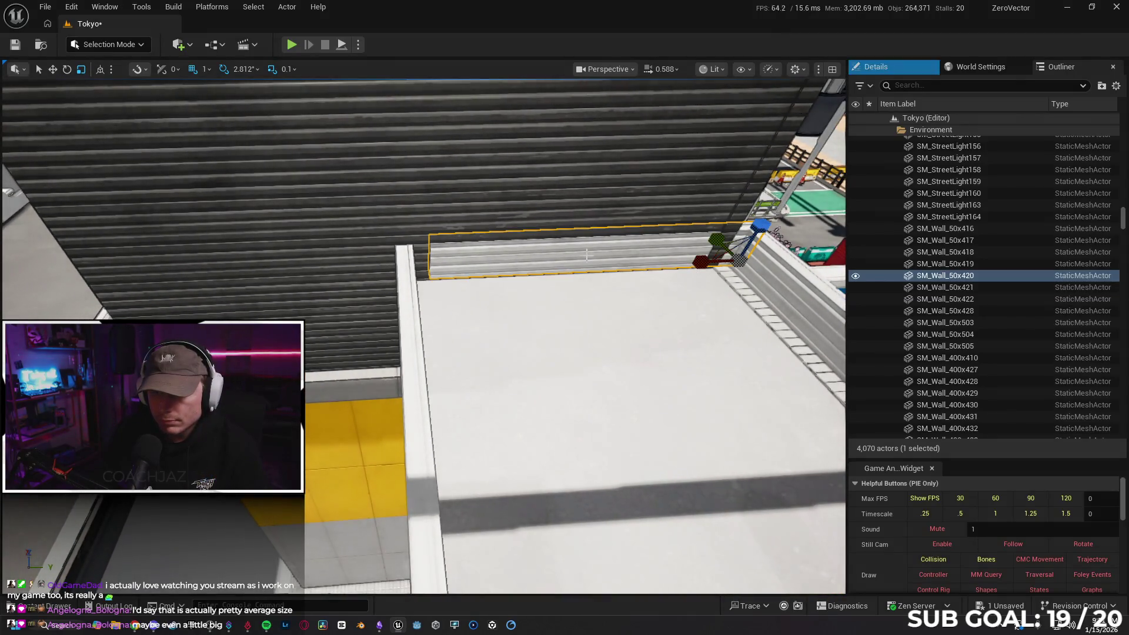
drag(662, 308, 636, 286)
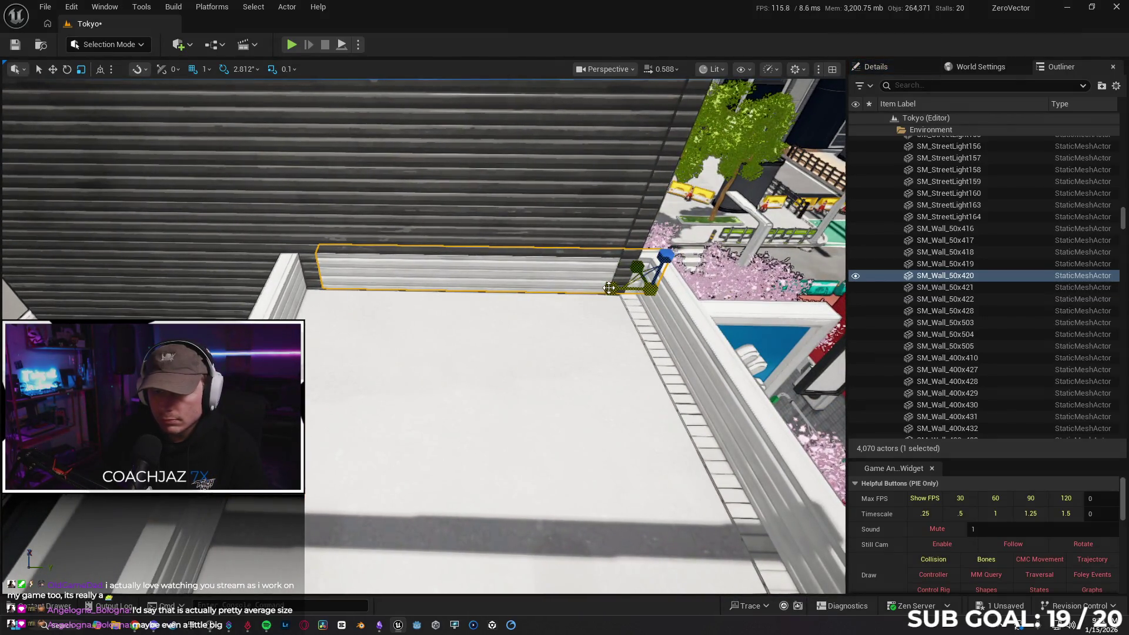
drag(606, 336, 576, 320)
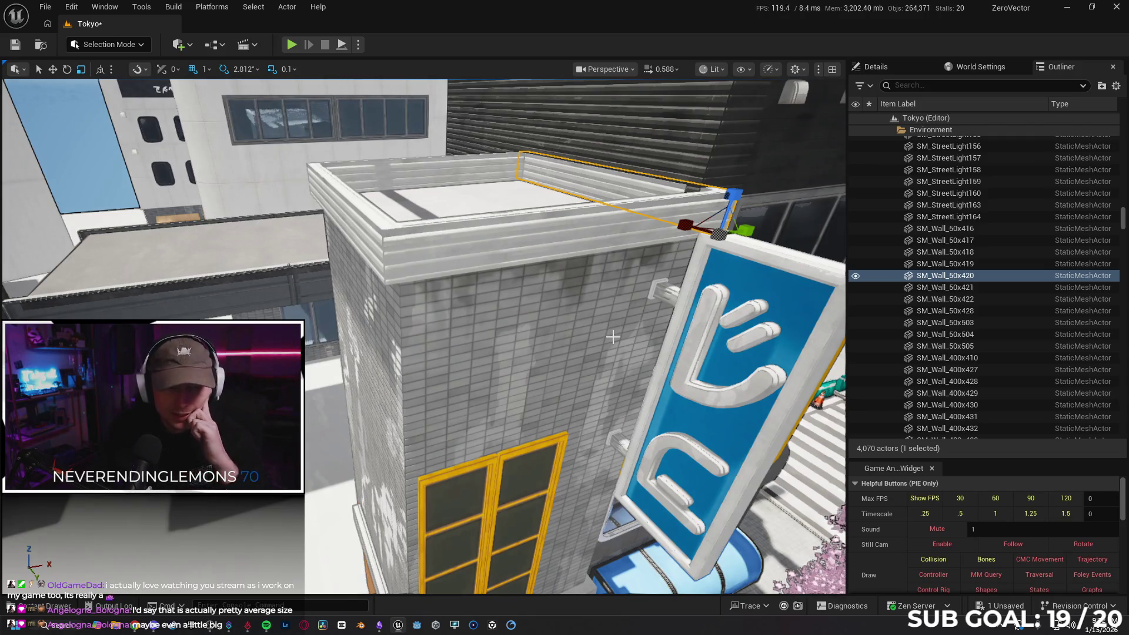
mouse_move(635, 341)
mouse_down()
mouse_move(631, 351)
mouse_move(611, 337)
mouse_move(560, 341)
mouse_up()
- Select SM_Window6 and SM_Window7 and duplicate them rotated 90°
drag(495, 358, 450, 330)
click(446, 328)
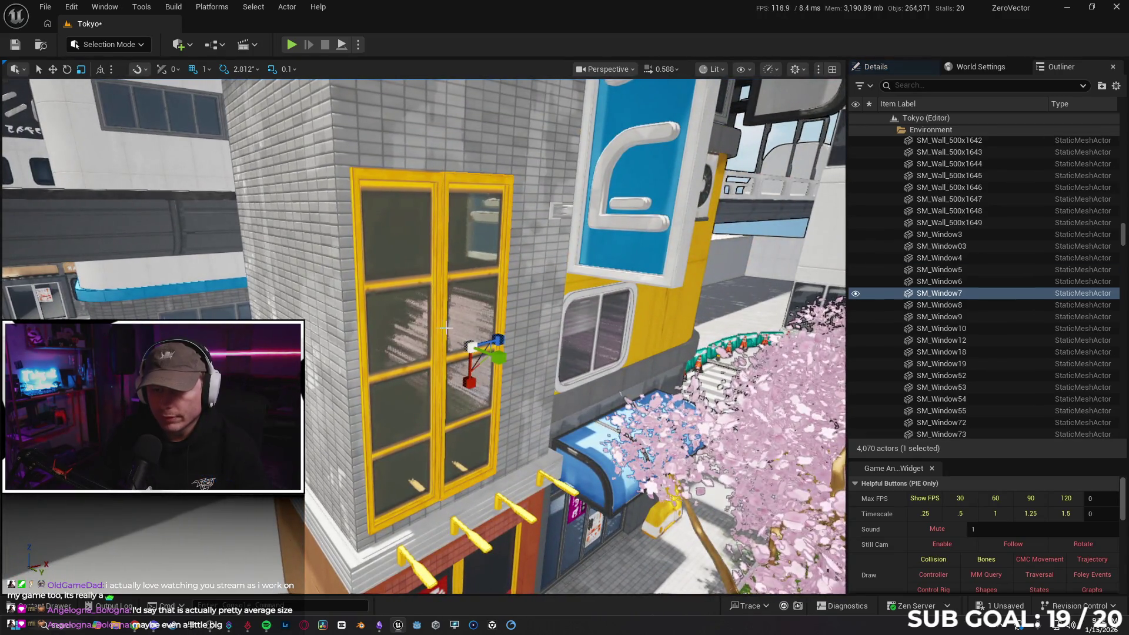
ctrl+click(404, 329)
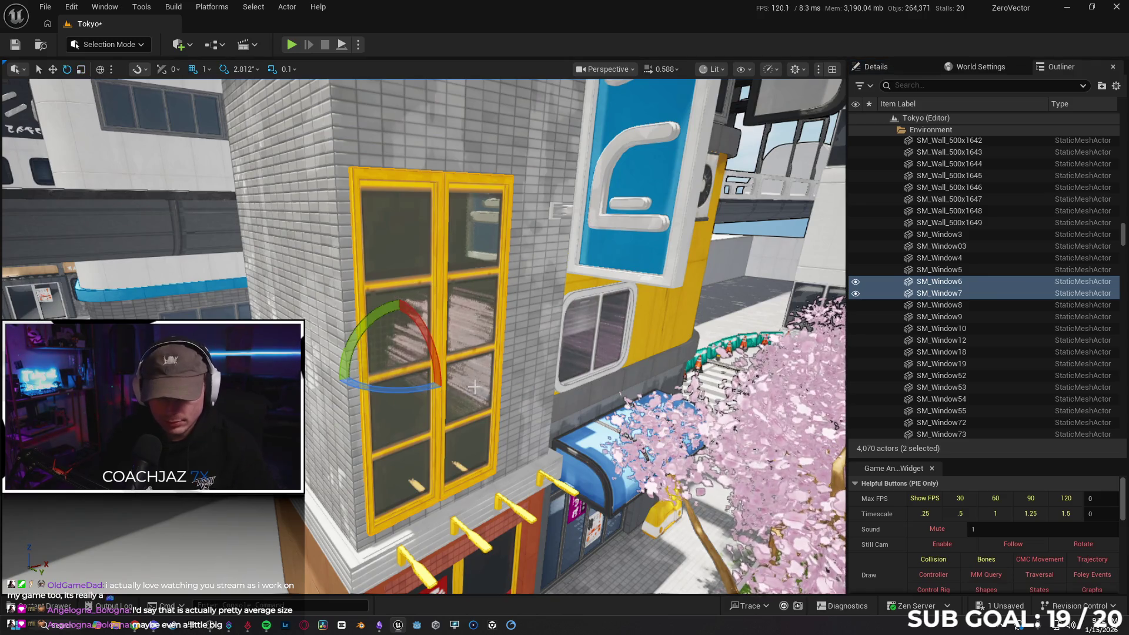
drag(413, 388, 444, 388)
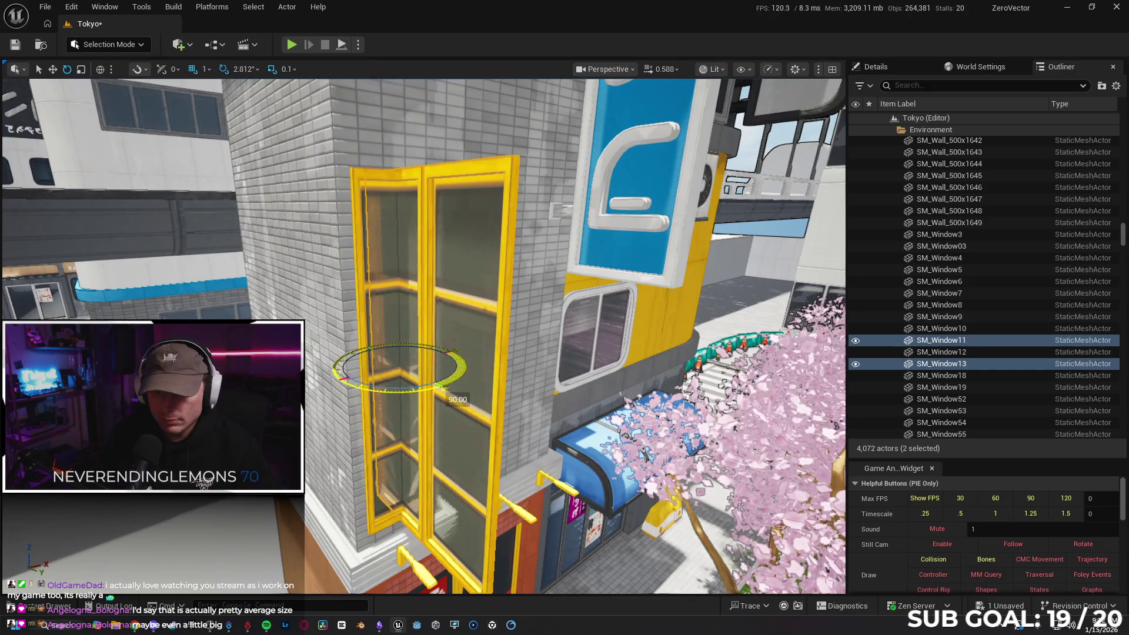
- Move the copied yellow windows left along Y onto the brick side wall
drag(436, 360, 344, 383)
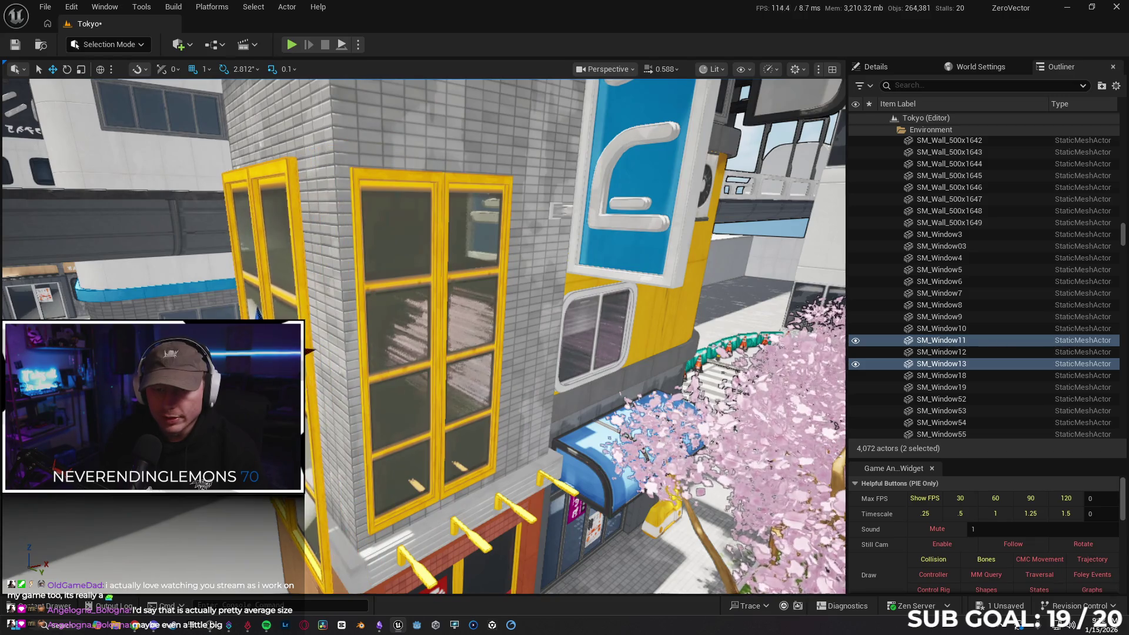
key(f)
mouse_move(416, 389)
mouse_down()
mouse_move(363, 384)
mouse_move(354, 362)
mouse_move(368, 355)
mouse_up()
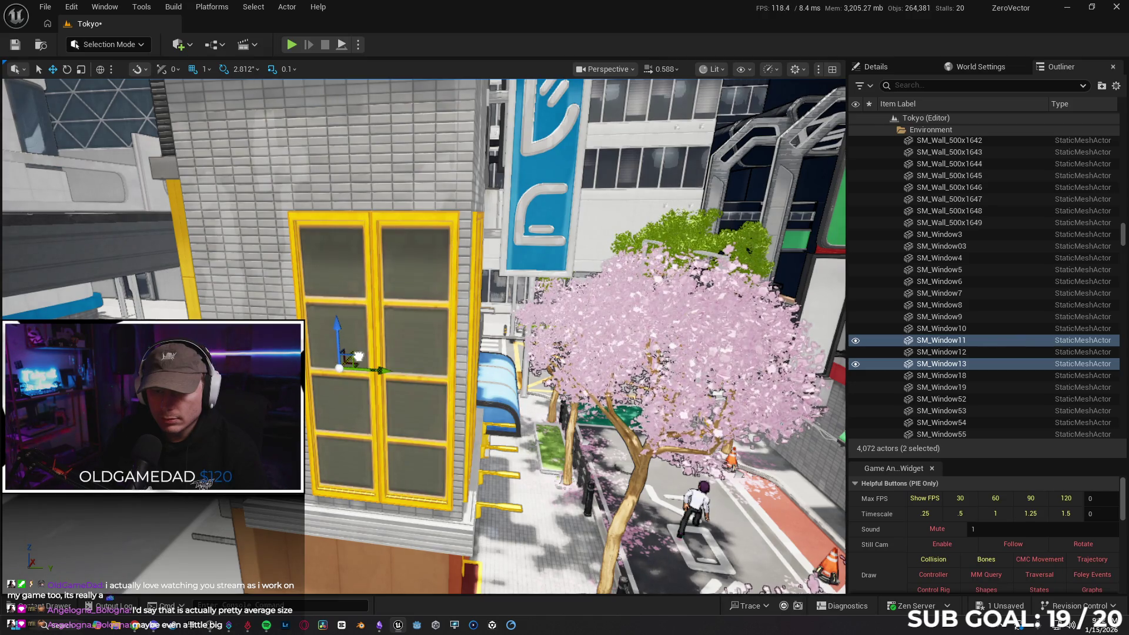
drag(357, 356, 388, 288)
scroll(487, 379, up, 4)
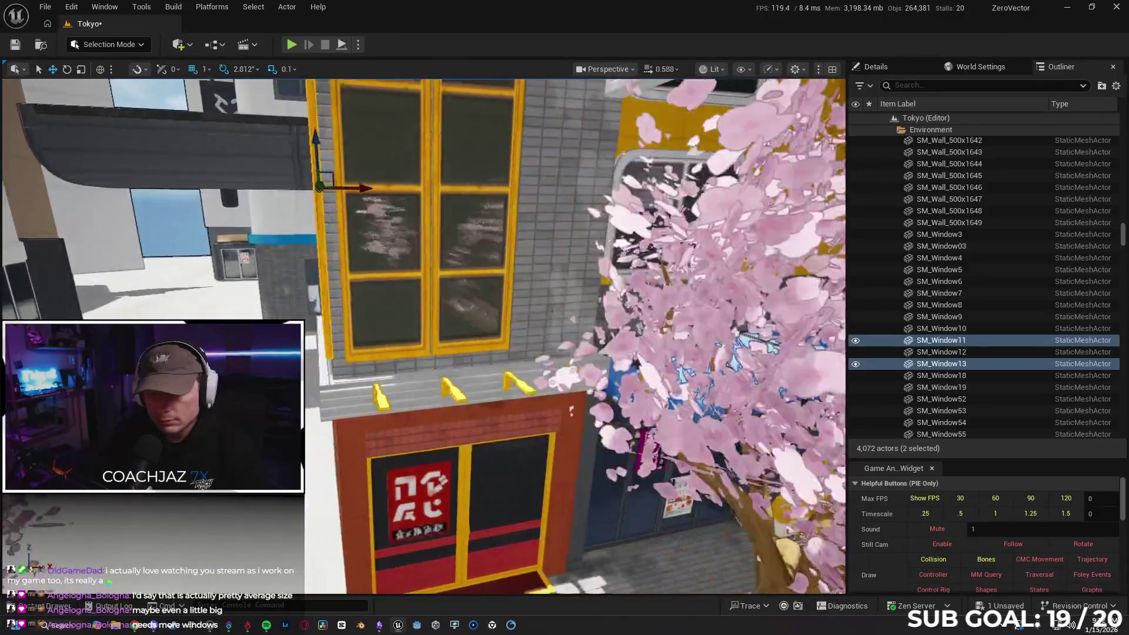
- Delete all four yellow SM_StreetLight brackets from the ledge, then select a rooftop parapet
click(429, 402)
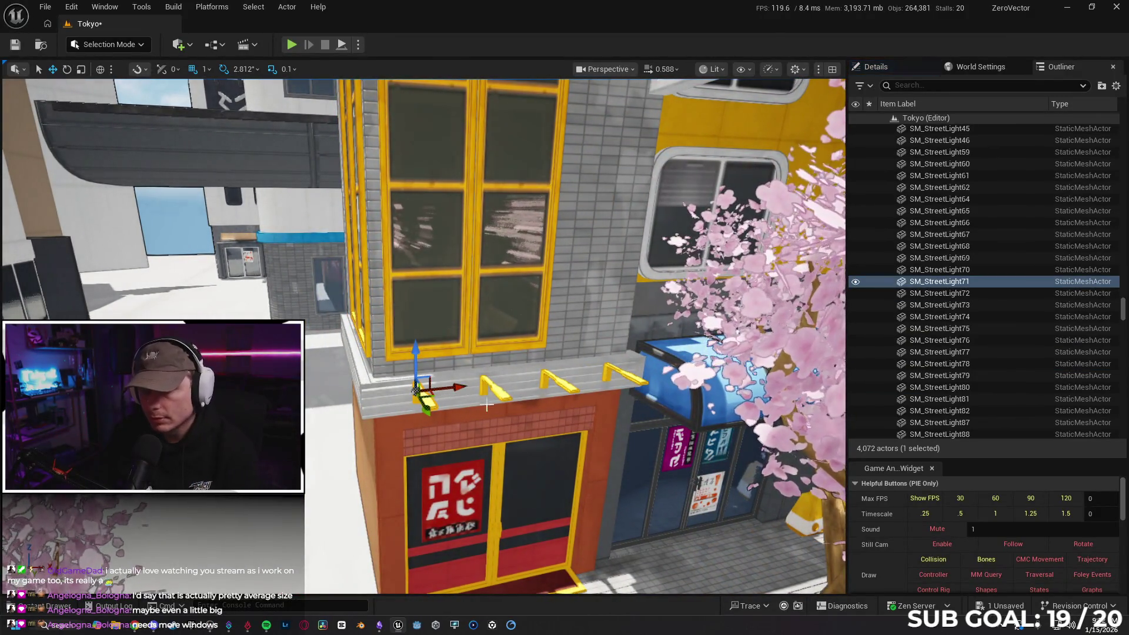
key(Delete)
click(504, 391)
key(Delete)
click(558, 381)
key(Delete)
click(620, 376)
key(Delete)
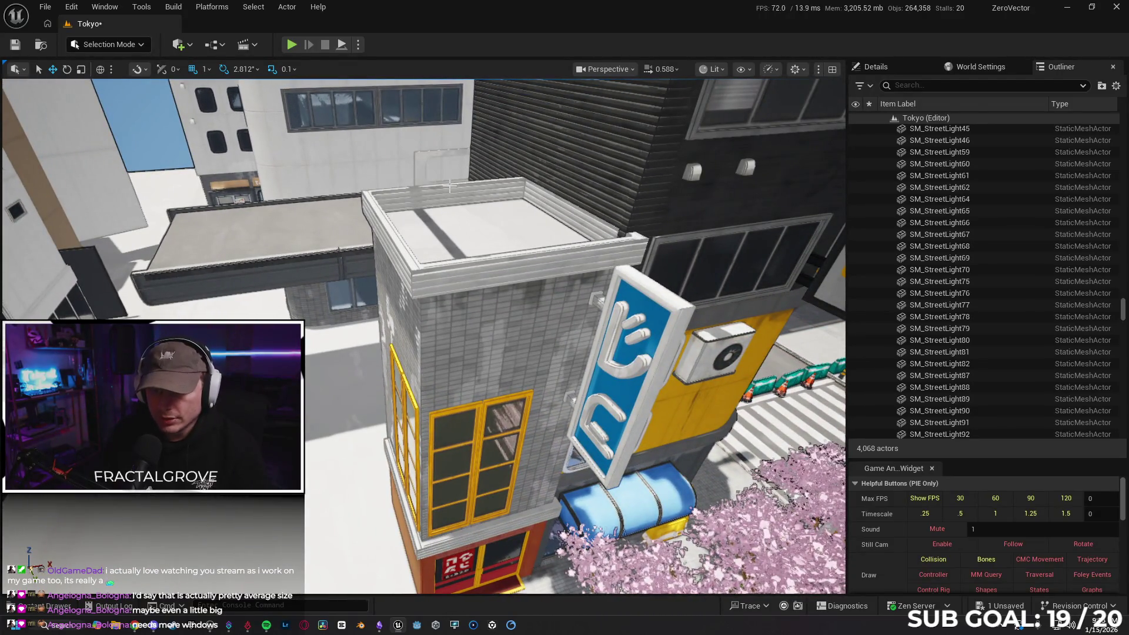
click(441, 201)
- Ctrl-select the three parapet walls, rooftop floor, dirt decal and upper wall panels
ctrl+click(563, 205)
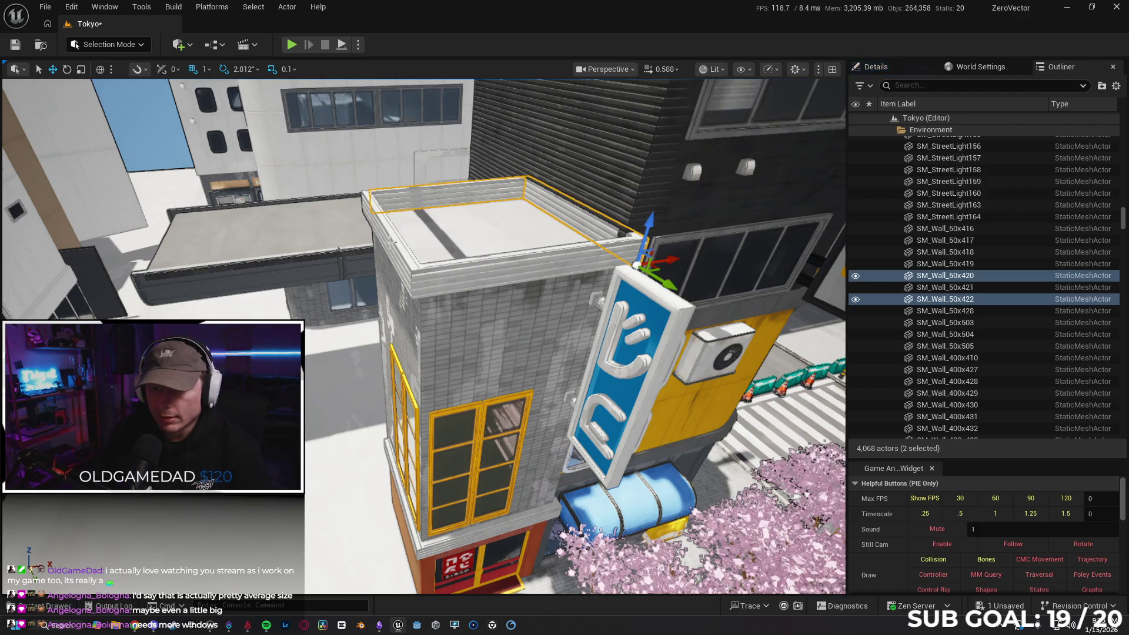
ctrl+click(396, 242)
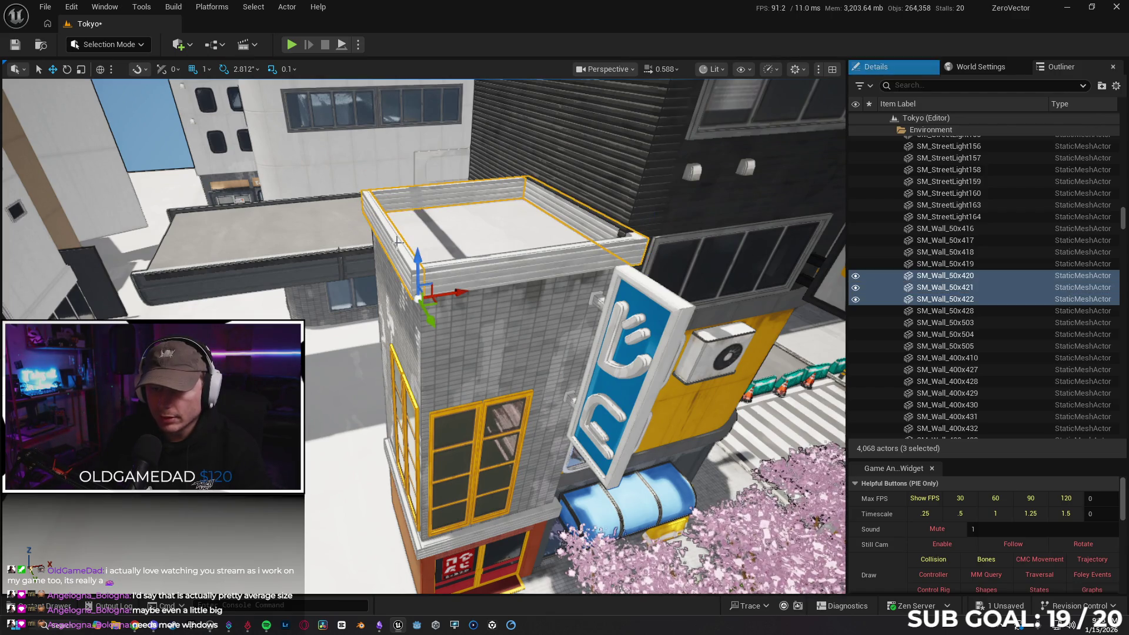
ctrl+click(479, 275)
ctrl+click(491, 234)
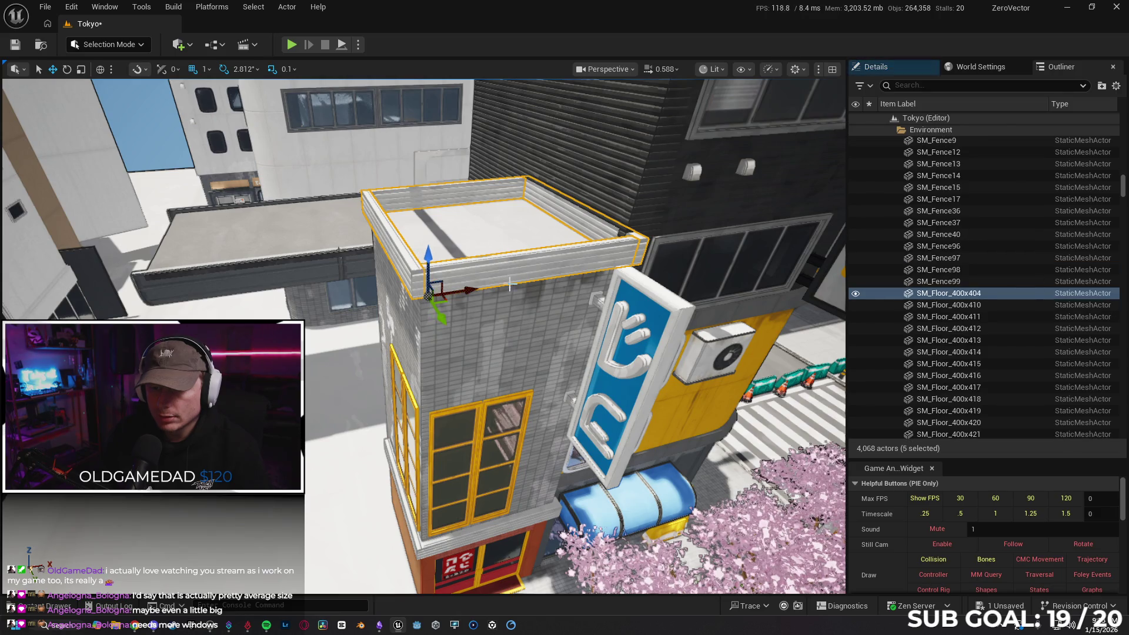
ctrl+click(518, 323)
ctrl+click(499, 331)
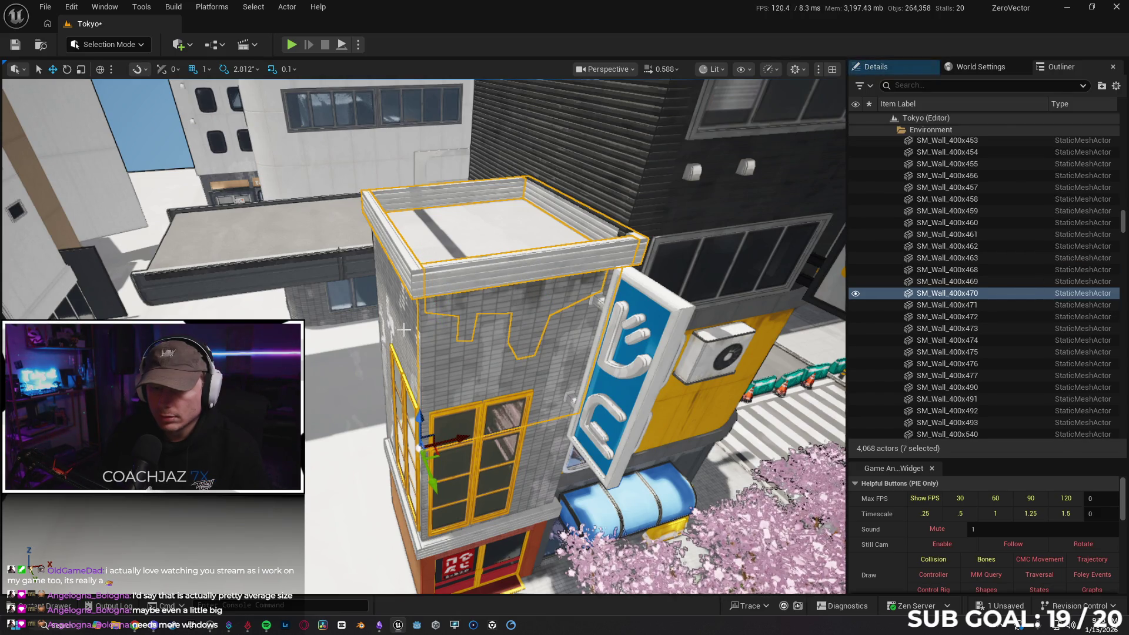
ctrl+click(449, 335)
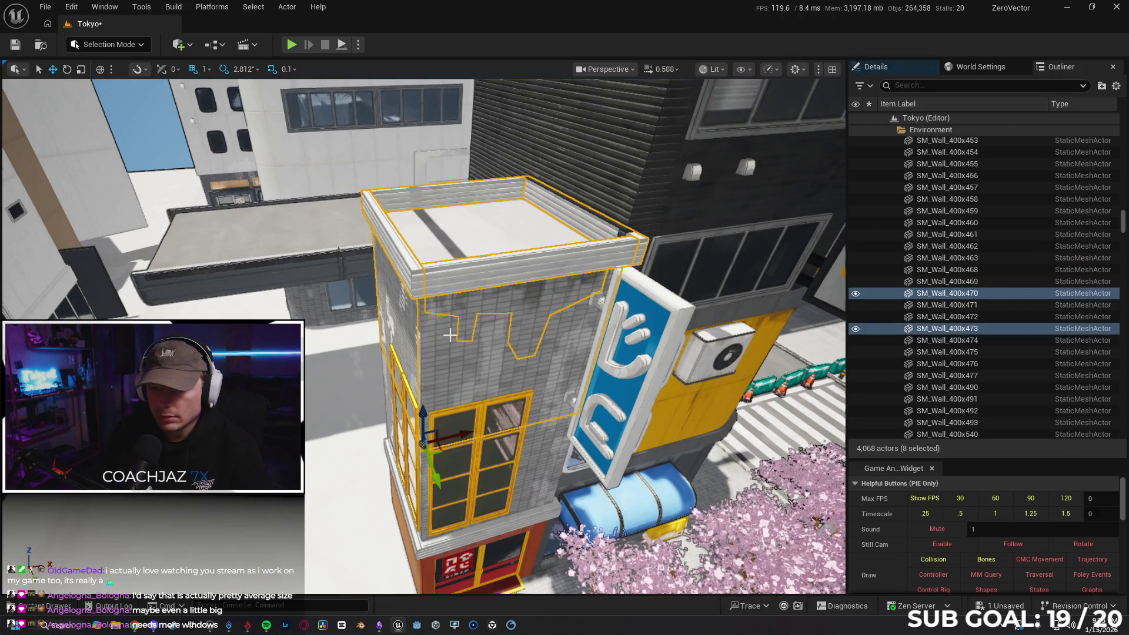
- Add the blue sign board, sign letters, yellow windows and lower wall panels
ctrl+click(651, 295)
ctrl+click(619, 327)
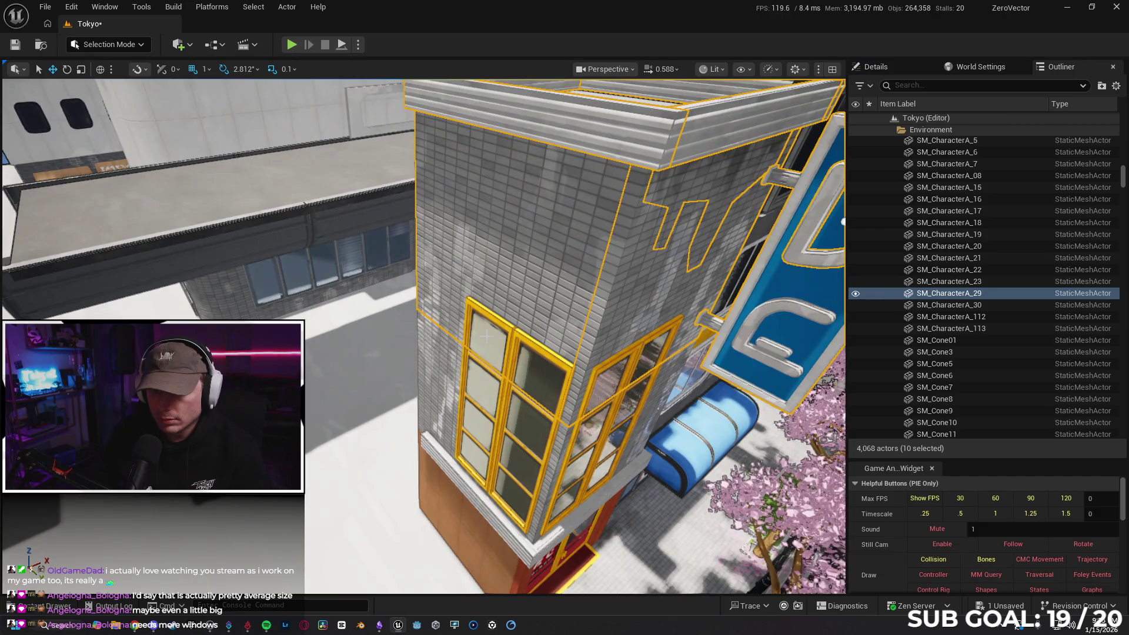
ctrl+click(486, 336)
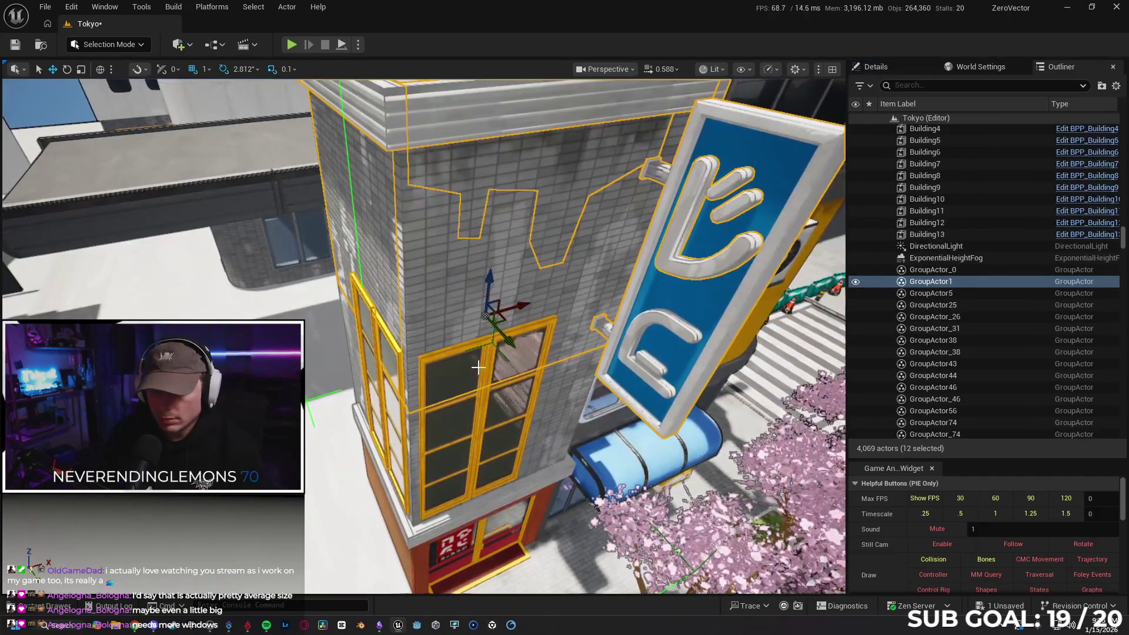
ctrl+click(467, 365)
ctrl+click(504, 362)
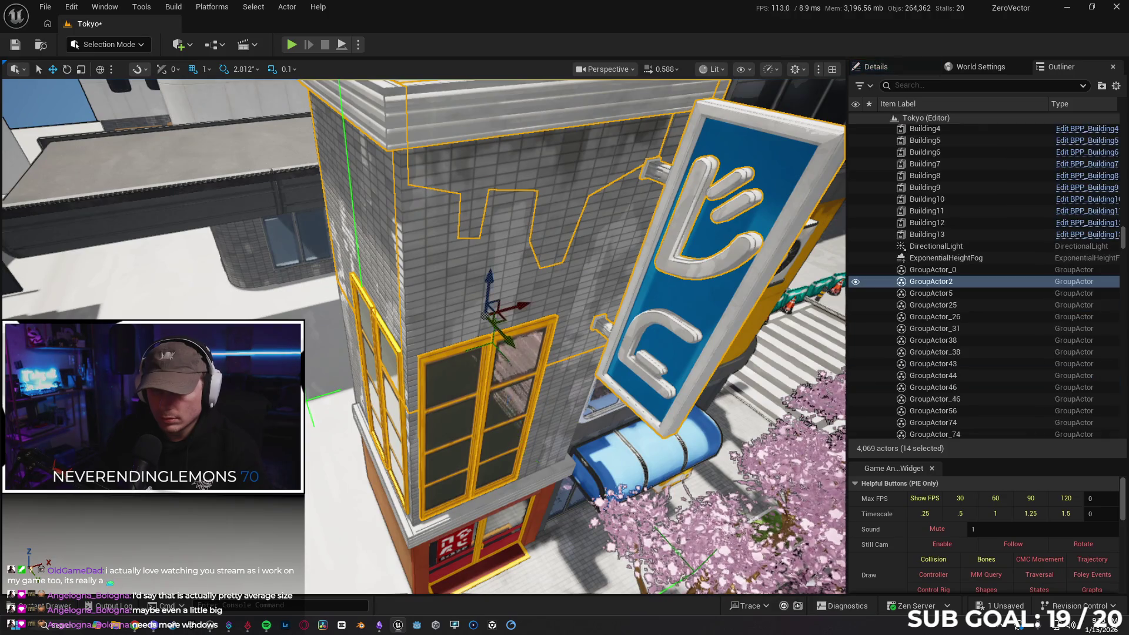
click(509, 342)
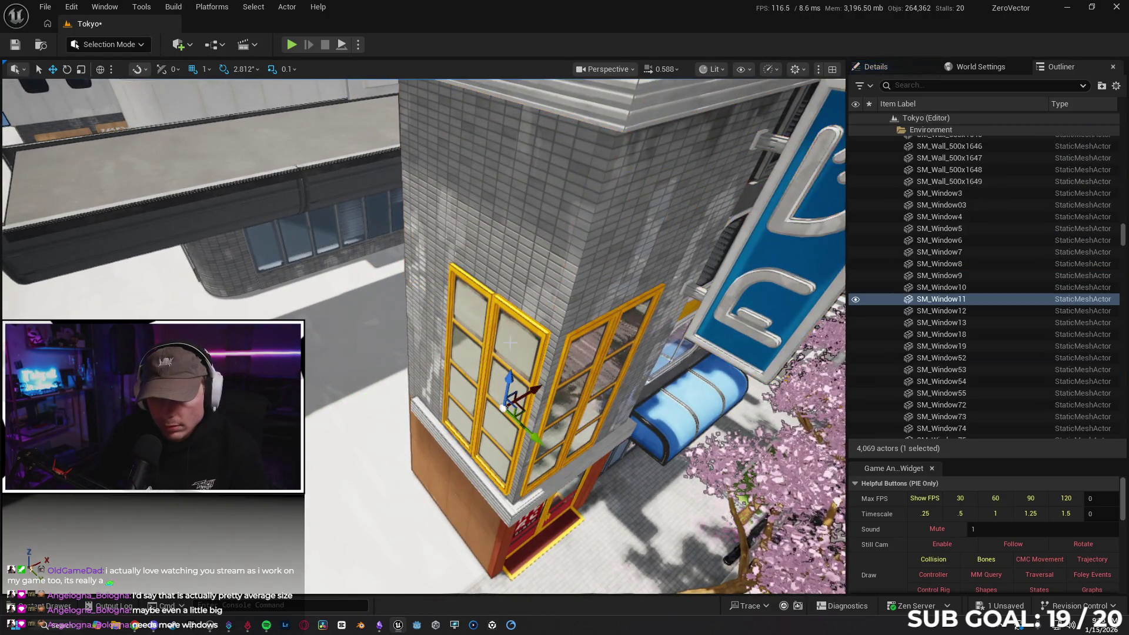
click(468, 330)
ctrl+click(517, 343)
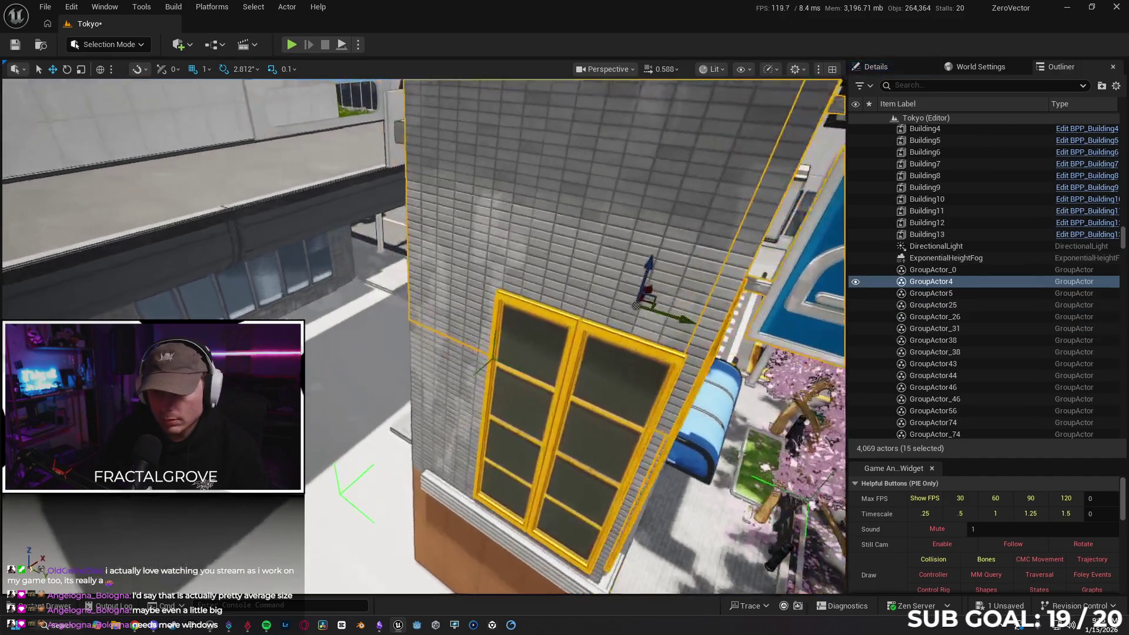
drag(352, 280, 353, 280)
ctrl+click(349, 292)
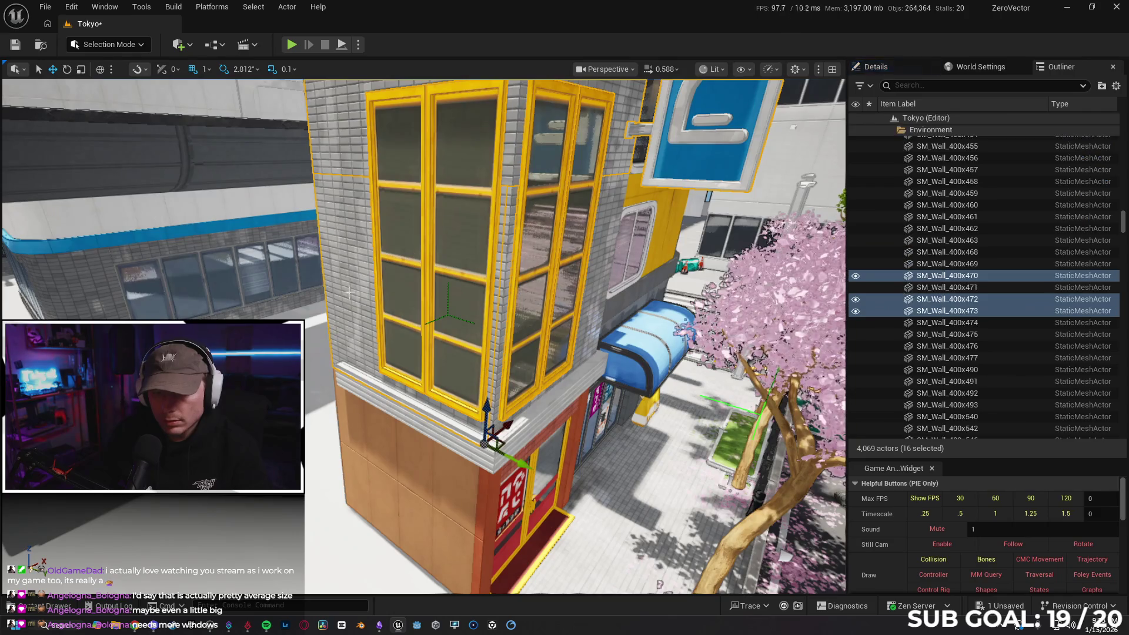
- Add further wall panels, the white ledge and the remaining lower wall panels
drag(550, 334, 551, 347)
ctrl+click(550, 346)
drag(468, 336, 469, 337)
ctrl+click(468, 336)
mouse_move(528, 356)
mouse_down()
mouse_move(422, 502)
mouse_move(437, 274)
mouse_move(464, 323)
mouse_move(501, 341)
mouse_up()
ctrl+click(474, 353)
- Add the brick tile strip, shop door, red poster and yellow door sill
ctrl+click(425, 306)
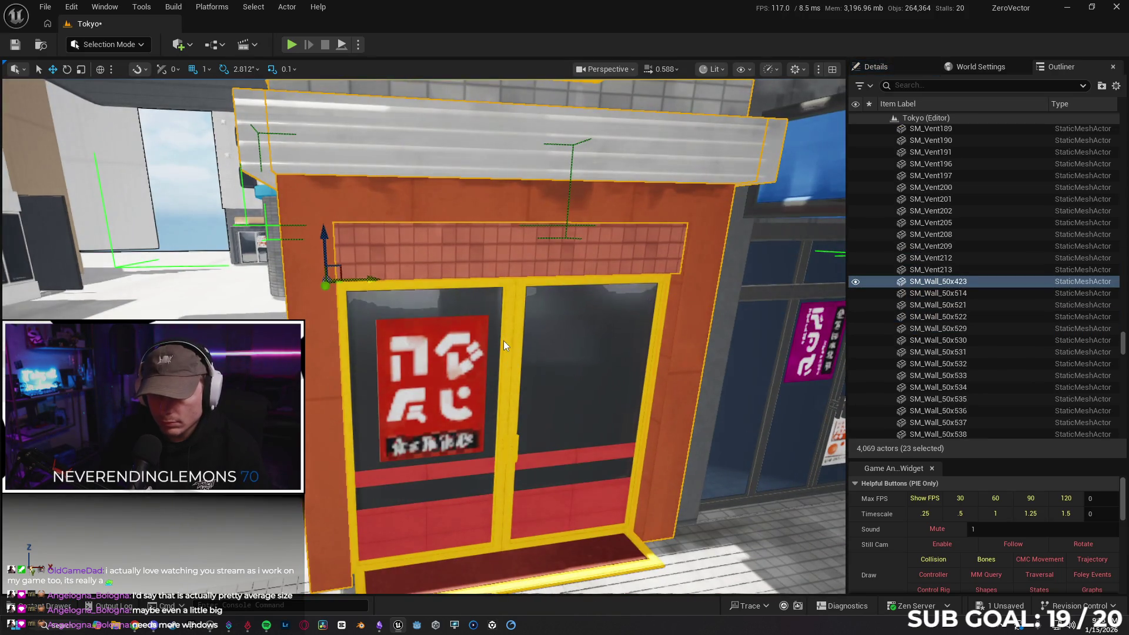
ctrl+click(503, 341)
ctrl+click(441, 361)
drag(441, 361, 454, 376)
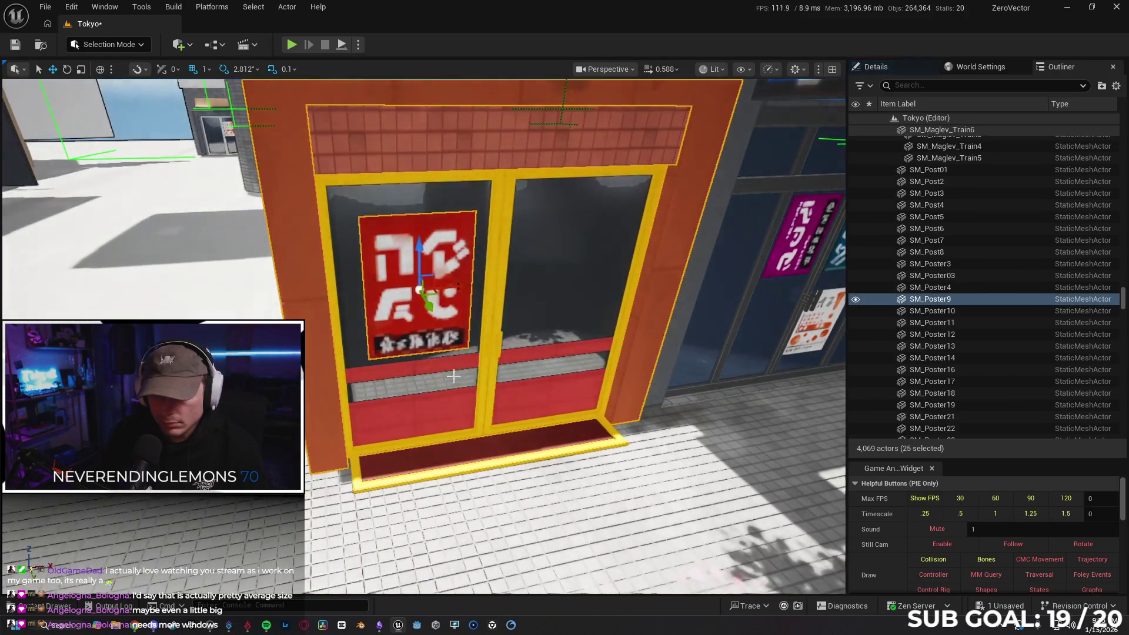
ctrl+click(424, 463)
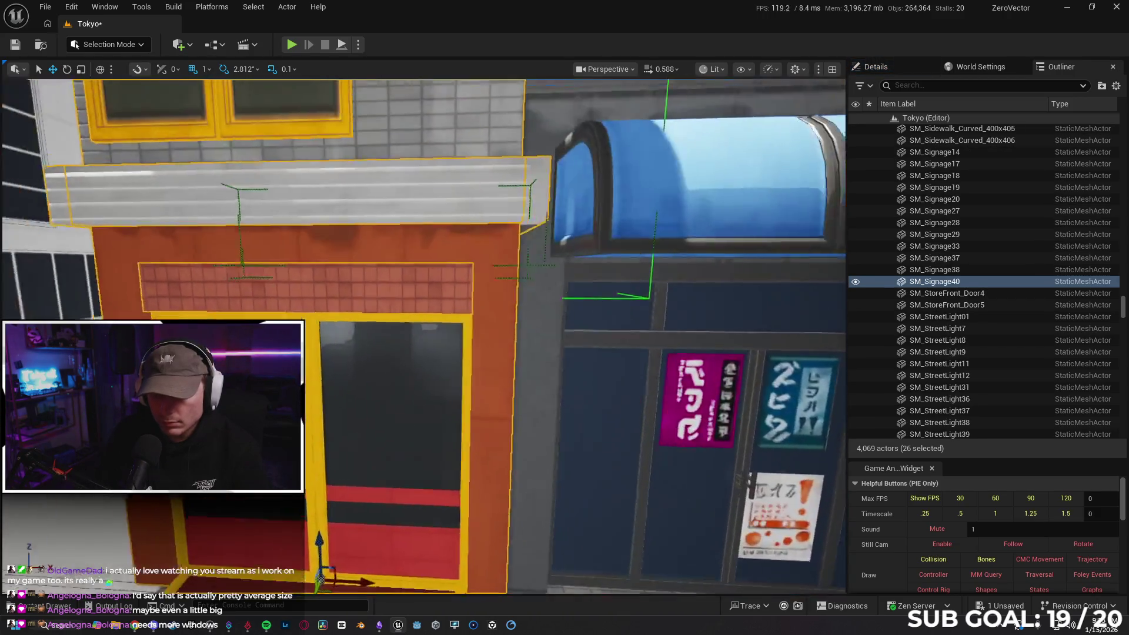
drag(423, 335, 400, 294)
scroll(423, 335, up, 5)
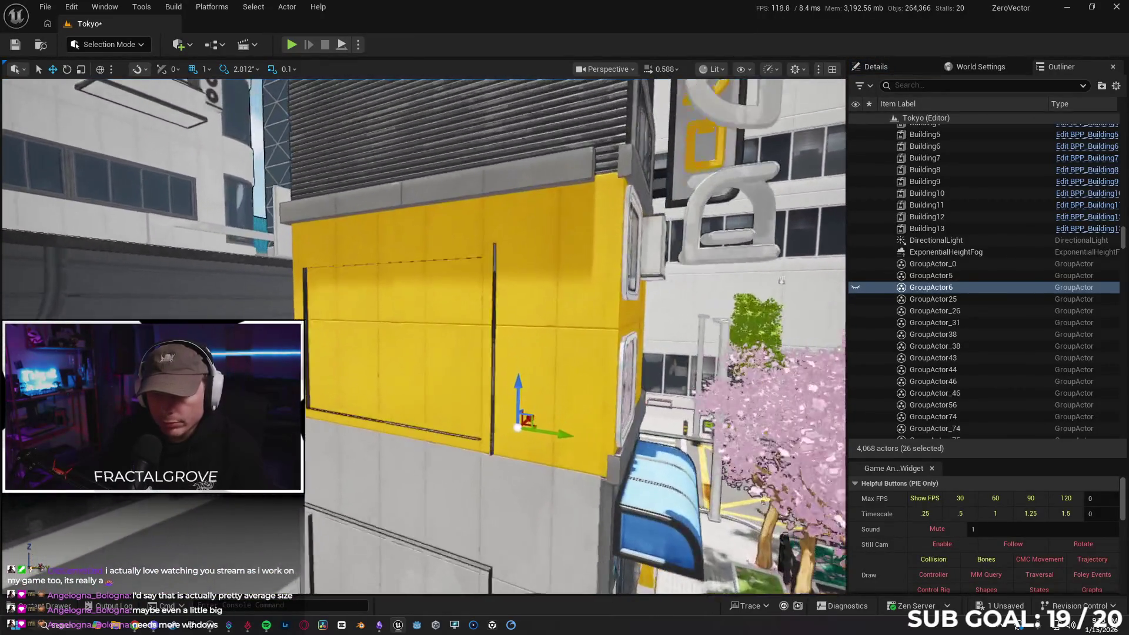
- Reframe the grey brick corner building, undoing two stray moves, and right-click its GroupActor6 group
mouse_move(424, 335)
mouse_down()
mouse_move(388, 335)
mouse_move(417, 335)
mouse_move(405, 335)
mouse_up()
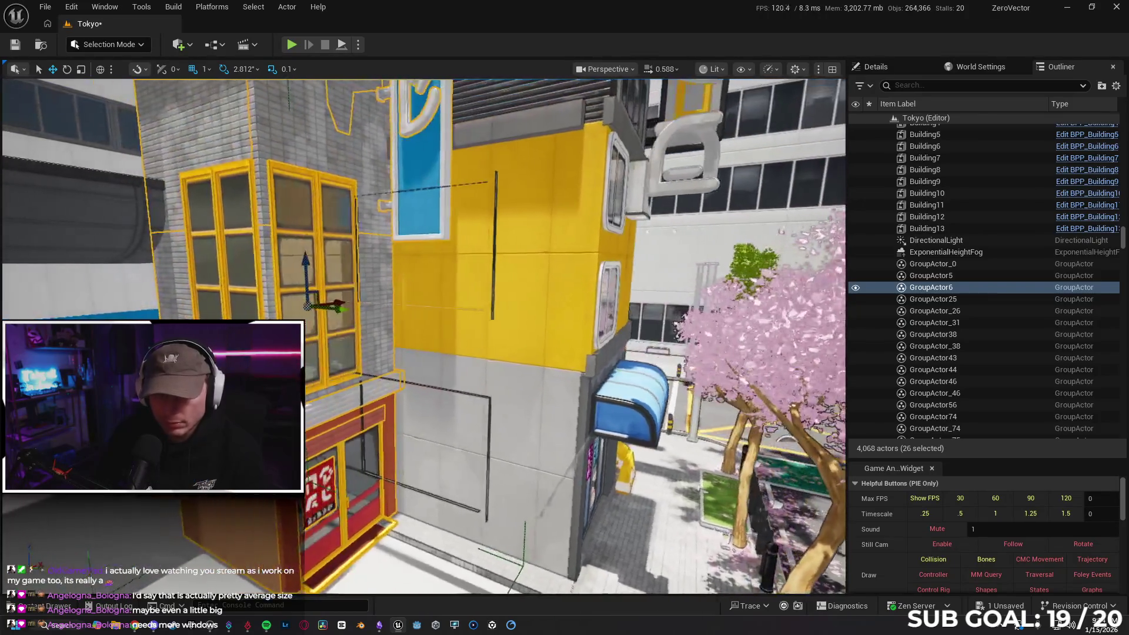
key(ctrl+z)
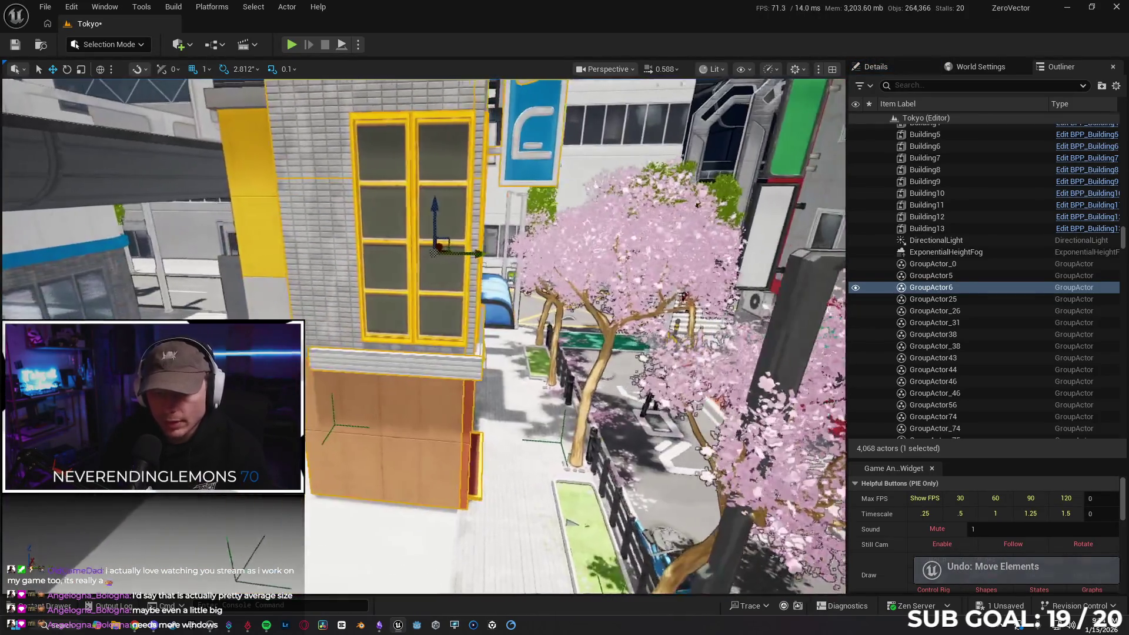
drag(434, 251, 422, 371)
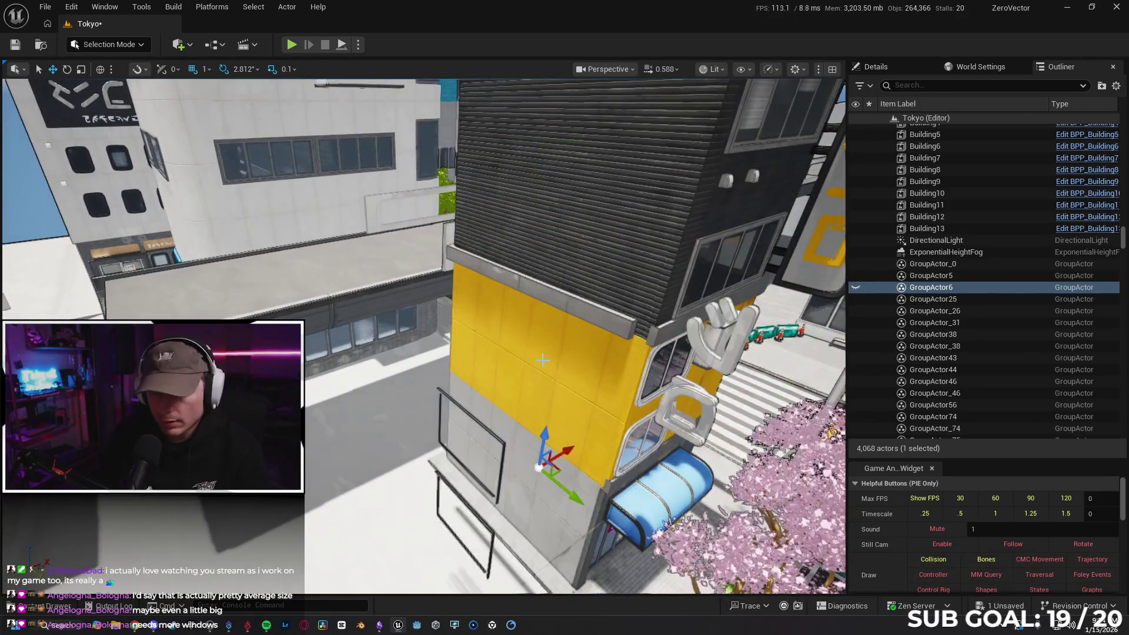
drag(422, 371, 409, 320)
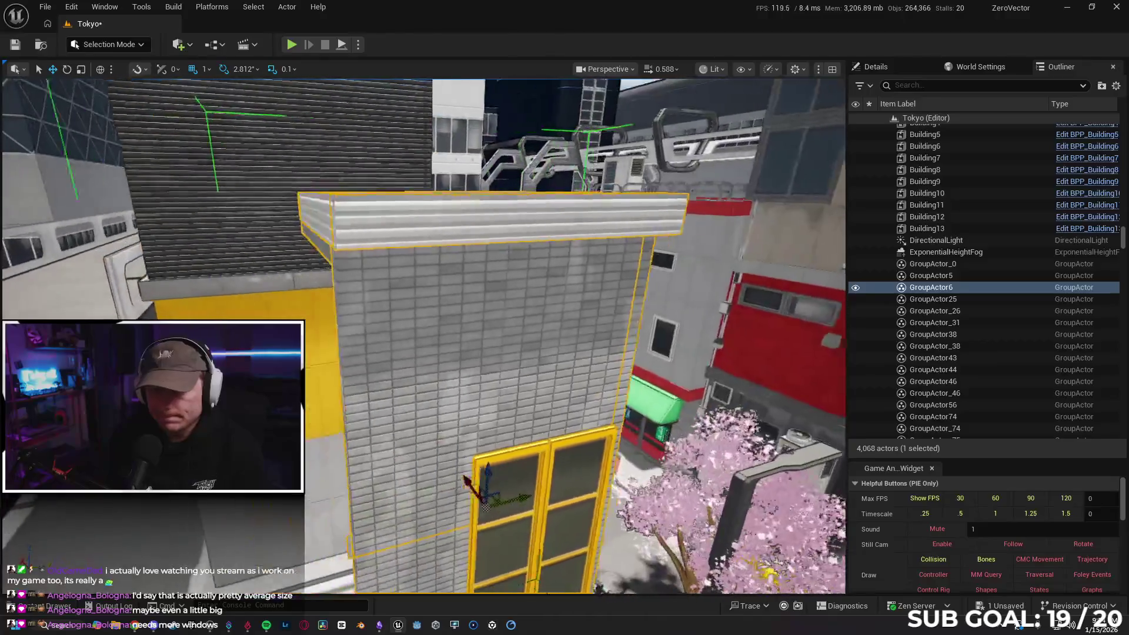
drag(409, 320, 376, 317)
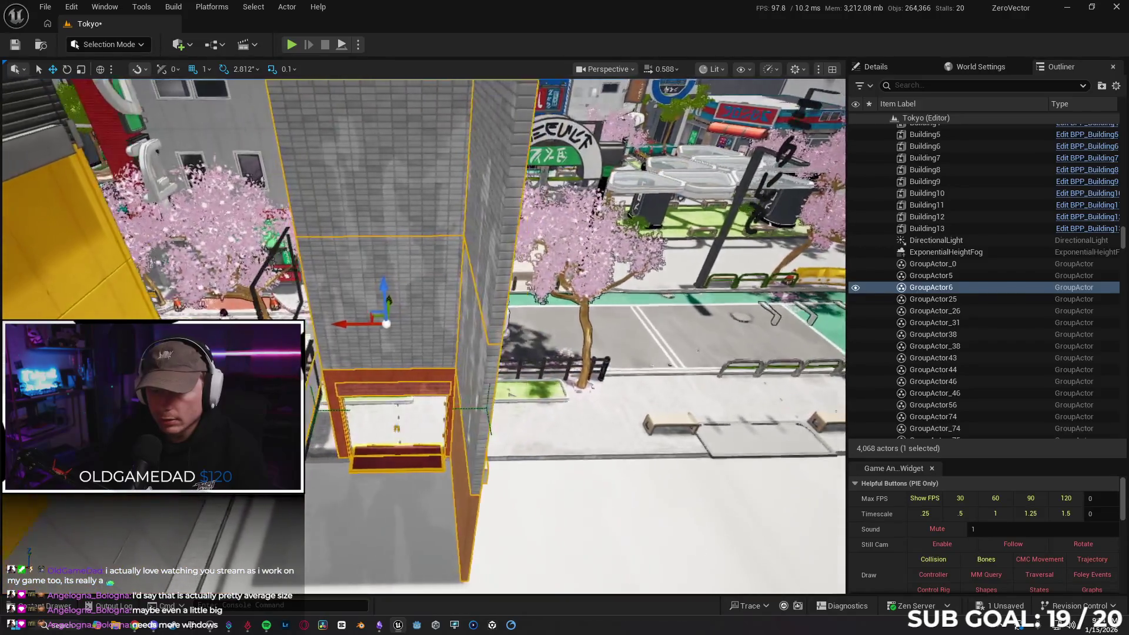
drag(386, 323, 353, 313)
key(ctrl+z)
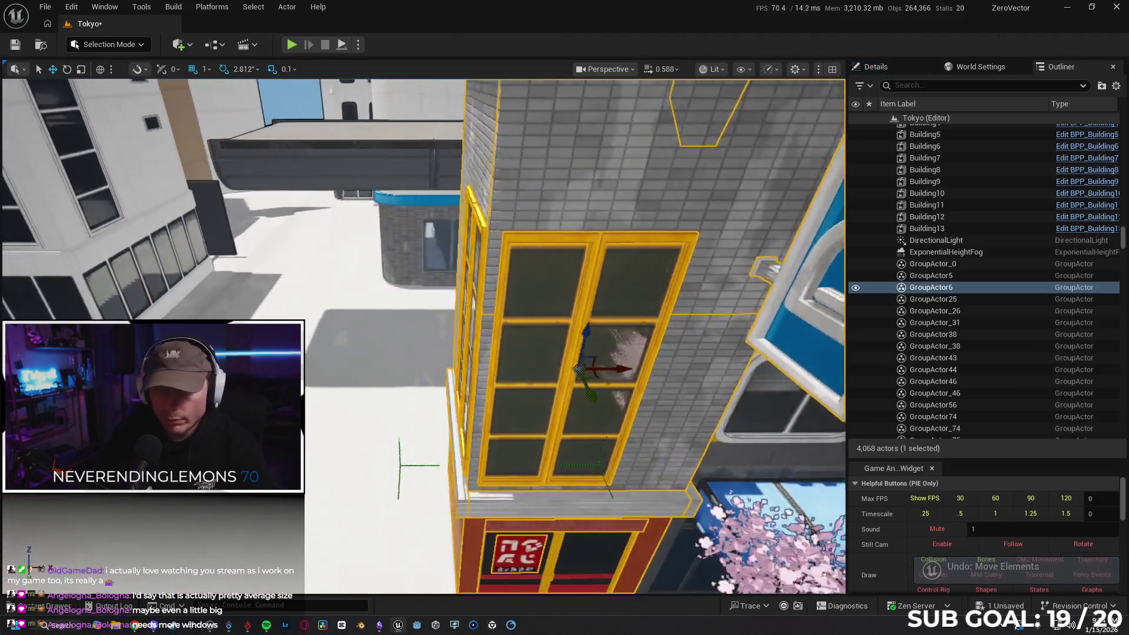
drag(447, 388, 402, 368)
drag(302, 314, 302, 314)
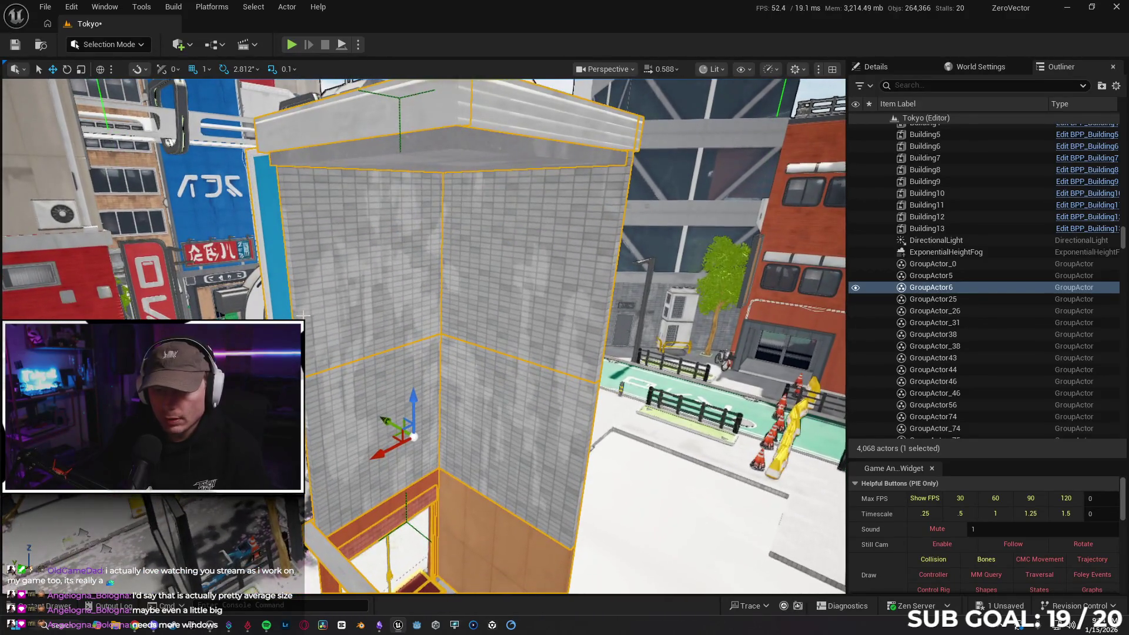
right_click(479, 303)
- Unlock the building's group and Alt-drag offset copies of walls SM_Wall_400x471, 472 and 473
mouse_move(580, 505)
click(735, 509)
drag(503, 325, 502, 325)
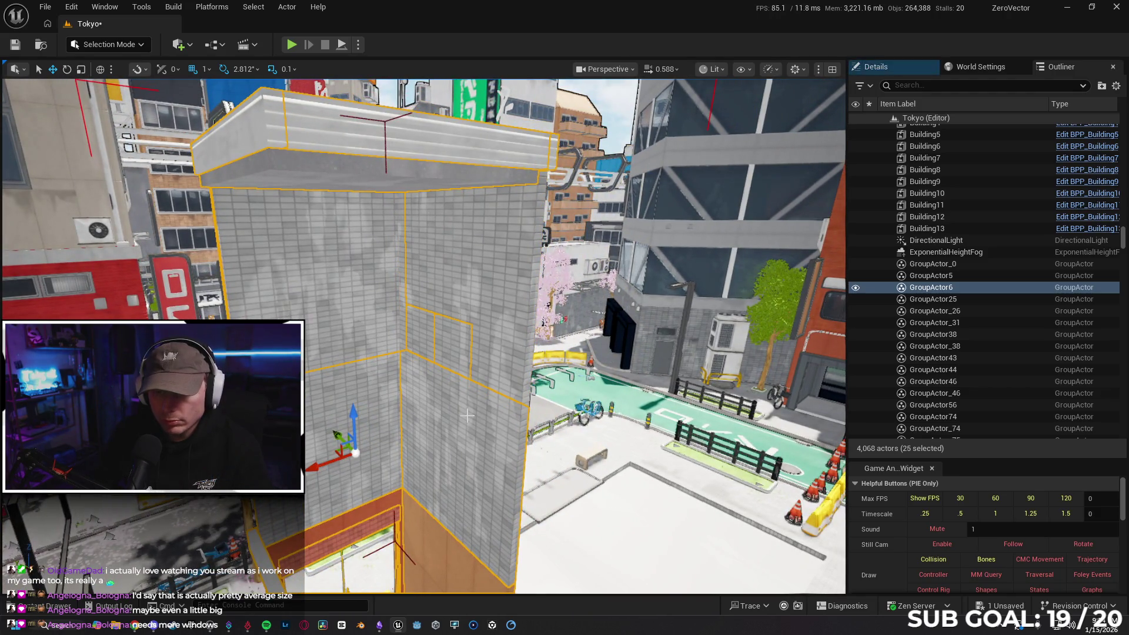
click(483, 330)
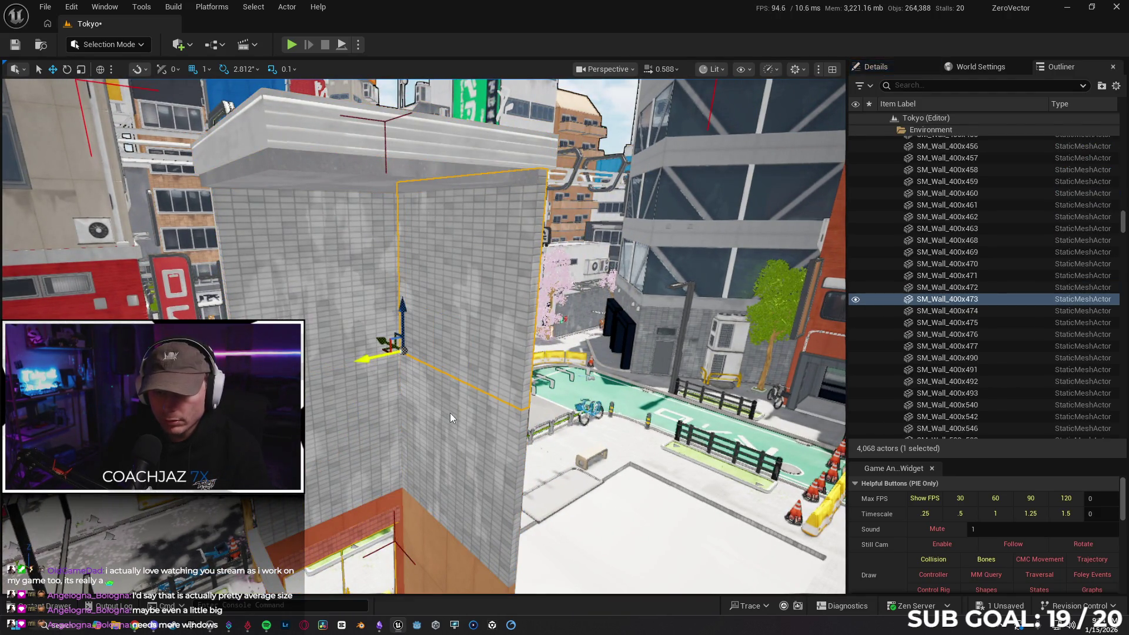
ctrl+click(450, 413)
mouse_move(450, 413)
mouse_down()
mouse_move(470, 376)
mouse_move(517, 340)
mouse_move(492, 325)
mouse_up()
ctrl+click(491, 325)
drag(586, 350, 586, 350)
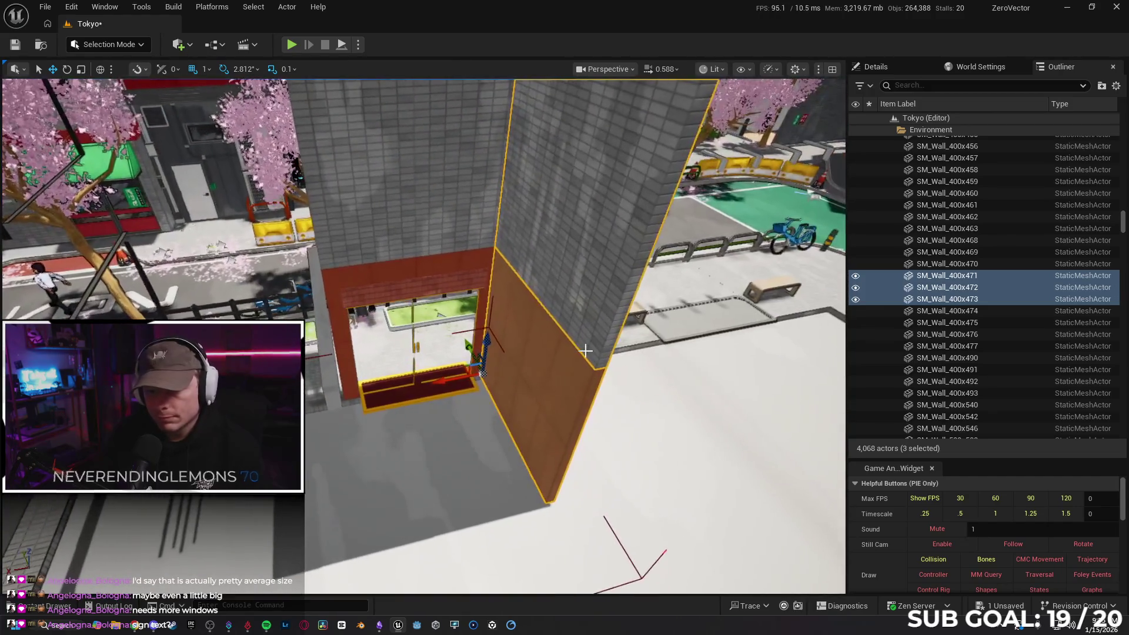
mouse_move(445, 383)
mouse_down()
mouse_move(438, 344)
mouse_move(440, 395)
mouse_move(333, 399)
mouse_up()
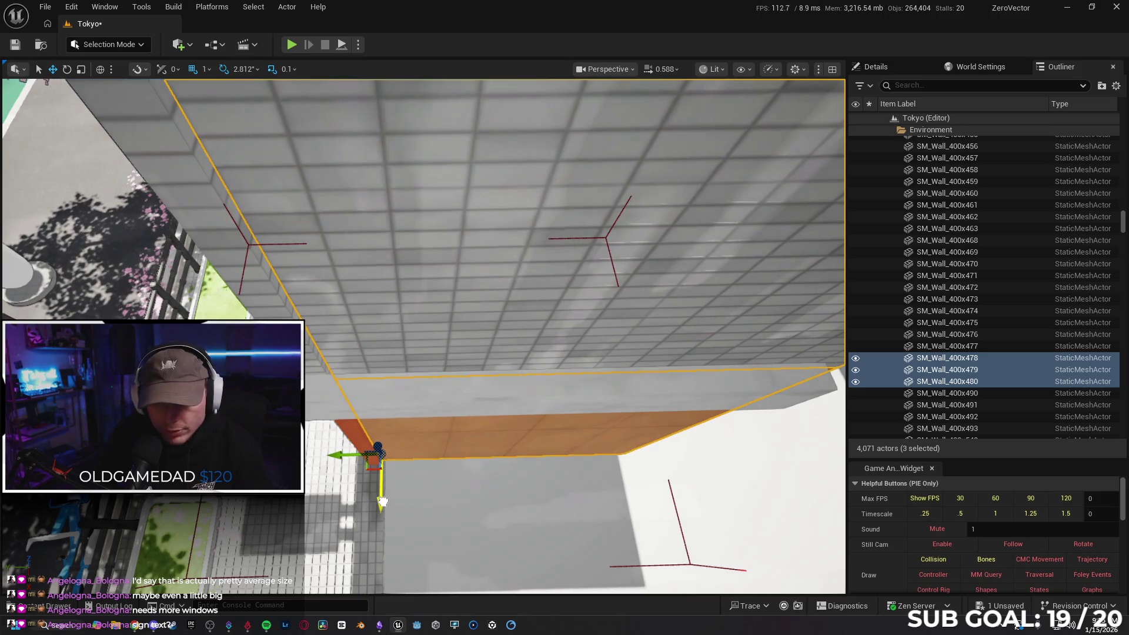
- Select the window walls SM_Wall_400x470 and SM_Wall_400x469
drag(385, 505, 385, 505)
scroll(385, 505, down, 2)
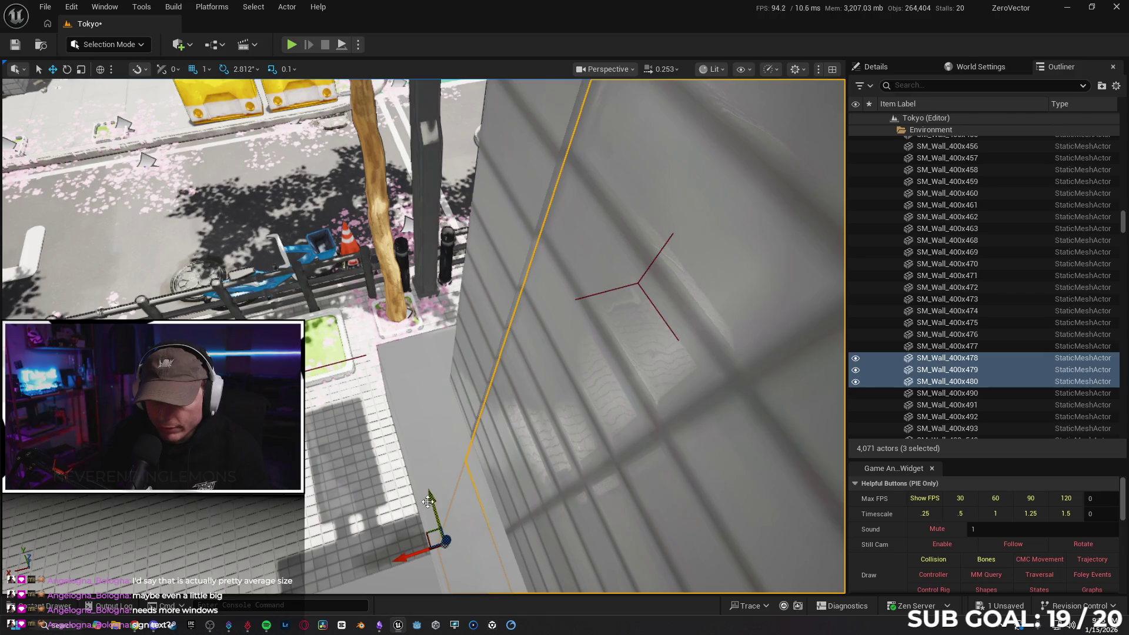
click(743, 428)
drag(743, 428, 743, 429)
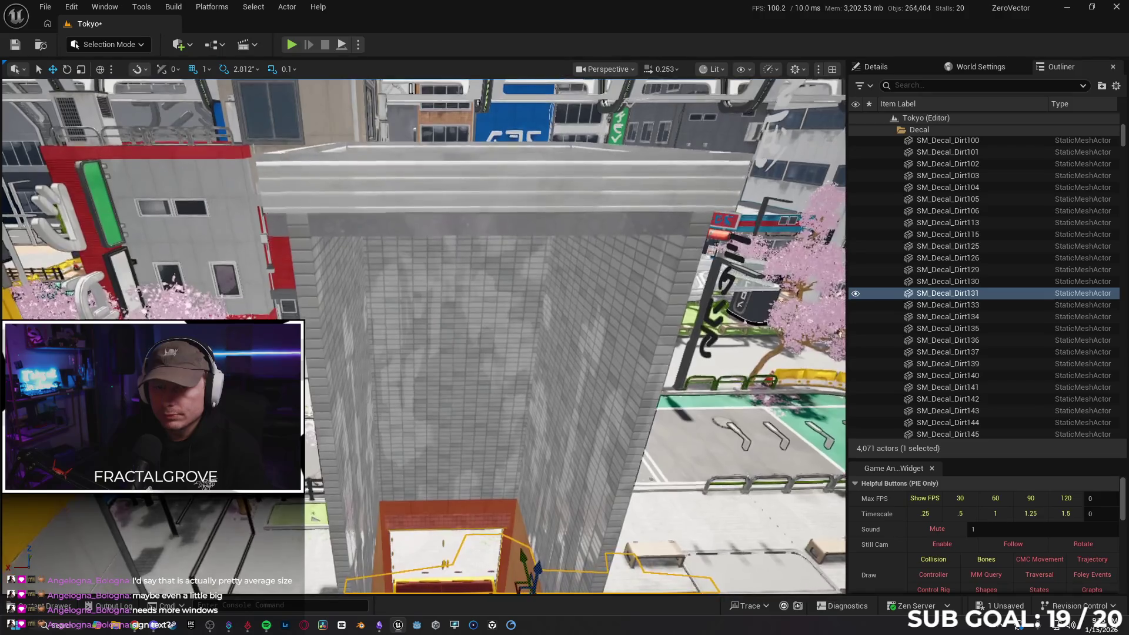
click(483, 386)
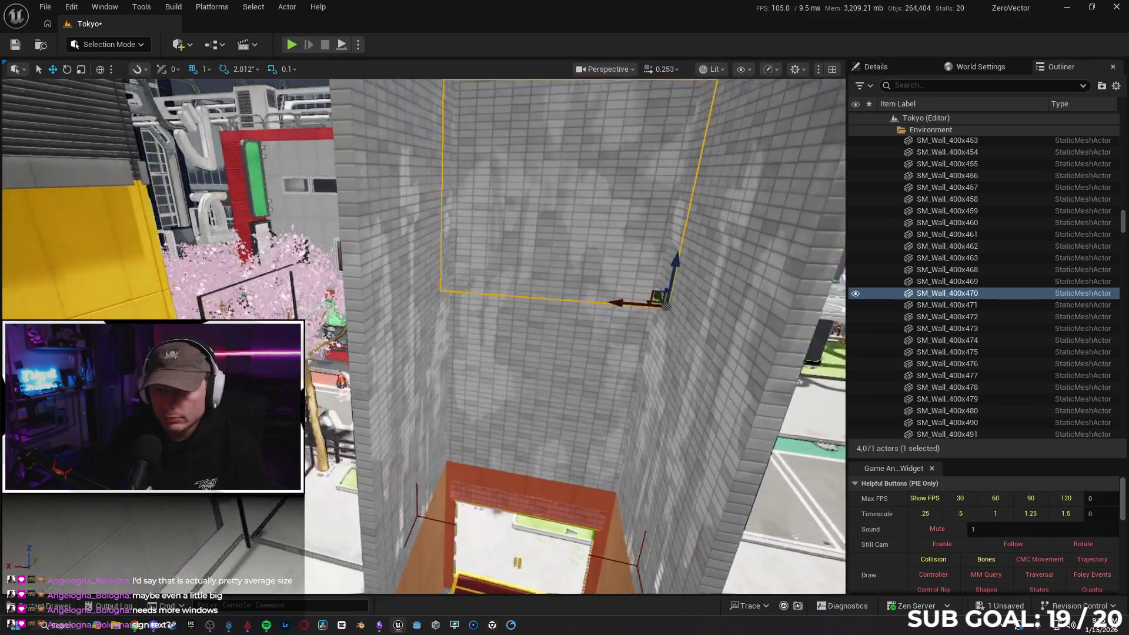
drag(743, 429, 744, 429)
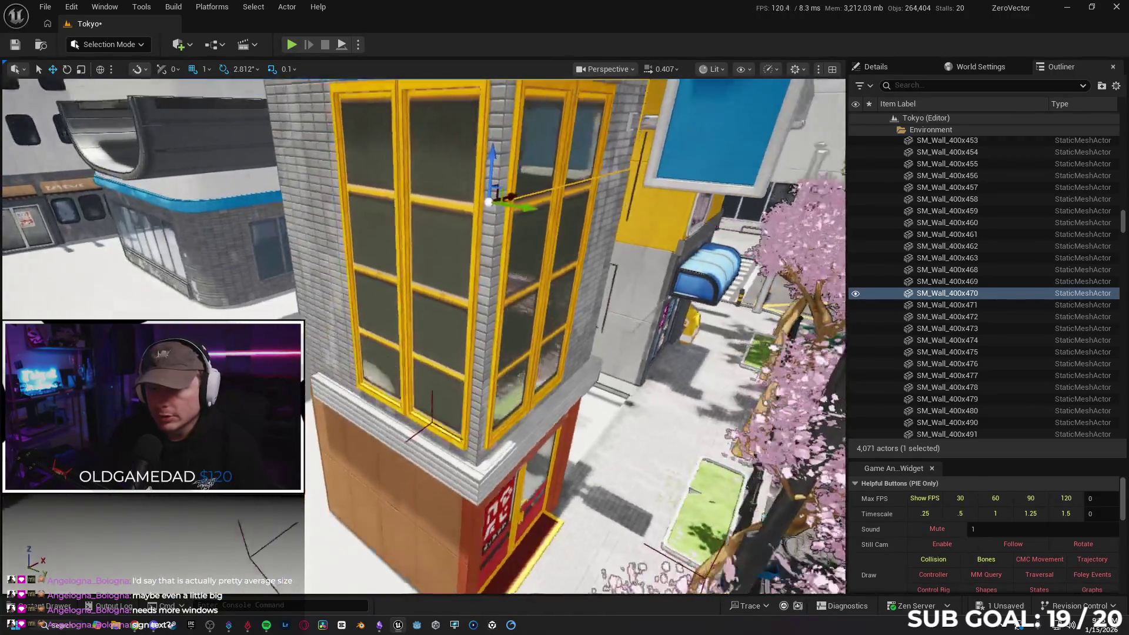
drag(553, 378, 553, 378)
ctrl+click(485, 329)
- Alt-drag copies of the two window walls and slide them left along Y
drag(485, 329, 485, 330)
drag(553, 428, 553, 428)
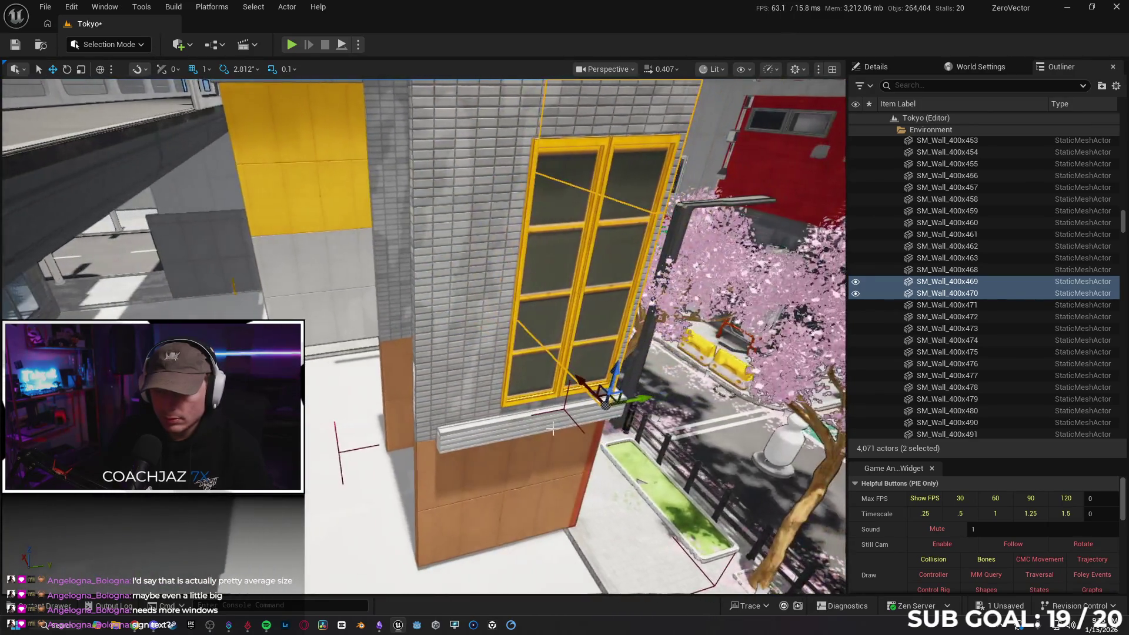
drag(636, 399, 546, 414)
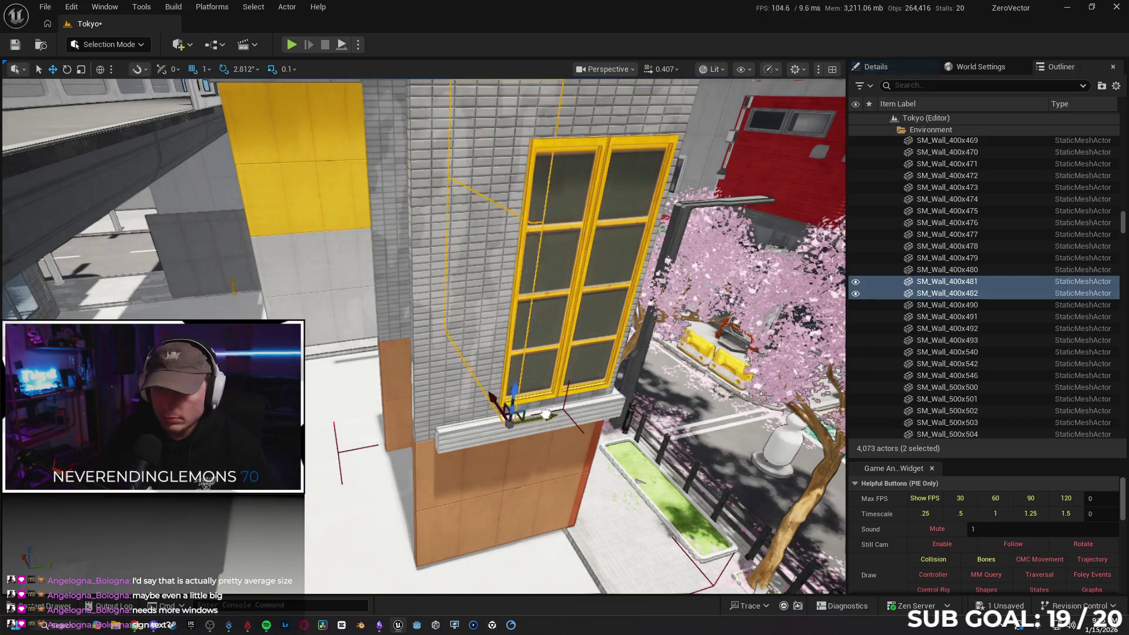
drag(423, 335, 423, 335)
drag(524, 451, 524, 451)
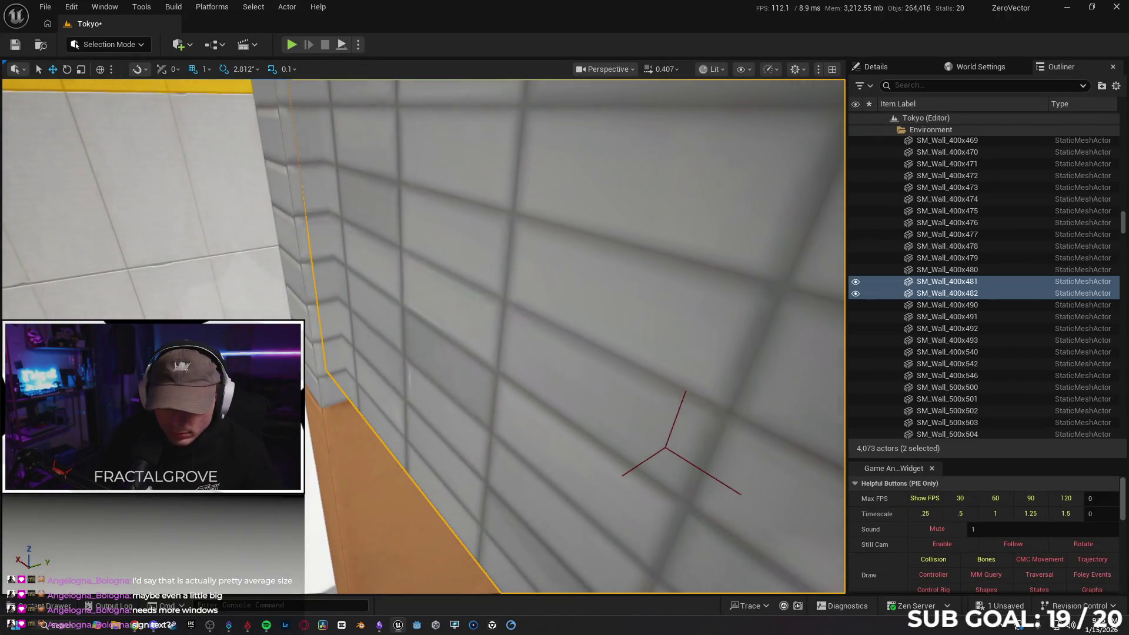
drag(460, 387, 427, 399)
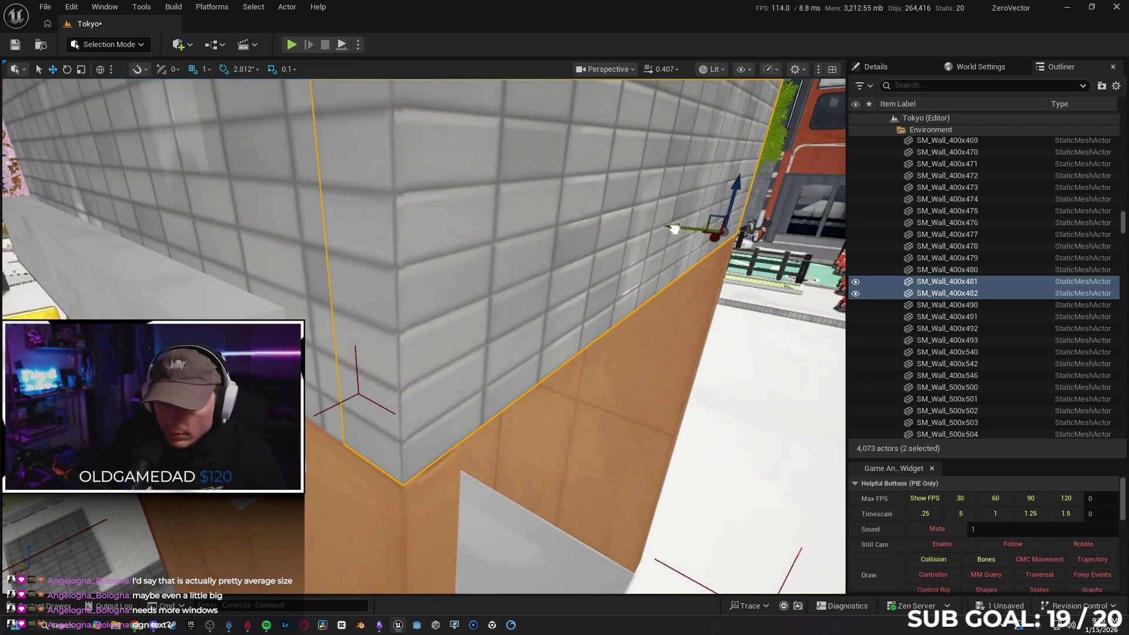
- Check doorway wall SM_Wall_400x482 and grid snap sizes, then select orange wall SM_Wall_400x471
click(704, 313)
drag(704, 312, 725, 317)
click(208, 70)
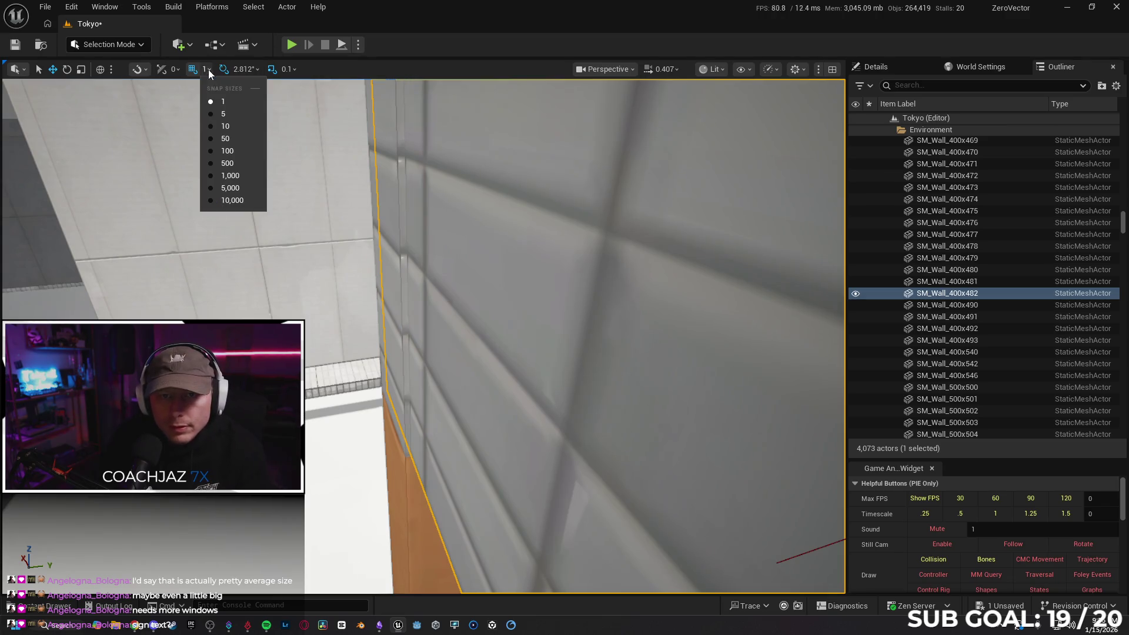
click(206, 70)
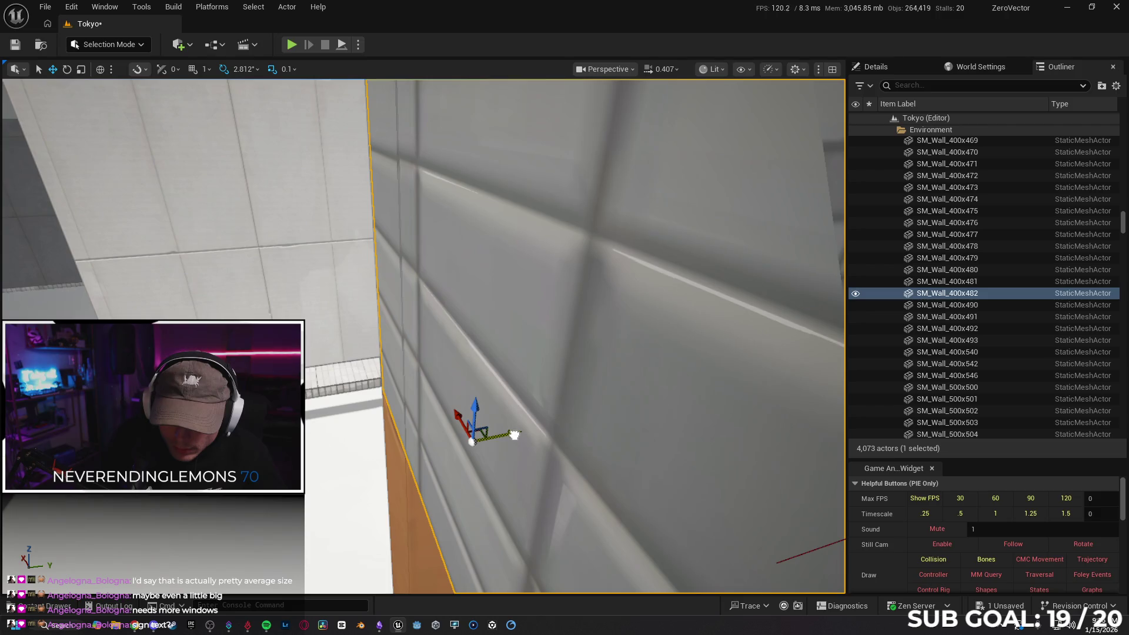
mouse_move(469, 467)
mouse_down()
mouse_move(379, 479)
mouse_move(188, 130)
mouse_up()
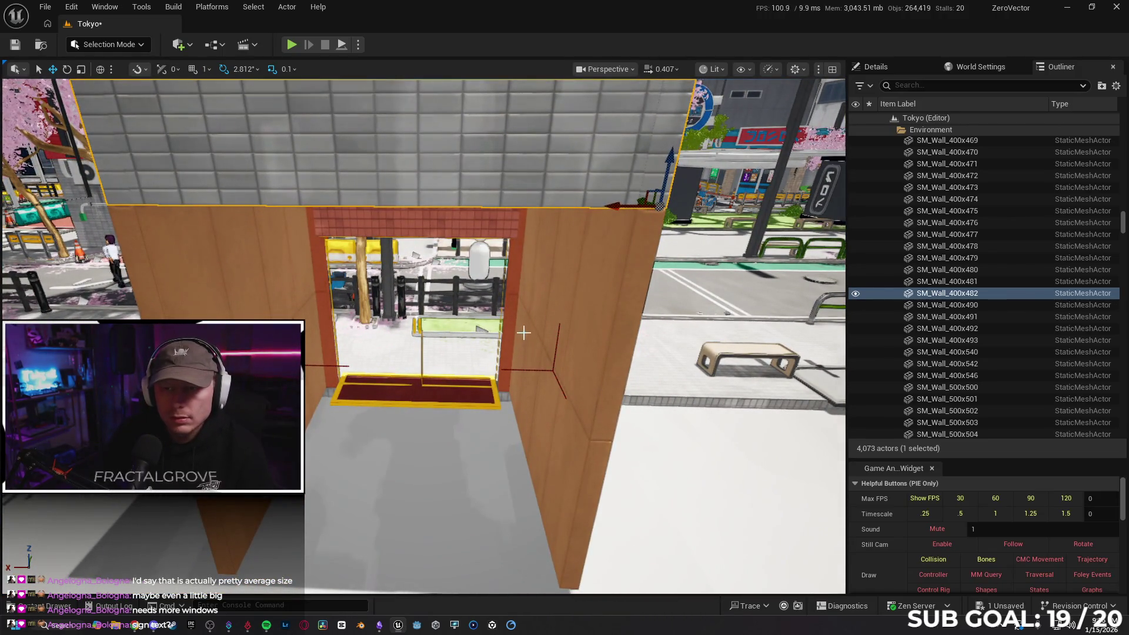
click(258, 136)
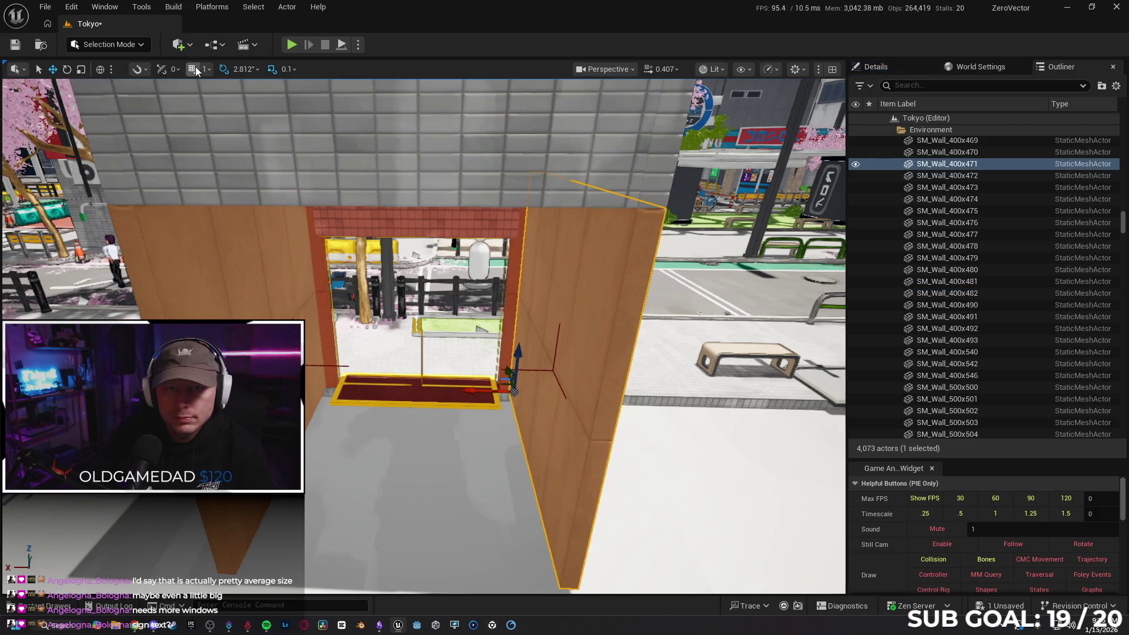
- Make a copy of SM_Wall_400x471 rotated 67.5°, after undoing two failed rotated copies
drag(347, 282, 511, 392)
key(e)
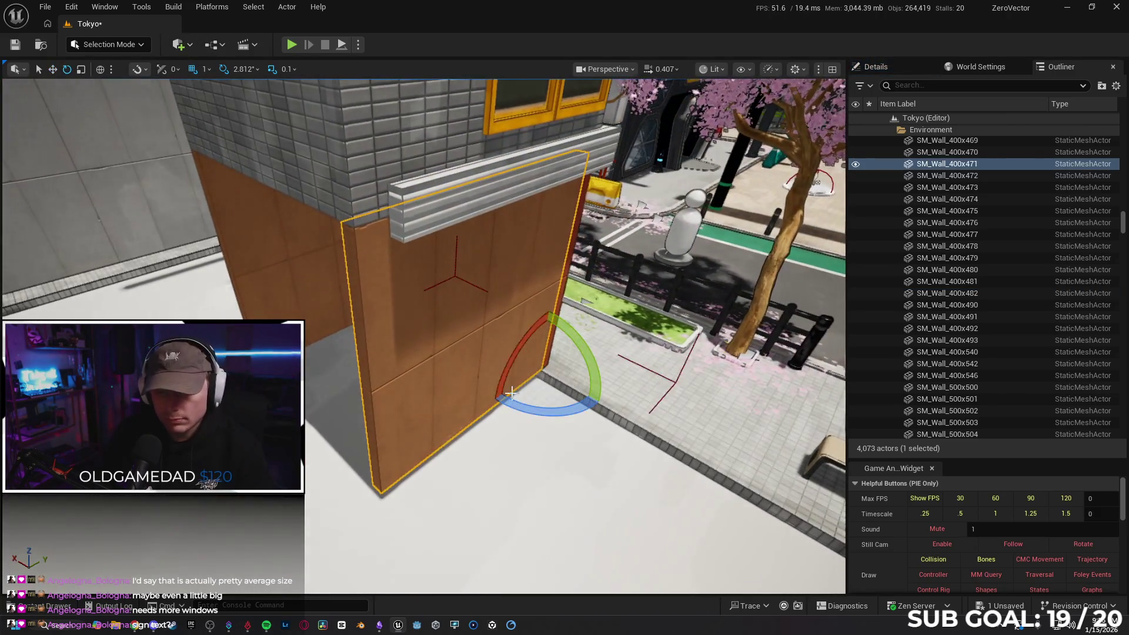
mouse_move(484, 336)
mouse_down()
mouse_move(464, 349)
mouse_move(469, 373)
mouse_up()
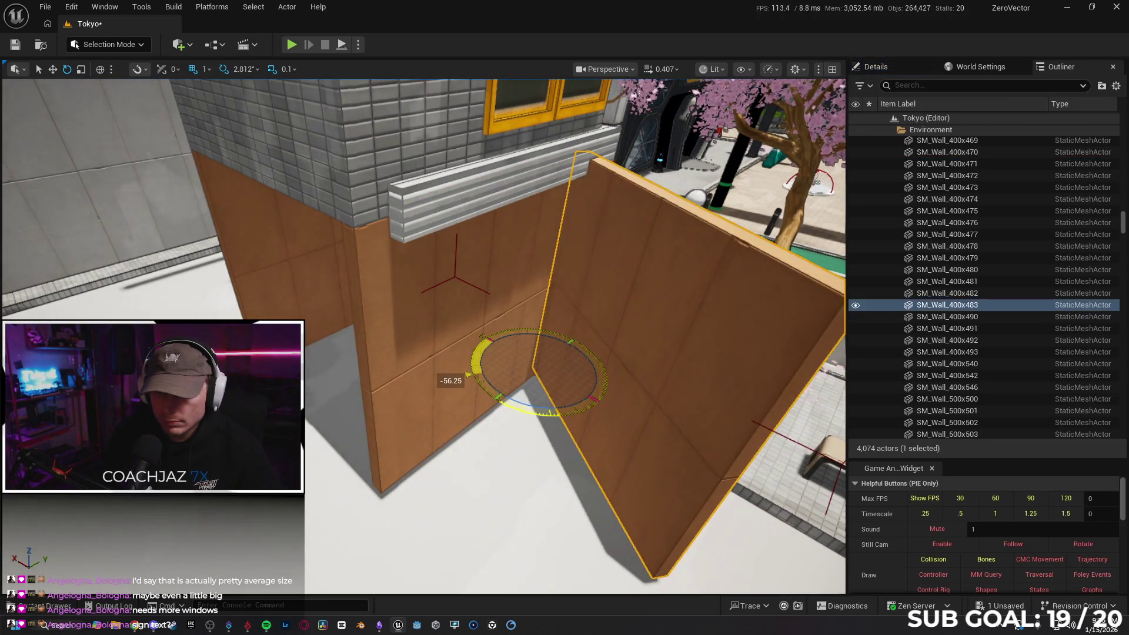
key(ctrl+z)
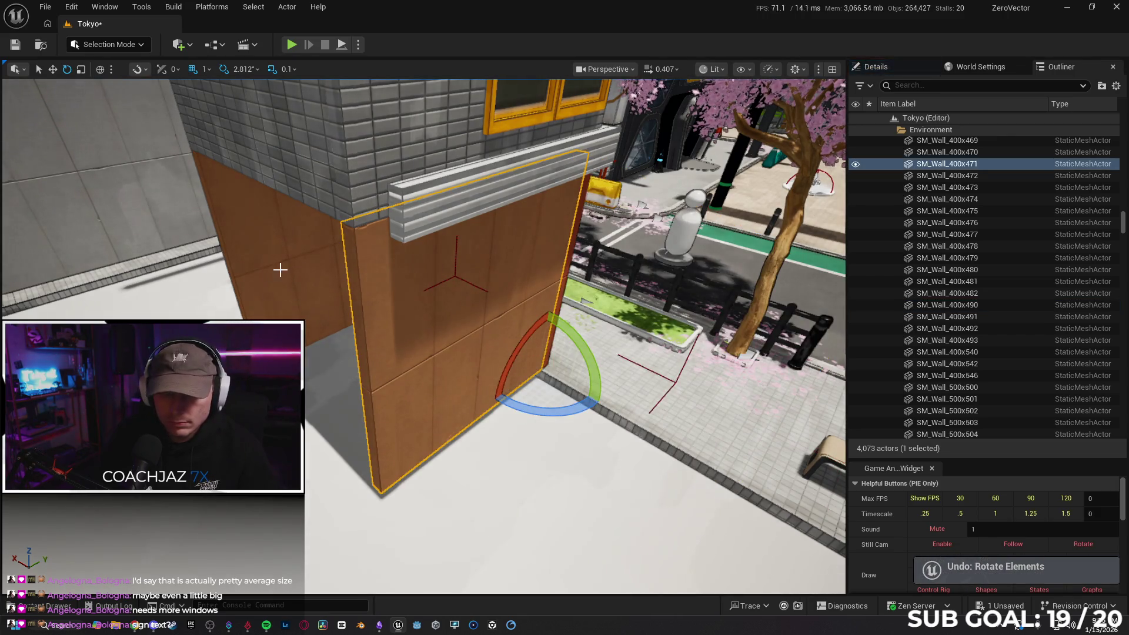
click(308, 321)
mouse_move(414, 331)
mouse_down()
mouse_move(385, 267)
mouse_move(347, 291)
mouse_up()
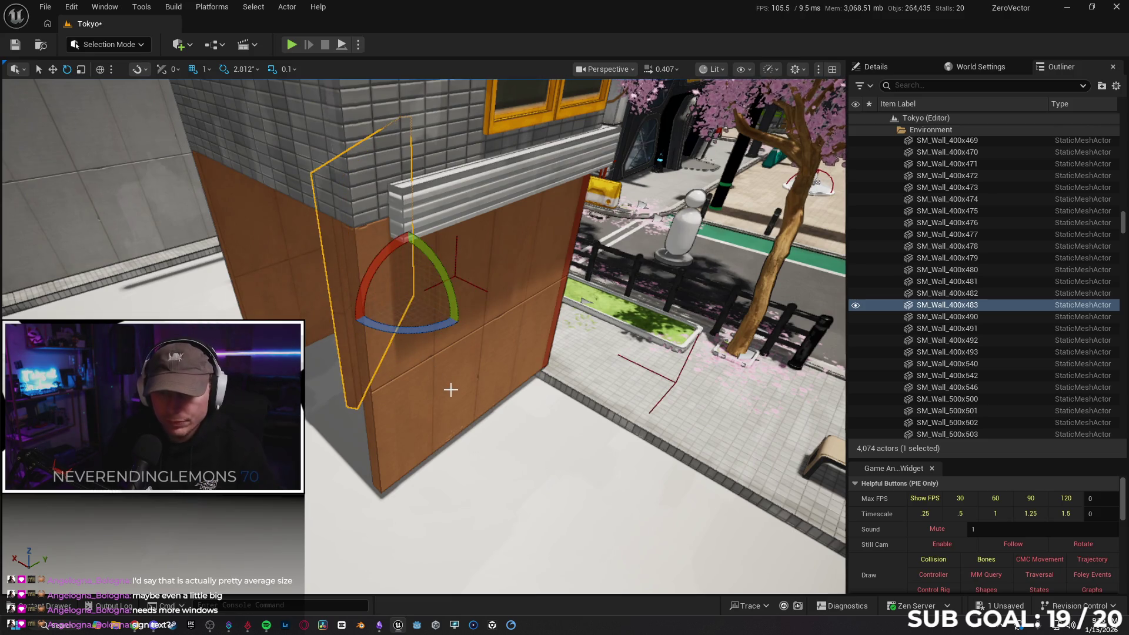
key(ctrl+z)
click(469, 366)
drag(543, 413, 500, 412)
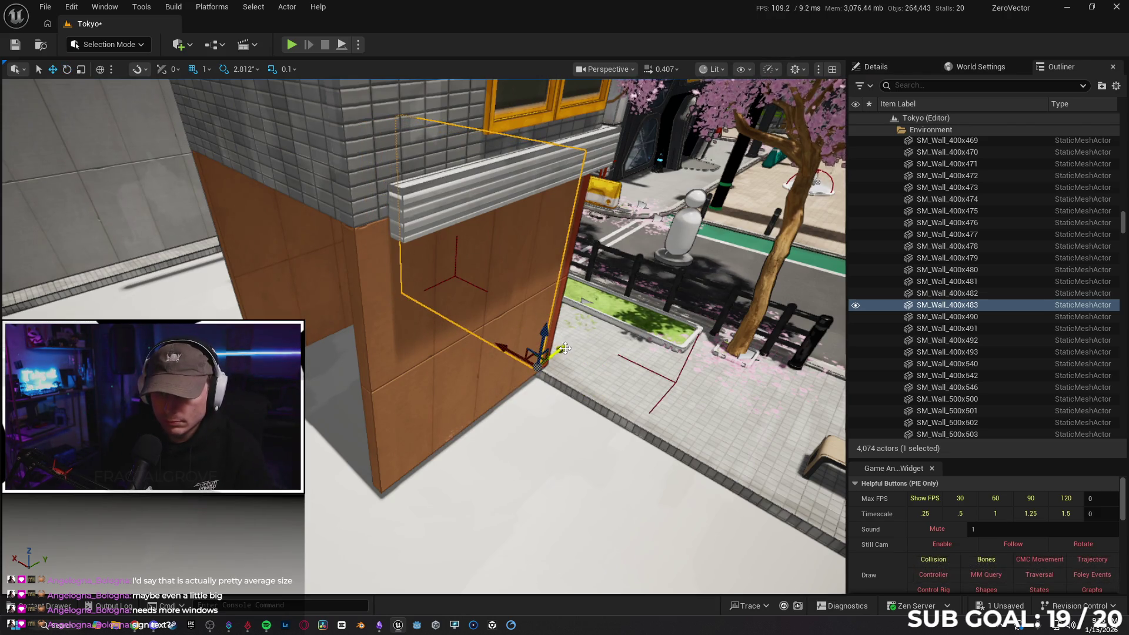
- Slide the rotated wall left along Y, nudge it back slightly, and inspect the corner
mouse_move(561, 348)
mouse_down()
mouse_move(459, 259)
mouse_move(476, 446)
mouse_up()
mouse_move(505, 482)
mouse_down()
mouse_move(475, 489)
mouse_move(471, 411)
mouse_move(446, 364)
mouse_move(400, 364)
mouse_move(355, 440)
mouse_up()
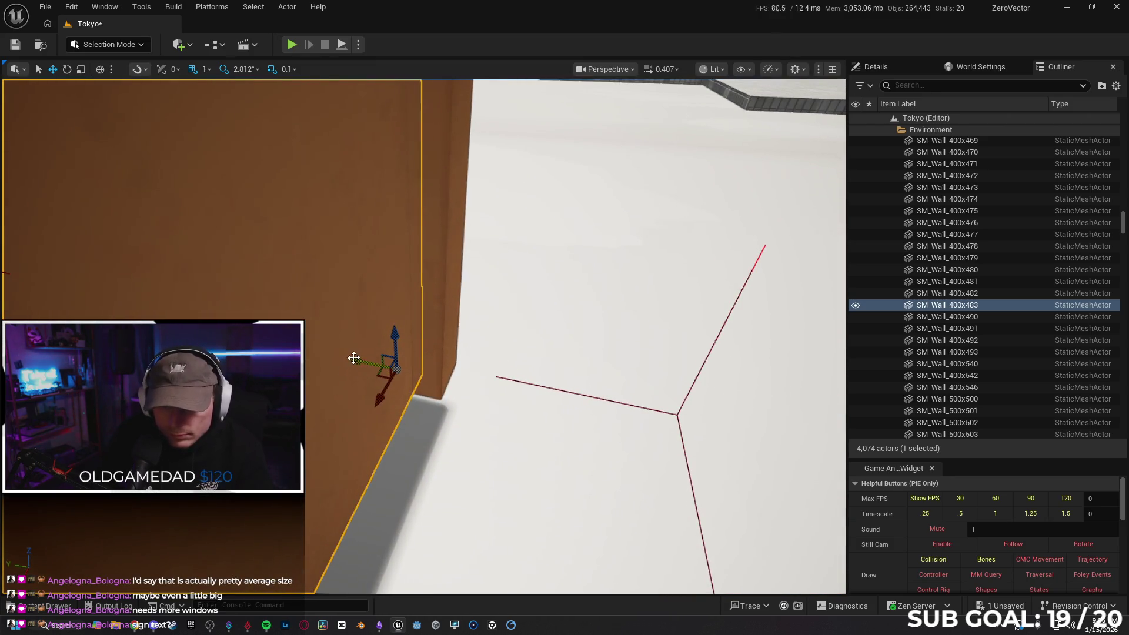
drag(353, 358, 360, 357)
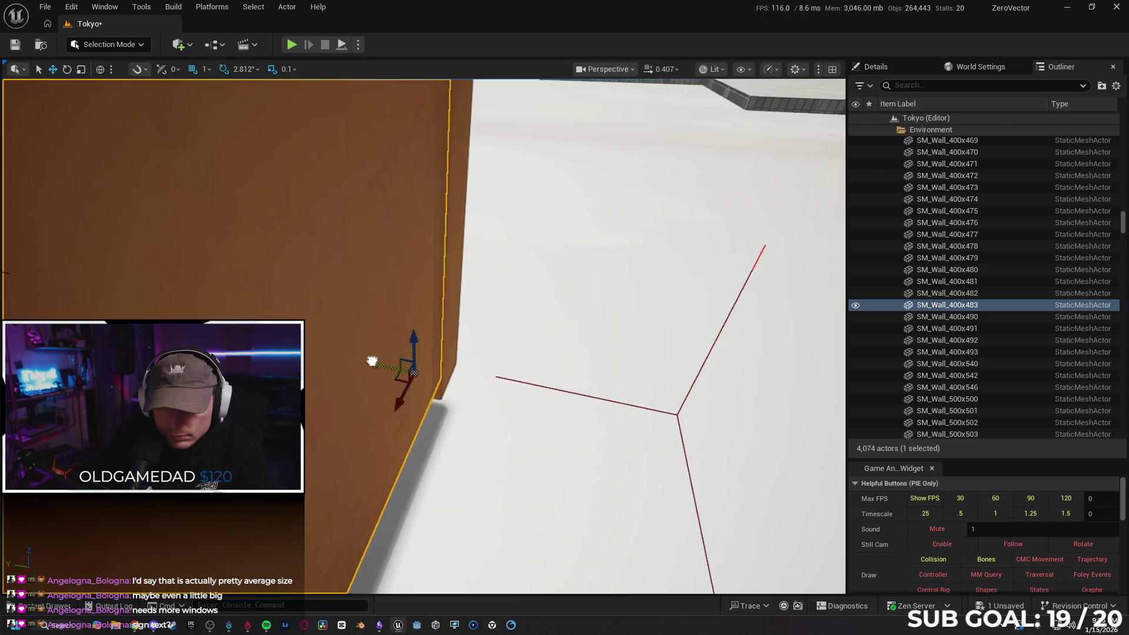
mouse_move(422, 374)
mouse_down()
mouse_move(425, 401)
mouse_move(341, 355)
mouse_move(376, 347)
mouse_move(358, 353)
mouse_move(362, 343)
mouse_move(388, 356)
mouse_move(454, 403)
mouse_up()
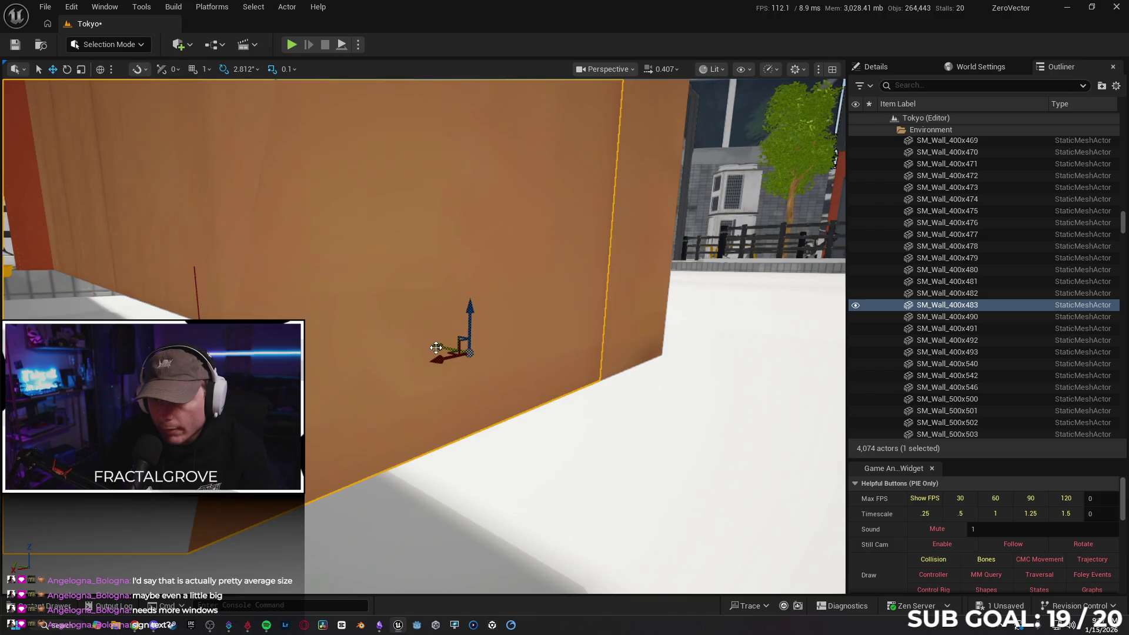
mouse_move(433, 348)
mouse_down()
mouse_move(465, 359)
mouse_move(599, 355)
mouse_up()
drag(414, 463, 505, 463)
drag(450, 391, 450, 392)
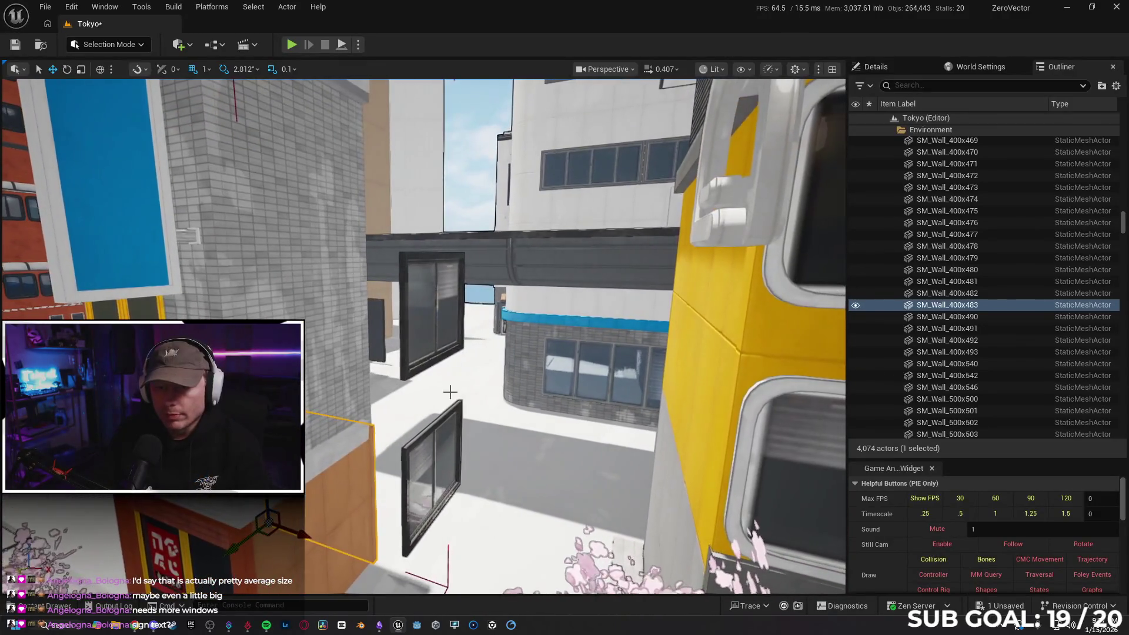
- Move windows SM_Window18 and SM_Window19 together onto the grey pillar
click(432, 306)
ctrl+click(433, 476)
drag(432, 476, 485, 476)
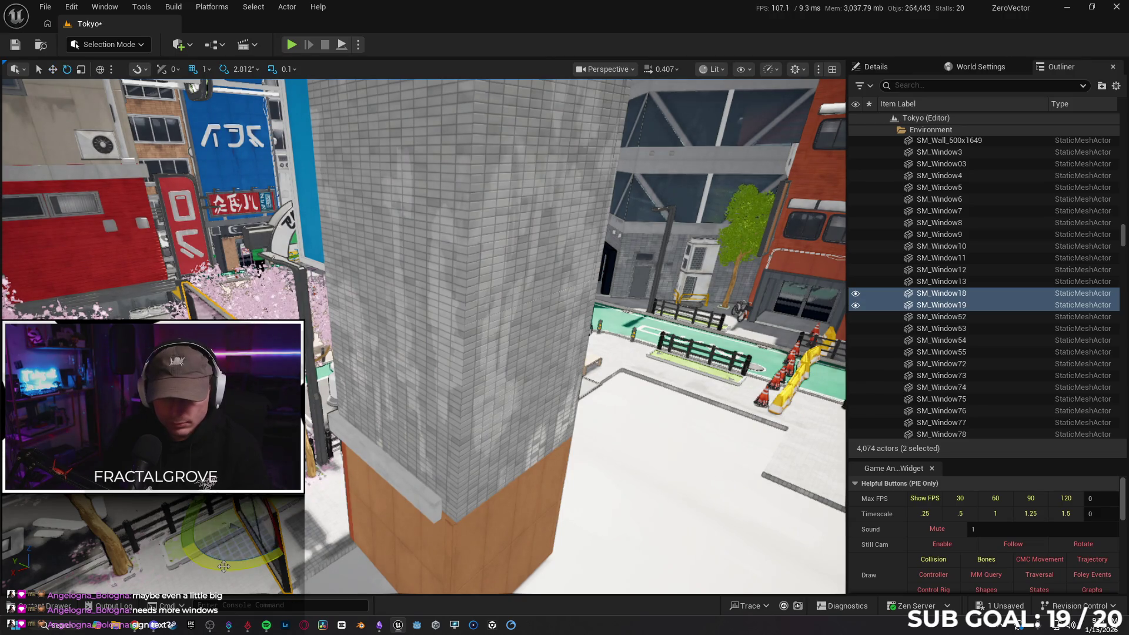
drag(224, 566, 247, 591)
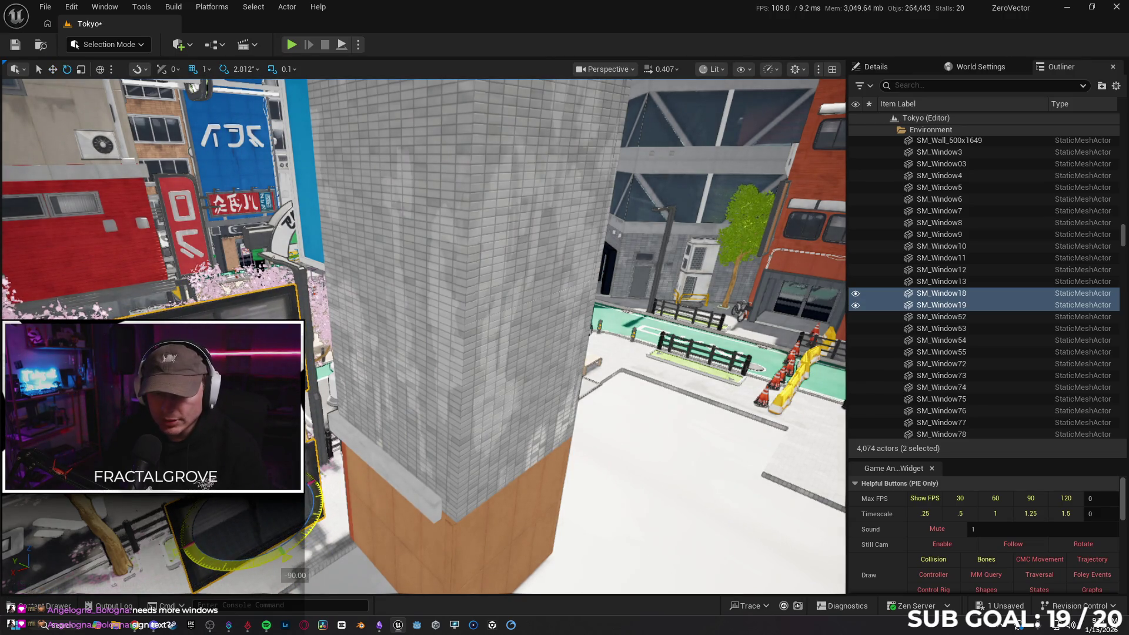
drag(212, 539, 388, 468)
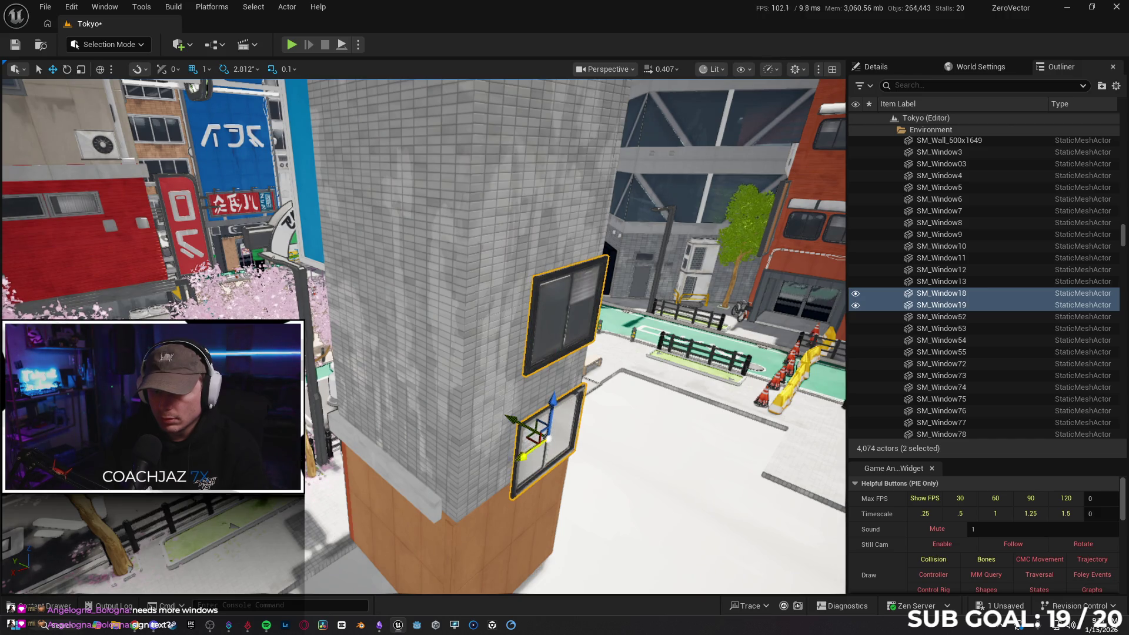
key(f)
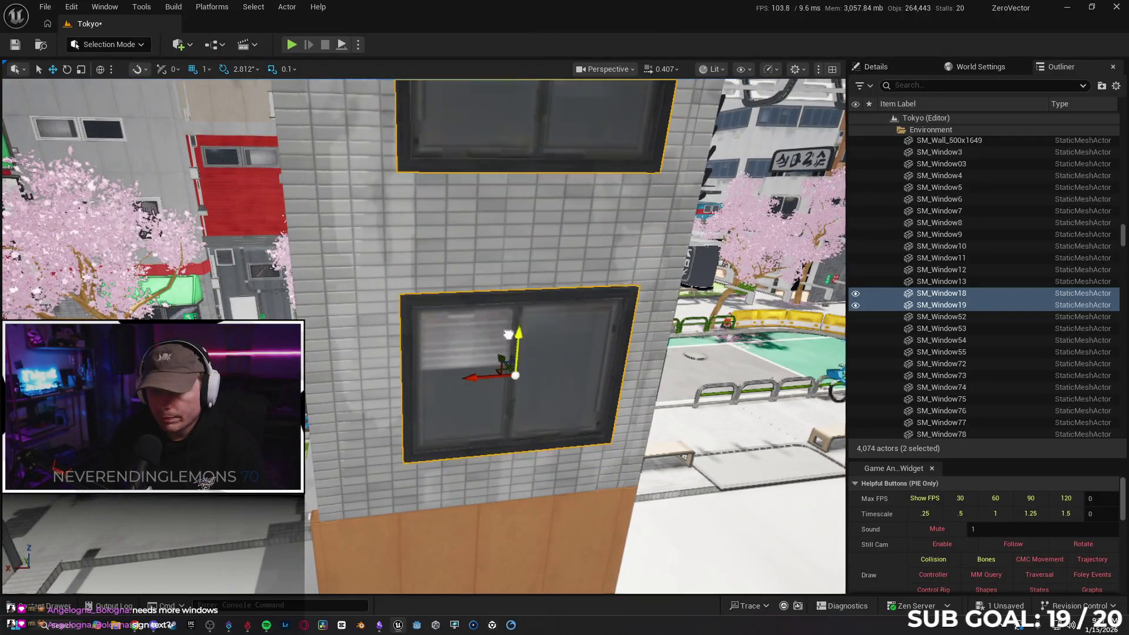
mouse_move(508, 334)
mouse_down()
mouse_move(446, 339)
mouse_move(564, 448)
mouse_up()
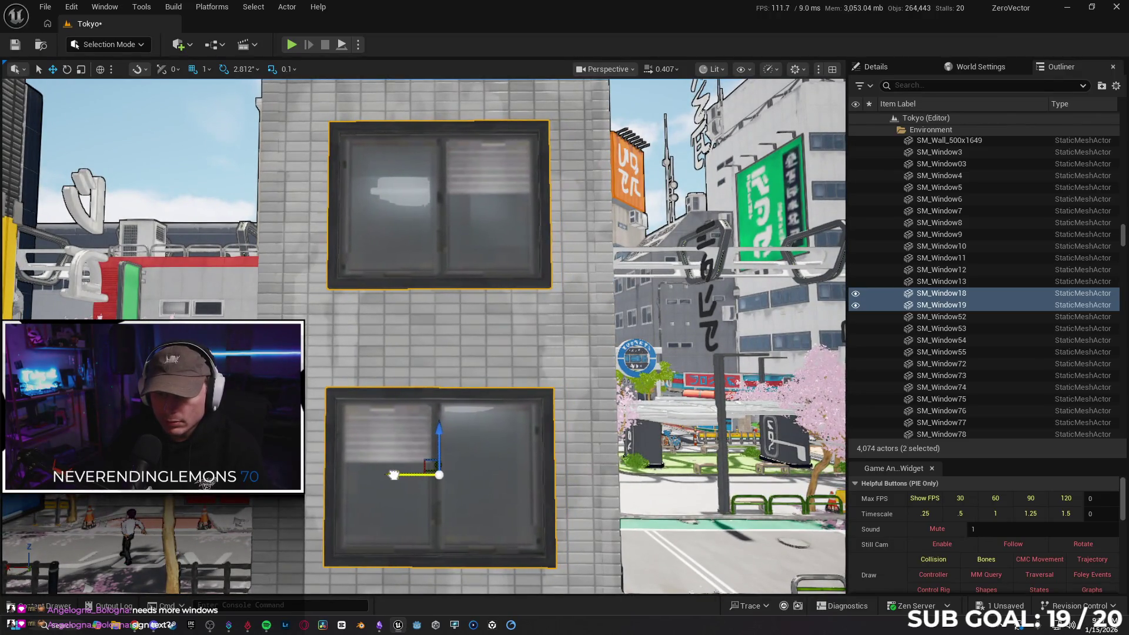
mouse_move(391, 474)
mouse_down()
mouse_move(386, 412)
mouse_move(389, 473)
mouse_move(329, 474)
mouse_move(390, 474)
mouse_up()
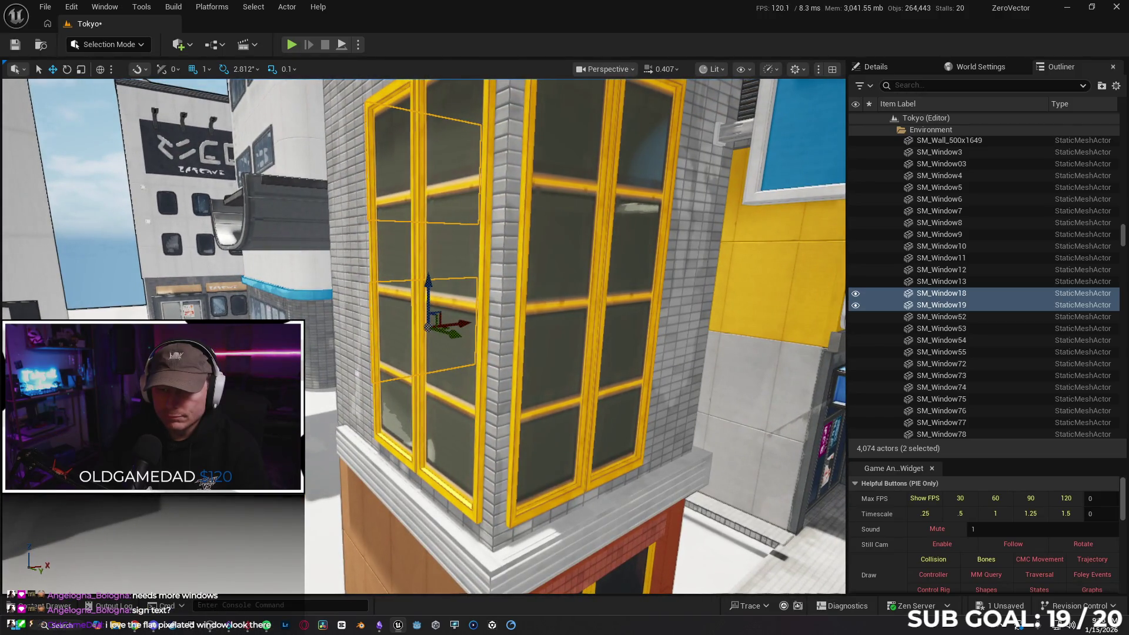
drag(431, 377, 425, 375)
- Duplicate the yellow window pair and rotate and move the copies onto the wall
click(425, 374)
drag(489, 409, 488, 410)
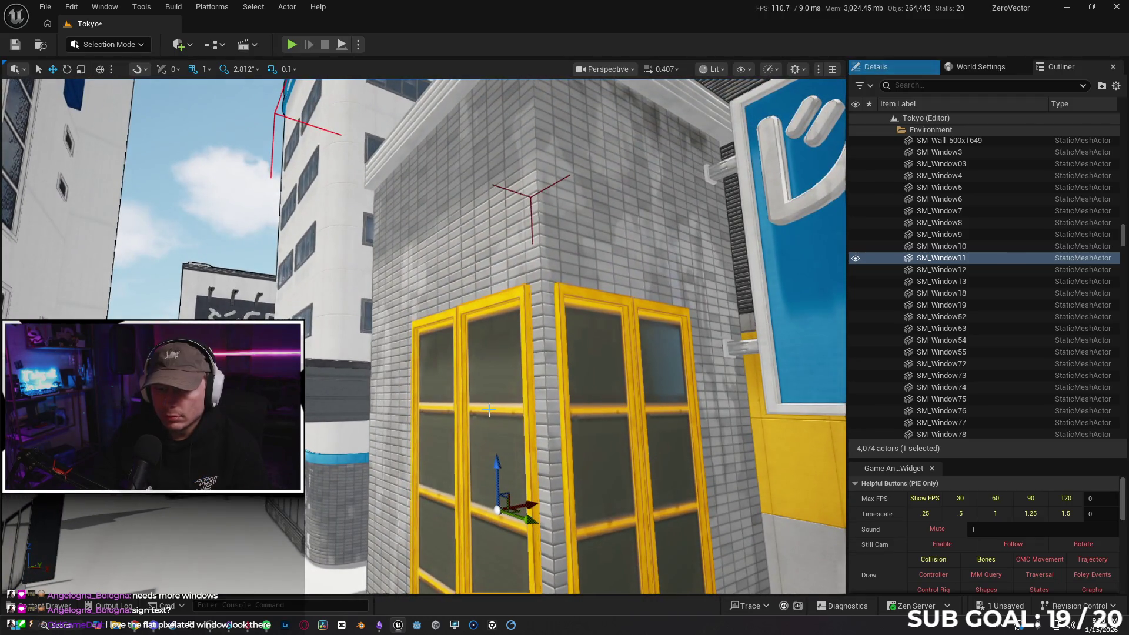
click(446, 403)
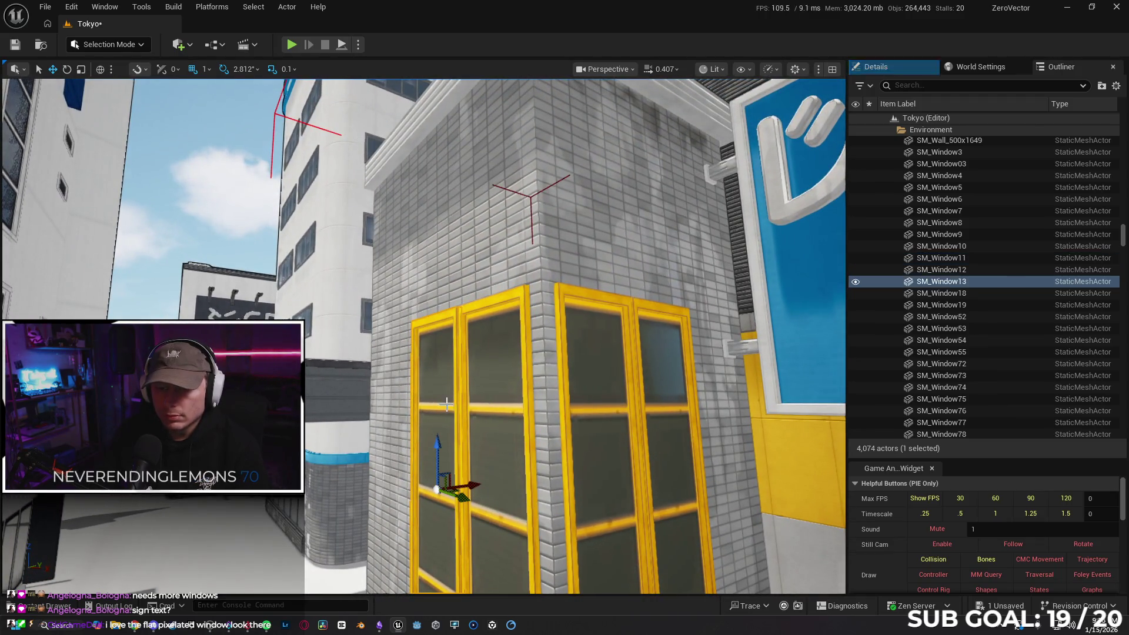
click(498, 409)
drag(445, 409, 576, 482)
mouse_move(430, 371)
mouse_down()
mouse_move(547, 327)
mouse_move(406, 326)
mouse_up()
key(e)
mouse_move(522, 339)
mouse_down()
mouse_move(500, 329)
mouse_move(423, 366)
mouse_up()
key(w)
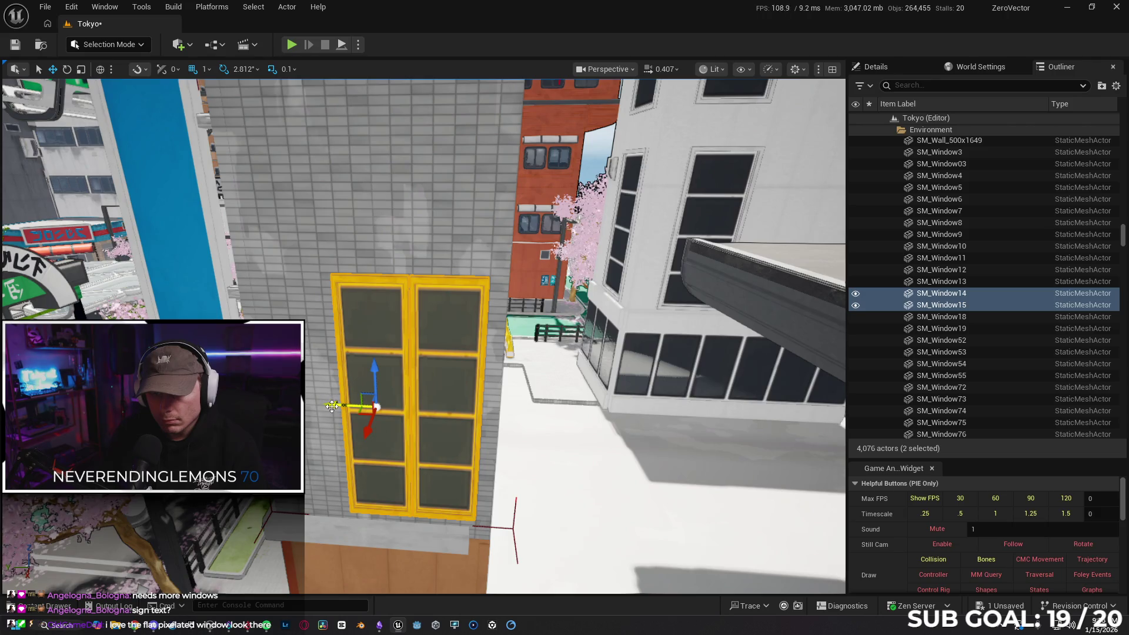
mouse_move(326, 408)
mouse_down()
mouse_move(412, 400)
mouse_move(647, 341)
mouse_up()
- Lock the building's window group, undo a stray selection, and clear the selection
right_click(470, 211)
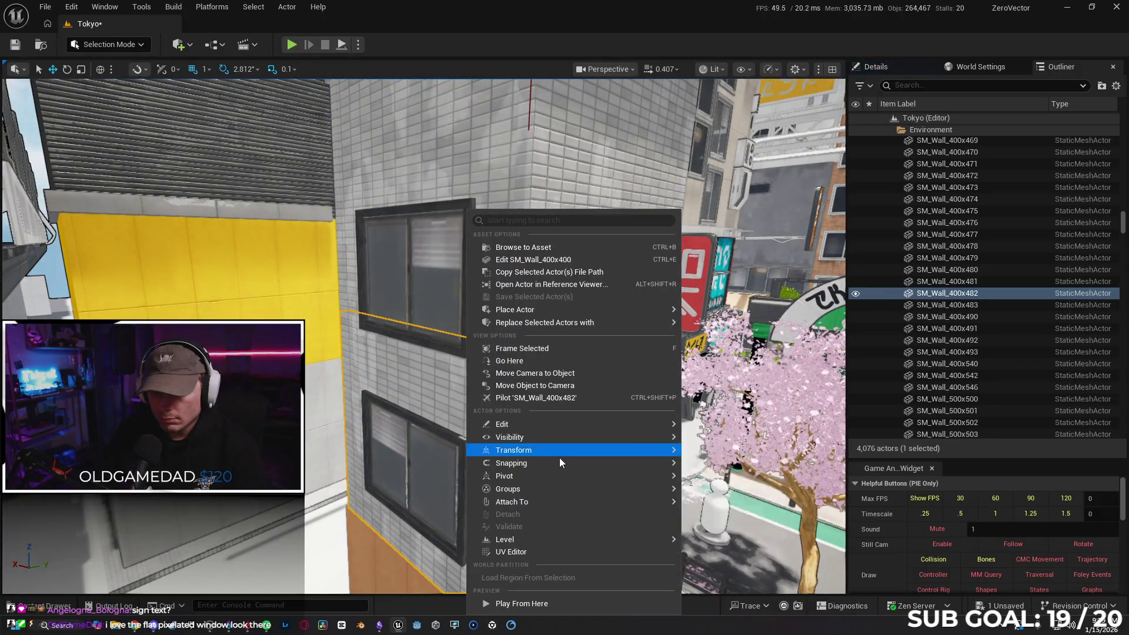
mouse_move(559, 490)
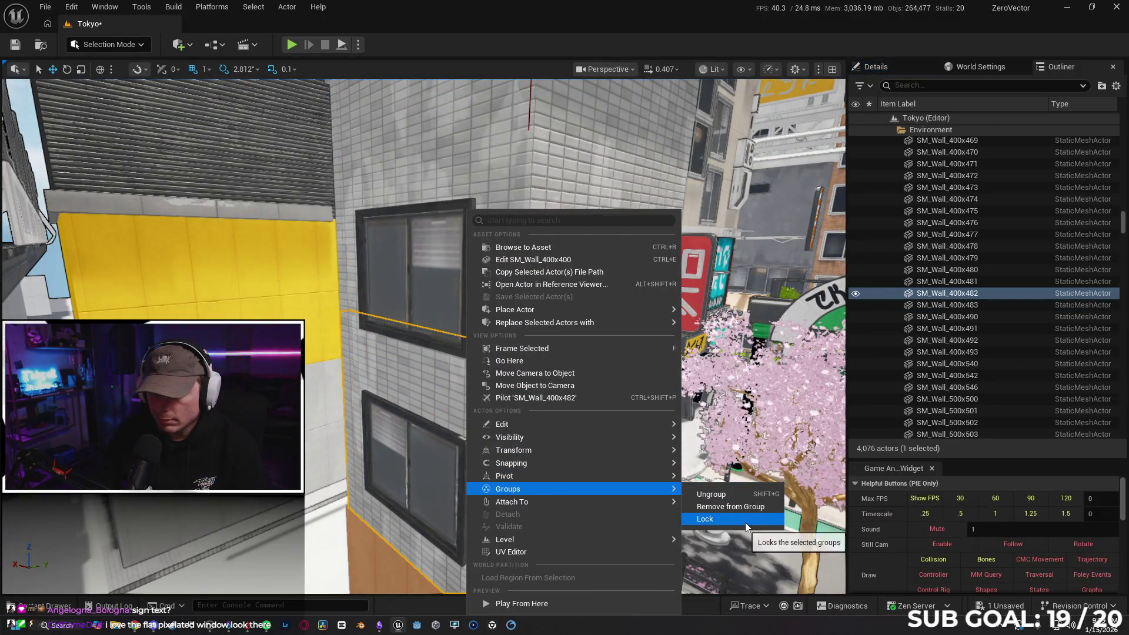
click(746, 519)
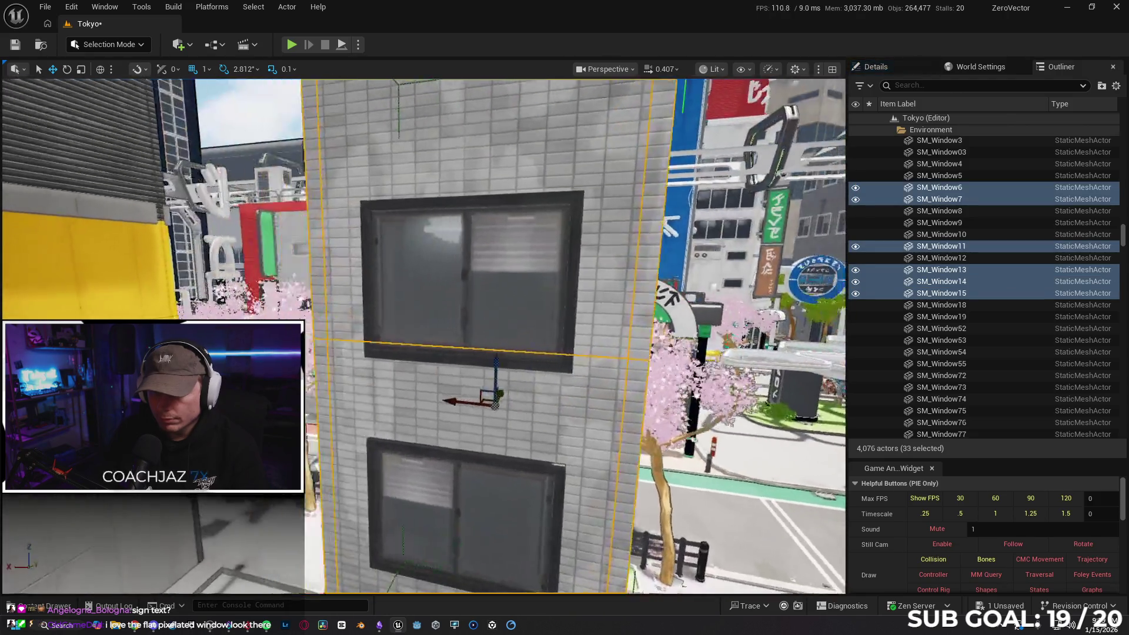
drag(553, 315, 553, 314)
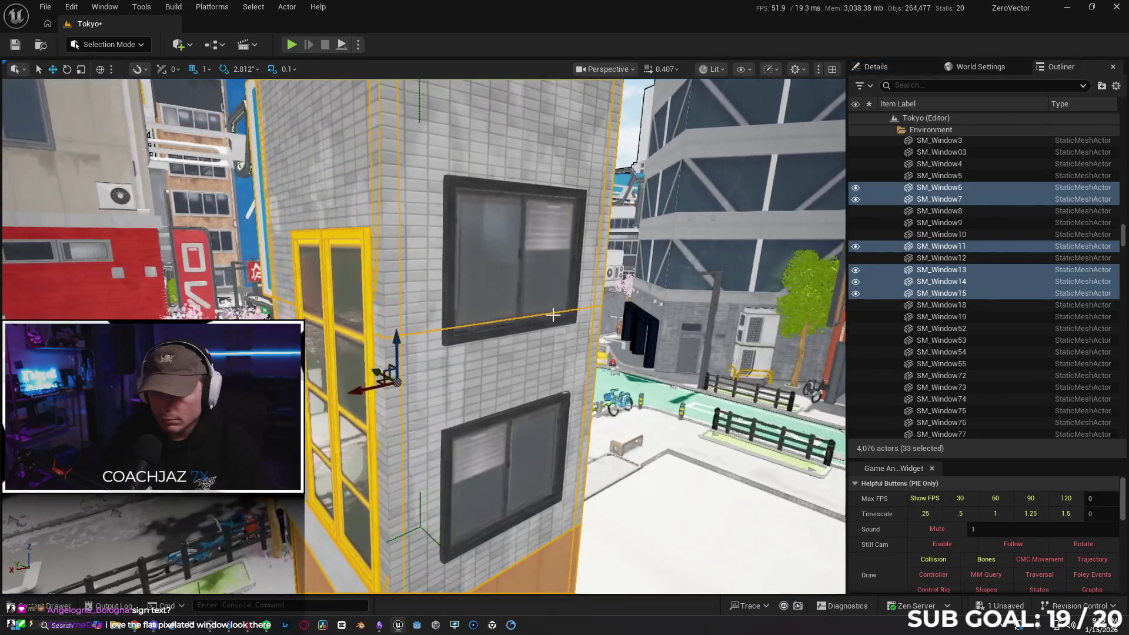
click(477, 436)
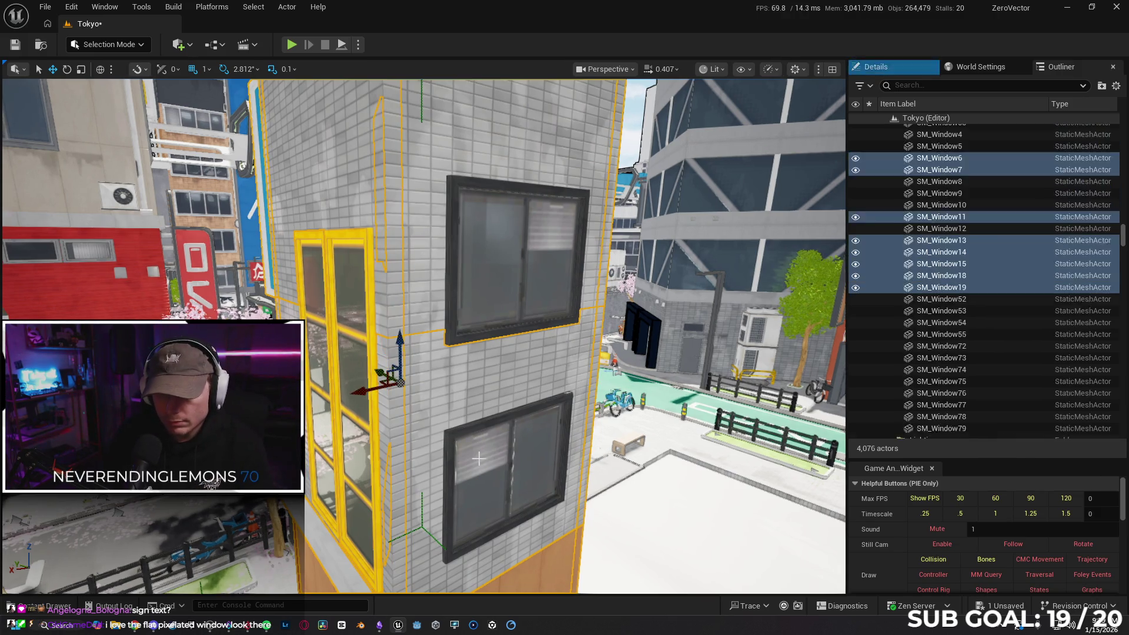
click(490, 455)
key(ctrl+z)
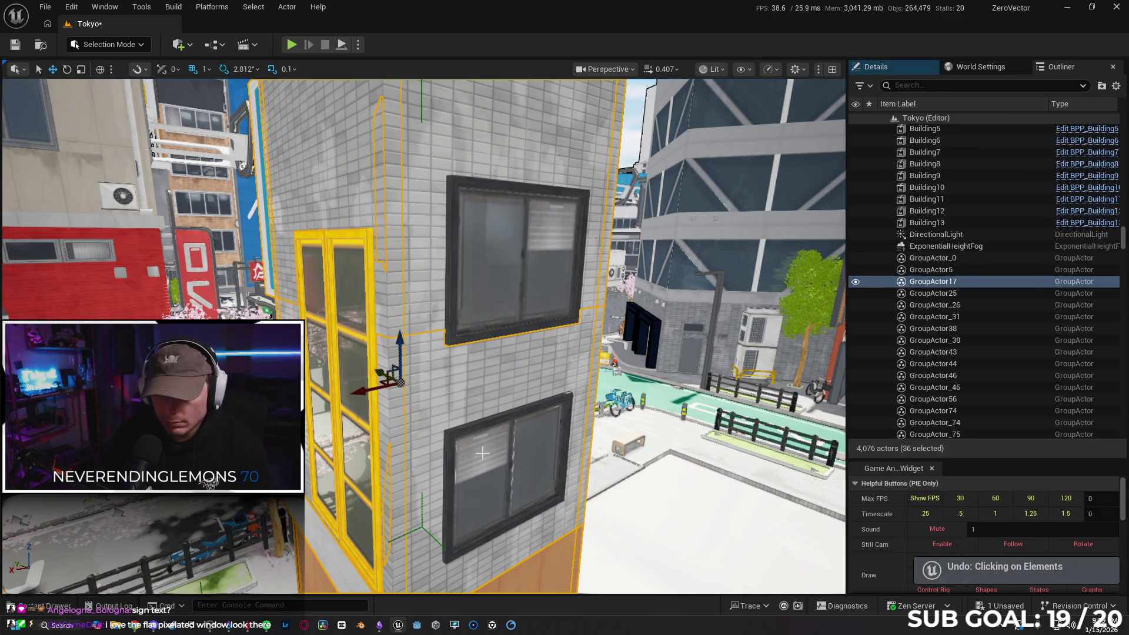
mouse_move(659, 454)
mouse_down()
mouse_move(579, 173)
mouse_move(593, 189)
mouse_move(537, 174)
mouse_move(564, 176)
mouse_move(571, 193)
mouse_up()
key(Escape)
- Unlock the windows' group and frame wall panels SM_Wall_400x482 and SM_Wall_400x481
drag(541, 428, 541, 428)
right_click(457, 419)
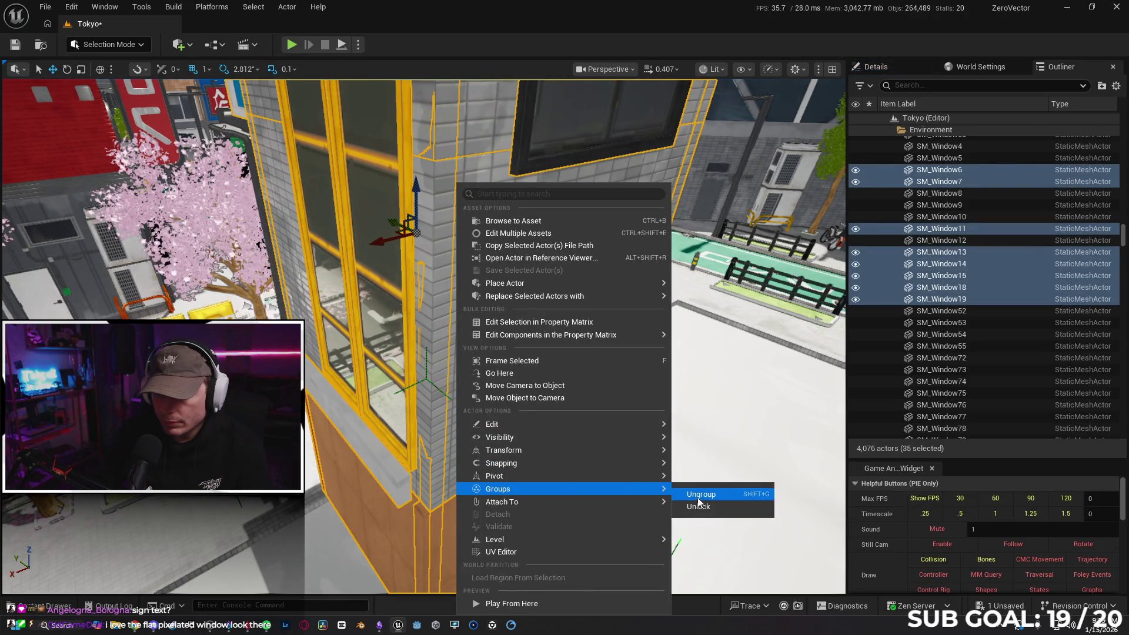
click(708, 507)
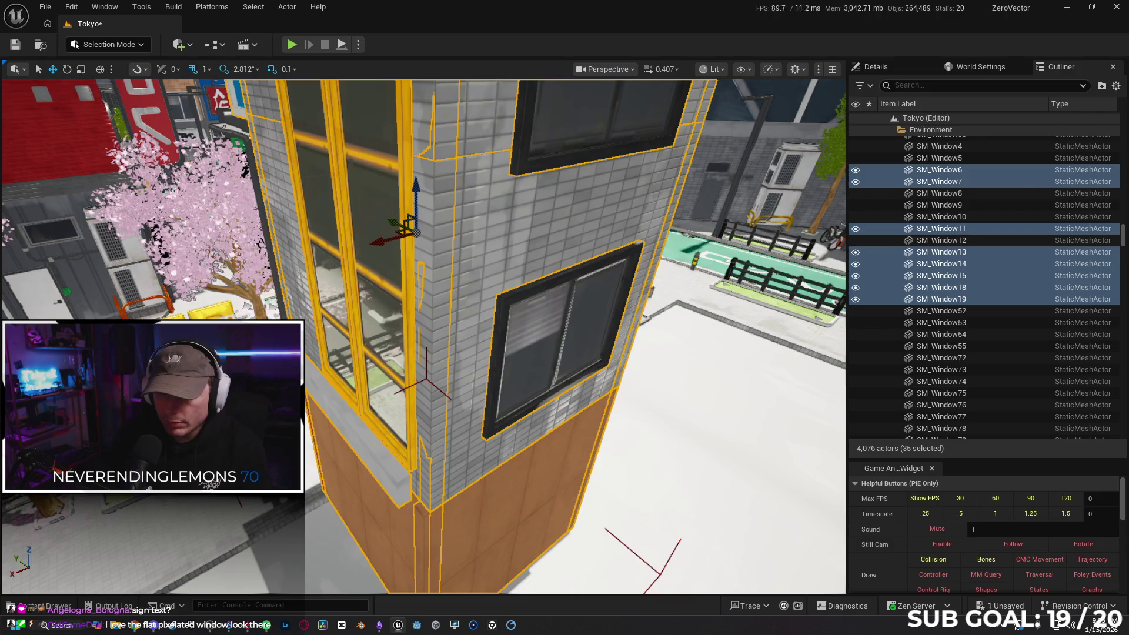
click(475, 390)
key(f)
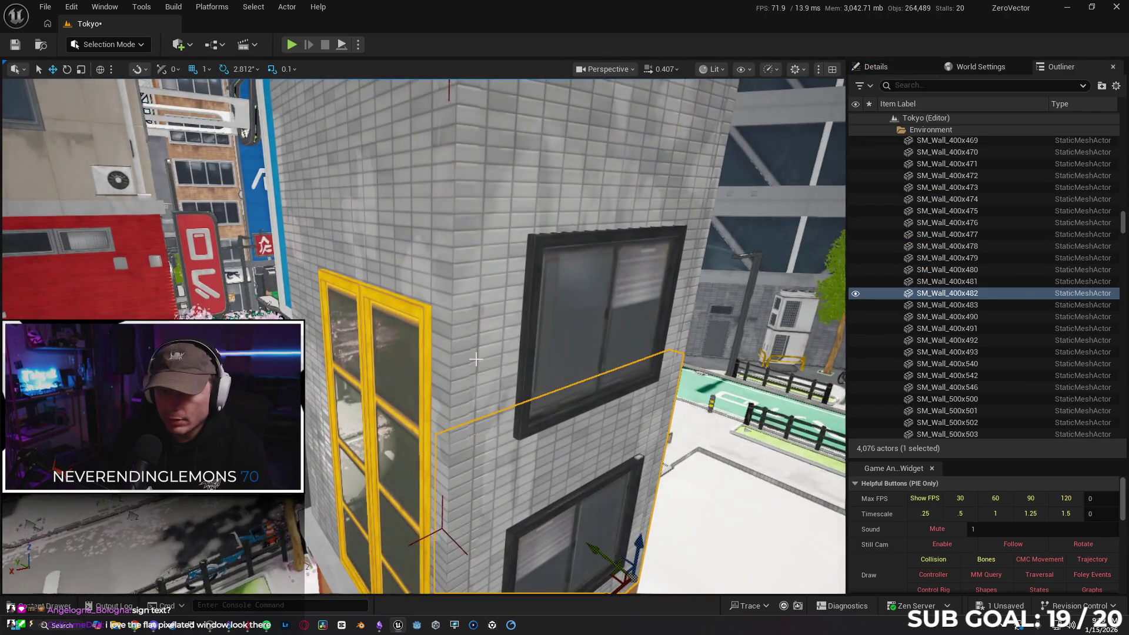
ctrl+click(475, 359)
key(f)
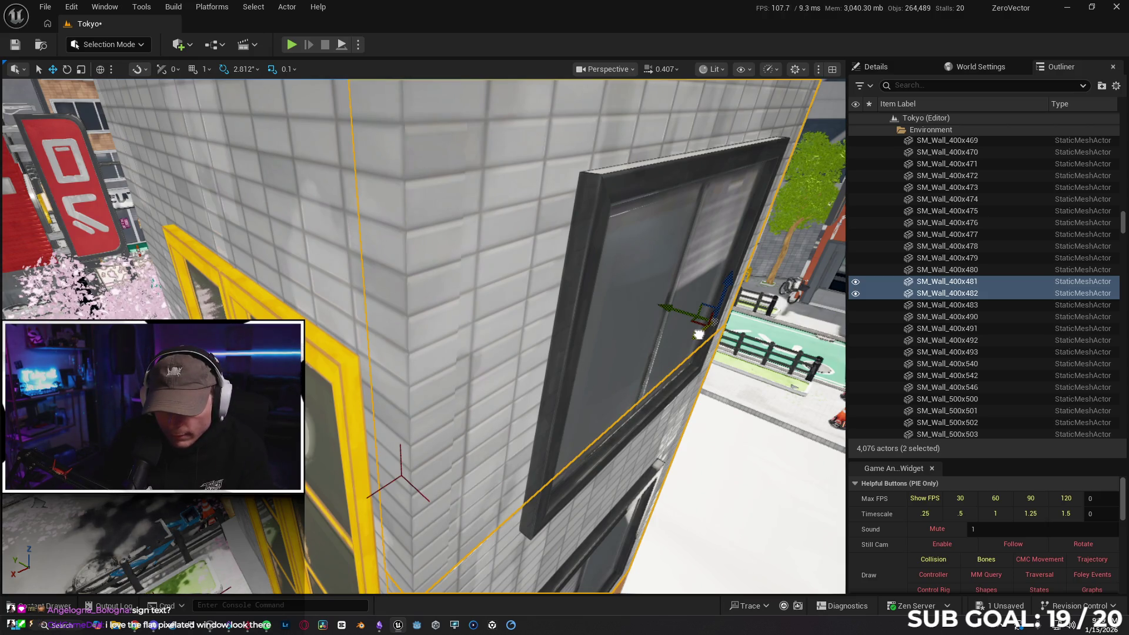
- Lock the building's group again
drag(673, 349, 673, 349)
right_click(543, 317)
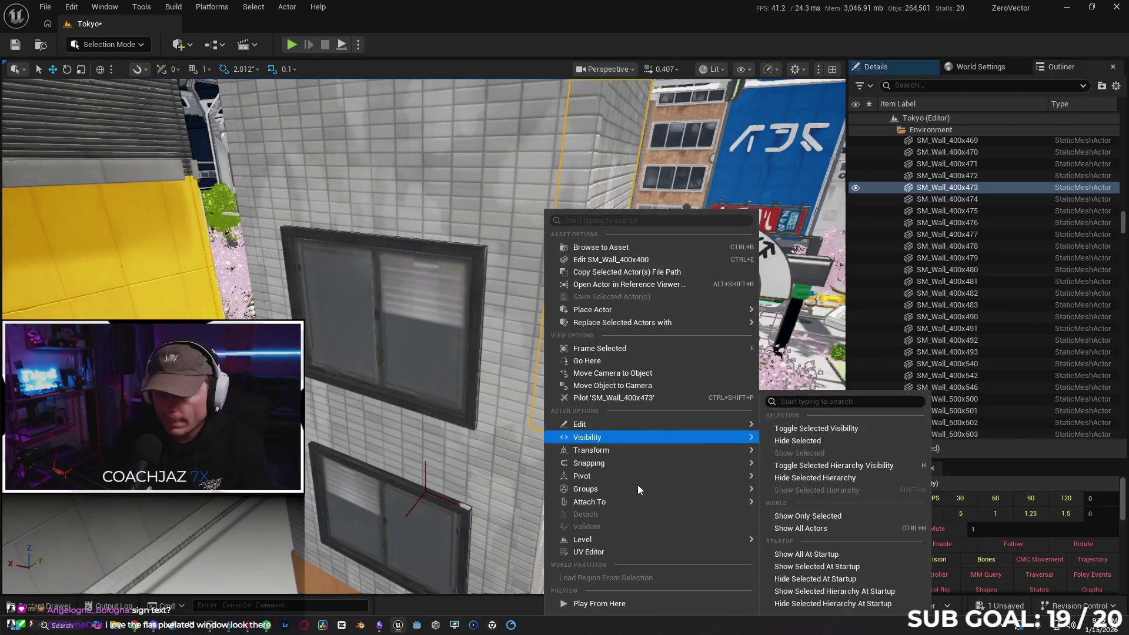
mouse_move(633, 545)
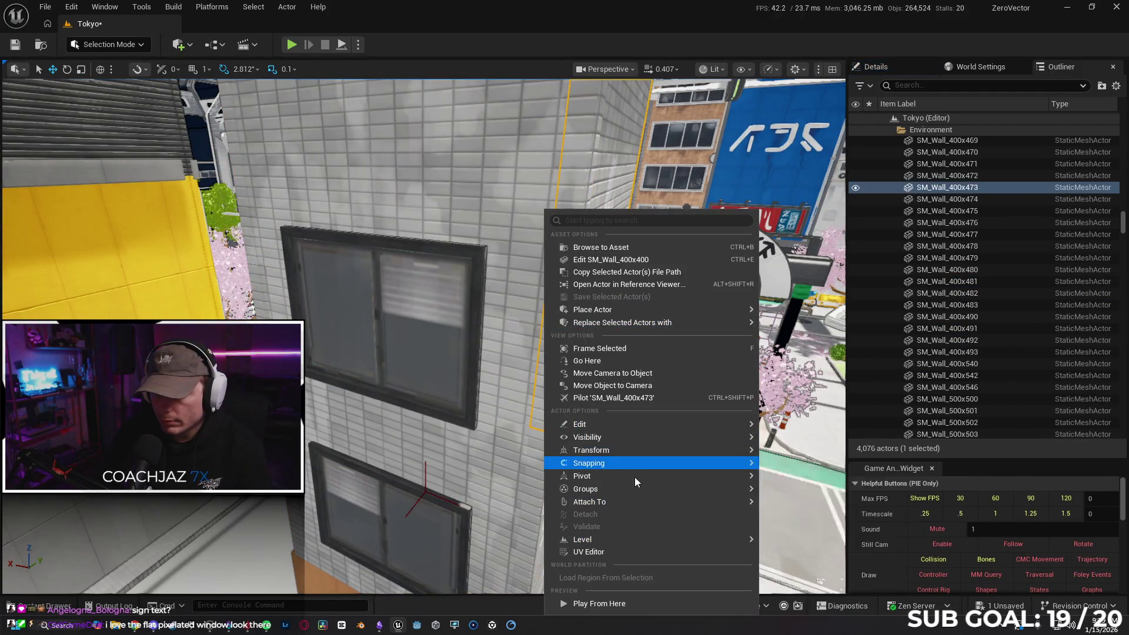
mouse_move(638, 491)
click(788, 520)
drag(658, 473, 642, 496)
- Hide and unhide the selected windows to check them, then select the hook-shaped sign letter
key(h)
key(ctrl+h)
drag(592, 405, 592, 405)
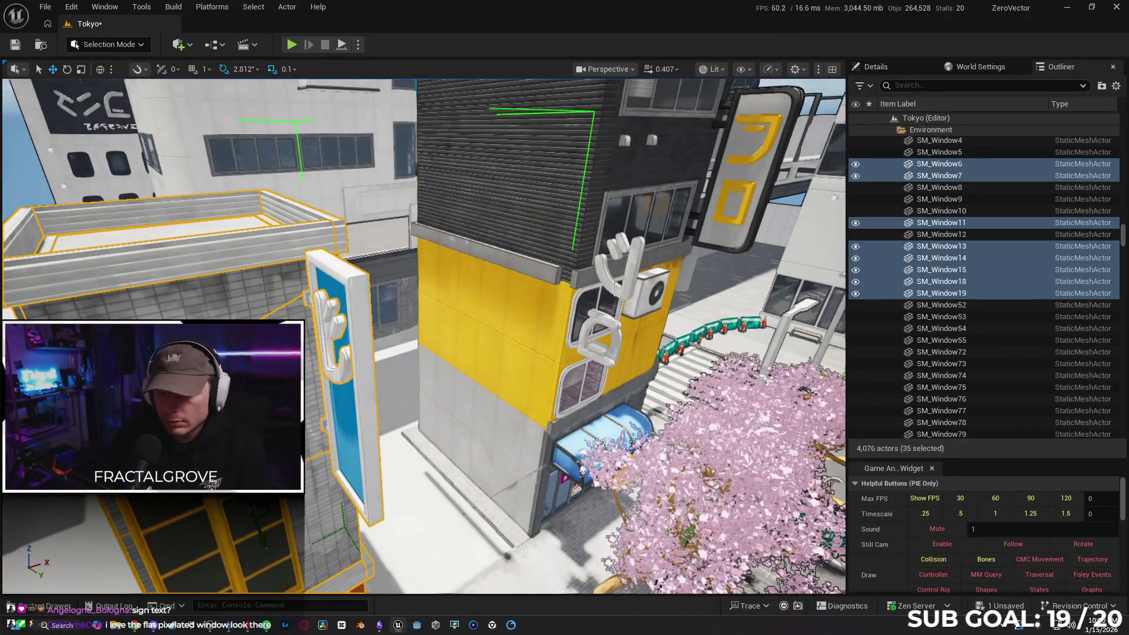
click(617, 259)
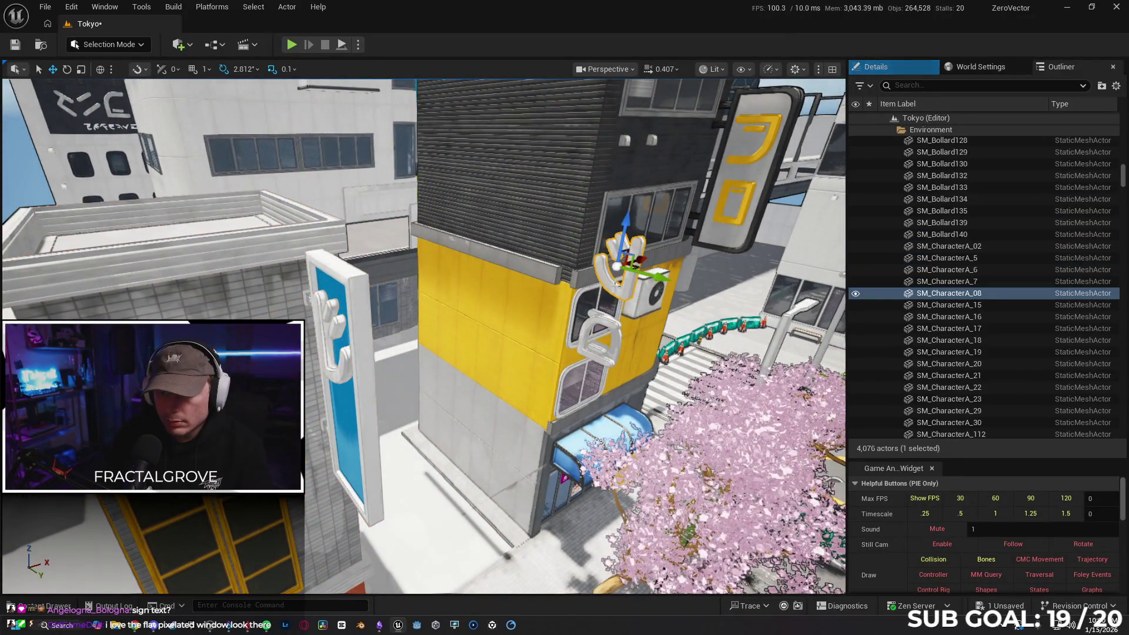
ctrl+click(623, 325)
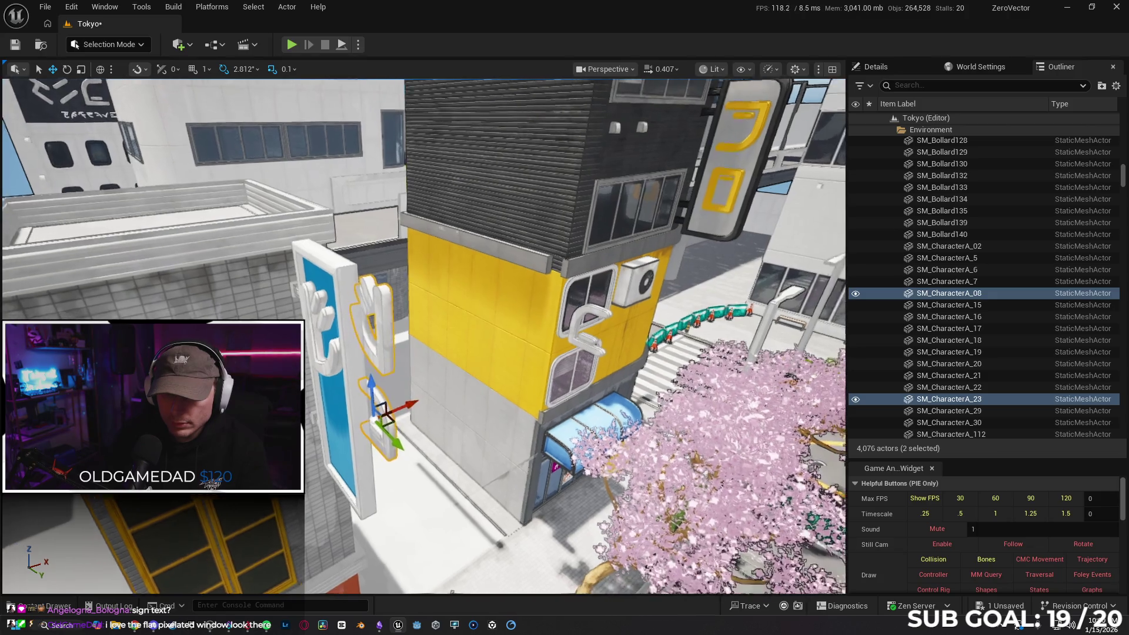
drag(592, 404, 592, 405)
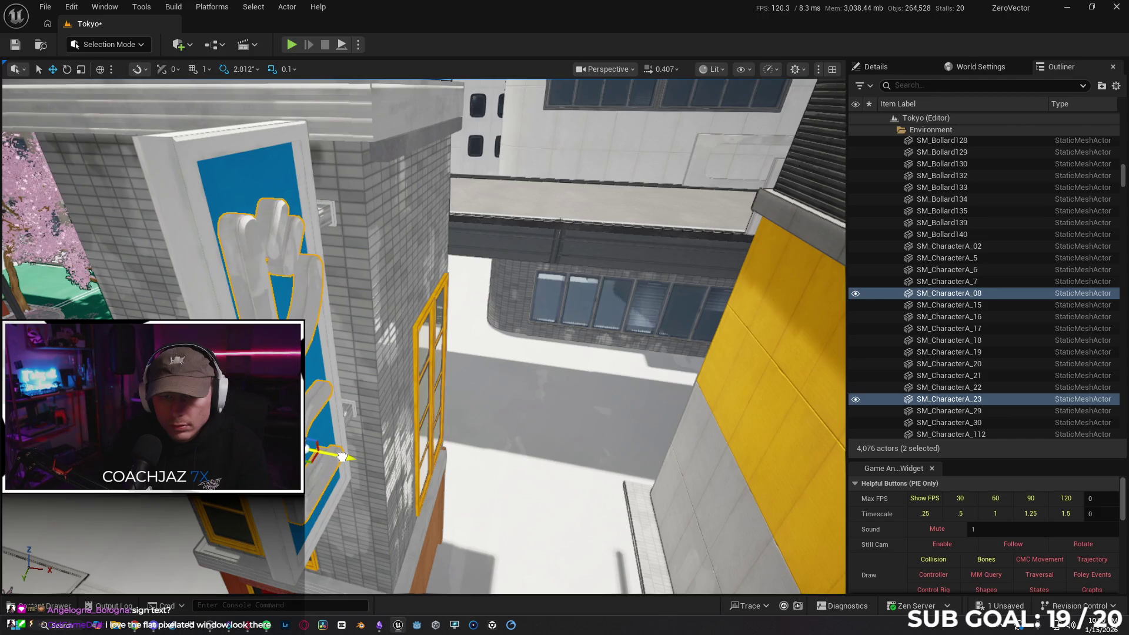
drag(341, 455, 651, 374)
click(651, 374)
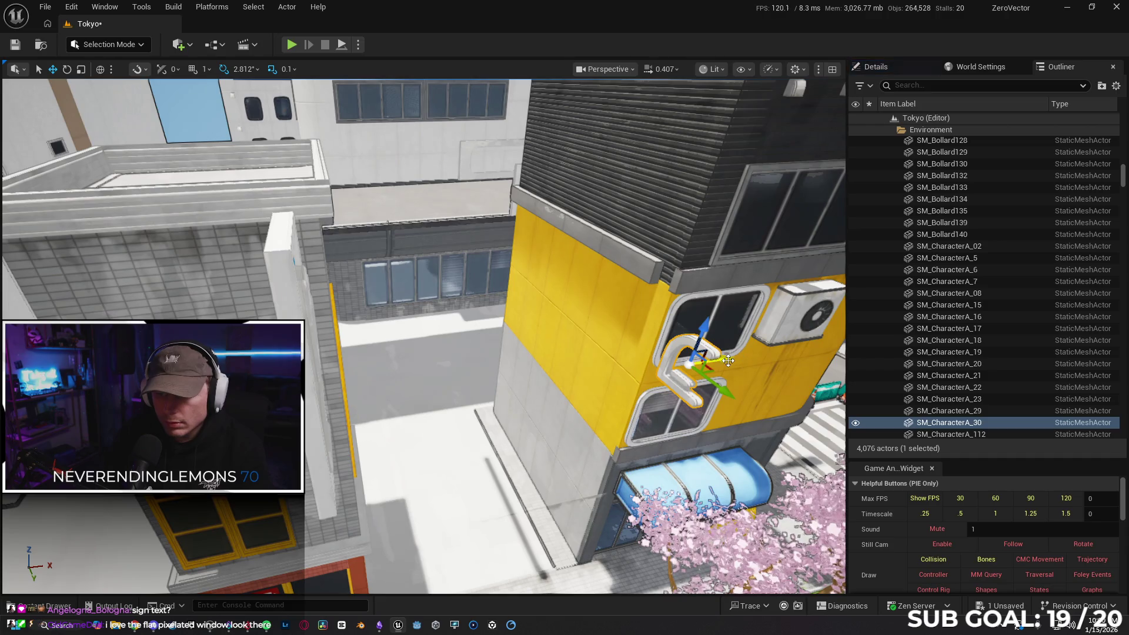
drag(377, 430, 424, 417)
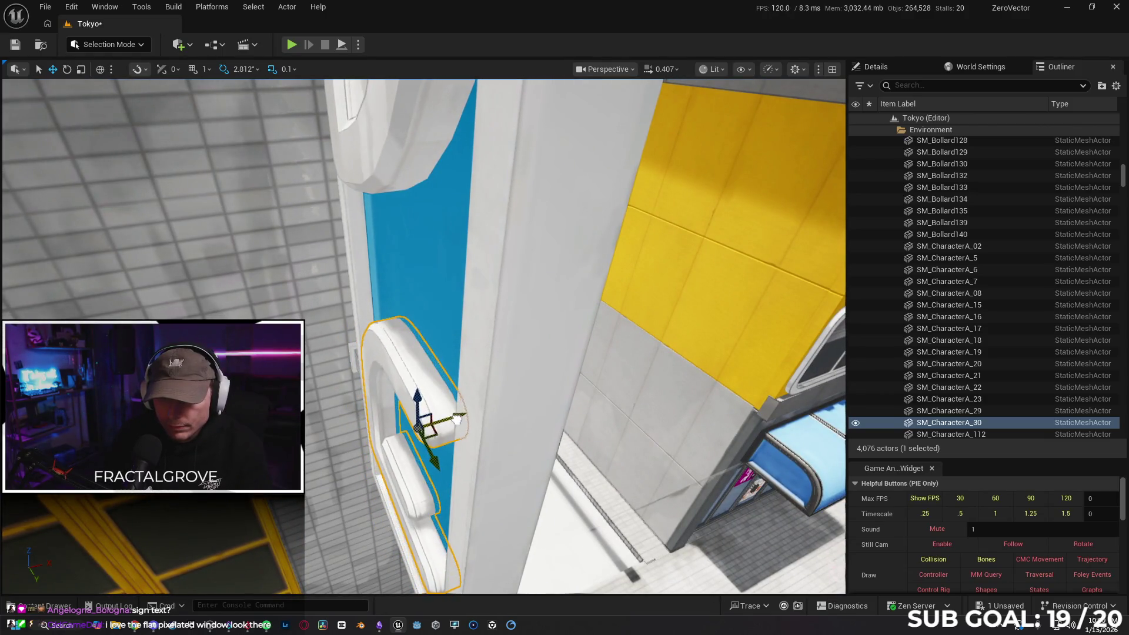
drag(455, 418, 473, 423)
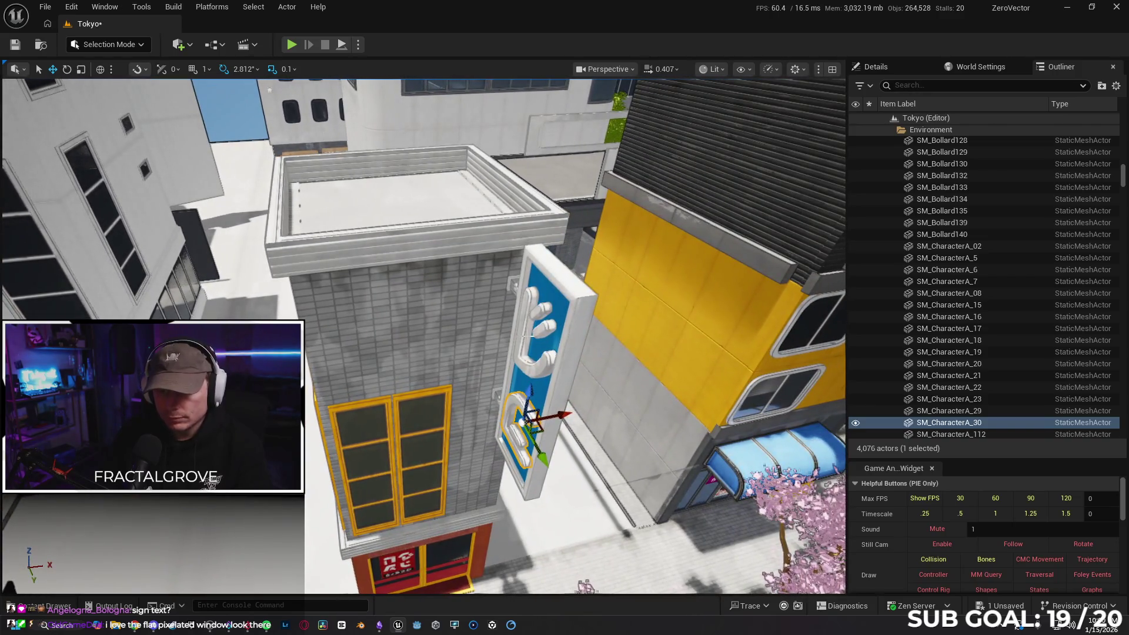
click(528, 341)
drag(528, 341, 453, 318)
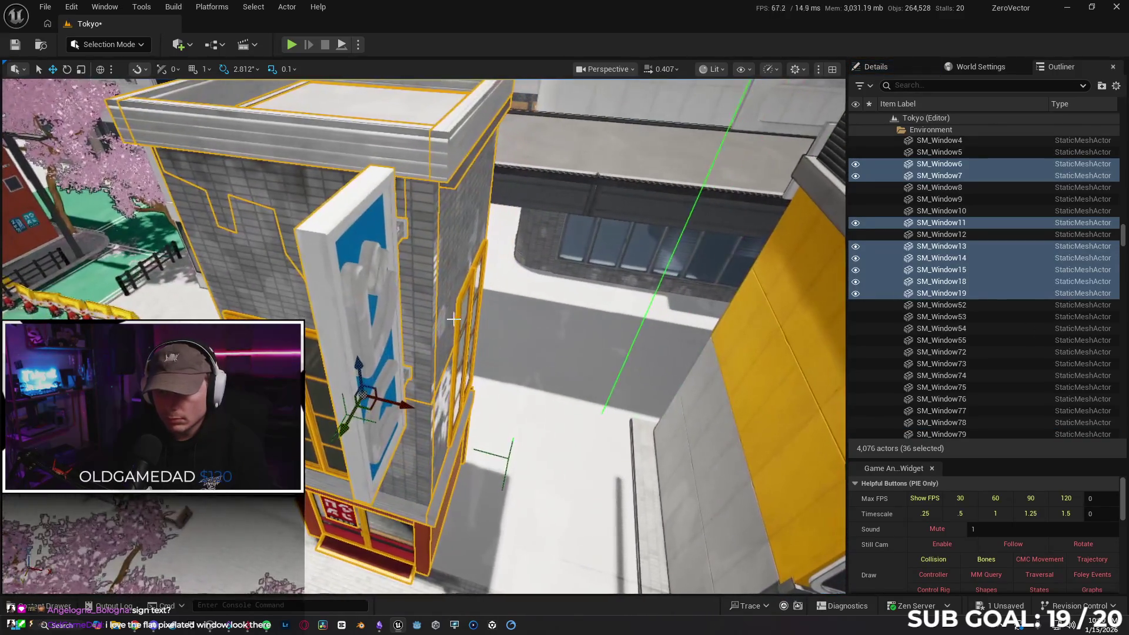
- Group the building with sign letters SM_CharacterA_08 and SM_CharacterA_23, then frame and hide-check it
click(364, 305)
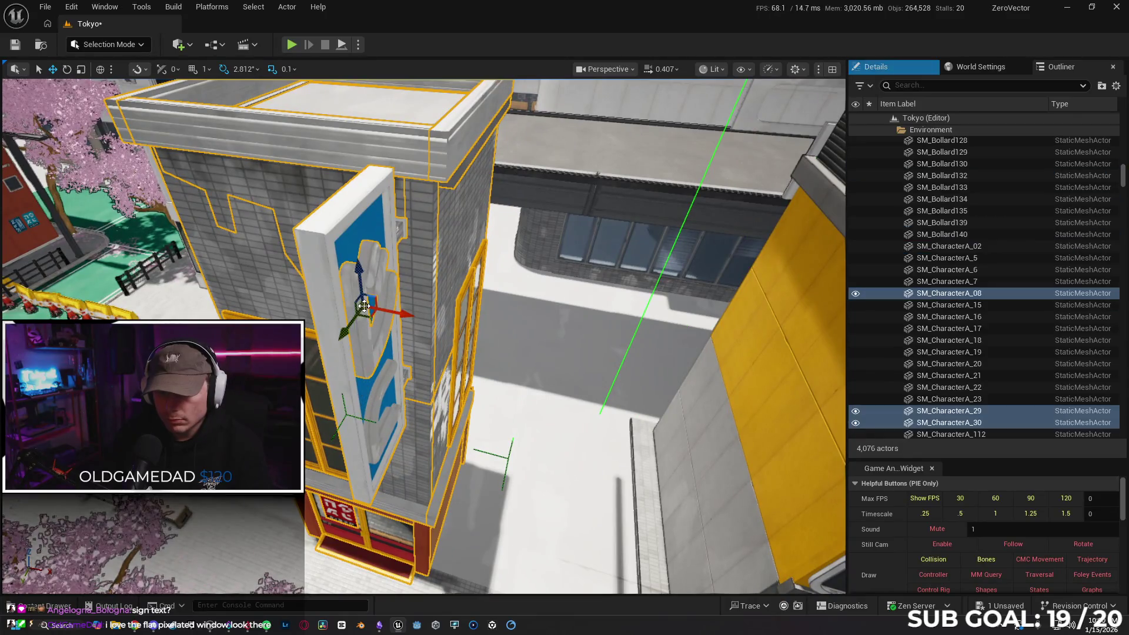
ctrl+click(379, 397)
key(ctrl+g)
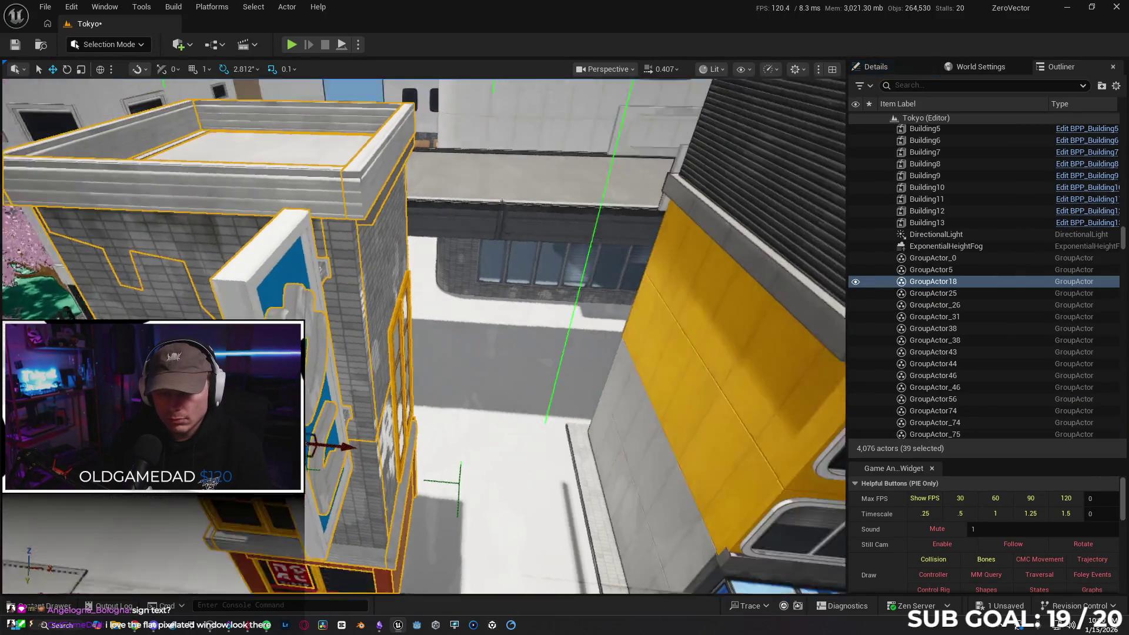
key(f)
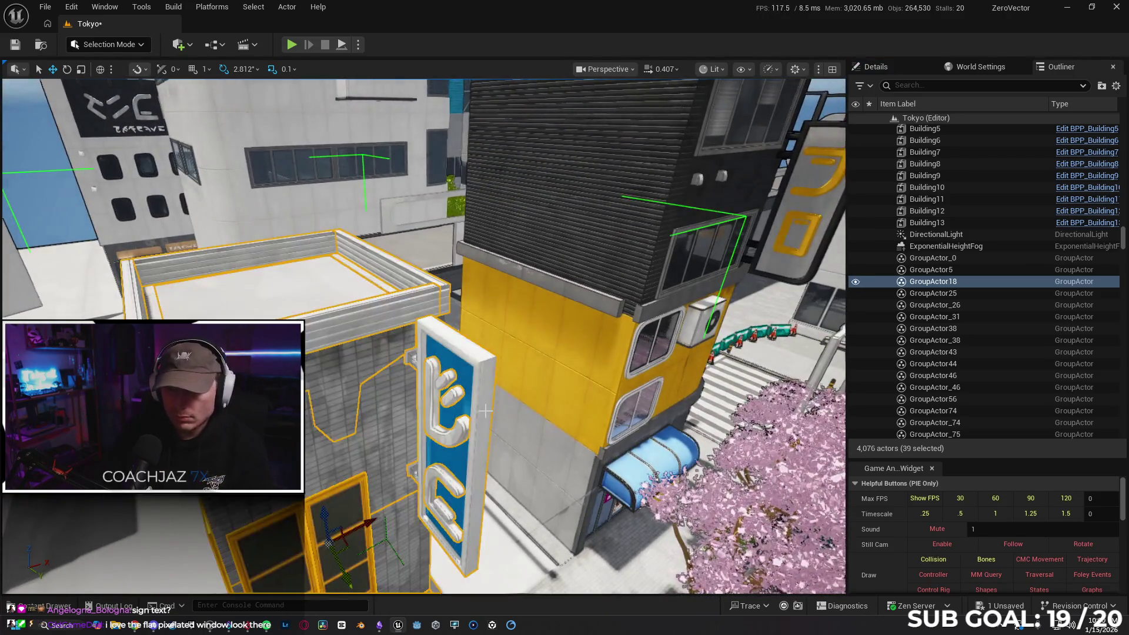
key(h)
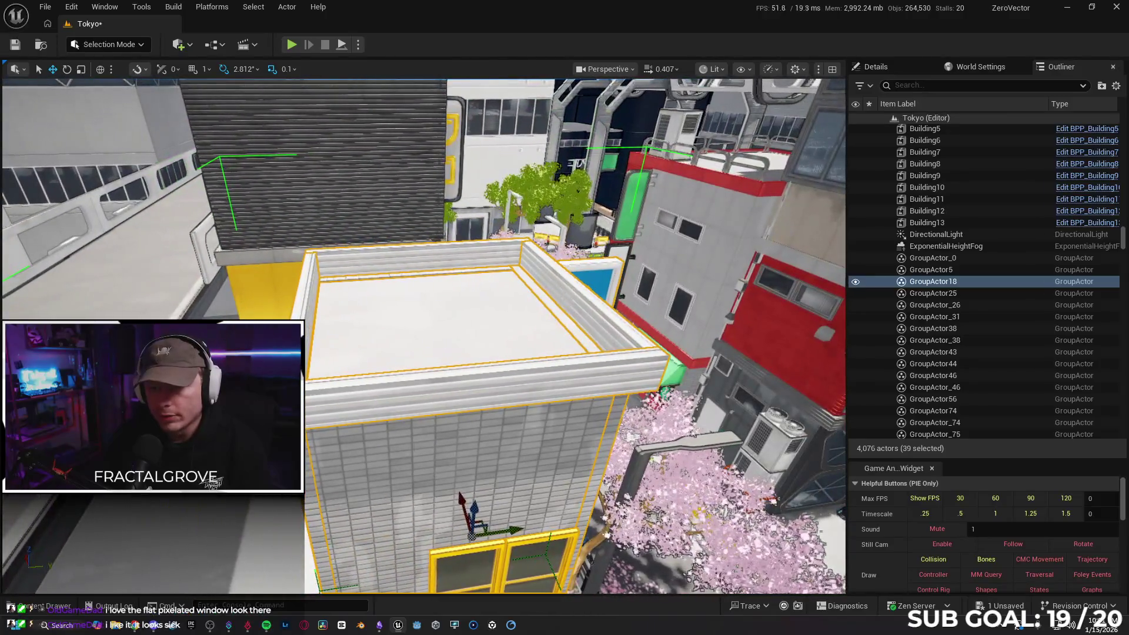
- Unlock GroupActor18 and select the single wall piece SM_Wall_50x422
right_click(560, 284)
mouse_move(565, 283)
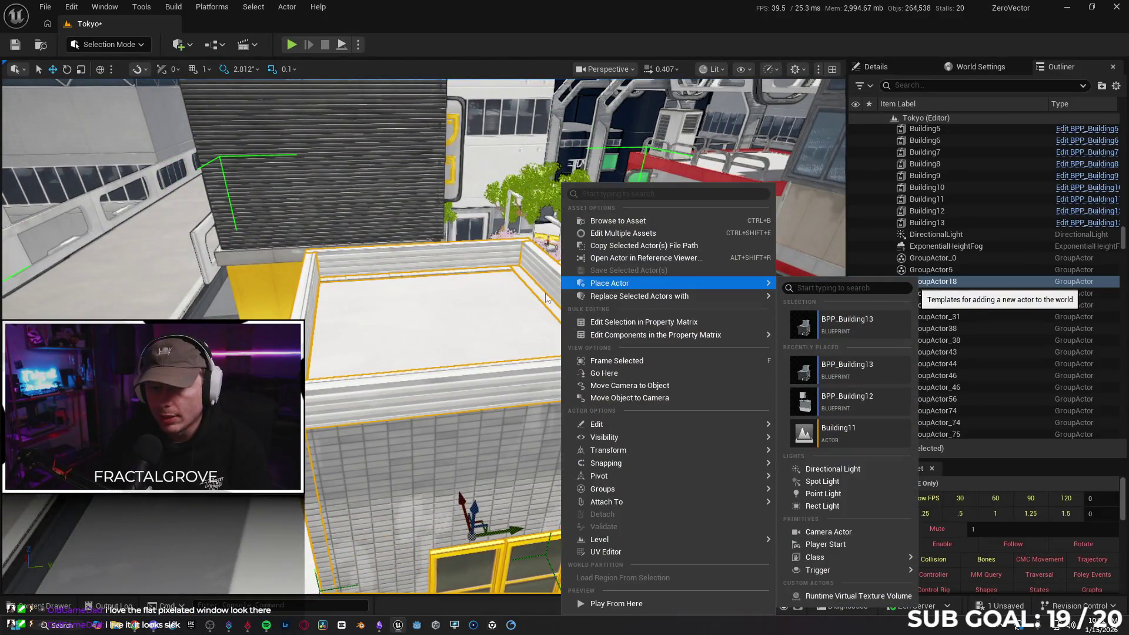
right_click(295, 353)
mouse_move(371, 489)
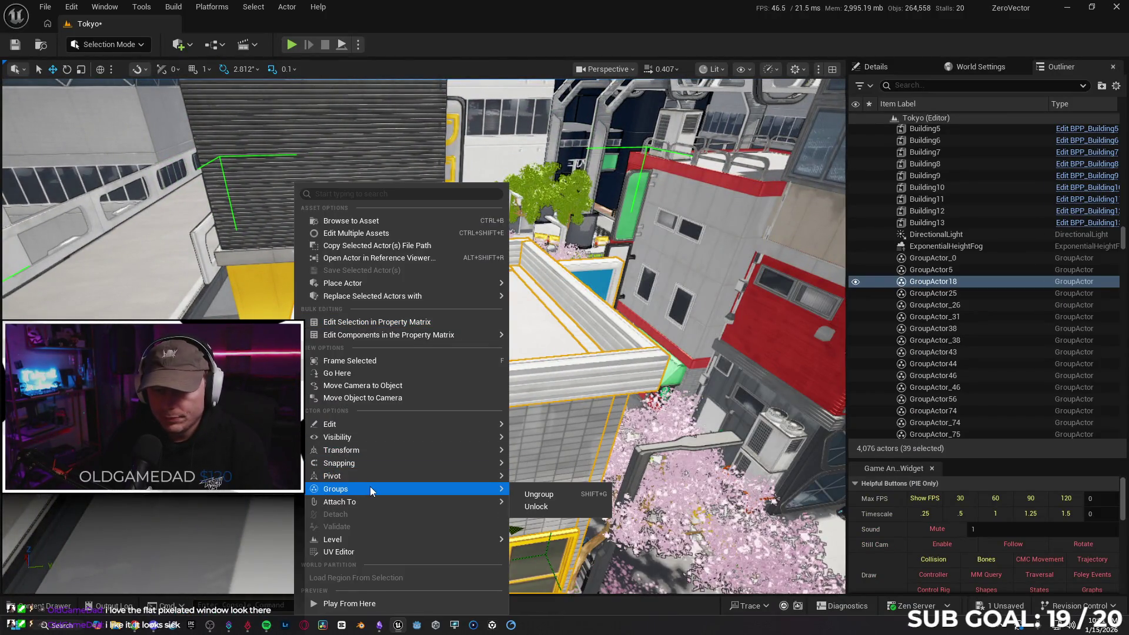
click(539, 508)
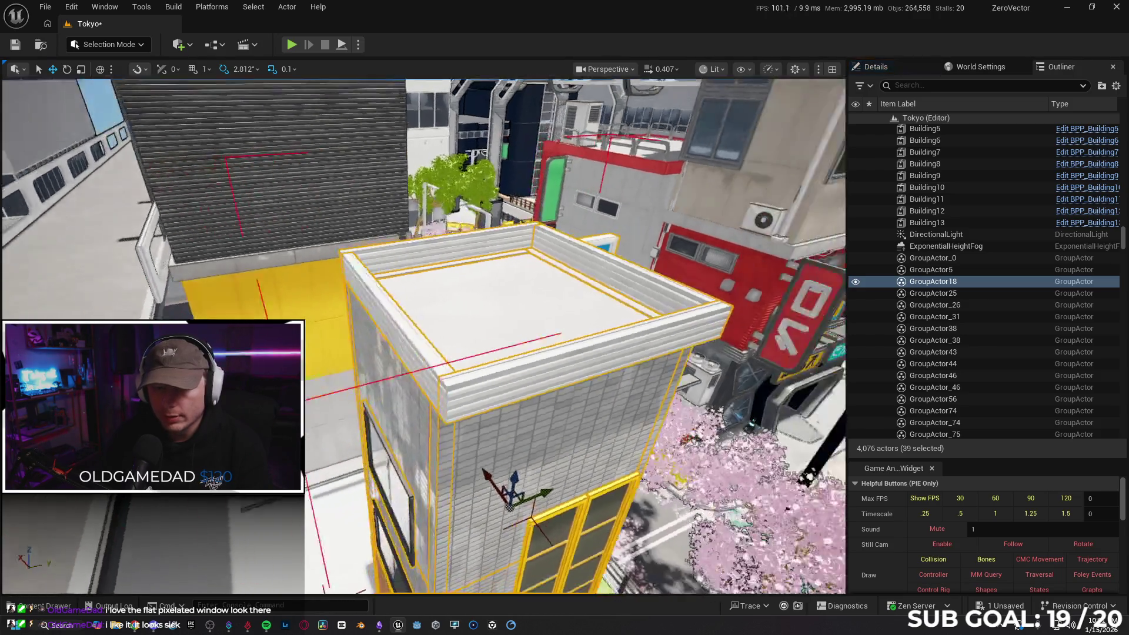
scroll(353, 268, down, 5)
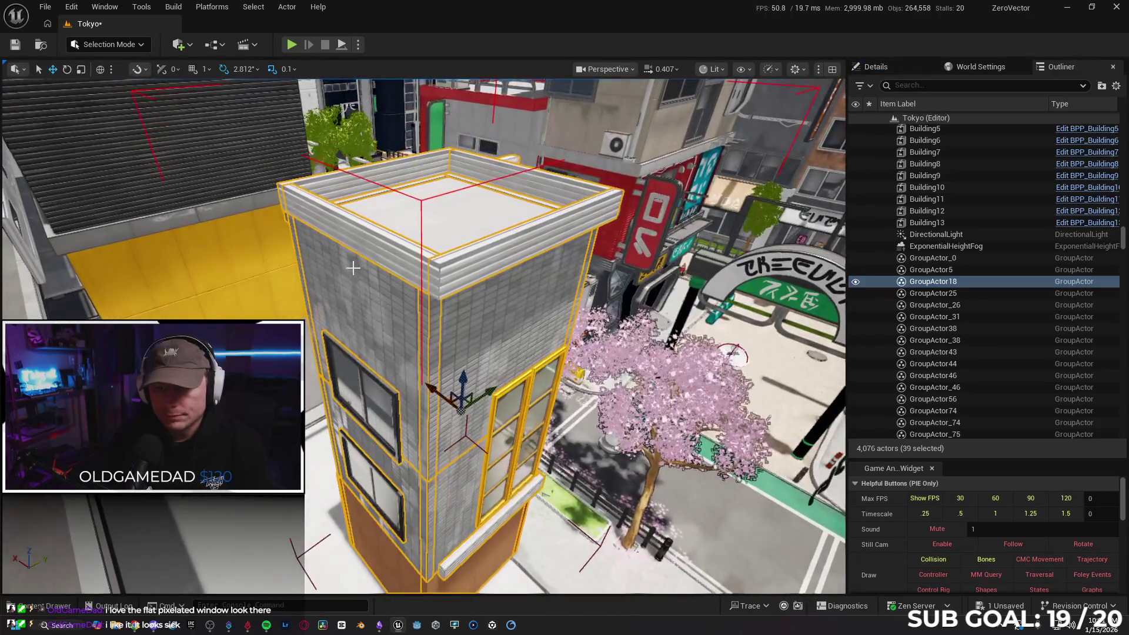
click(359, 240)
mouse_move(467, 550)
mouse_down()
mouse_move(453, 551)
mouse_move(467, 551)
mouse_up()
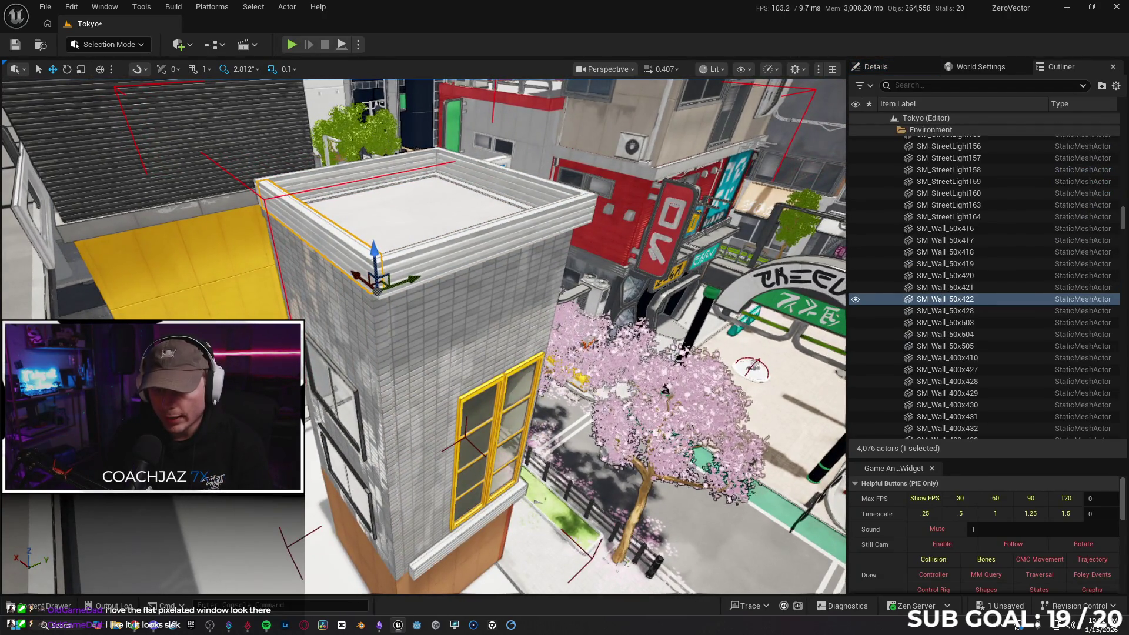
- Delete wall pieces SM_Wall_50x418, 50x416 and 50x417, confirming each grouped-actor deletion
click(944, 251)
key(Delete)
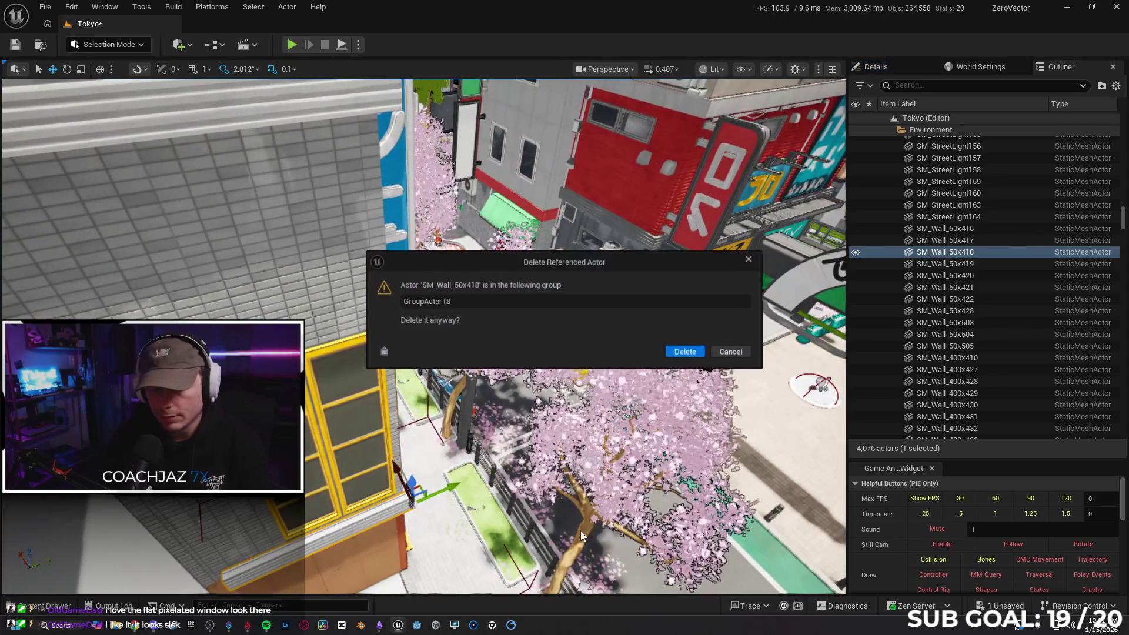
click(670, 352)
drag(458, 369, 458, 368)
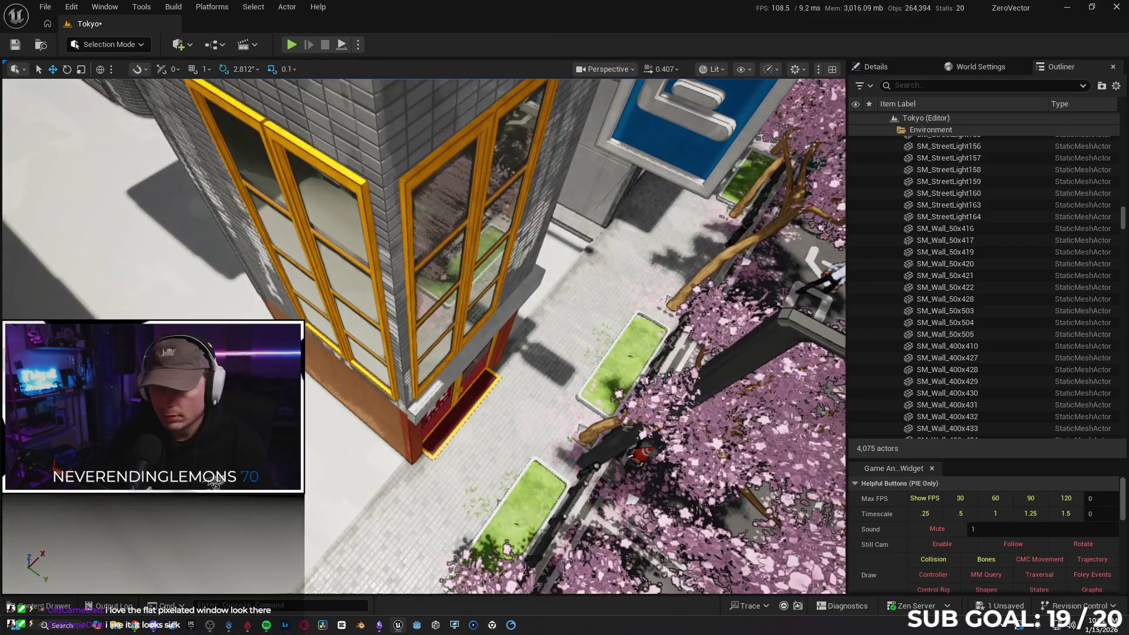
click(459, 369)
key(Delete)
click(675, 353)
drag(550, 364, 550, 364)
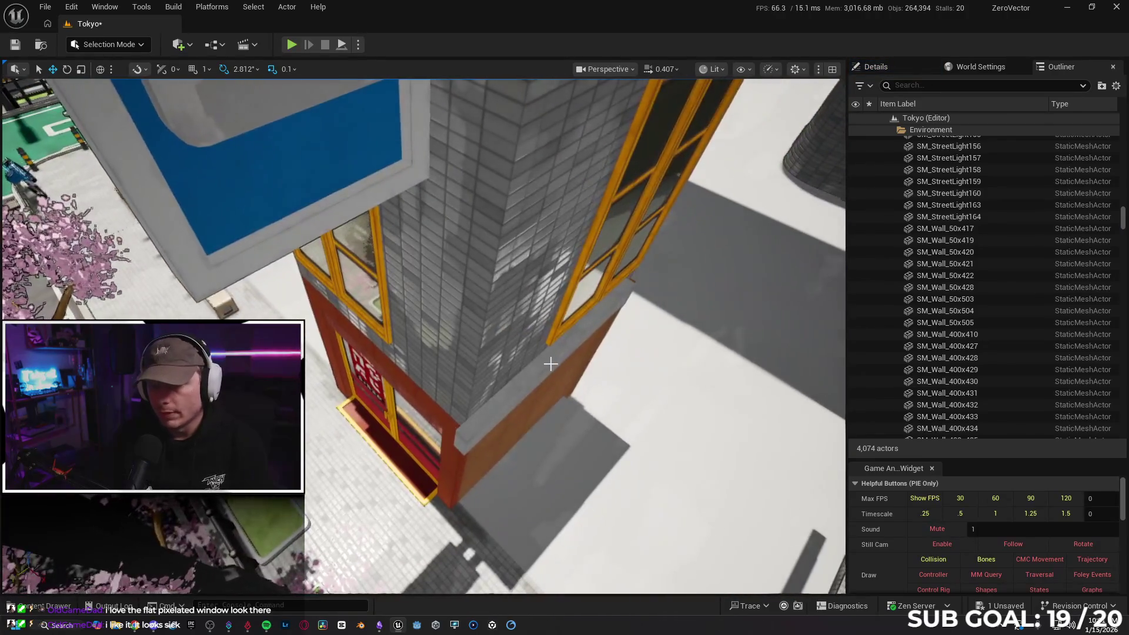
click(549, 363)
key(Delete)
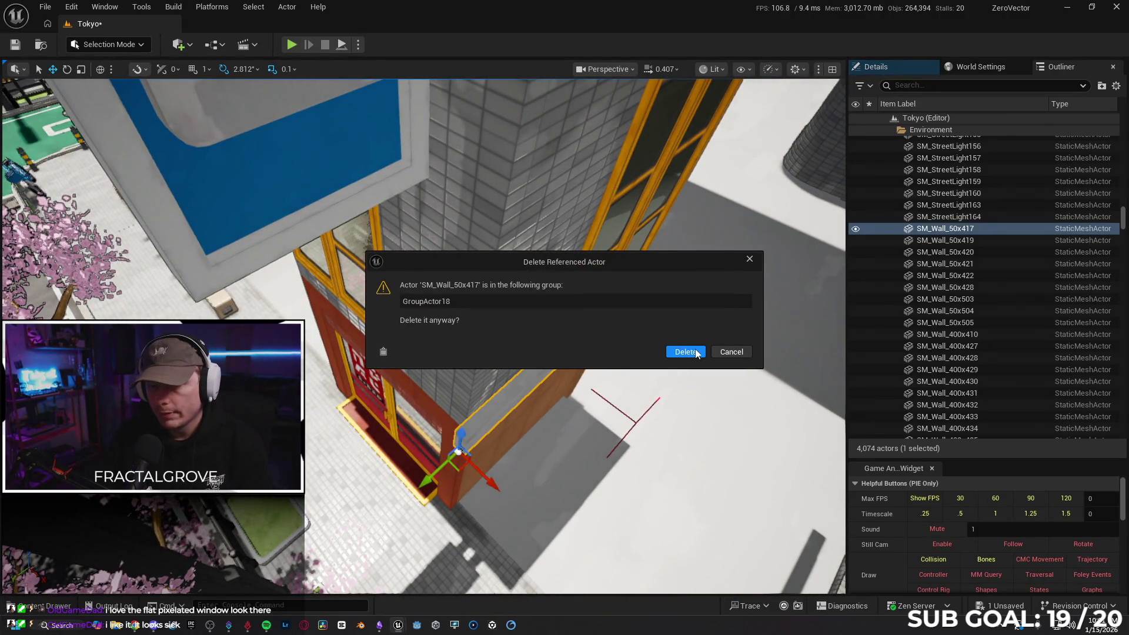
click(685, 352)
drag(696, 352, 696, 351)
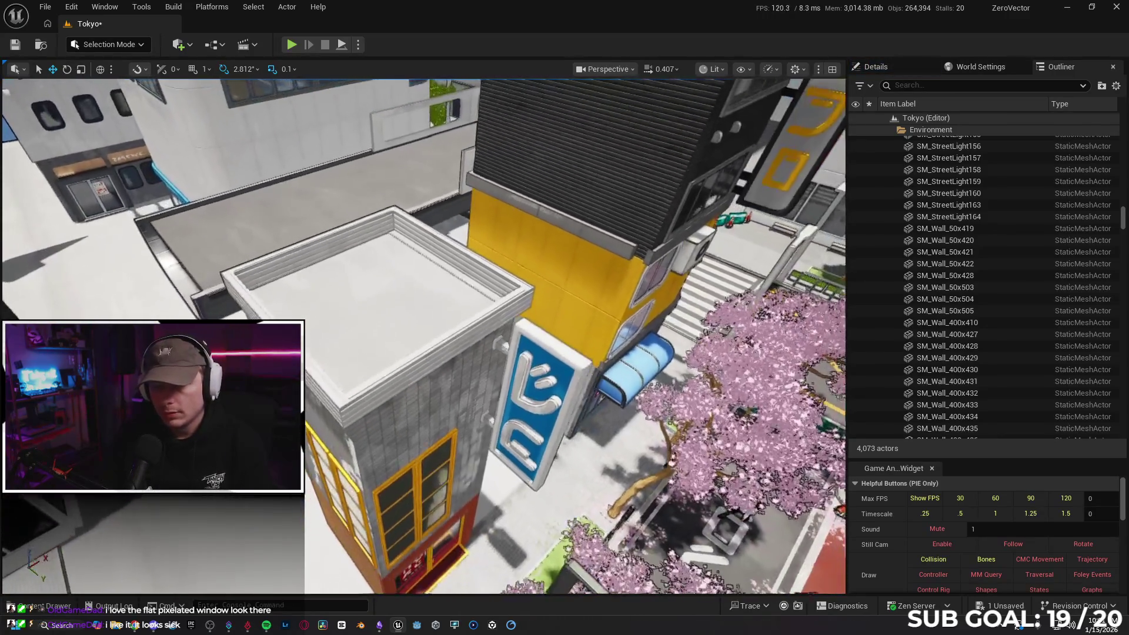
drag(450, 359, 450, 359)
- Select the front, left and back roof-edge walls
click(315, 353)
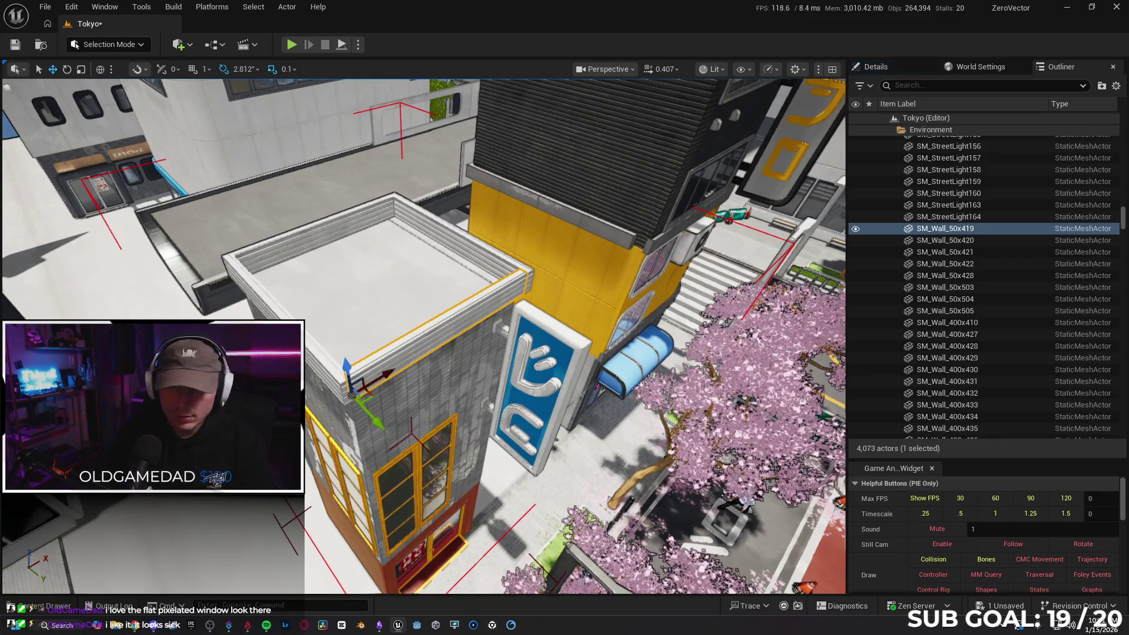
ctrl+click(312, 336)
ctrl+click(353, 218)
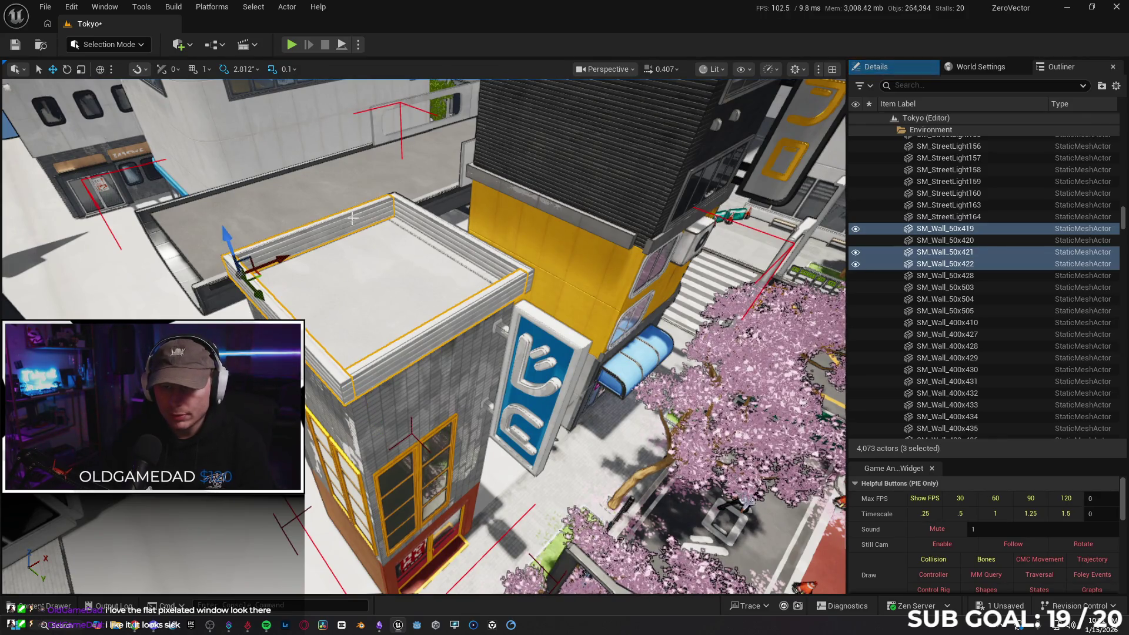
- Add the right roof-edge wall and Alt-drag copies of all four down the Z axis
ctrl+click(448, 233)
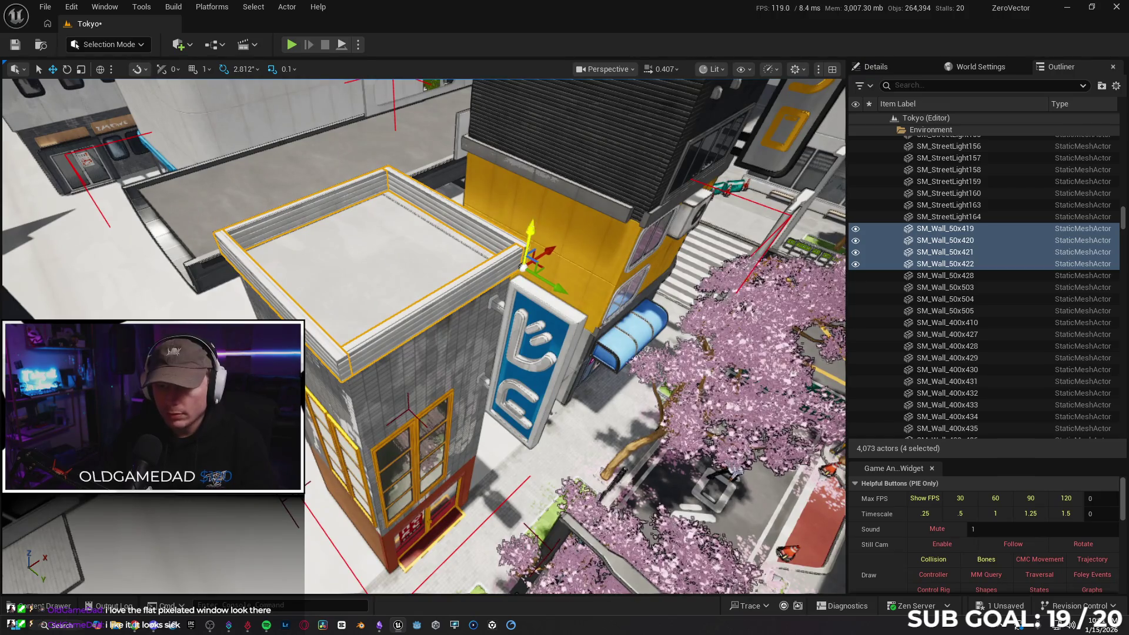
drag(530, 235, 554, 345)
key(w)
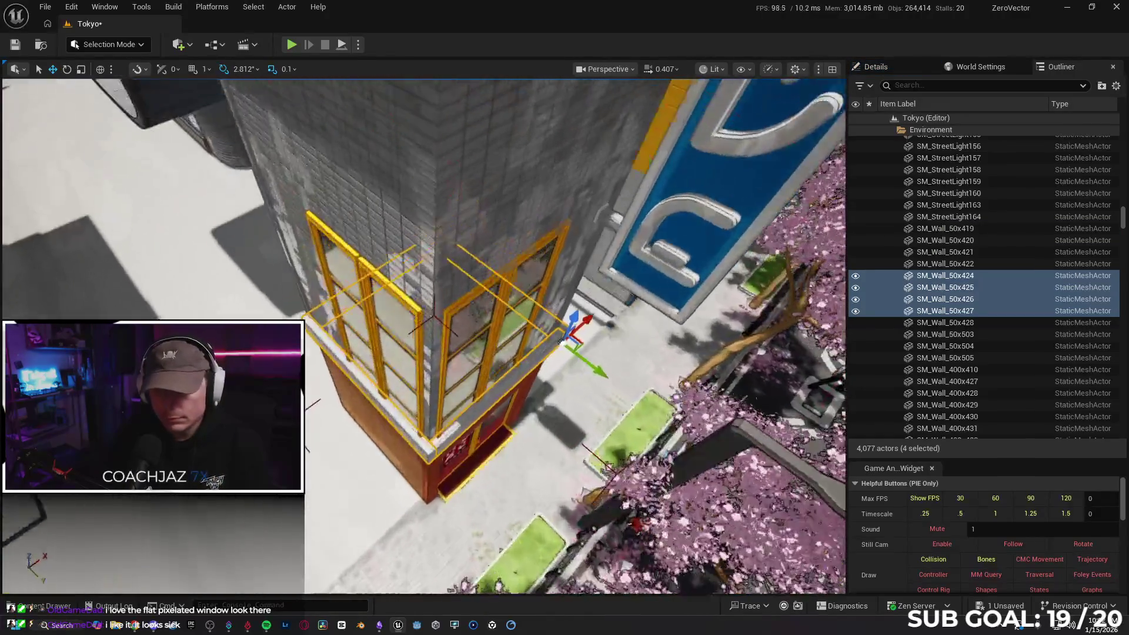
scroll(621, 141, up, 3)
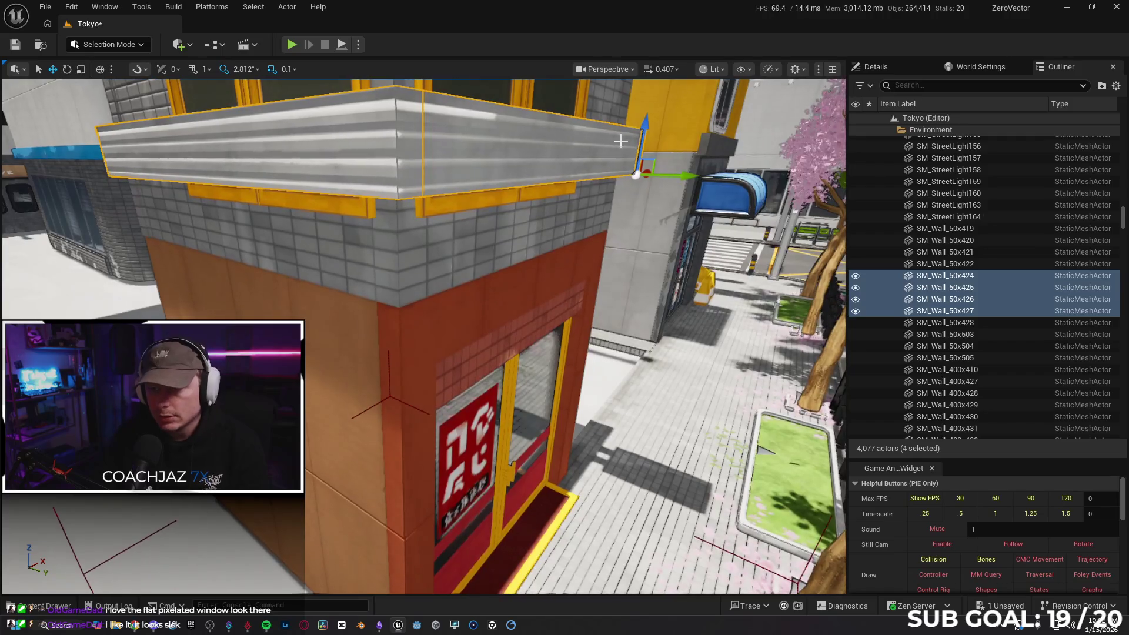
drag(646, 121, 651, 164)
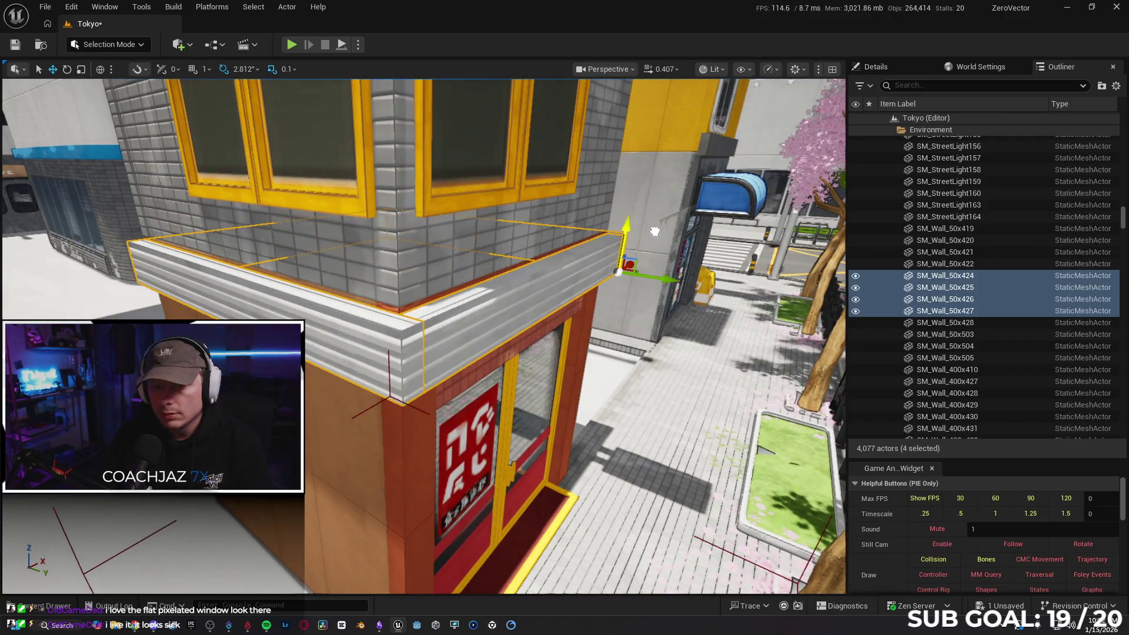
mouse_move(651, 226)
mouse_down()
mouse_move(657, 287)
mouse_move(615, 262)
mouse_move(575, 310)
mouse_move(608, 305)
mouse_move(578, 299)
mouse_move(680, 245)
mouse_move(532, 274)
mouse_up()
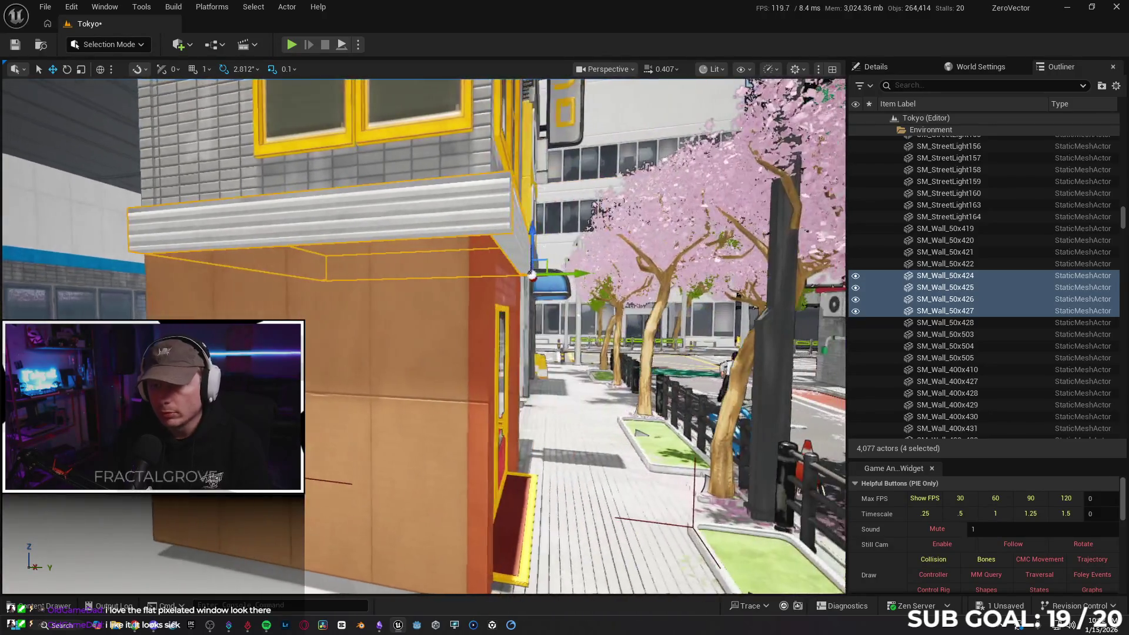
- Undo a stray tree selection, fly around the rooftop, and add the back parapet wall
click(572, 275)
key(f)
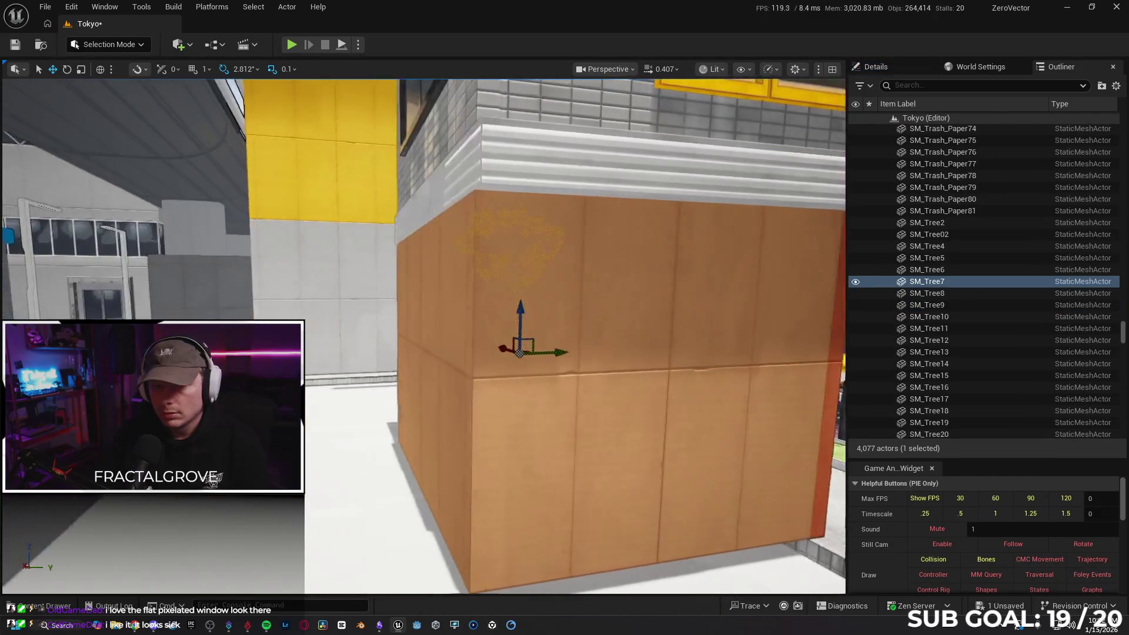
key(ctrl+z)
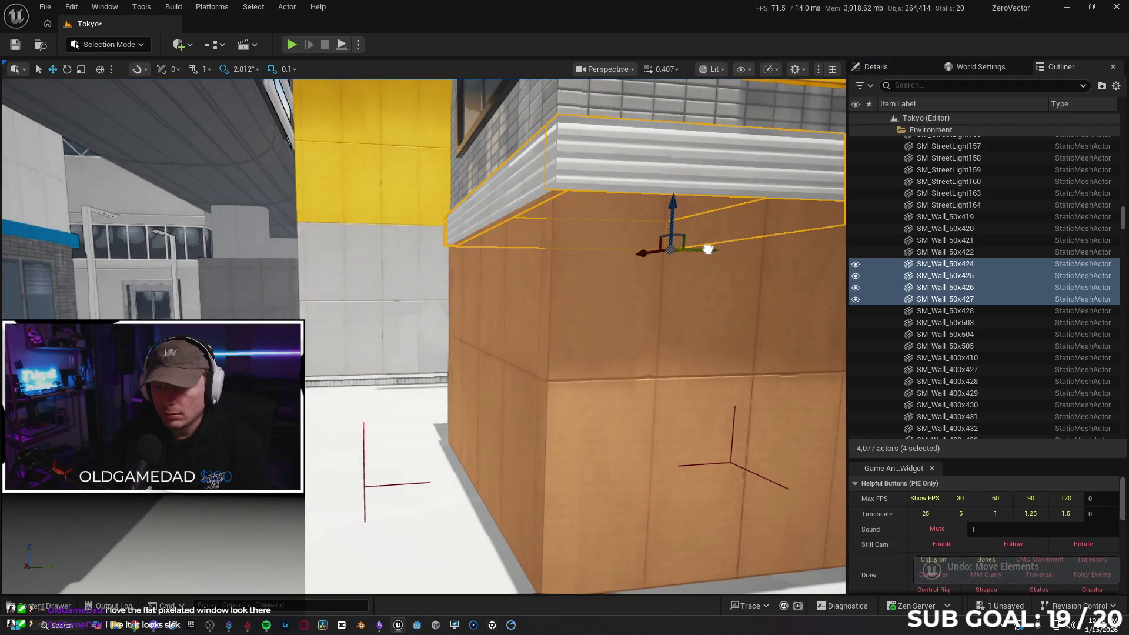
key(s)
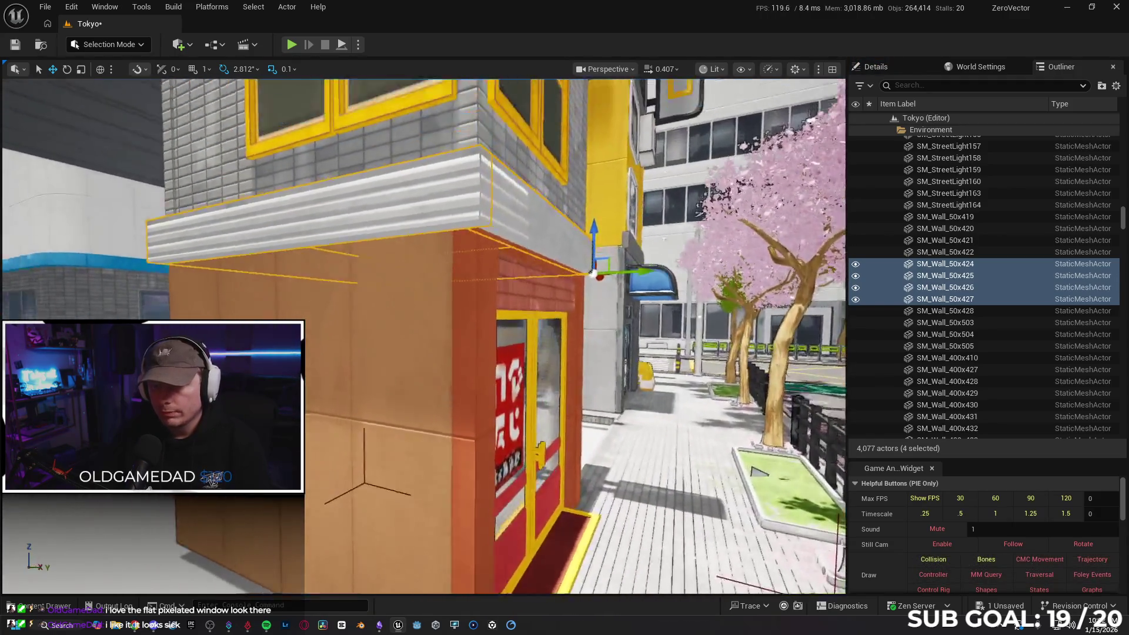
key(w)
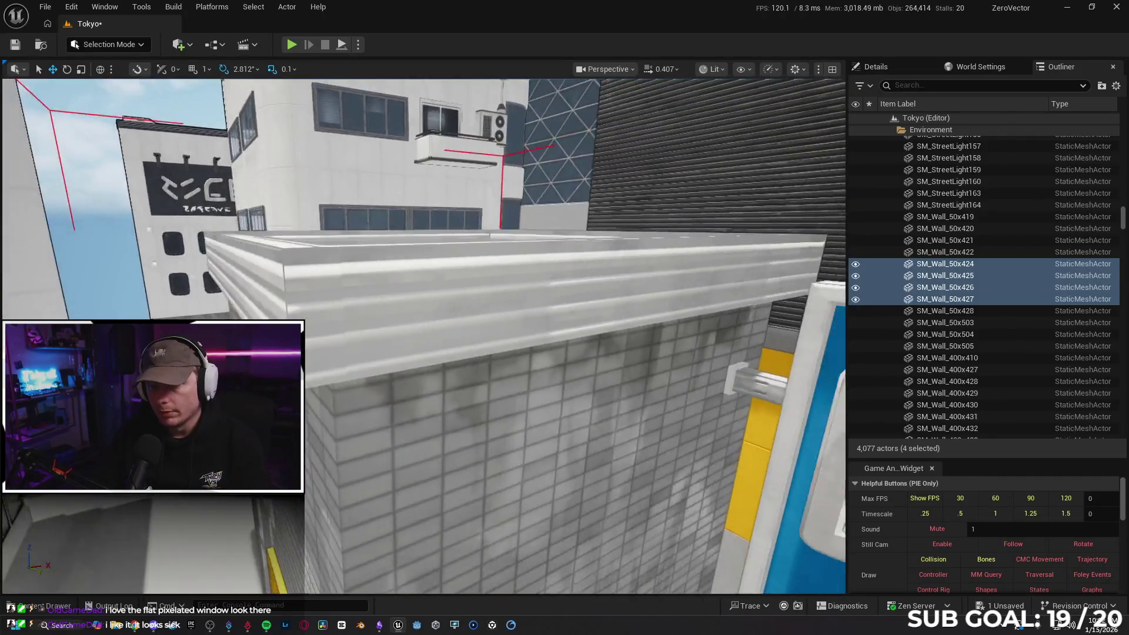
key(a)
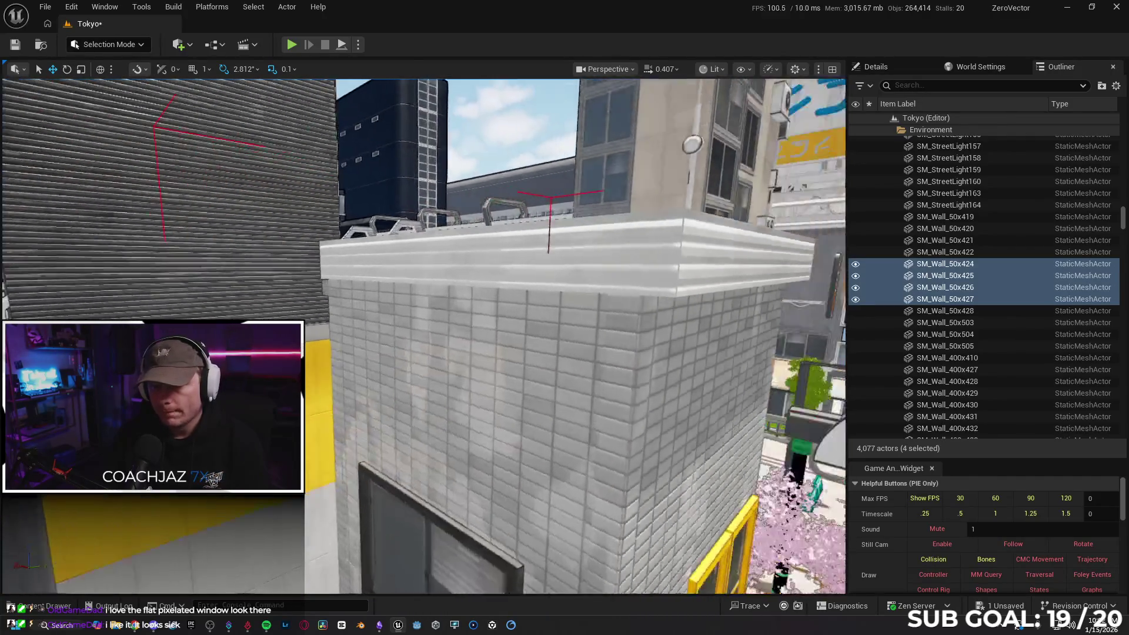
key(e)
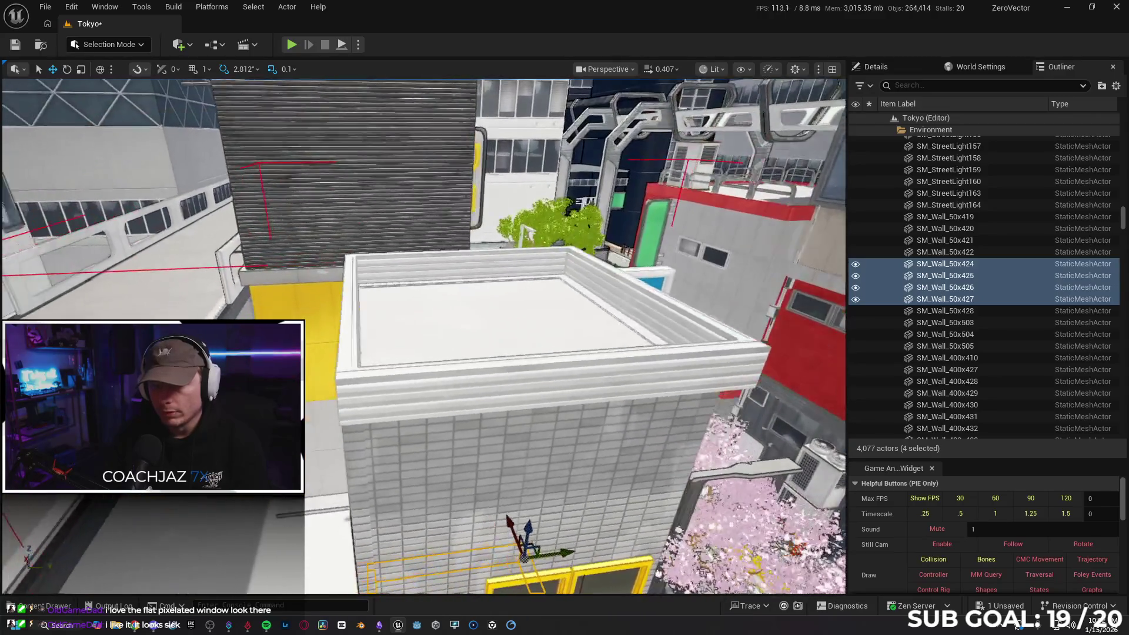
ctrl+click(351, 366)
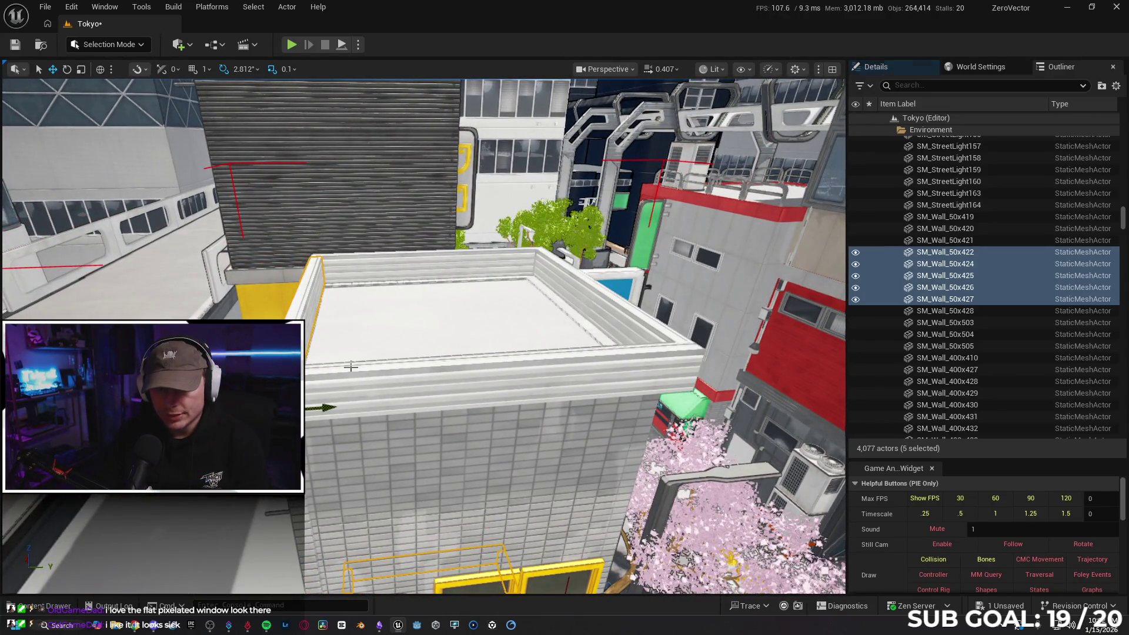
- Add the front, right and remaining parapet walls SM_Wall_50x419–422 to the selection
ctrl+click(397, 400)
ctrl+click(423, 260)
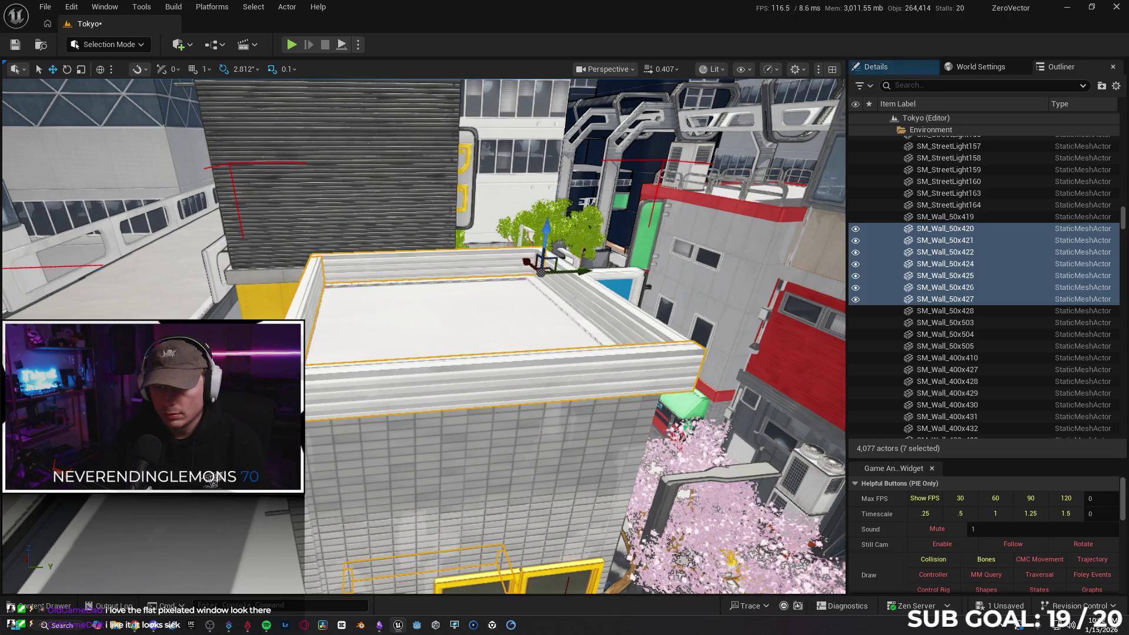
ctrl+click(713, 383)
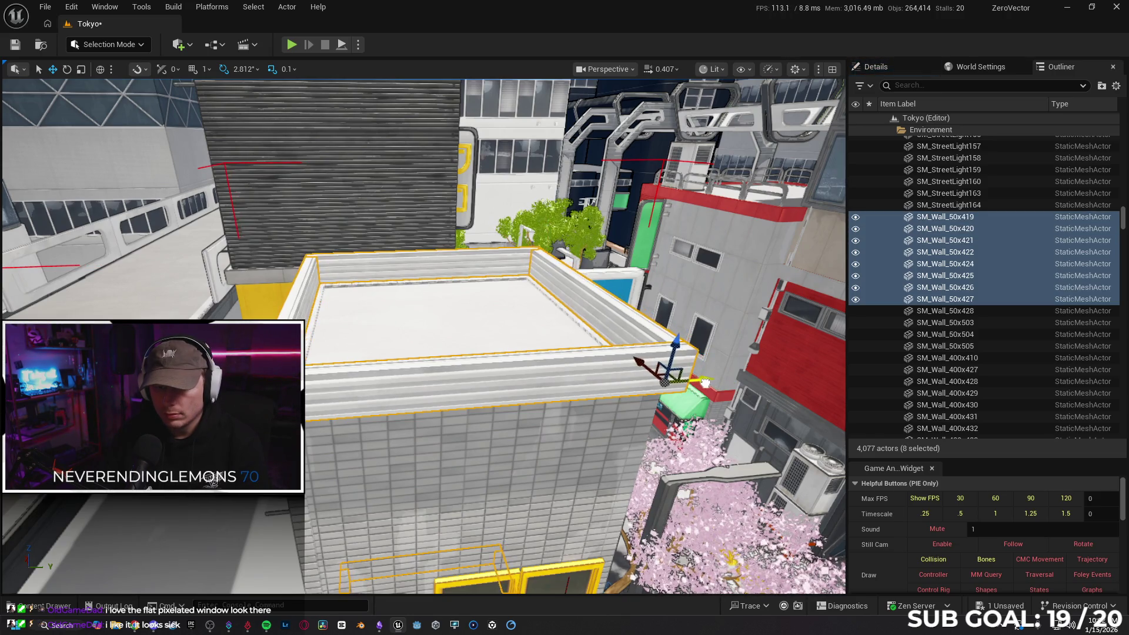
drag(704, 383, 703, 426)
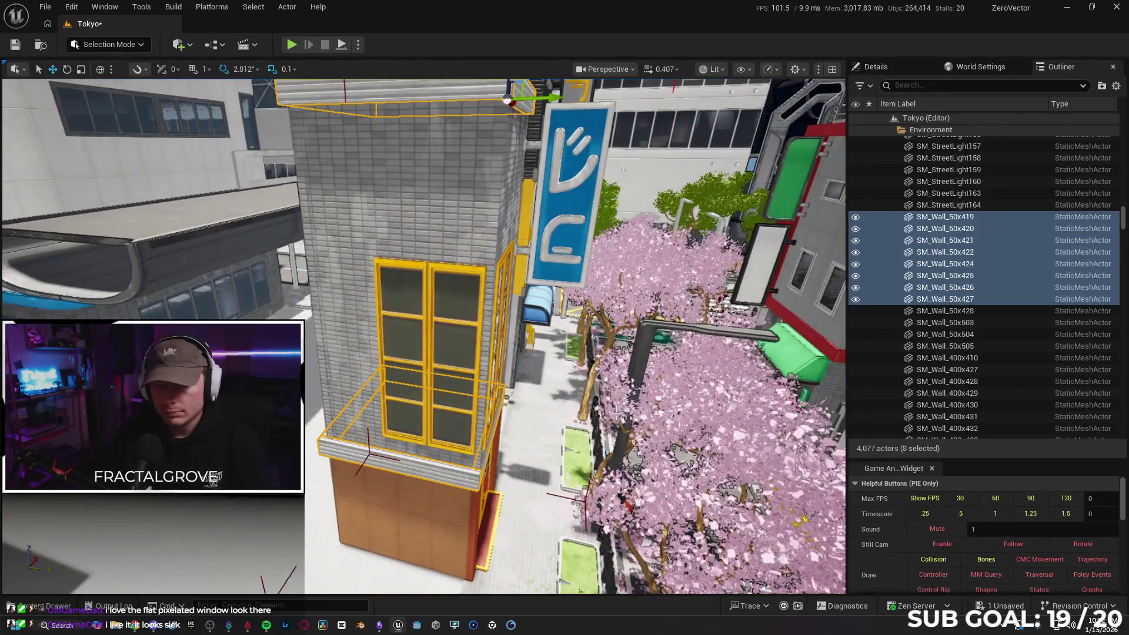
right_click(465, 326)
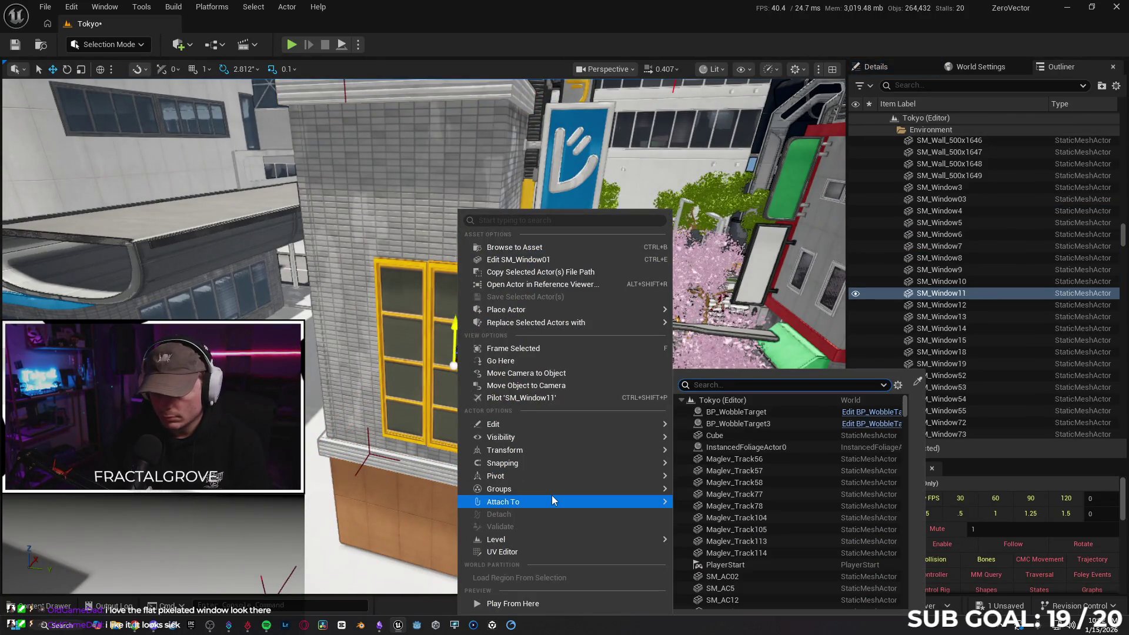
- Lock the grey building's 39-piece group through Groups > Lock and frame the building in view
mouse_move(551, 489)
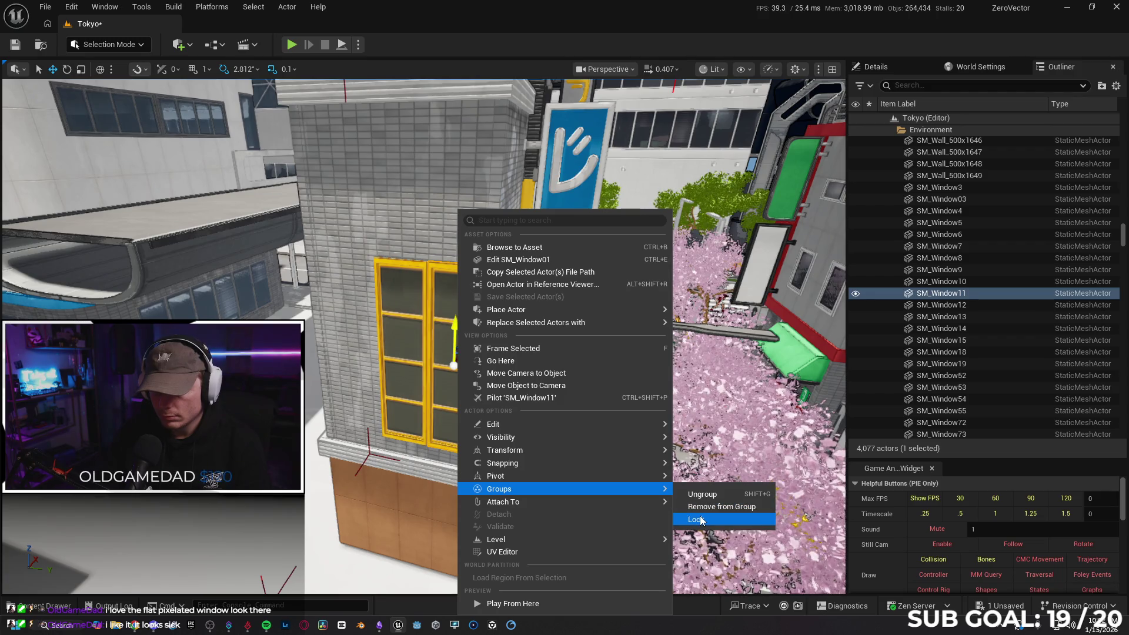
click(698, 519)
key(f)
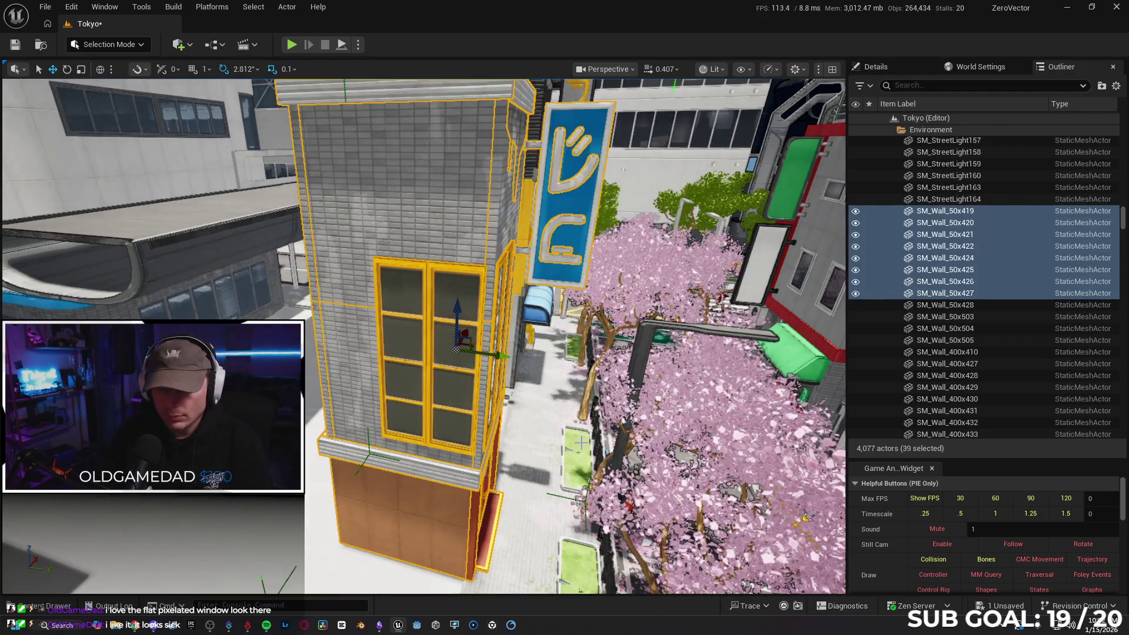
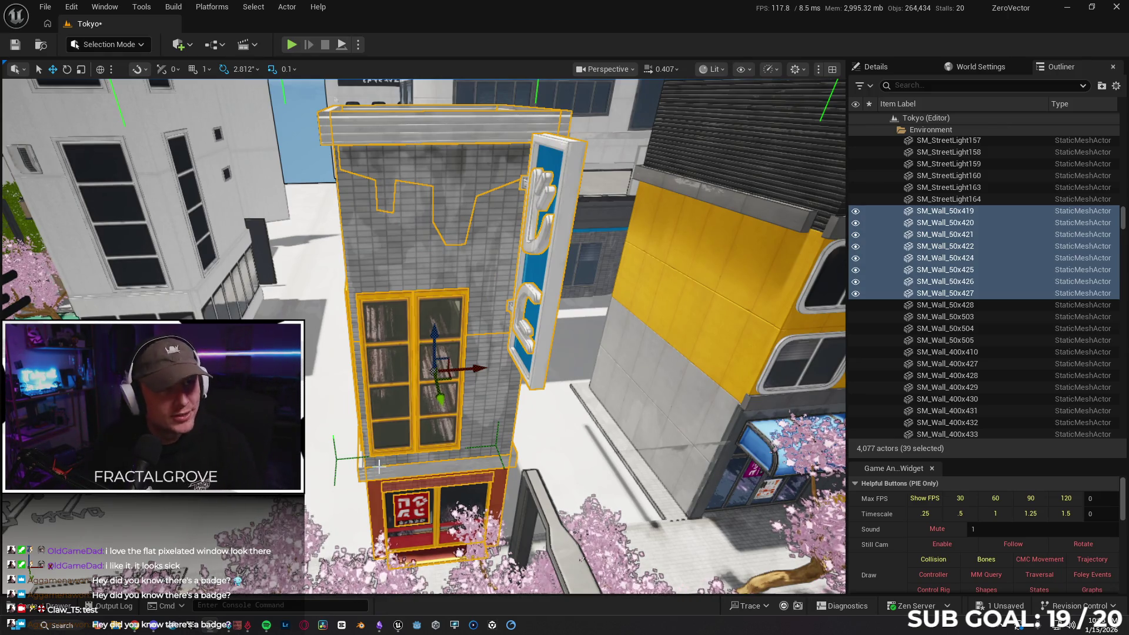
- Orbit around the selected wall-piece building to view its roof, then save the Tokyo level
scroll(378, 465, down, 6)
mouse_move(560, 464)
mouse_down()
mouse_move(550, 455)
mouse_move(560, 464)
mouse_up()
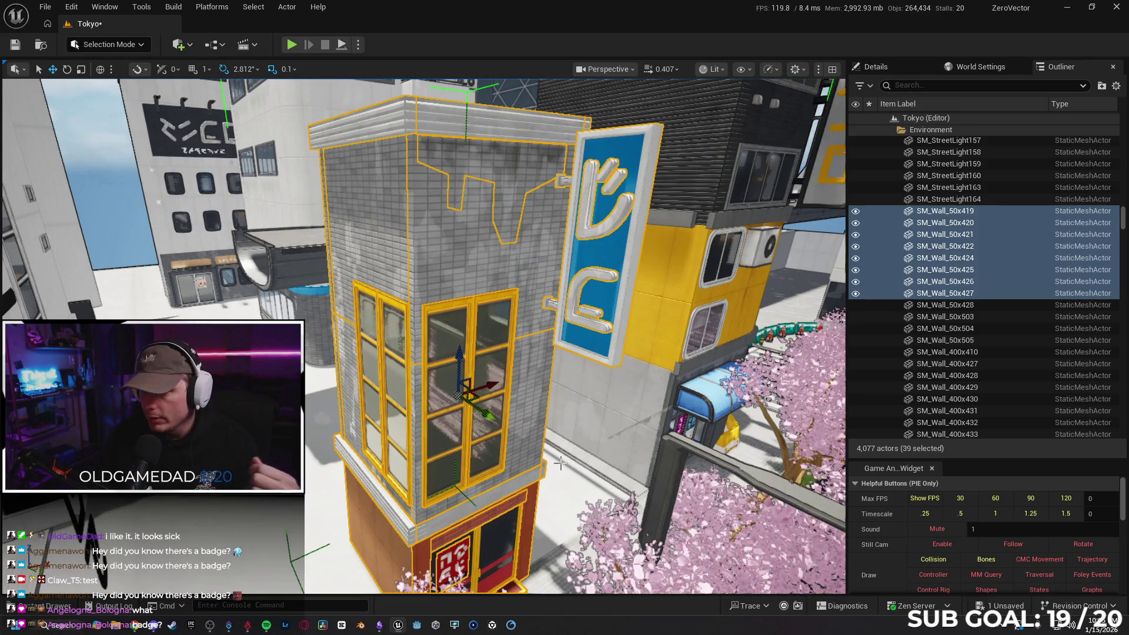
key(ctrl+s)
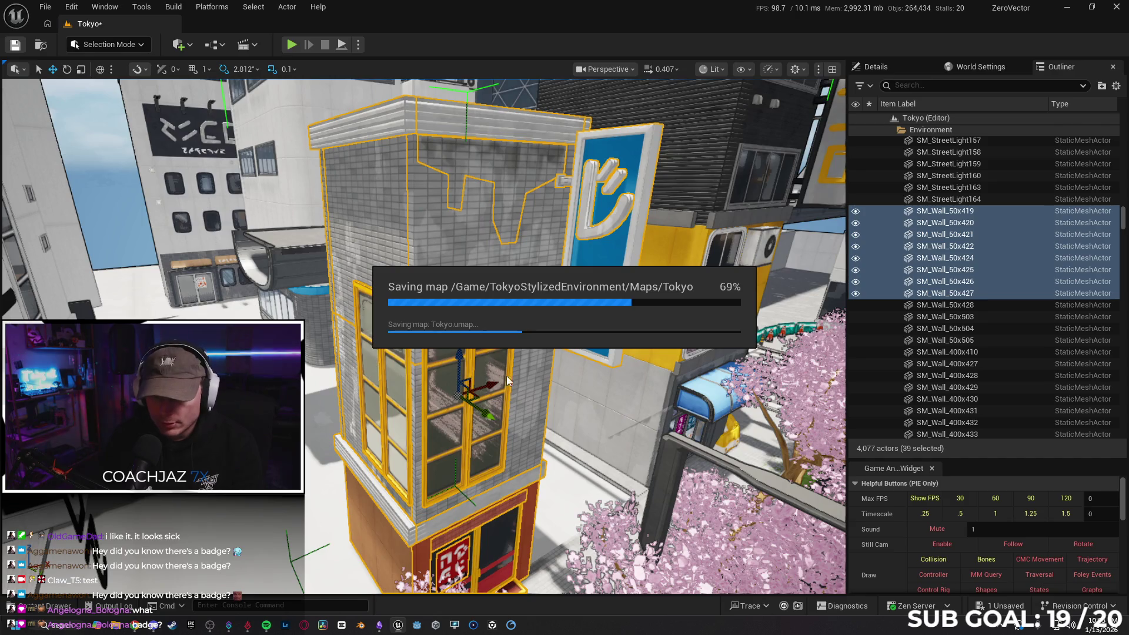
right_click(455, 405)
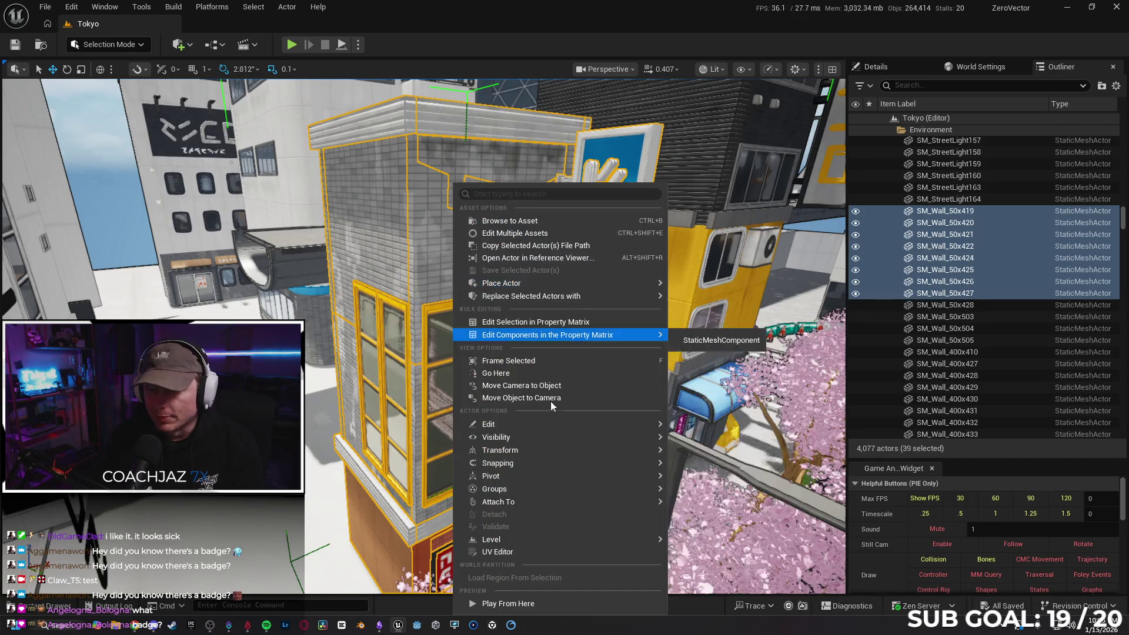
- Create a packed level actor from the selected wall pieces, accepting the suggested level name
mouse_move(542, 450)
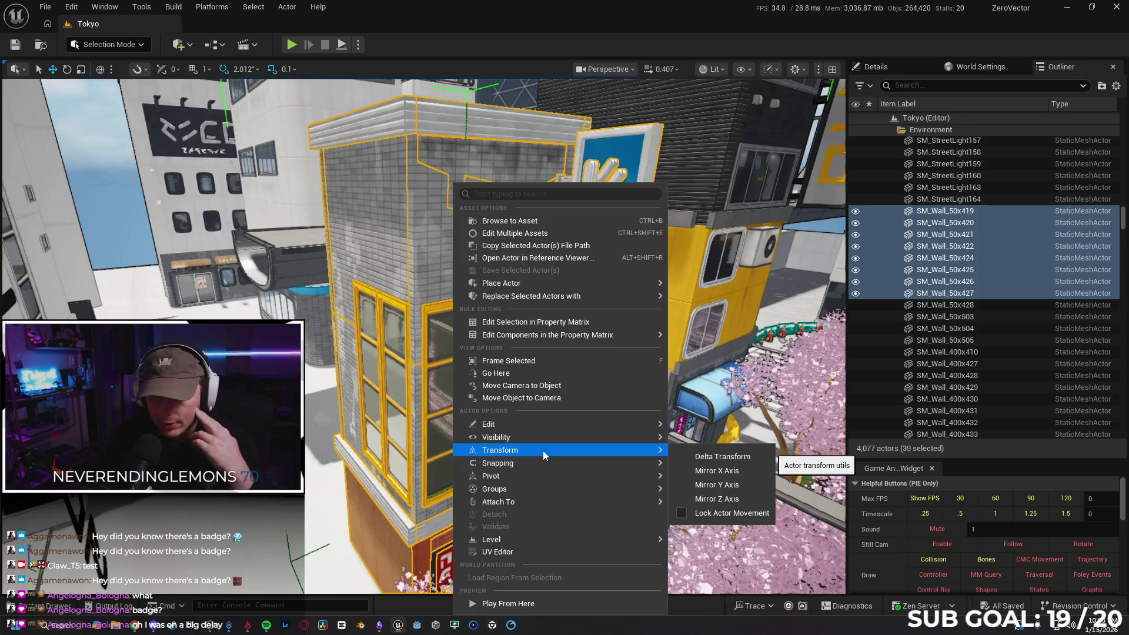
mouse_move(553, 491)
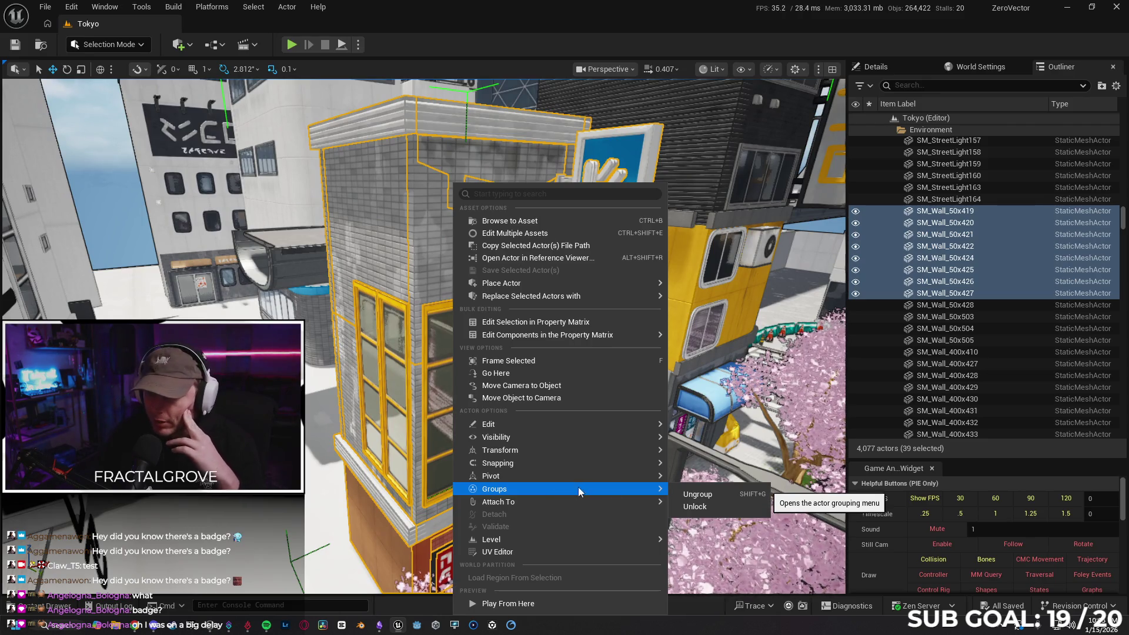
mouse_move(598, 534)
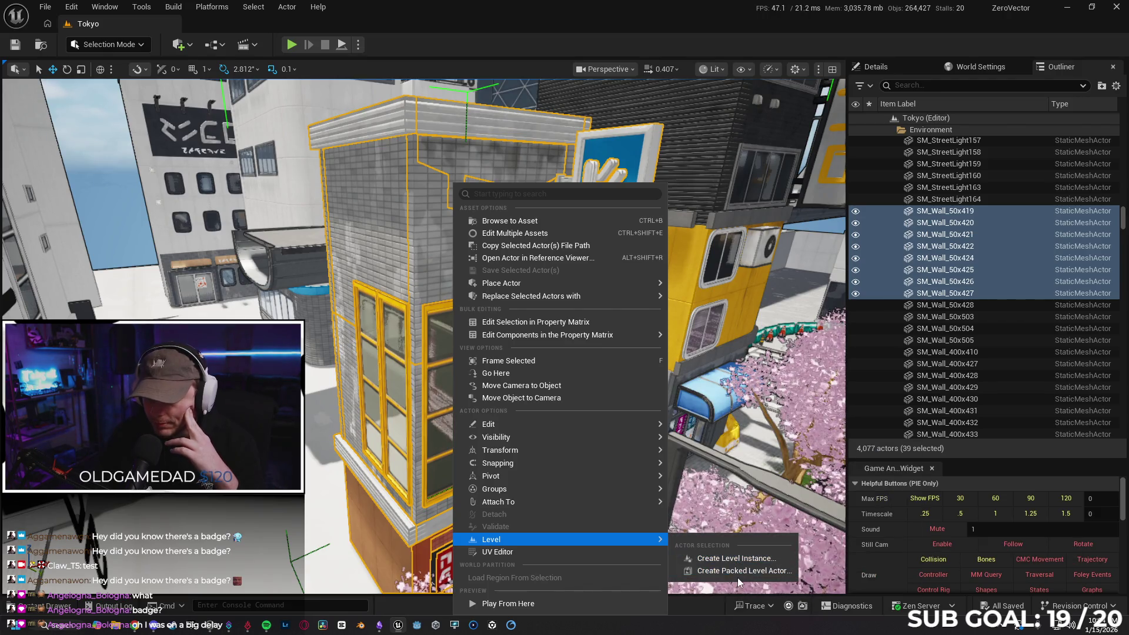
click(736, 569)
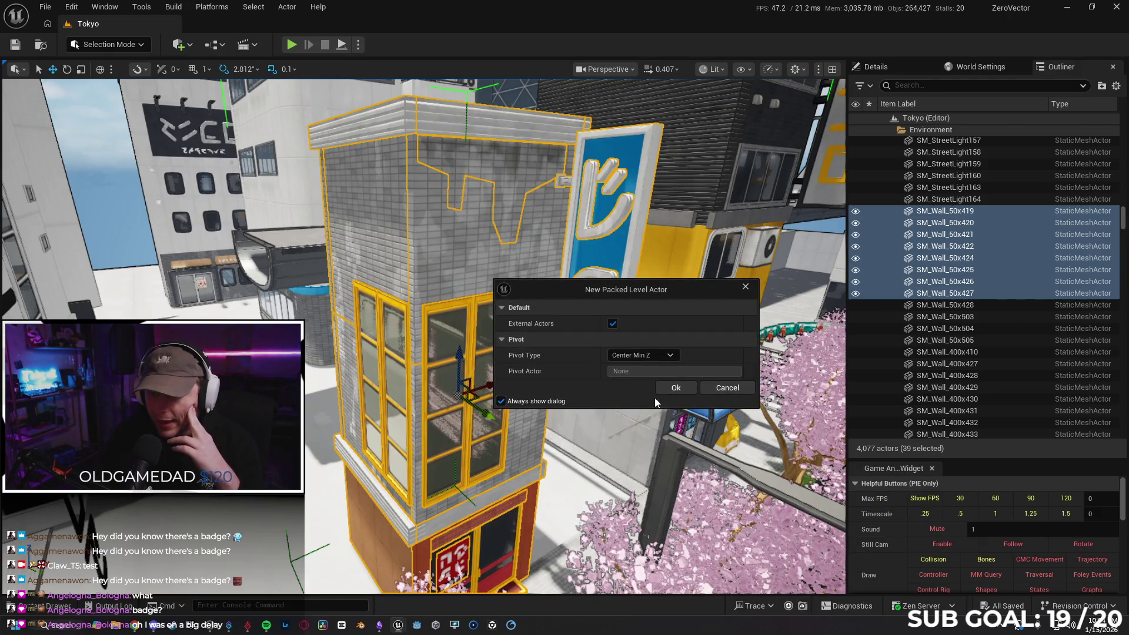
click(676, 386)
scroll(732, 397, down, 1)
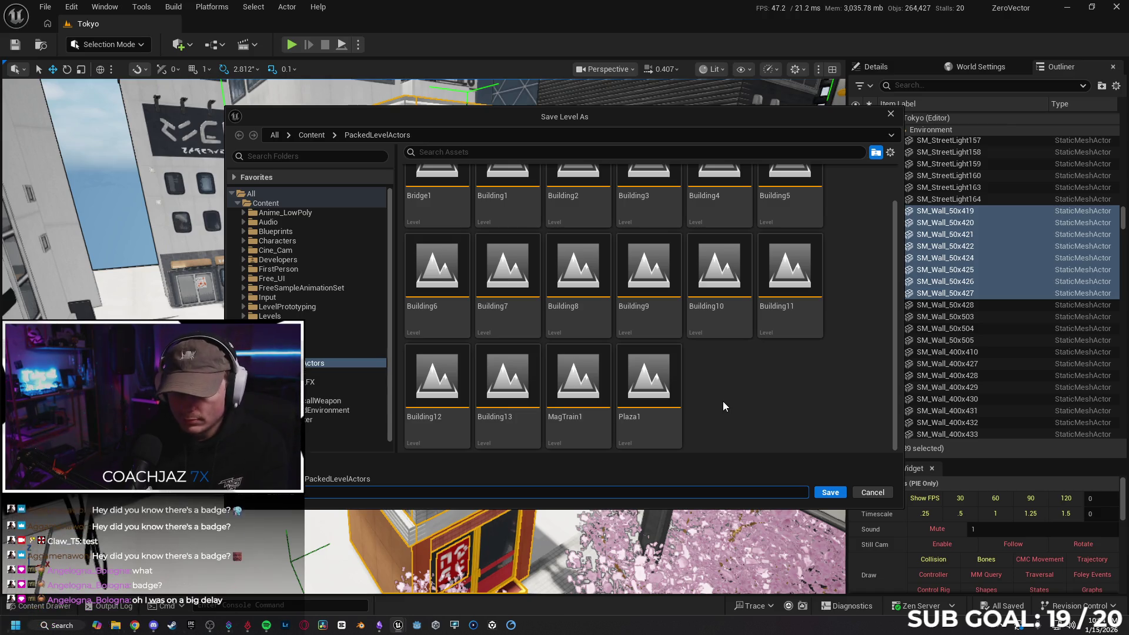
key(Return)
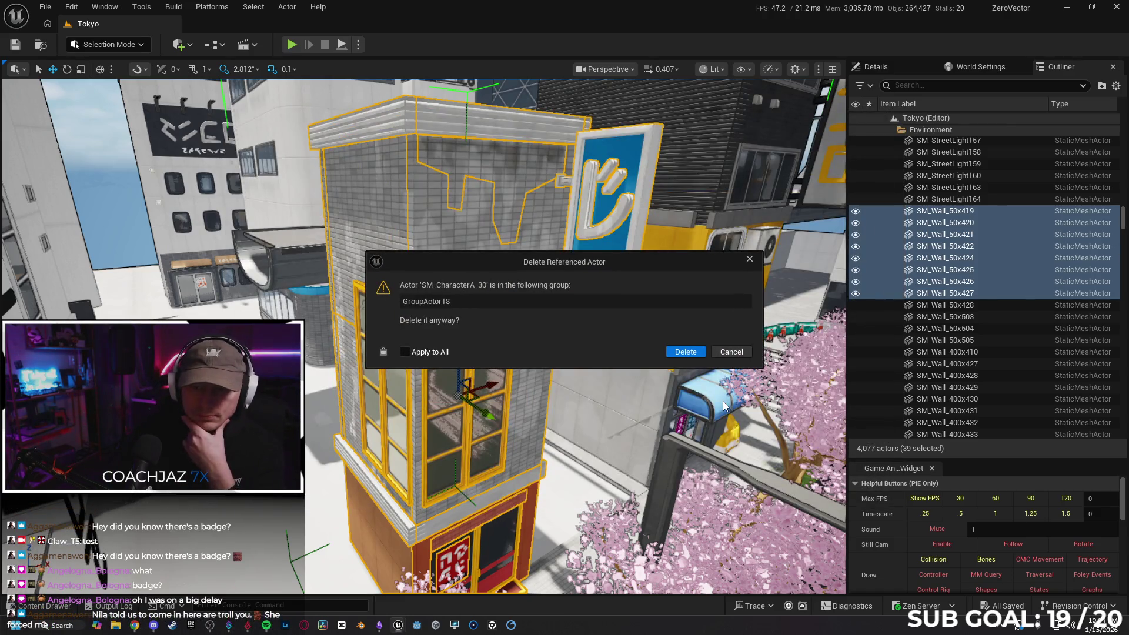
- Delete all the grouped source actors and save the BPP_Building14 blueprint asset
click(407, 351)
click(683, 352)
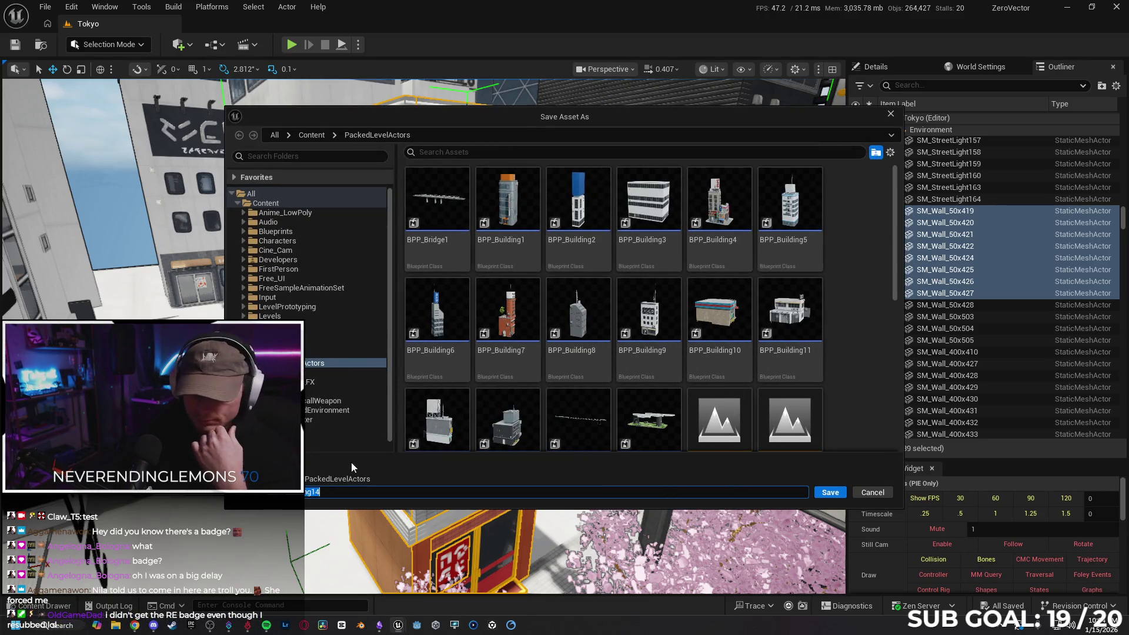
click(829, 493)
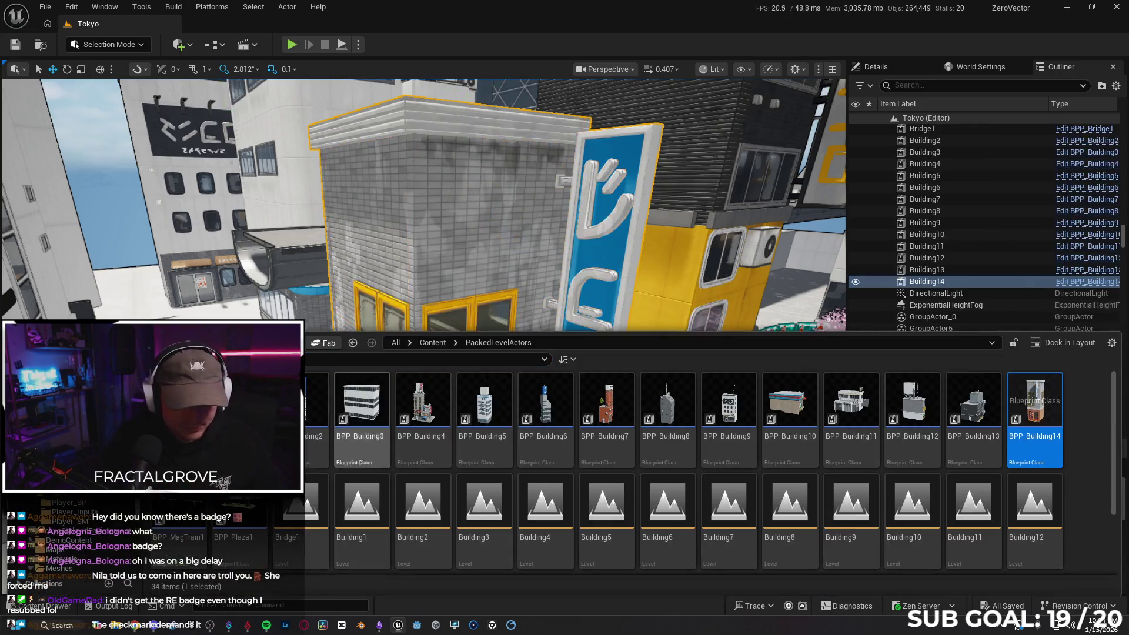
click(160, 627)
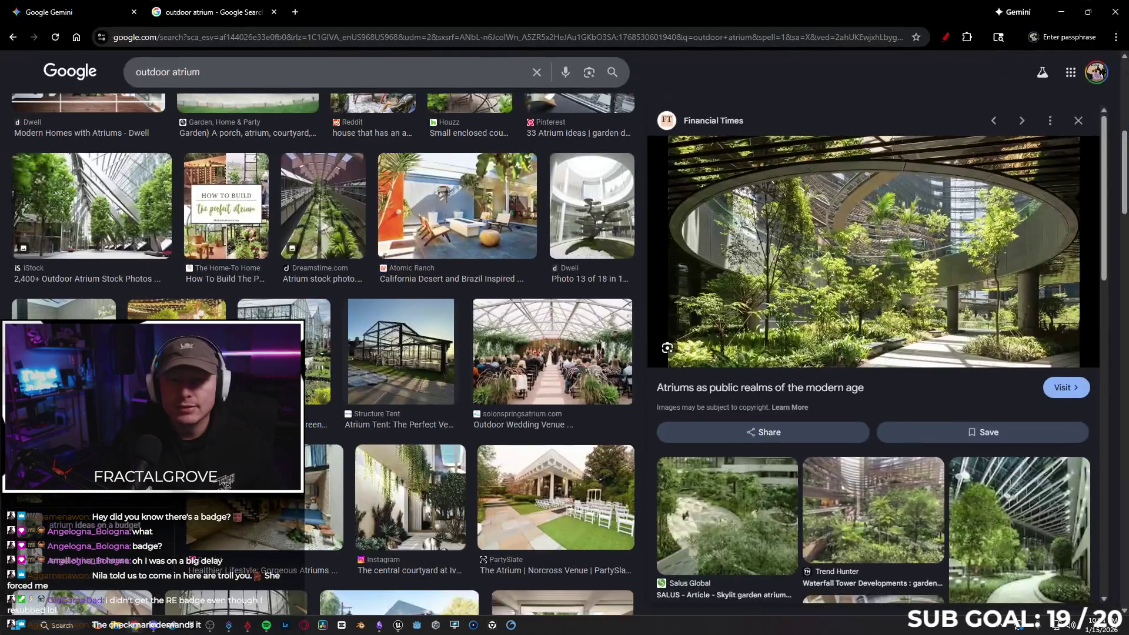
- Go to twitch.tv in a new tab and open a followed streamer's live channel
click(296, 17)
text(twitch.tv)
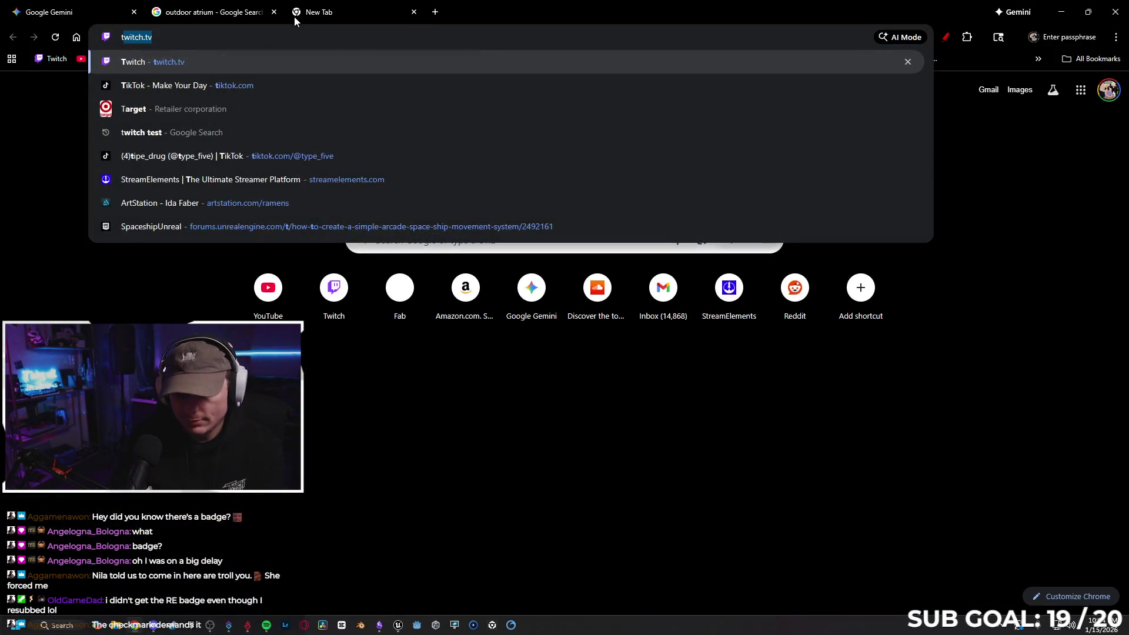
key(Return)
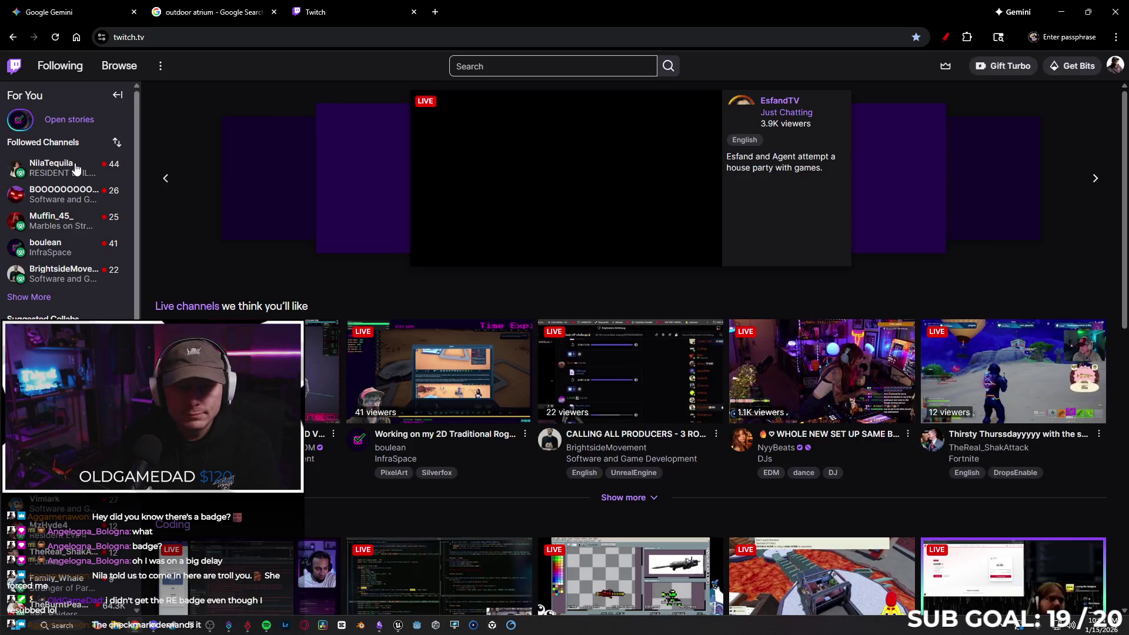
click(76, 169)
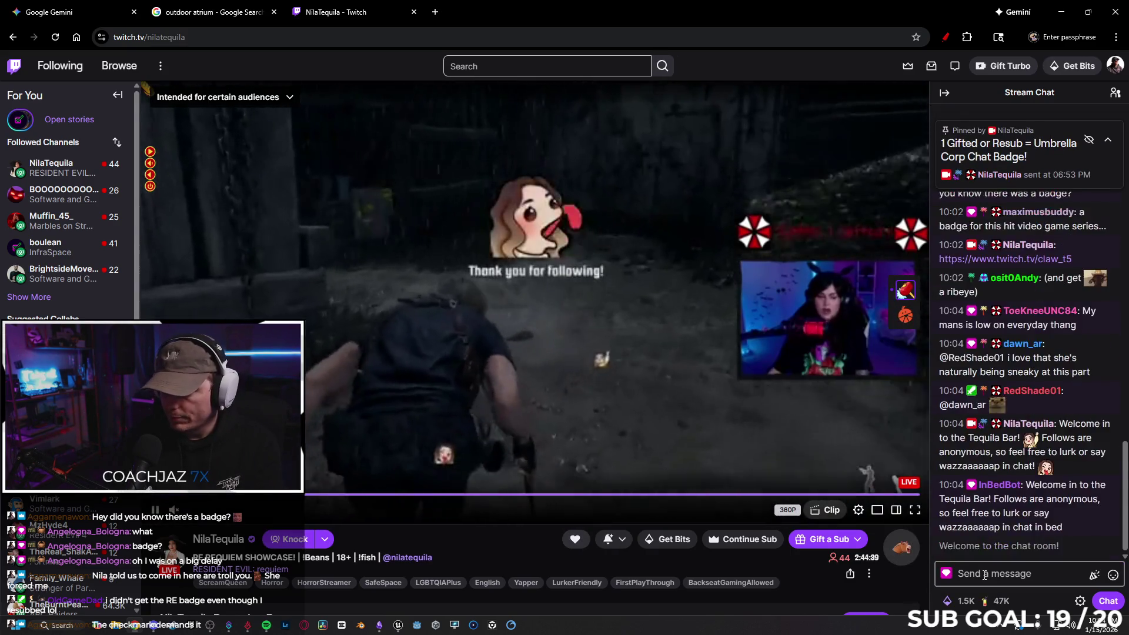
- Send 'STOP ABUSING YOUR PNER POWER' in chat, unmute the stream, and return to Unreal
click(989, 573)
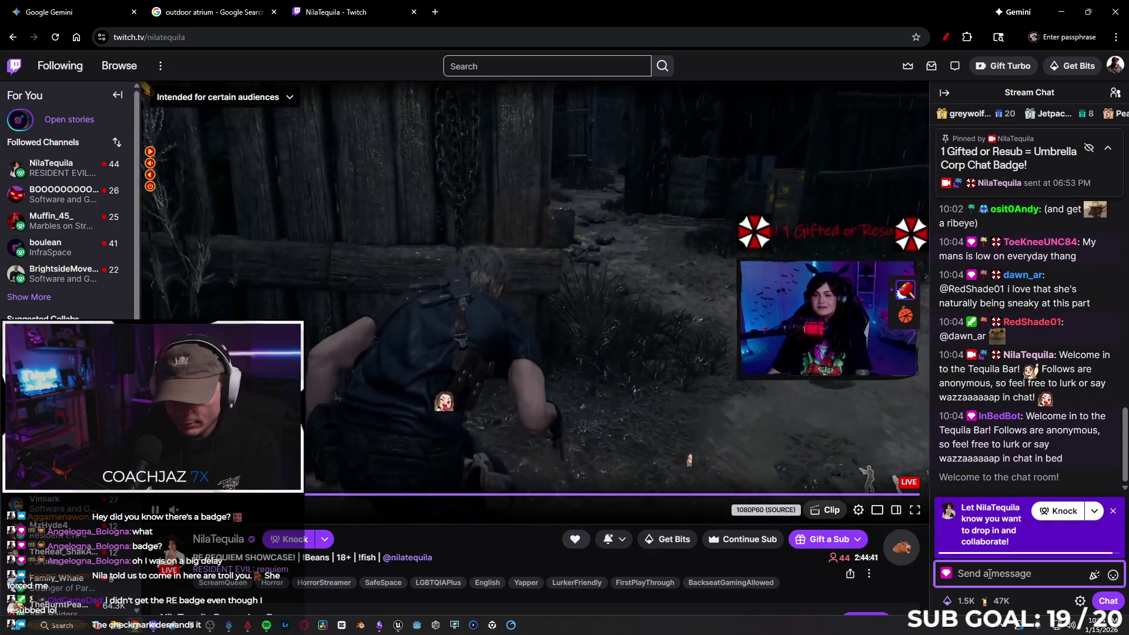
text(STOP ABU)
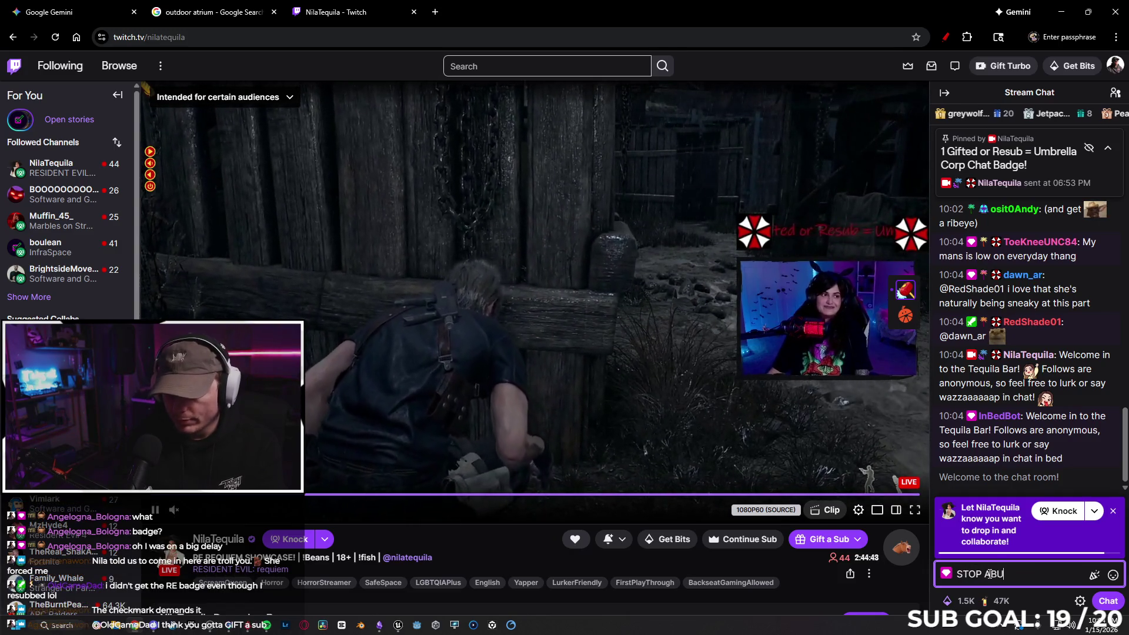
text(SING YOUR P)
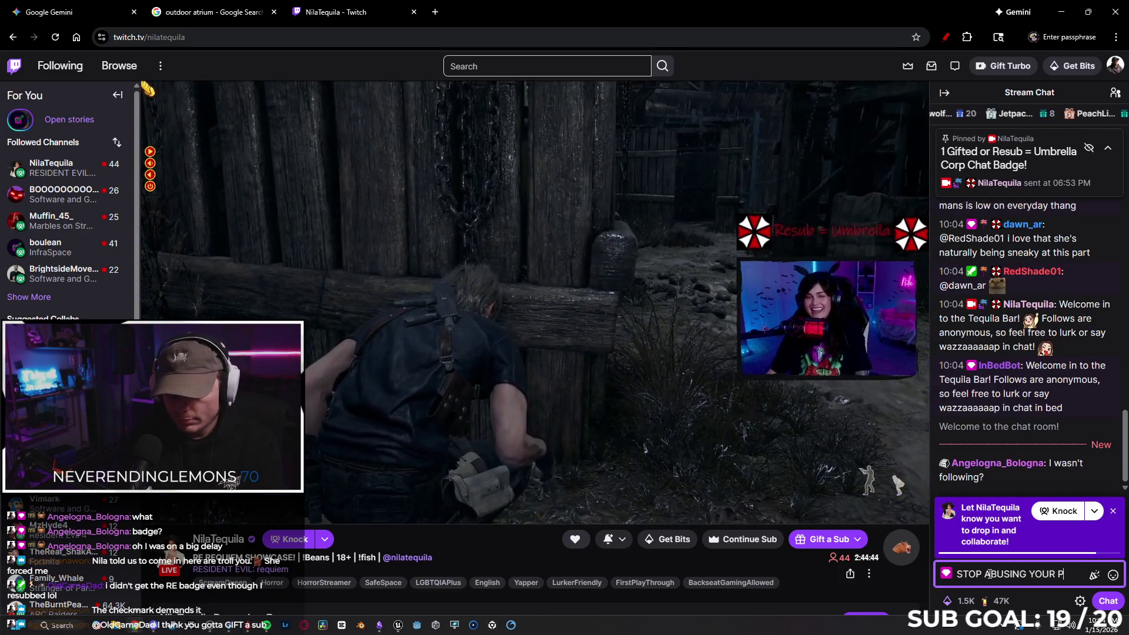
text(ARTNER POWER)
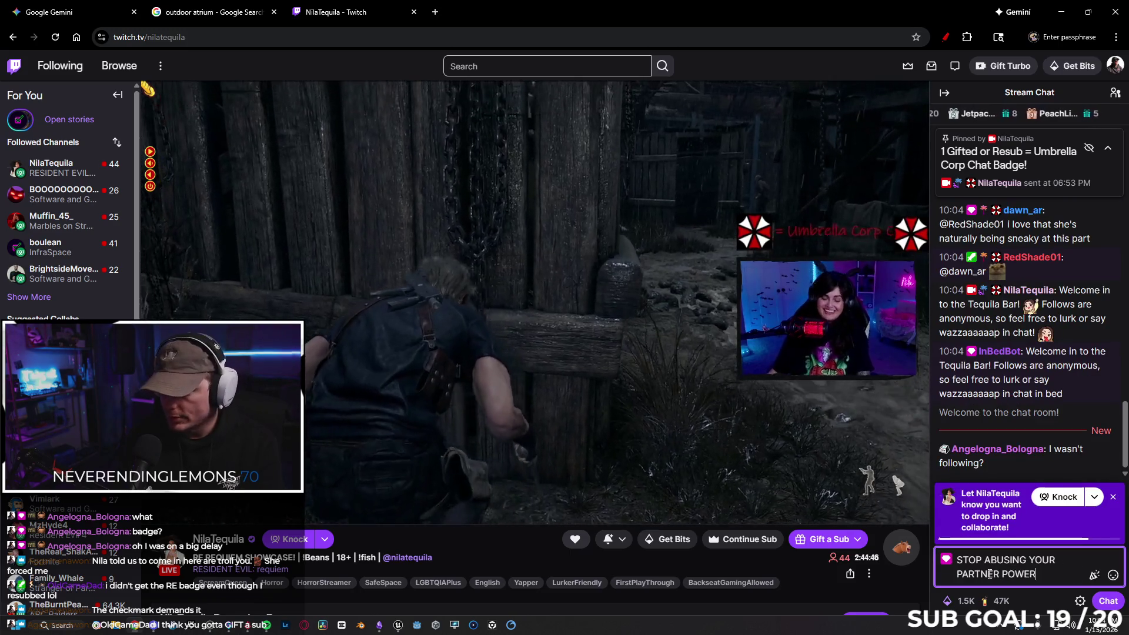
key(Return)
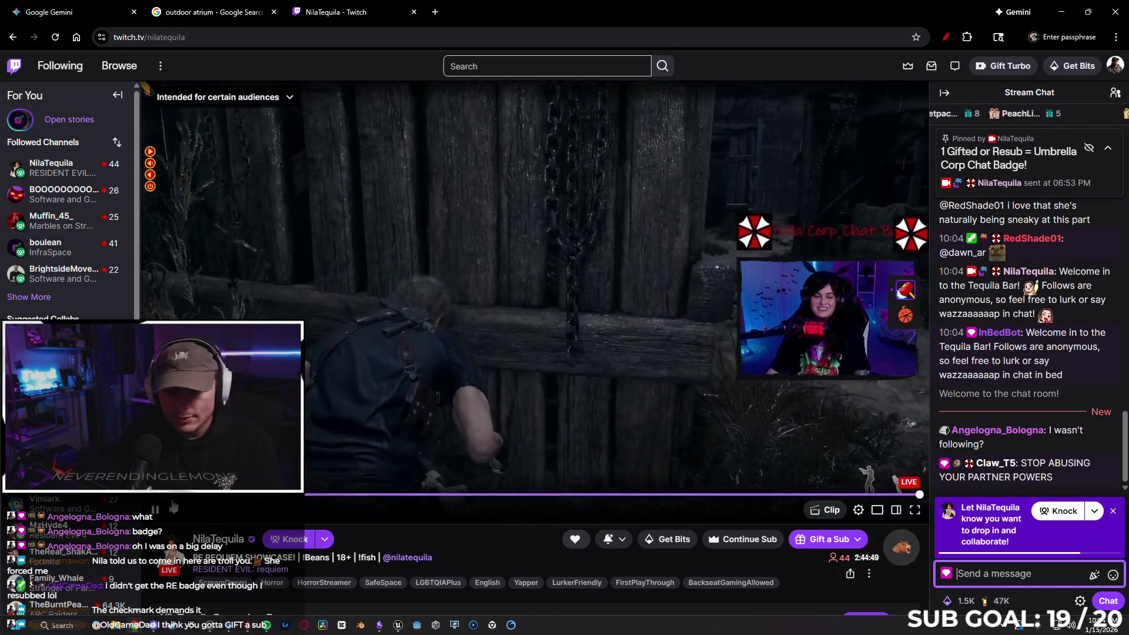
click(188, 511)
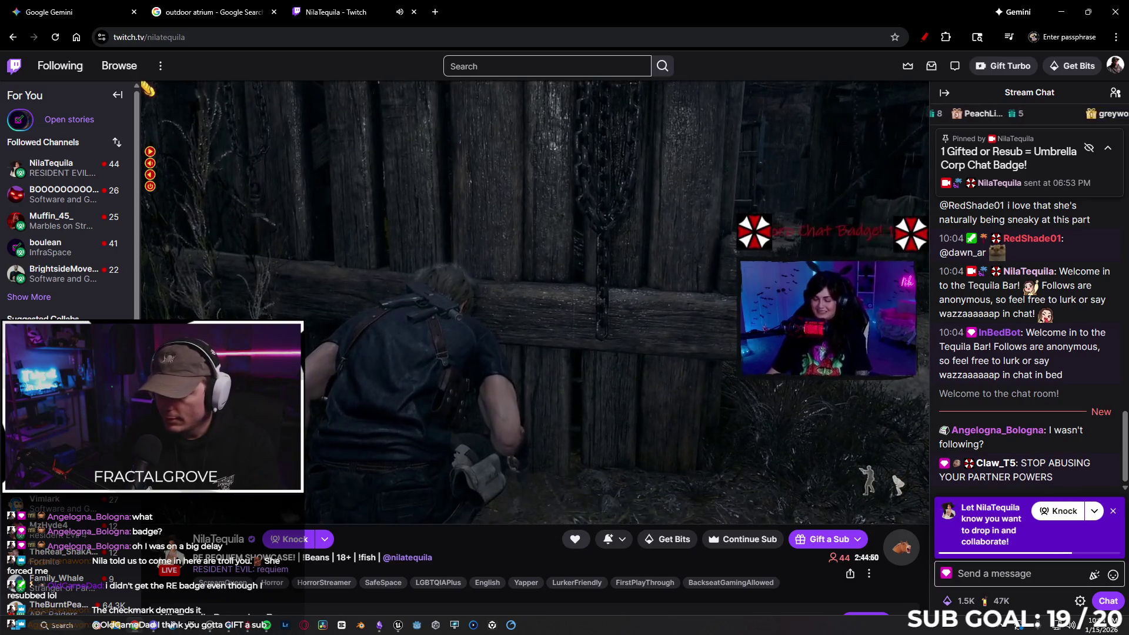
click(1113, 512)
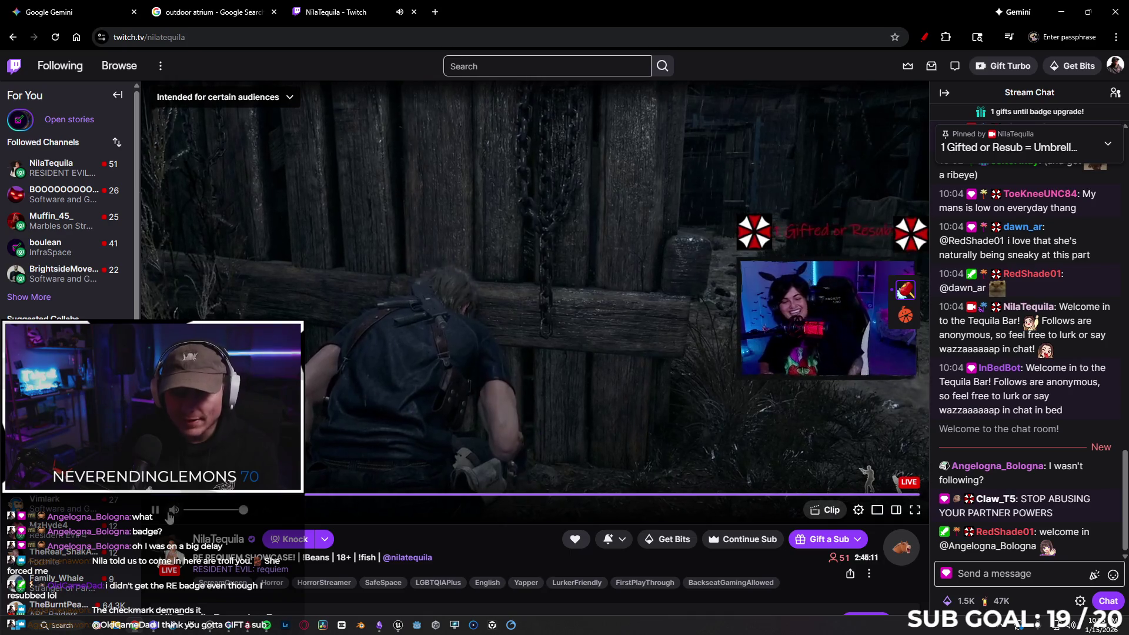
key(alt+Tab)
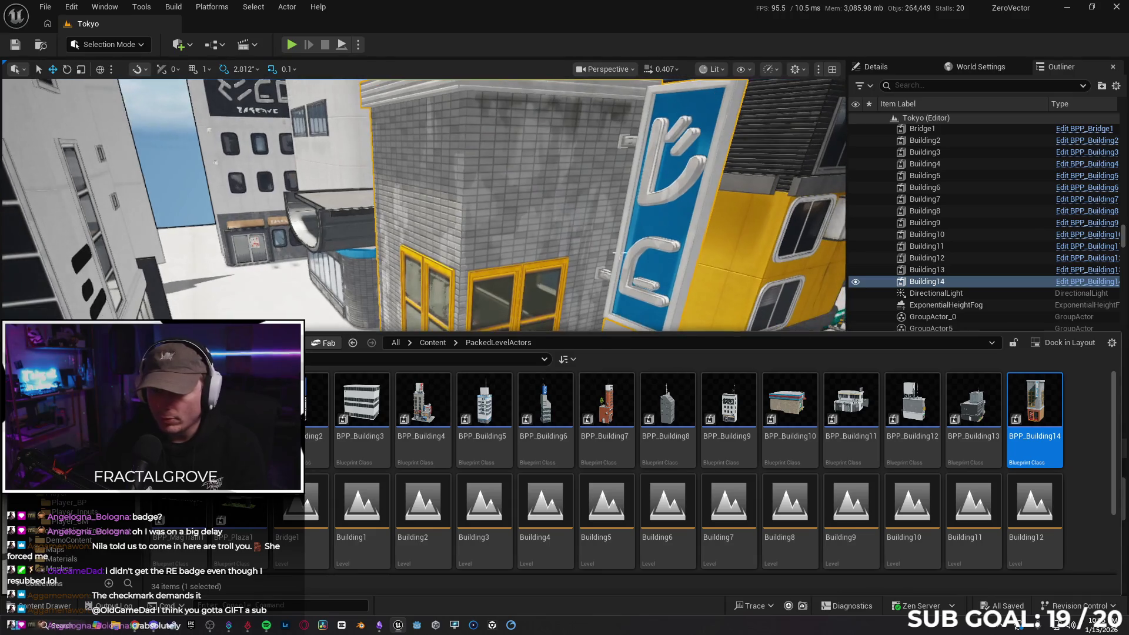
- Collapse the Content Drawer and select the dark wall panel beside the glass walkway
click(23, 611)
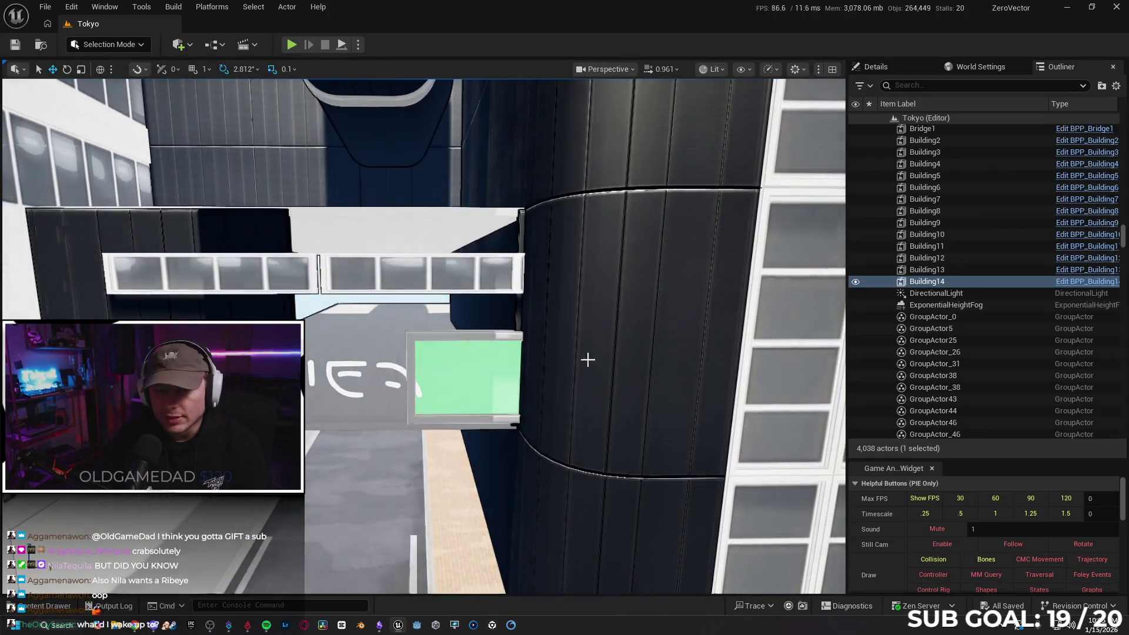
click(50, 566)
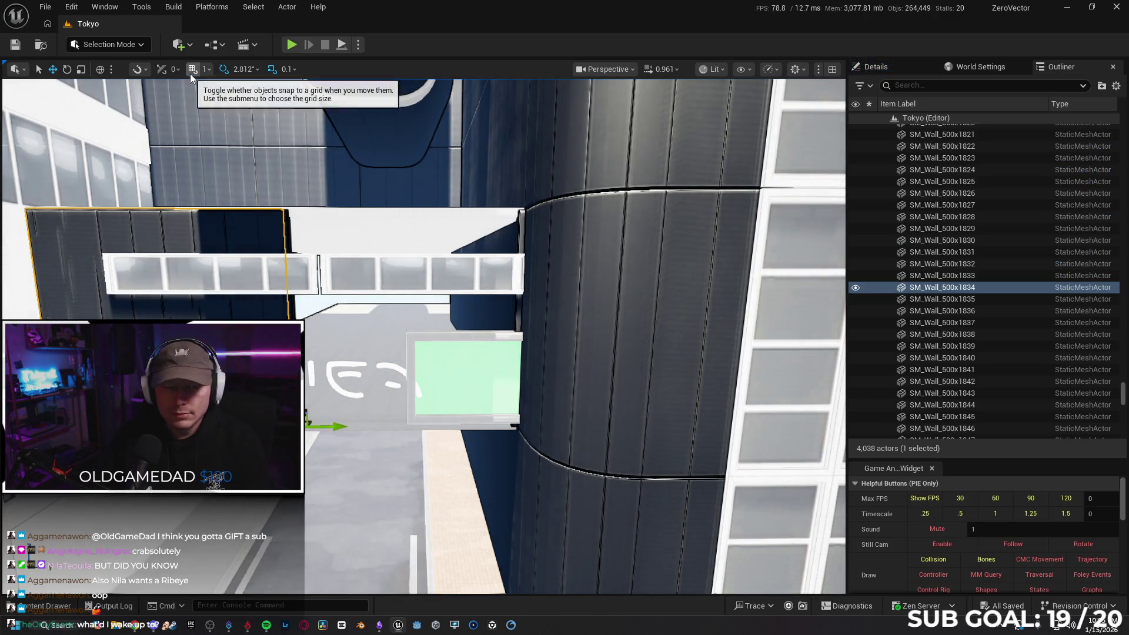
- Duplicate the dark wall panel and nudge the copy into place with movement snapping at 5
mouse_move(332, 427)
mouse_down()
mouse_move(528, 429)
mouse_move(569, 440)
mouse_move(560, 458)
mouse_up()
drag(585, 498, 578, 498)
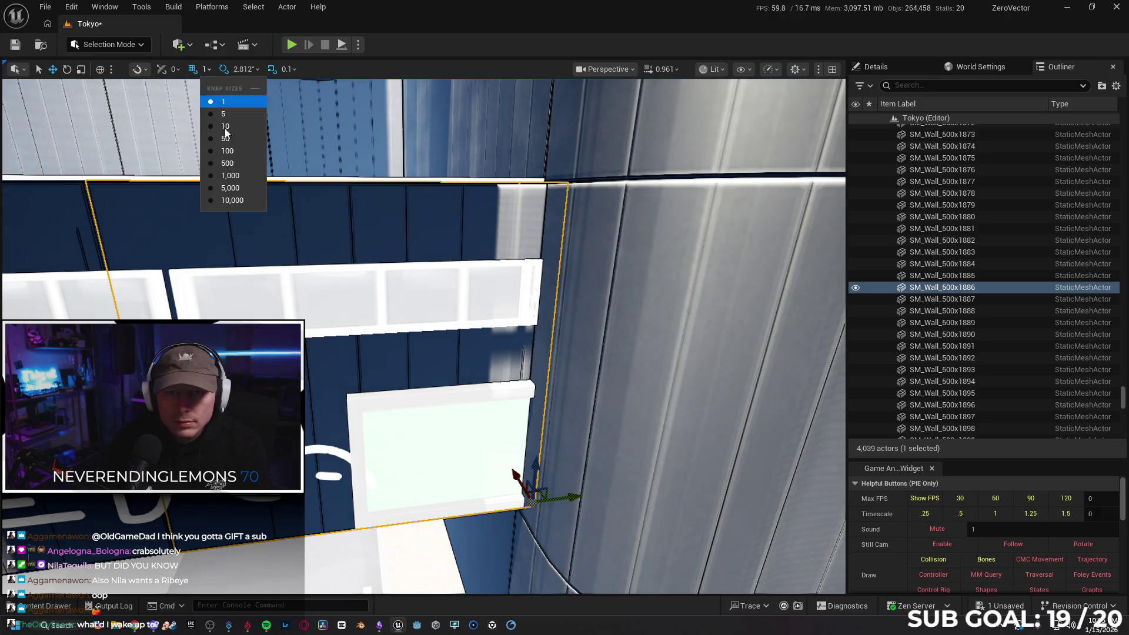
click(224, 113)
drag(576, 498, 573, 498)
scroll(591, 523, down, 3)
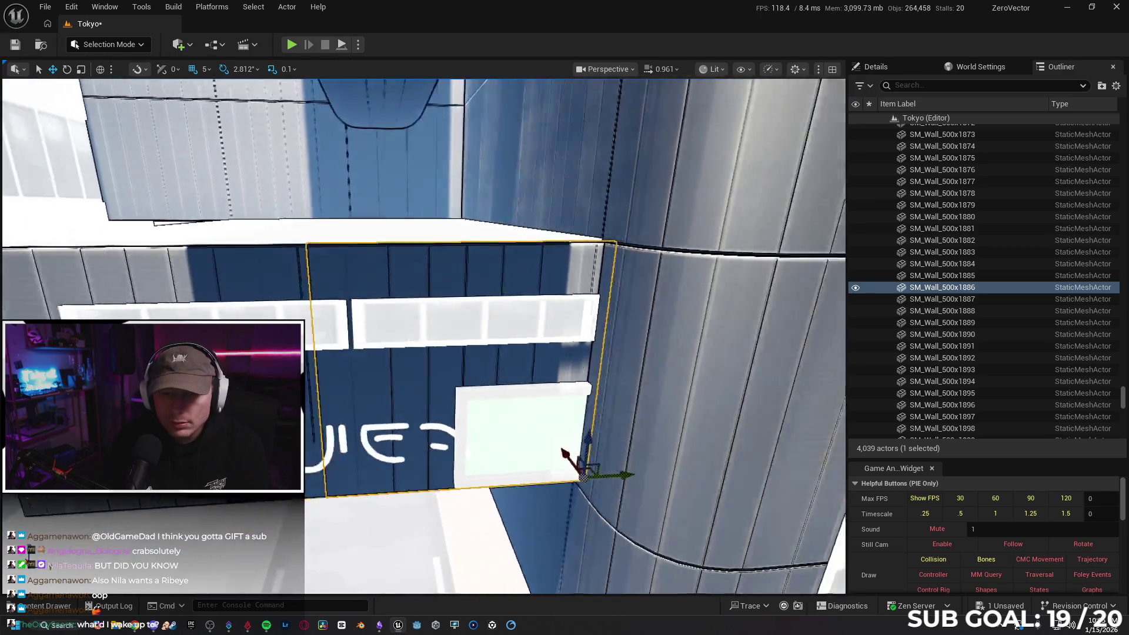
scroll(591, 523, up, 10)
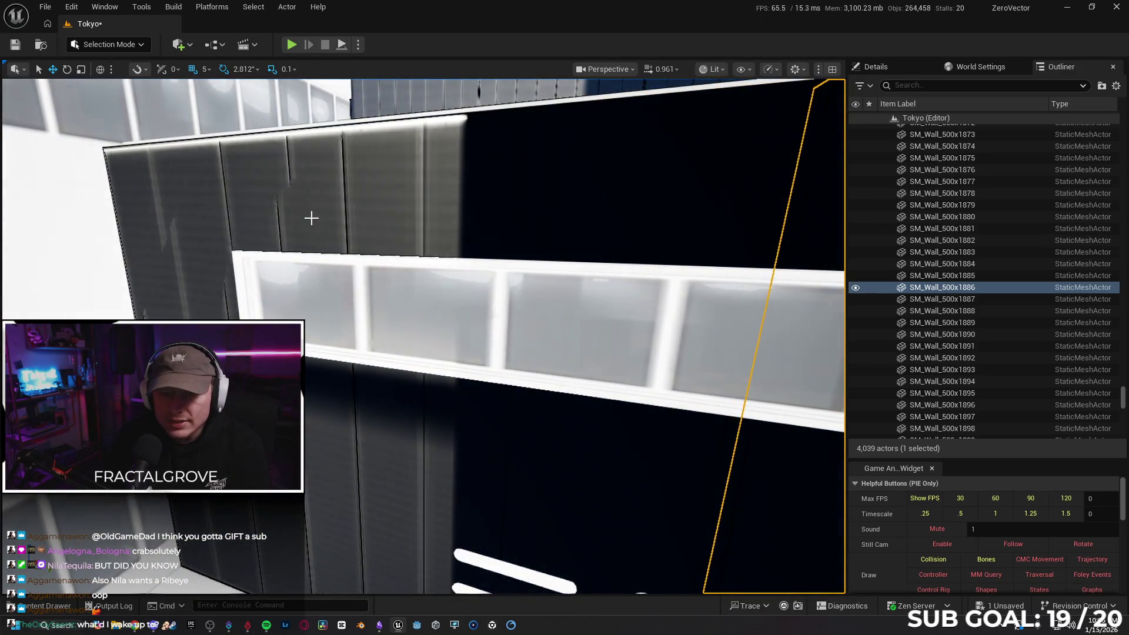
- Delete the original dark wall panel beside the walkway
click(492, 327)
key(Delete)
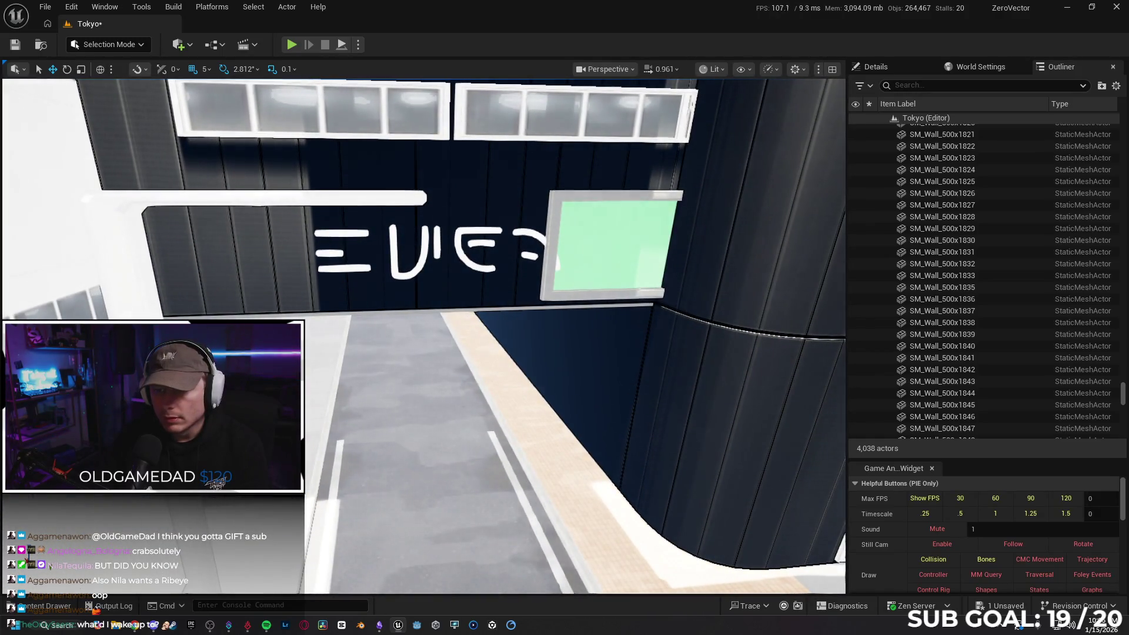
click(555, 235)
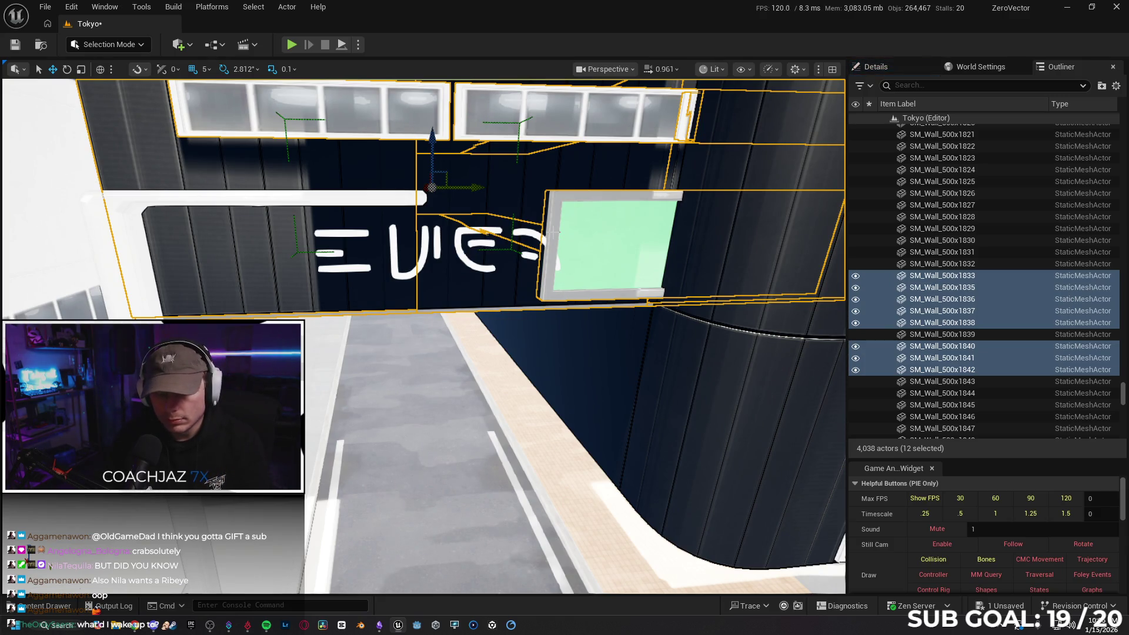
- Slide SM_Signage33 left along its Y axis to centre it over the entrance, then check the placement
click(556, 233)
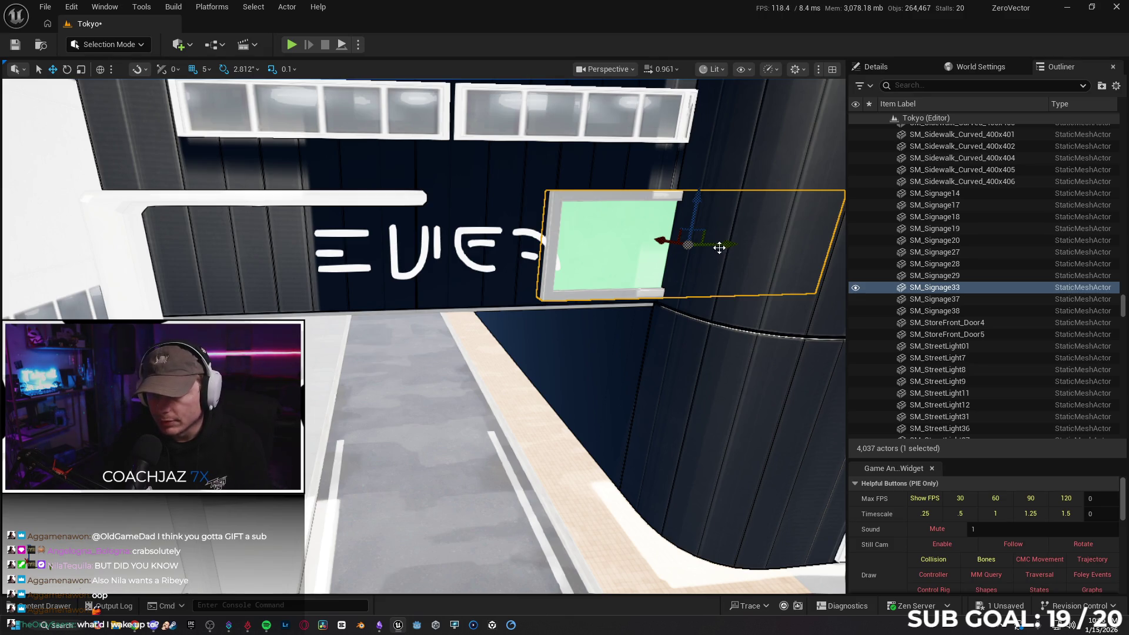
drag(727, 246, 506, 259)
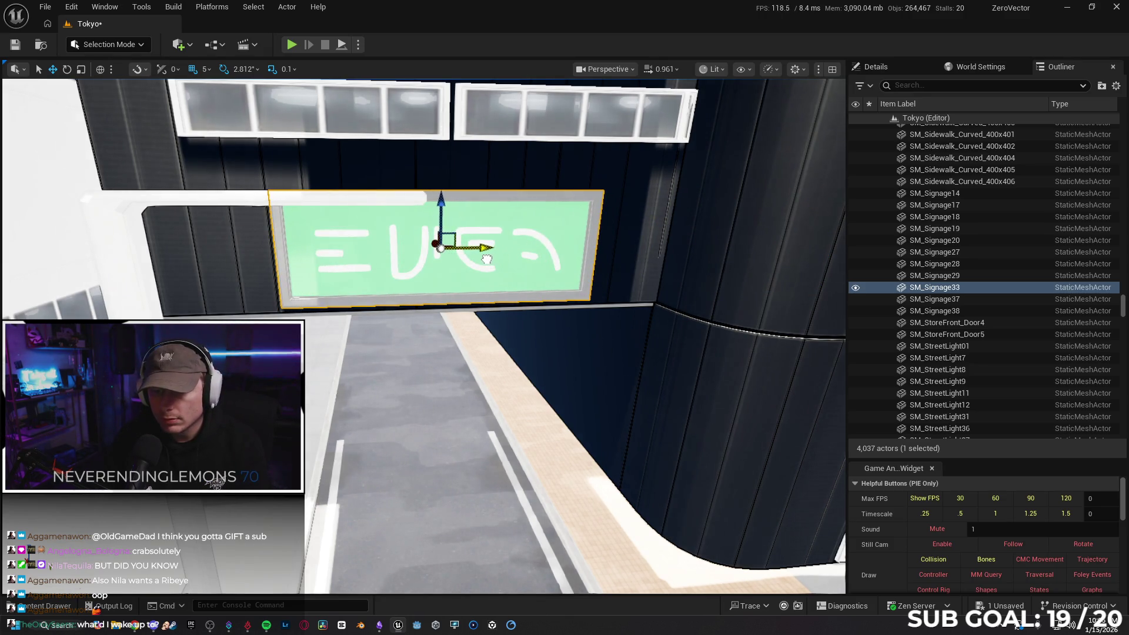
key(s)
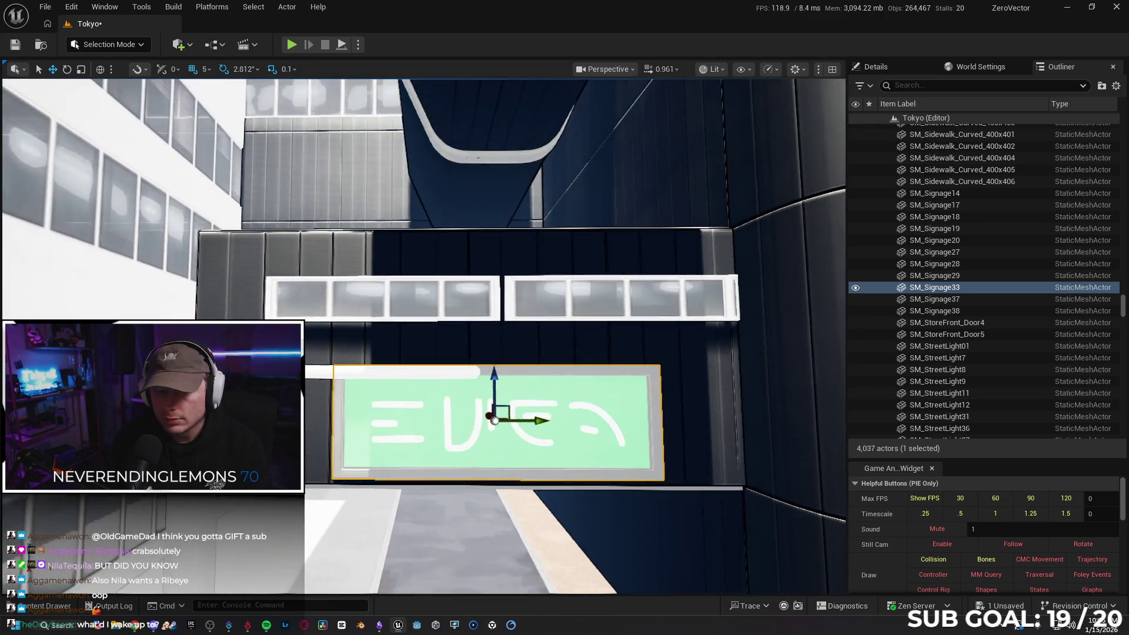
key(q)
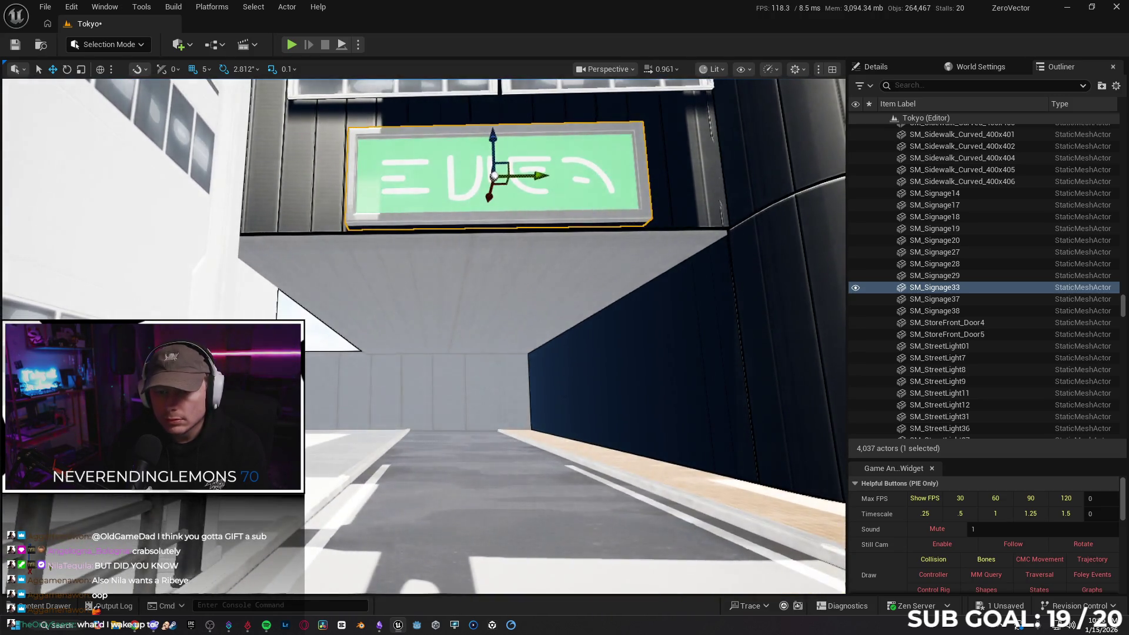
key(e)
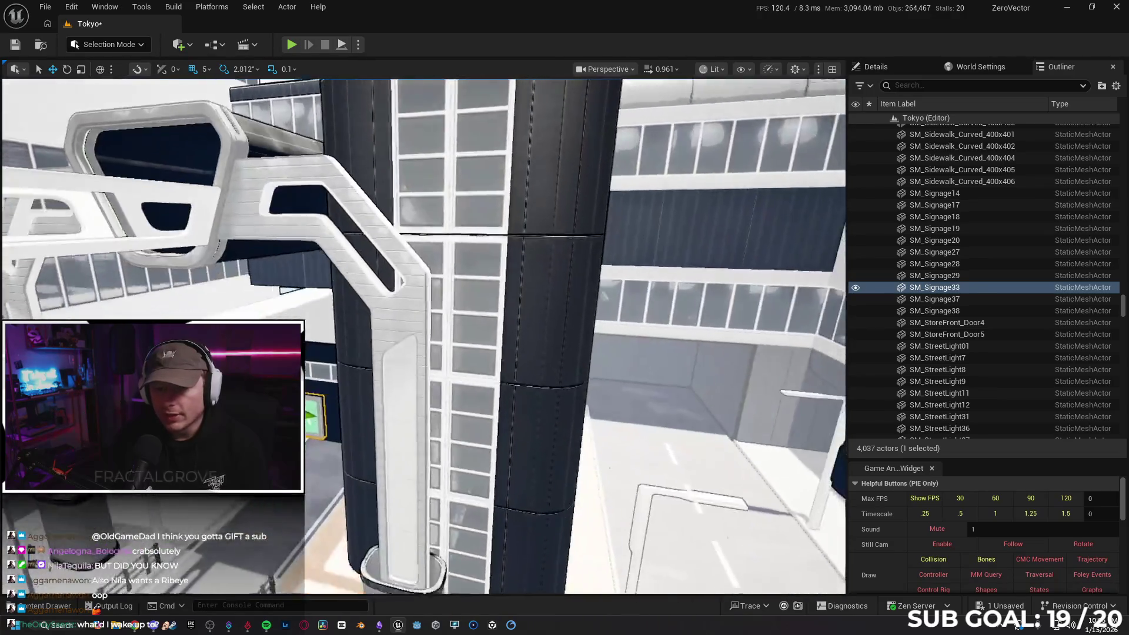
key(s)
key(s)
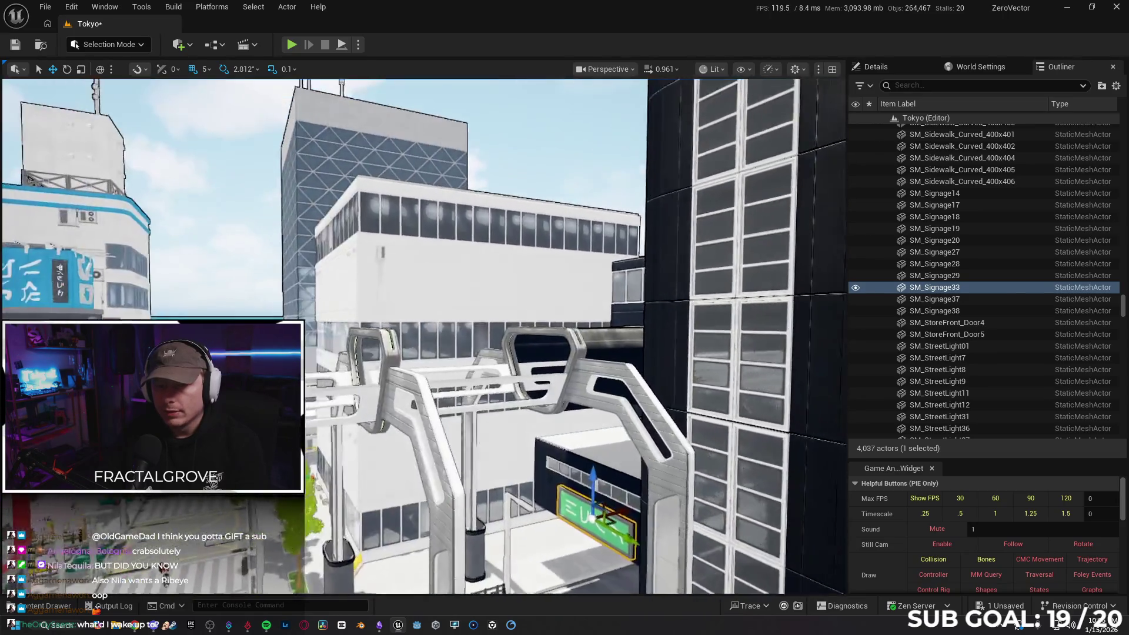
key(w)
key(a)
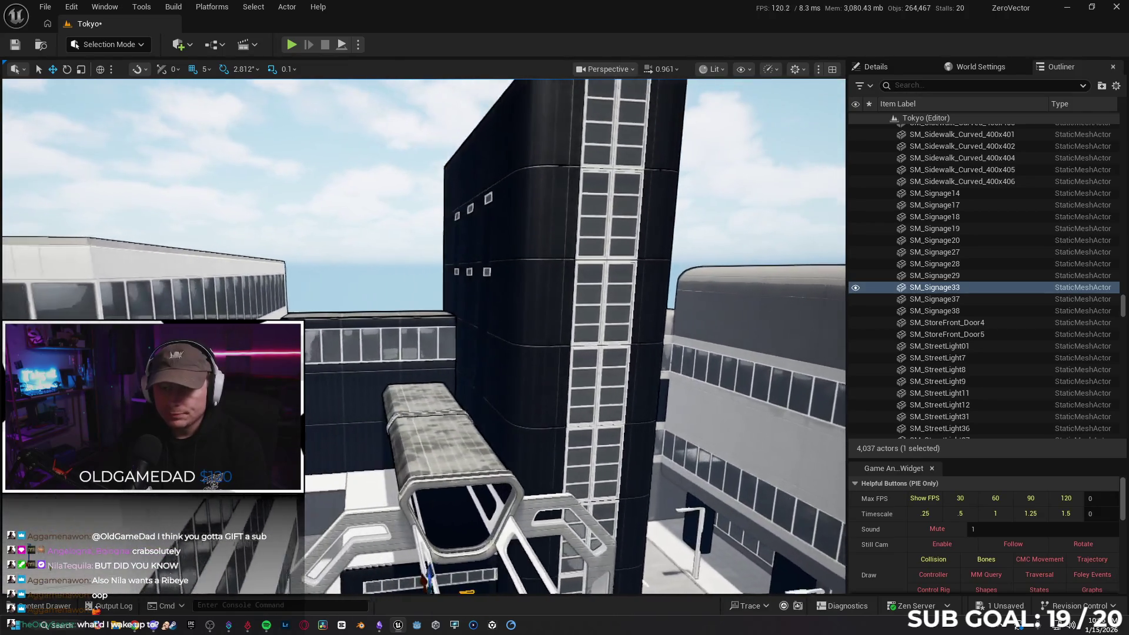
key(a)
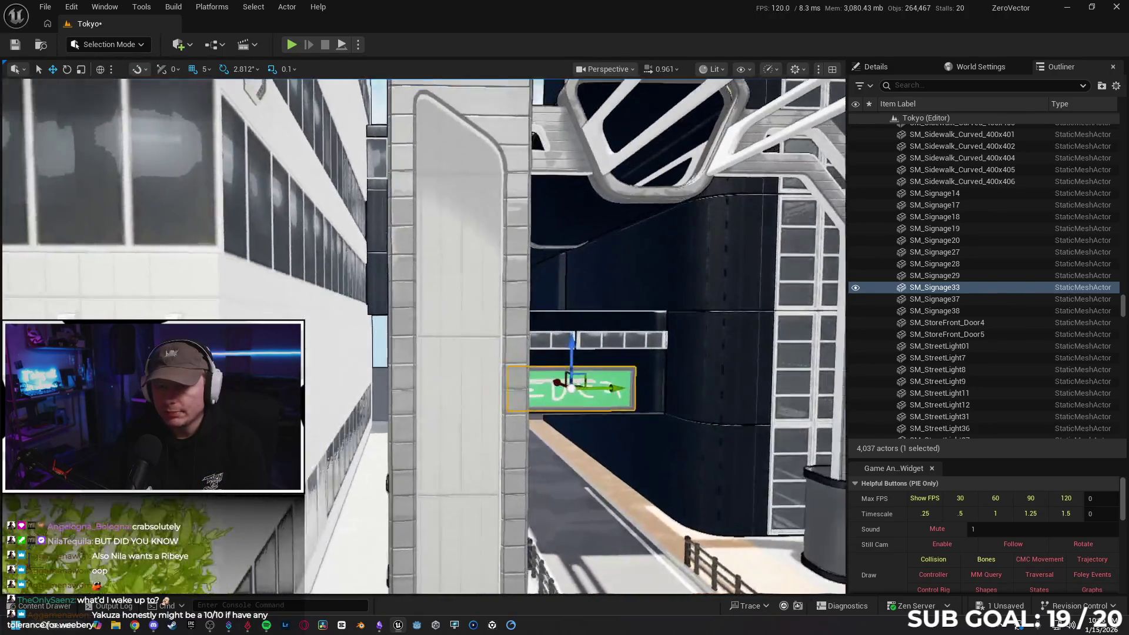
key(w)
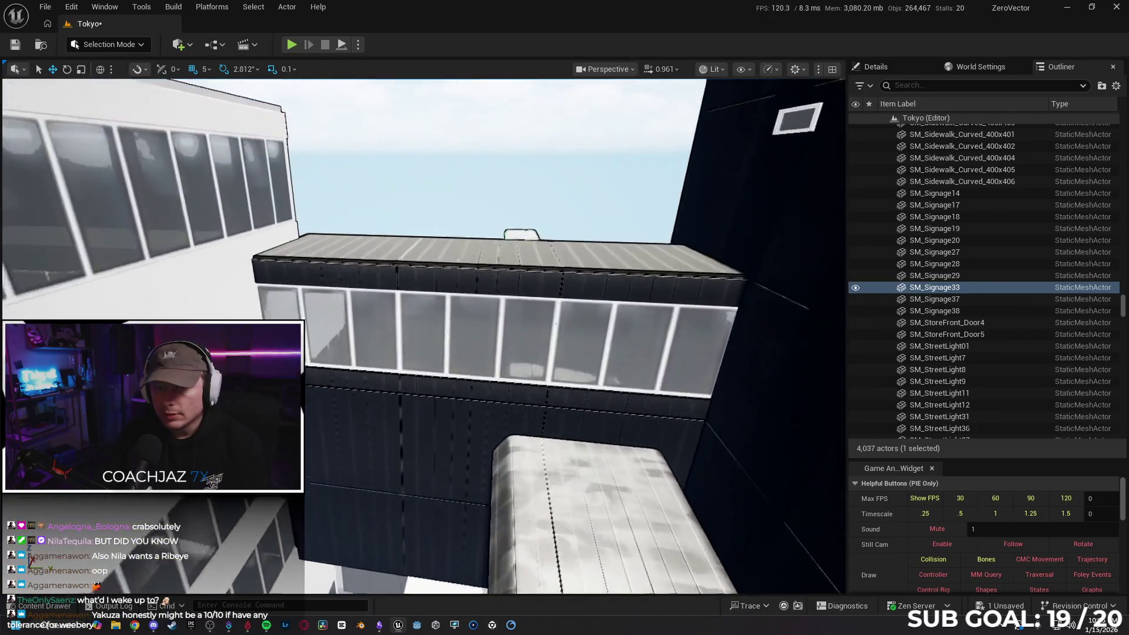
key(w)
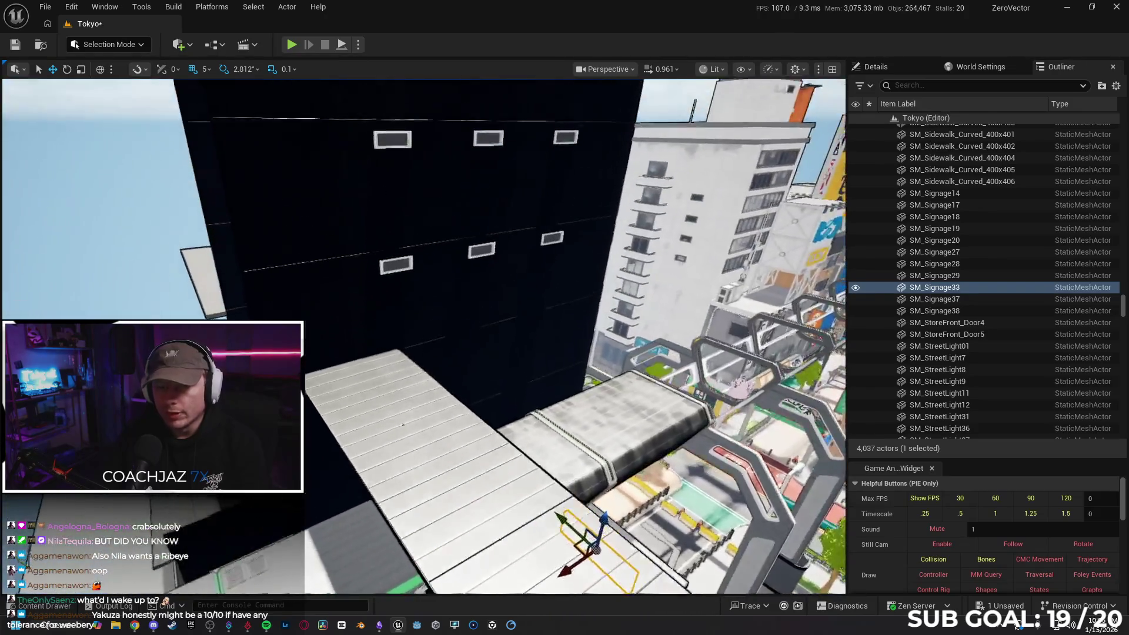
key(w)
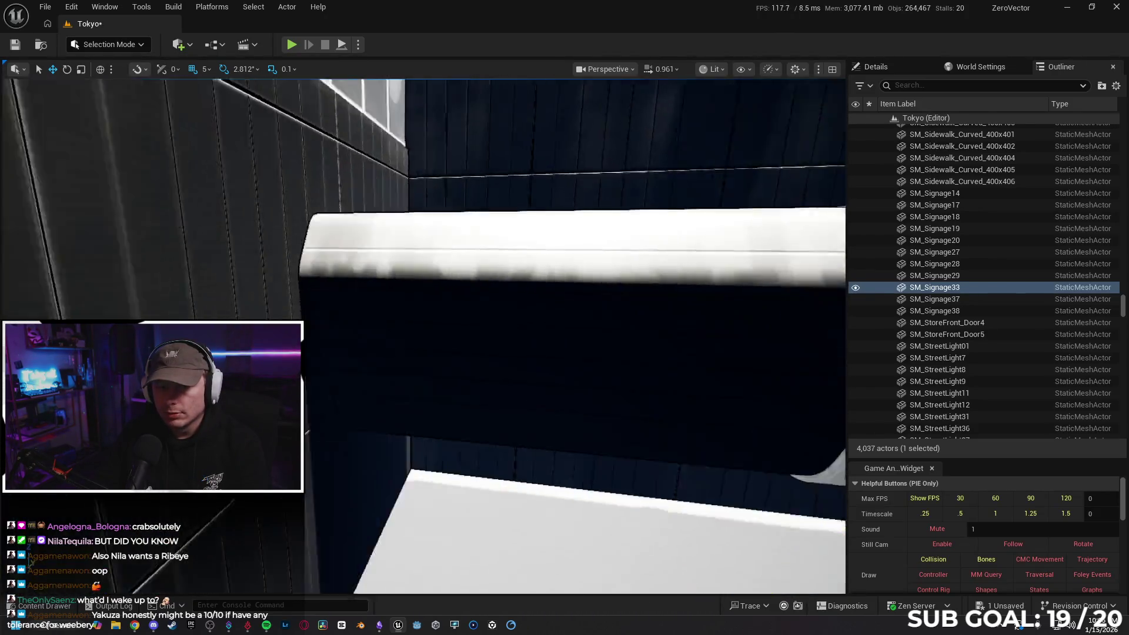
key(s)
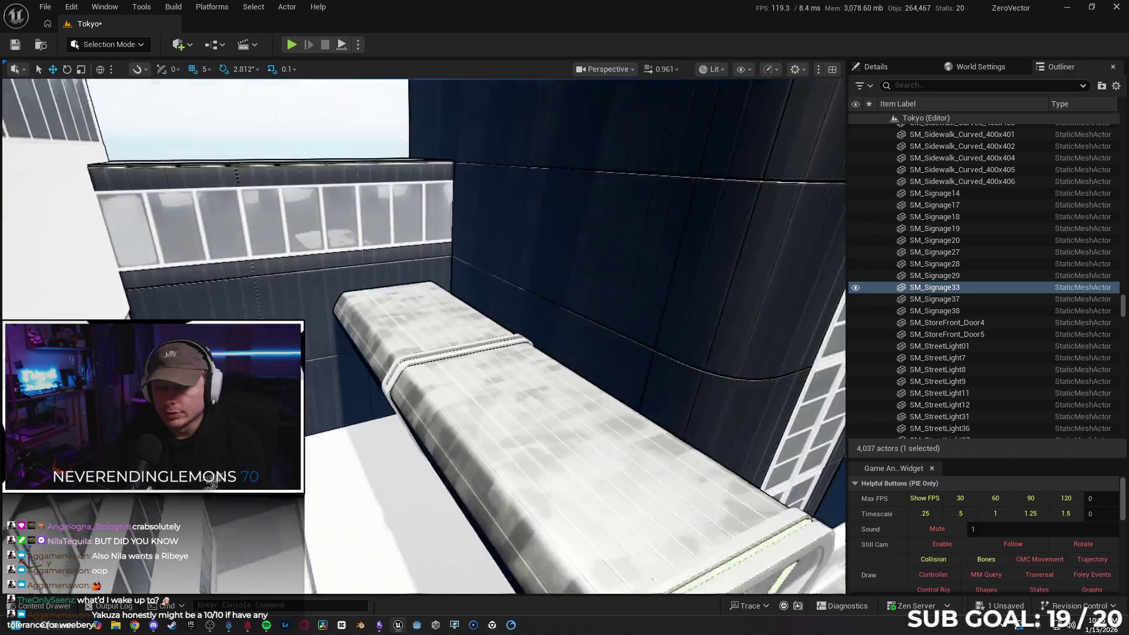
- Delete the MagTrain1 bridge over the street
key(s)
click(478, 347)
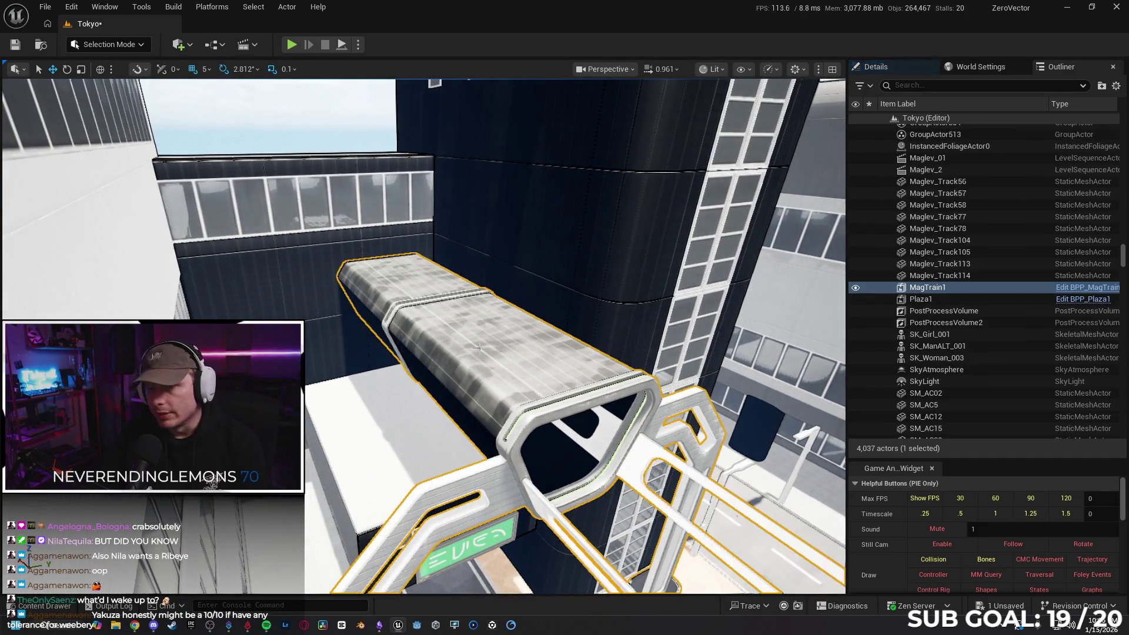
key(Delete)
key(w)
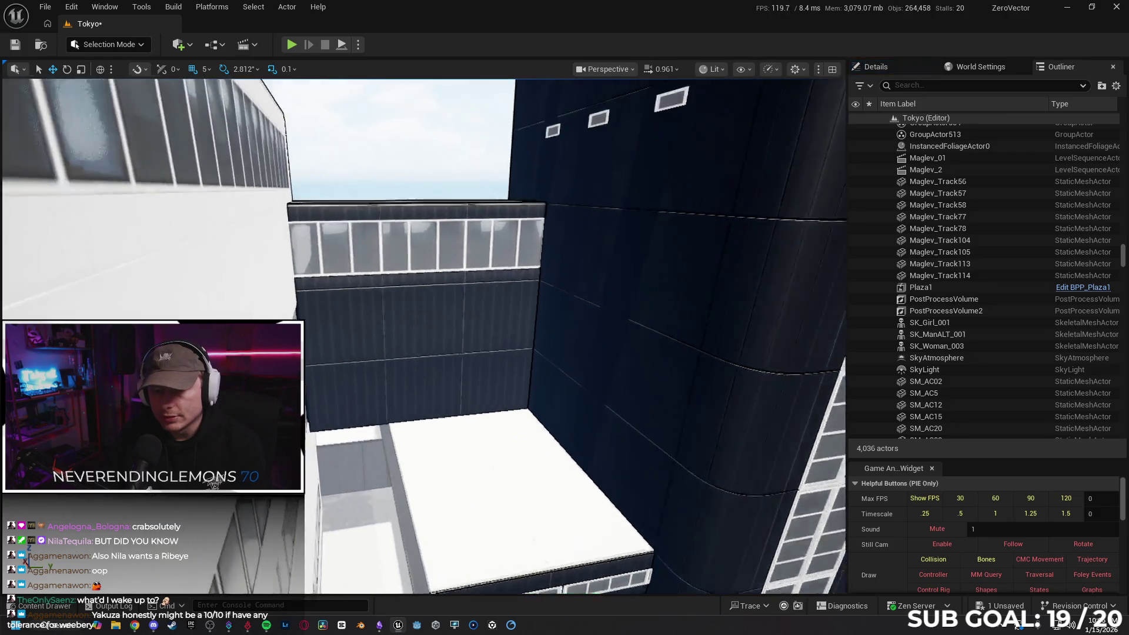
- Delete the SM_Maglev_Train6 group and its train cars, confirming the referenced-actor prompt
key(s)
key(w)
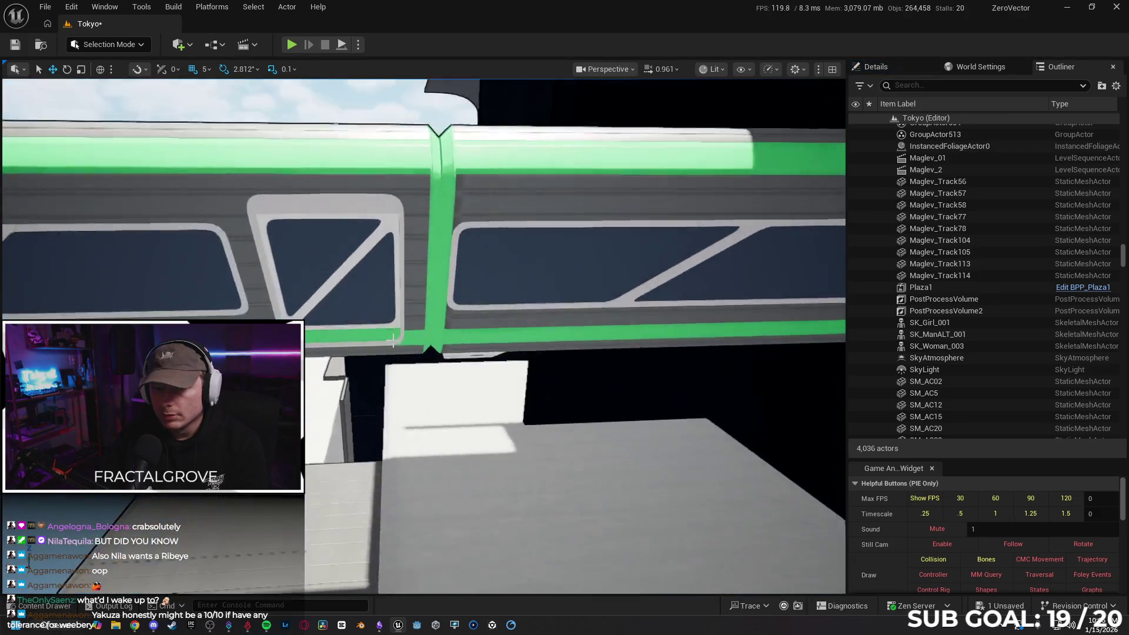
click(413, 269)
key(Delete)
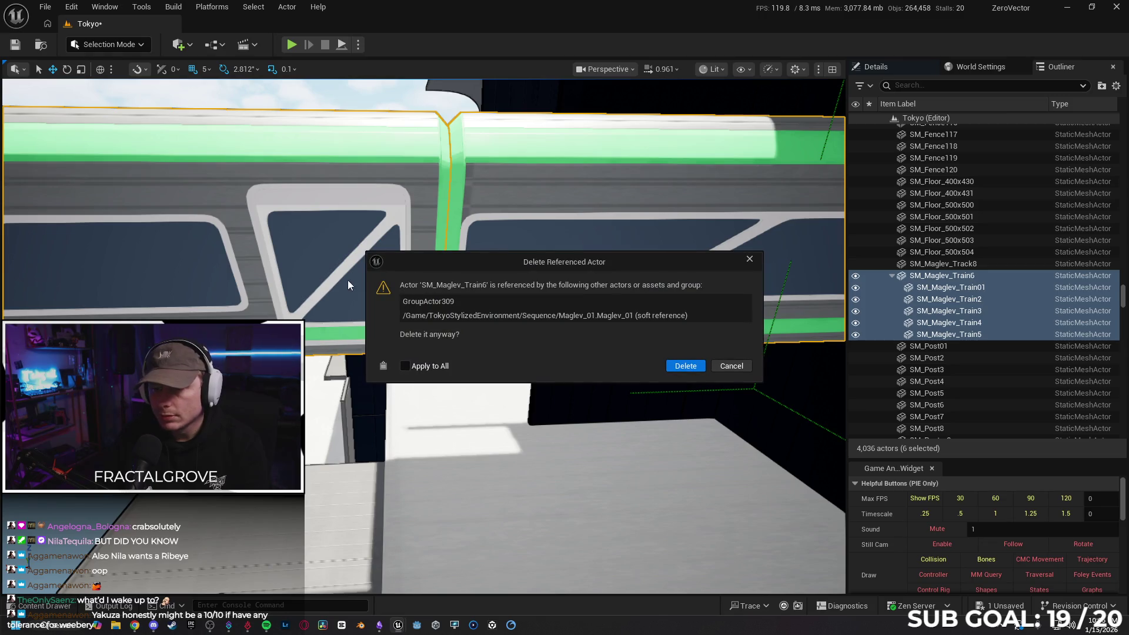
click(679, 366)
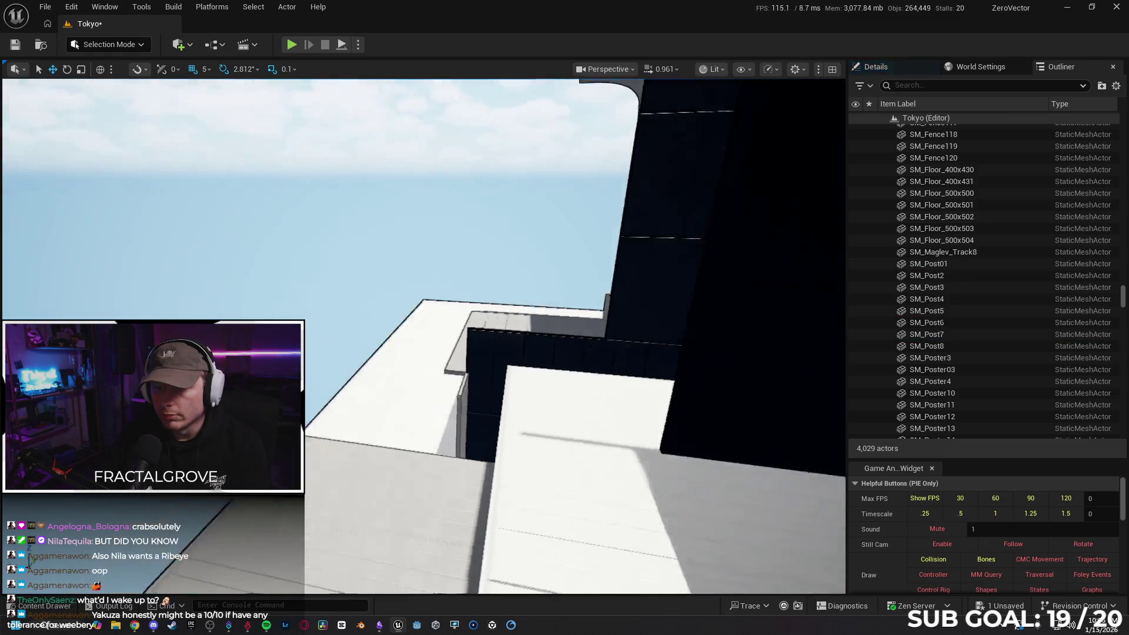
key(s)
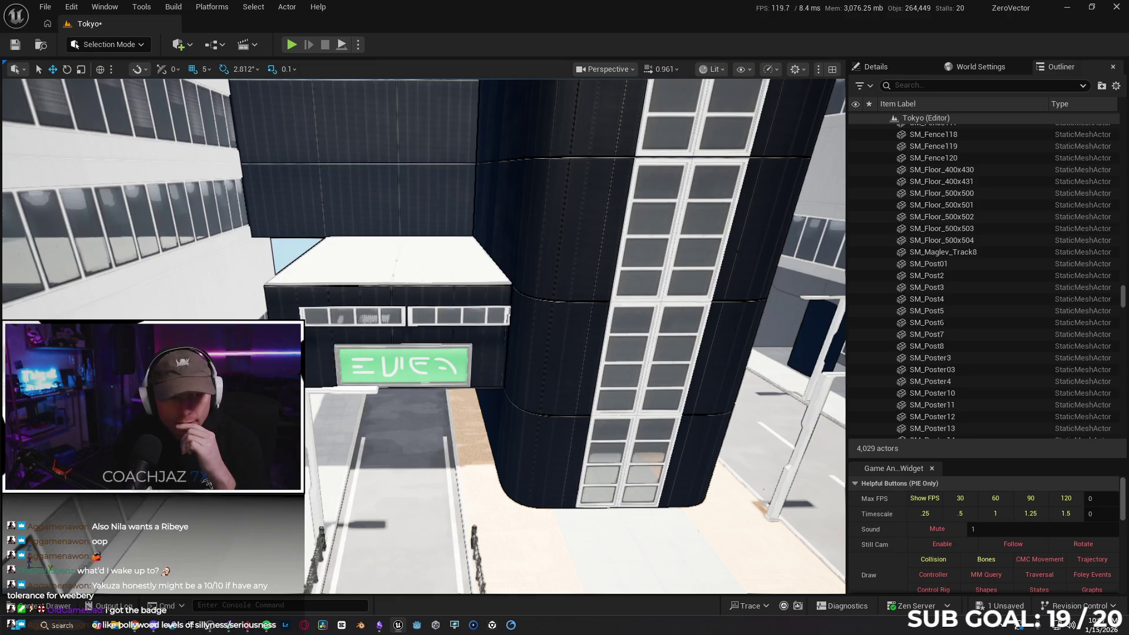
- Delete the Maglev_2 sequence actor and undo the accidental move of SM_Wall_500x1841
mouse_move(451, 473)
mouse_down()
mouse_move(423, 465)
mouse_move(456, 464)
mouse_move(456, 447)
mouse_move(481, 445)
mouse_up()
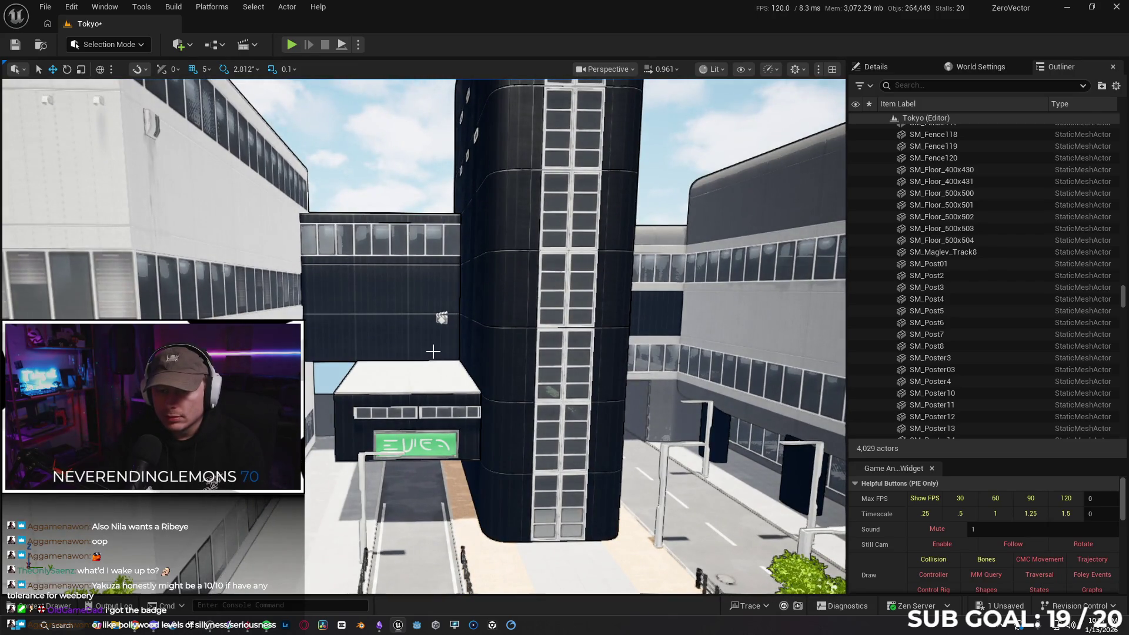
click(441, 318)
key(Delete)
mouse_move(444, 320)
mouse_down()
mouse_move(438, 294)
mouse_move(458, 335)
mouse_up()
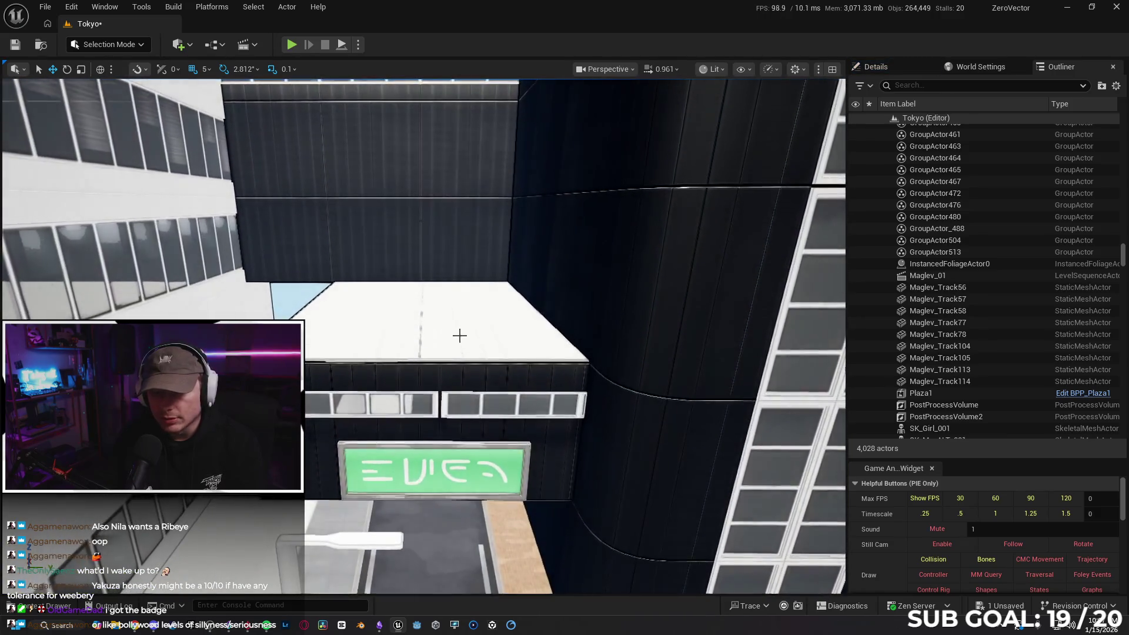
click(464, 332)
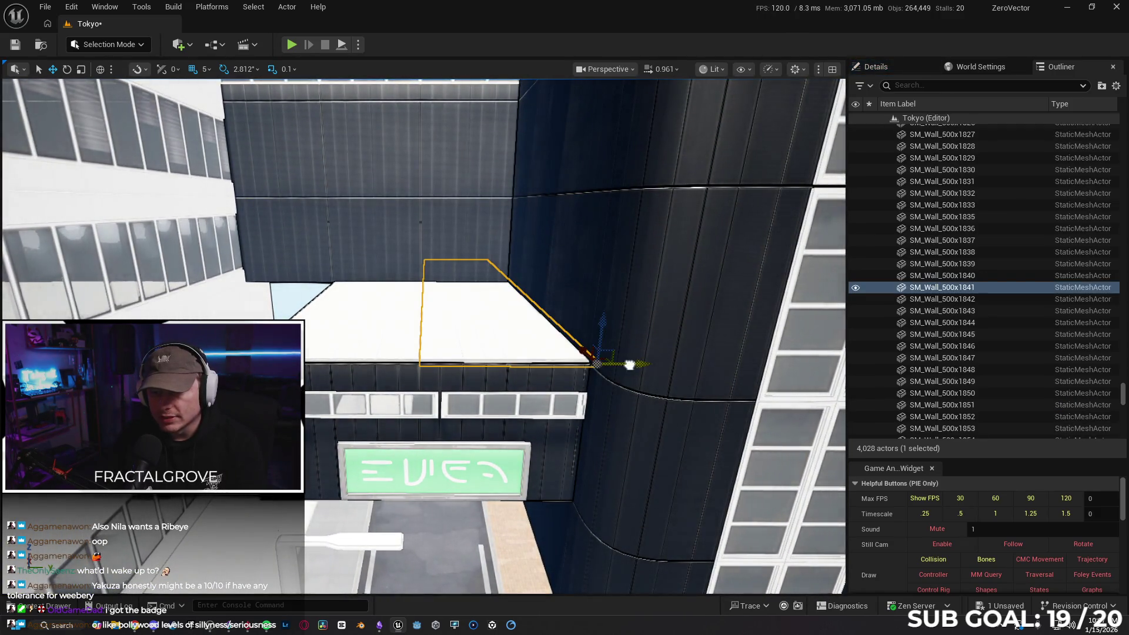
key(ctrl+z)
mouse_move(613, 398)
mouse_down()
mouse_move(613, 381)
mouse_move(613, 414)
mouse_move(672, 414)
mouse_move(537, 398)
mouse_move(470, 344)
mouse_up()
- Delete the curved wall panels atop the dark tower, applying to all grouped actors
click(470, 344)
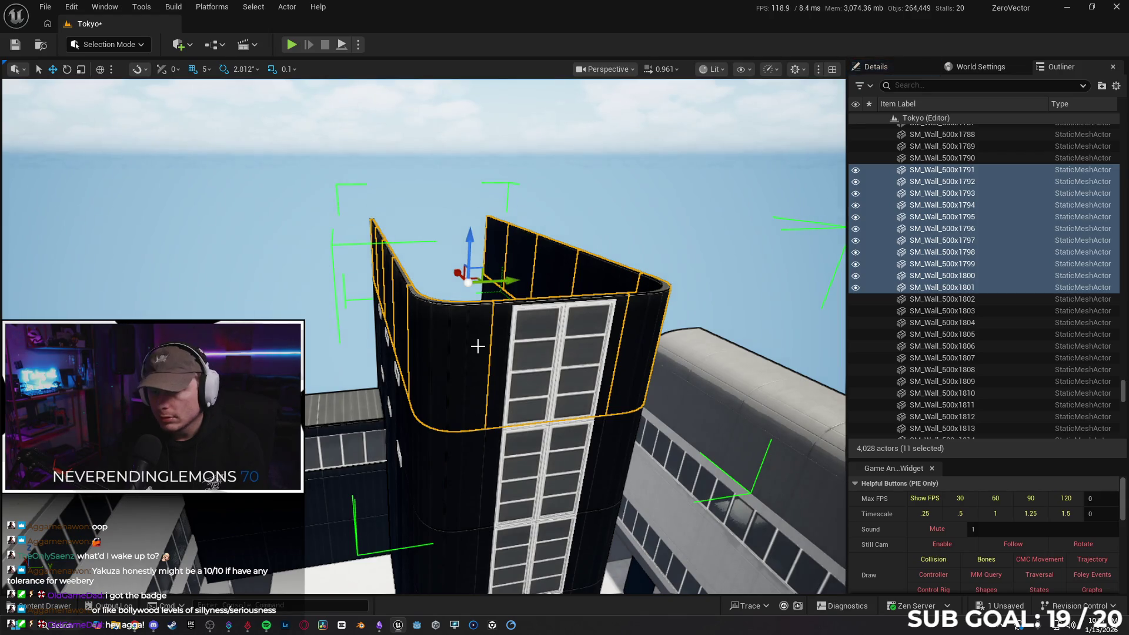
key(Delete)
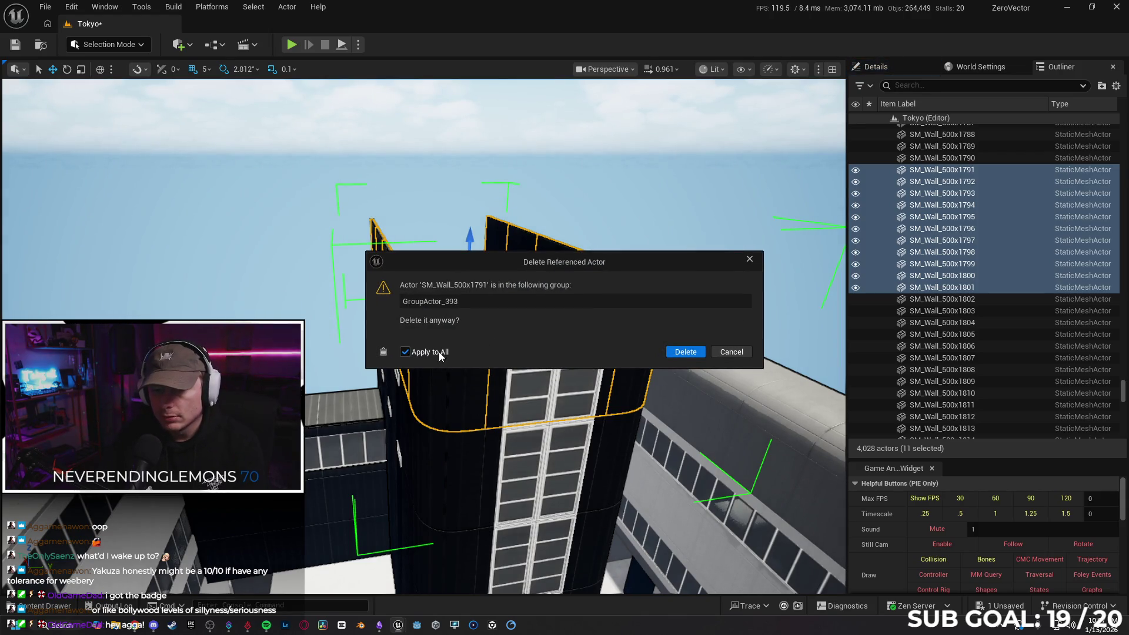
click(679, 352)
- Delete the leftover SM_Window374 and SM_Window375 window strip, confirming each prompt
click(550, 357)
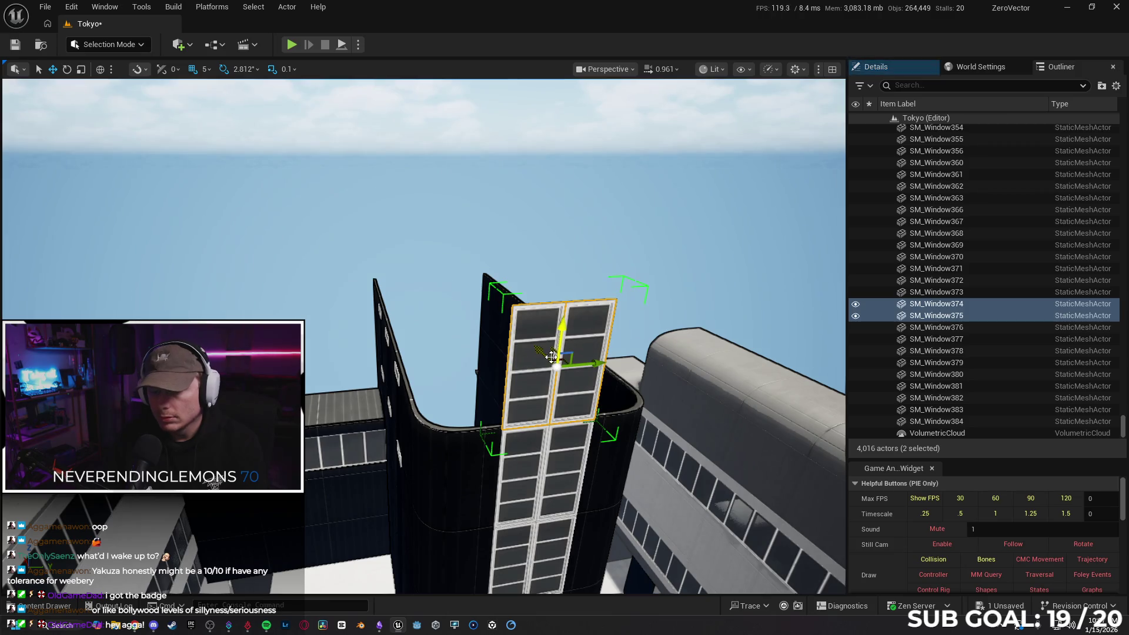
key(Delete)
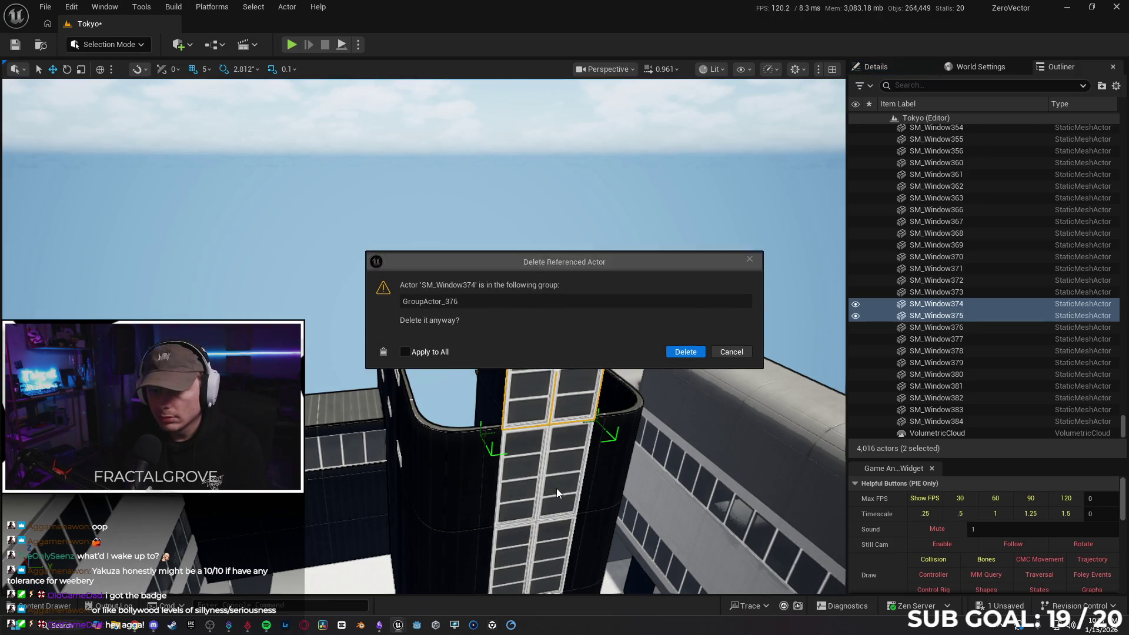
click(732, 351)
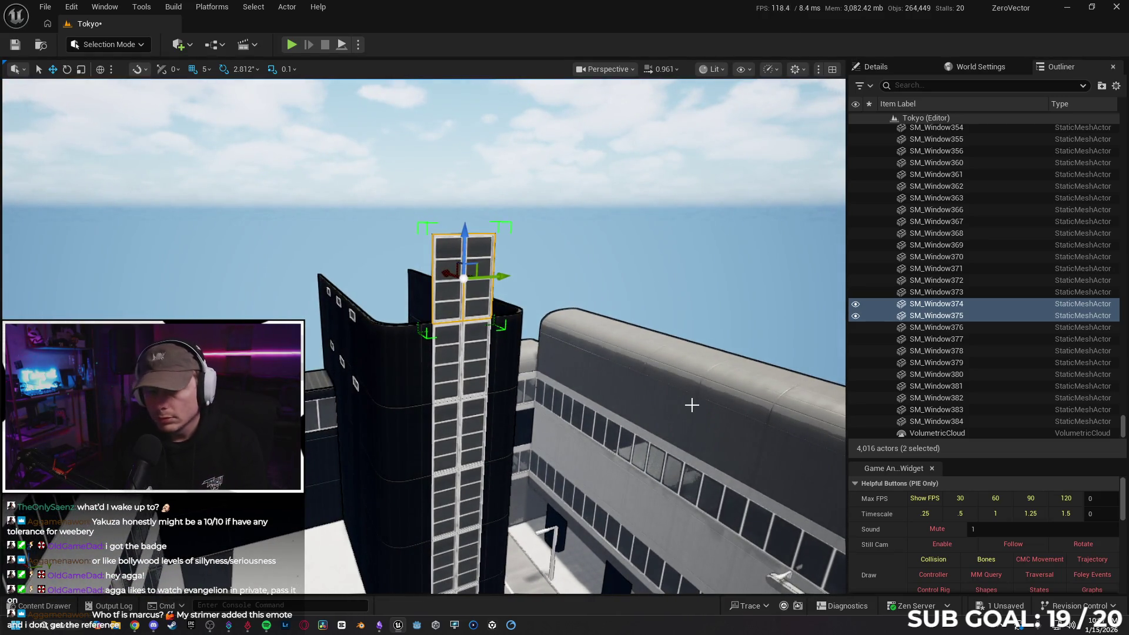
key(Delete)
click(692, 350)
click(686, 352)
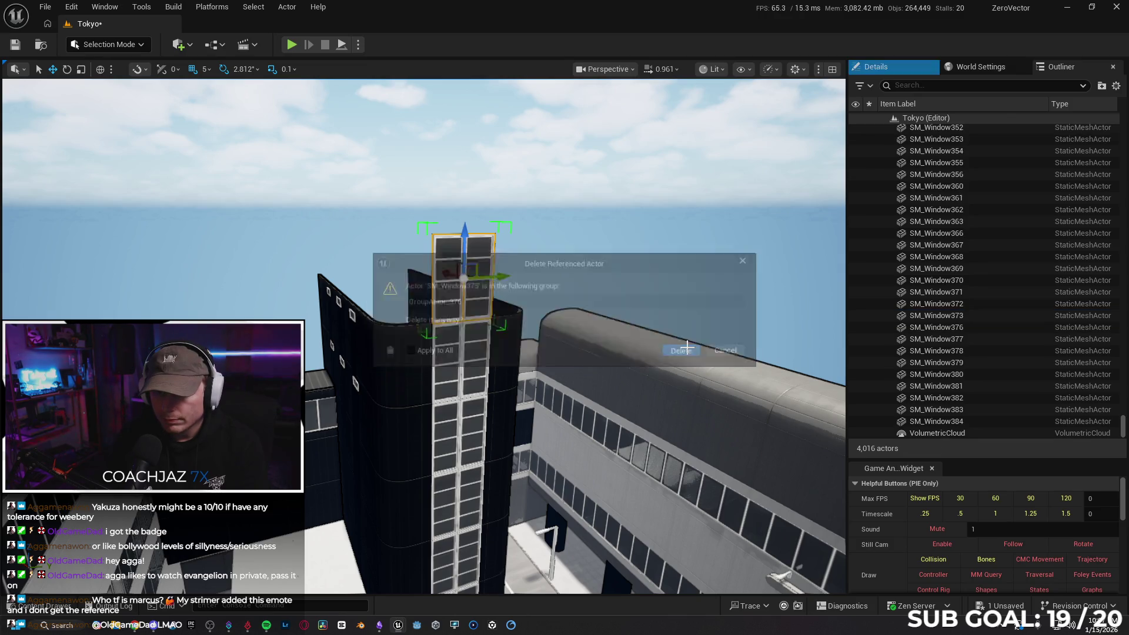
scroll(589, 340, up, 5)
scroll(218, 482, down, 5)
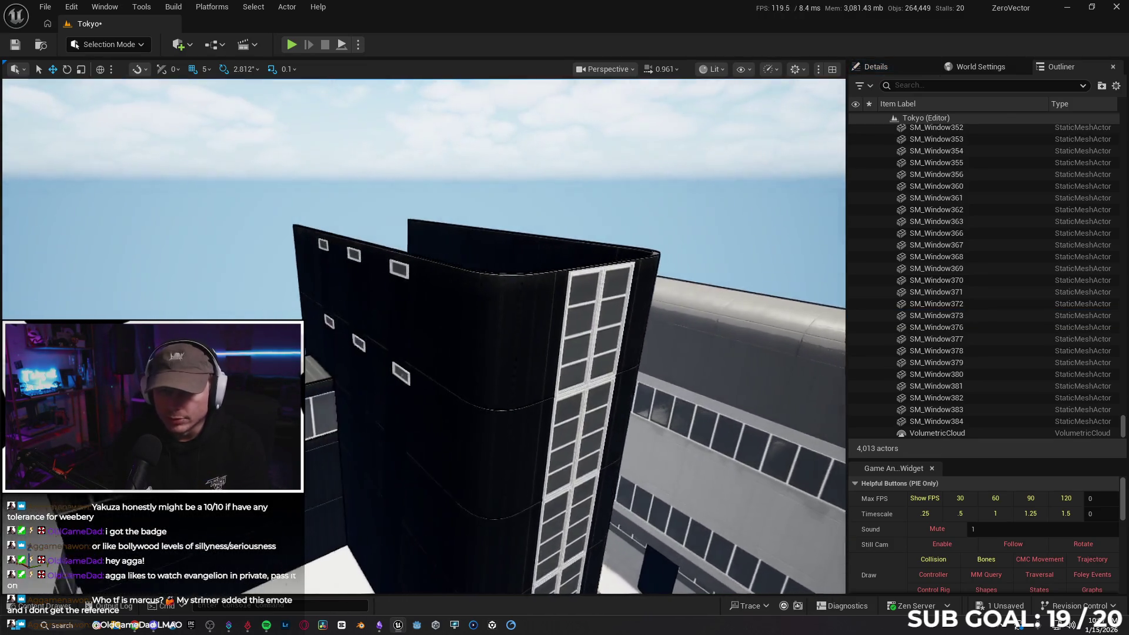
scroll(580, 339, up, 2)
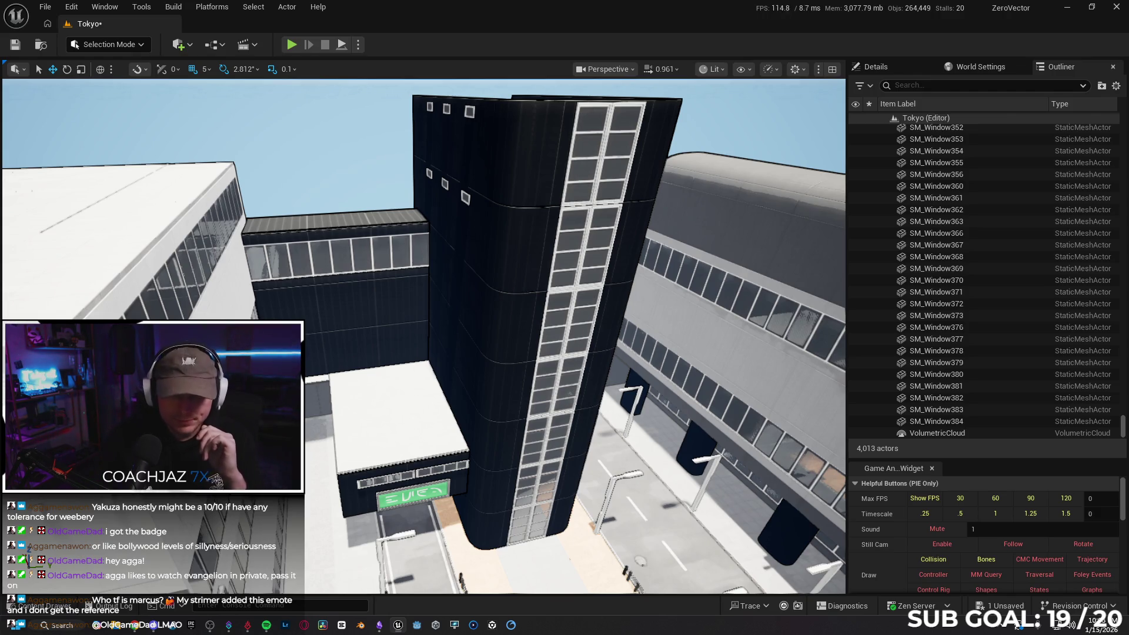
key(alt+Tab)
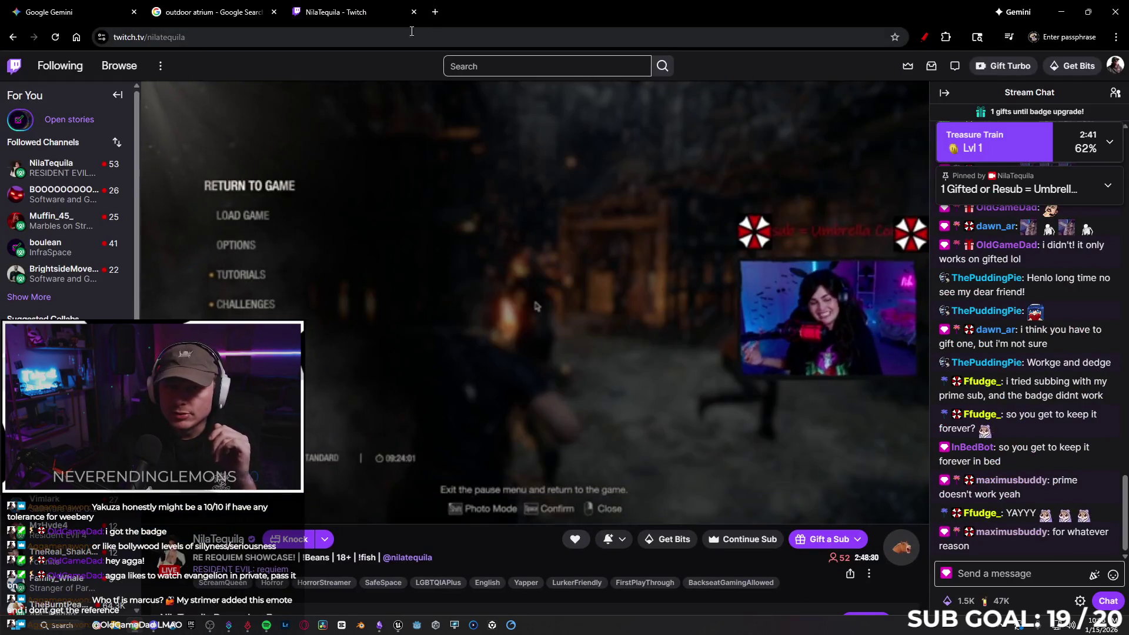
- Load youtube.com, then switch the same tab to tiktok.com via the 'TI' autocomplete
text(youtube.com)
key(Return)
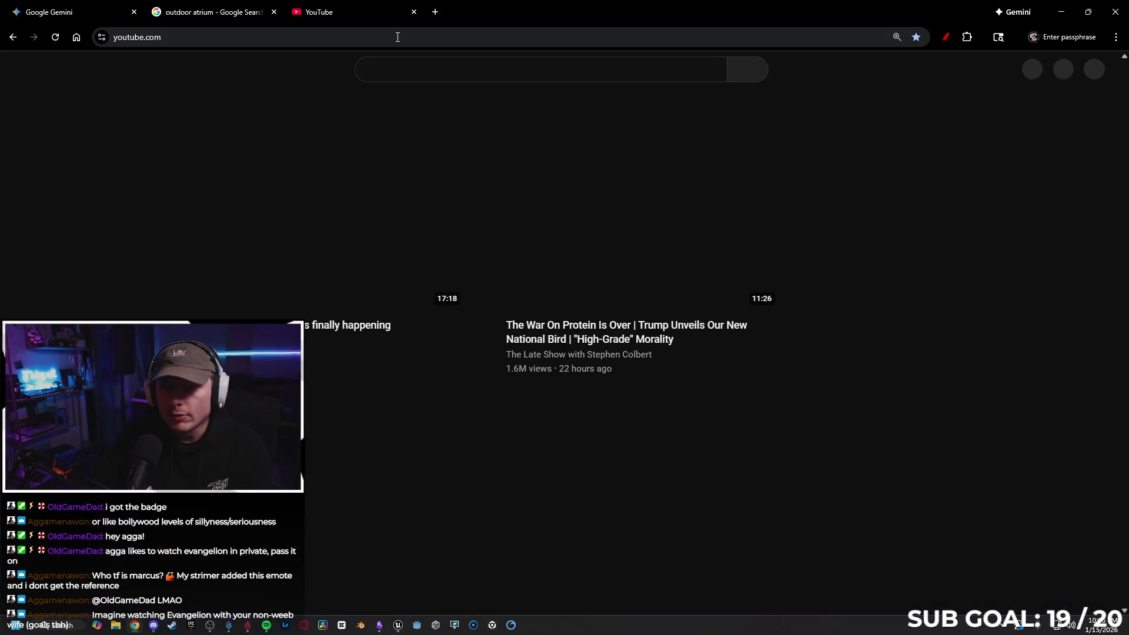
click(398, 36)
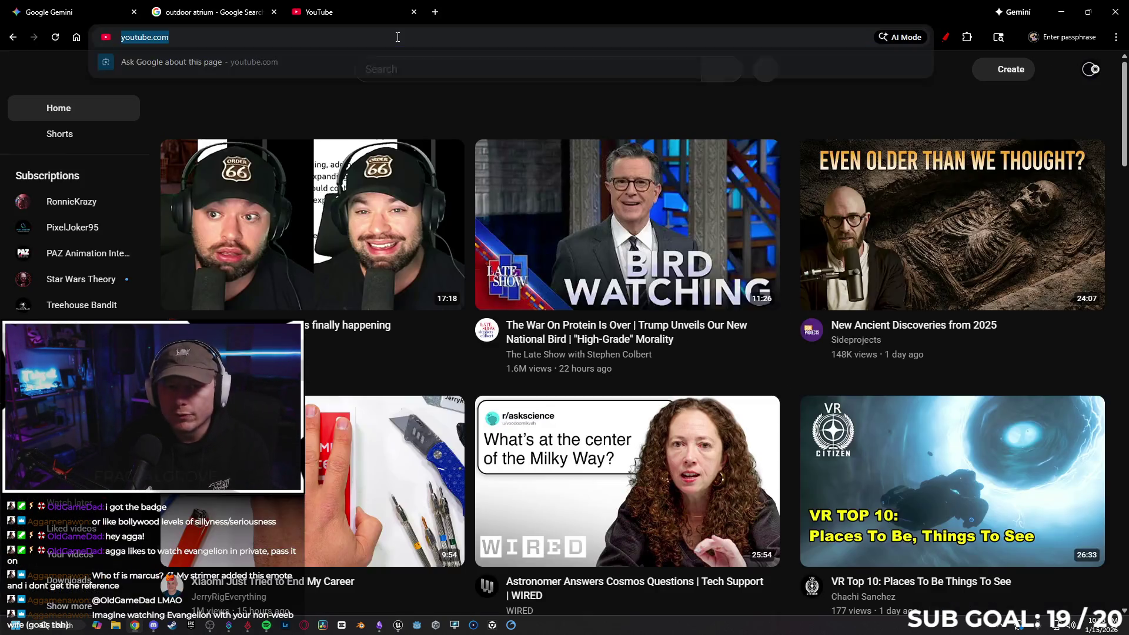
text(TI)
key(Return)
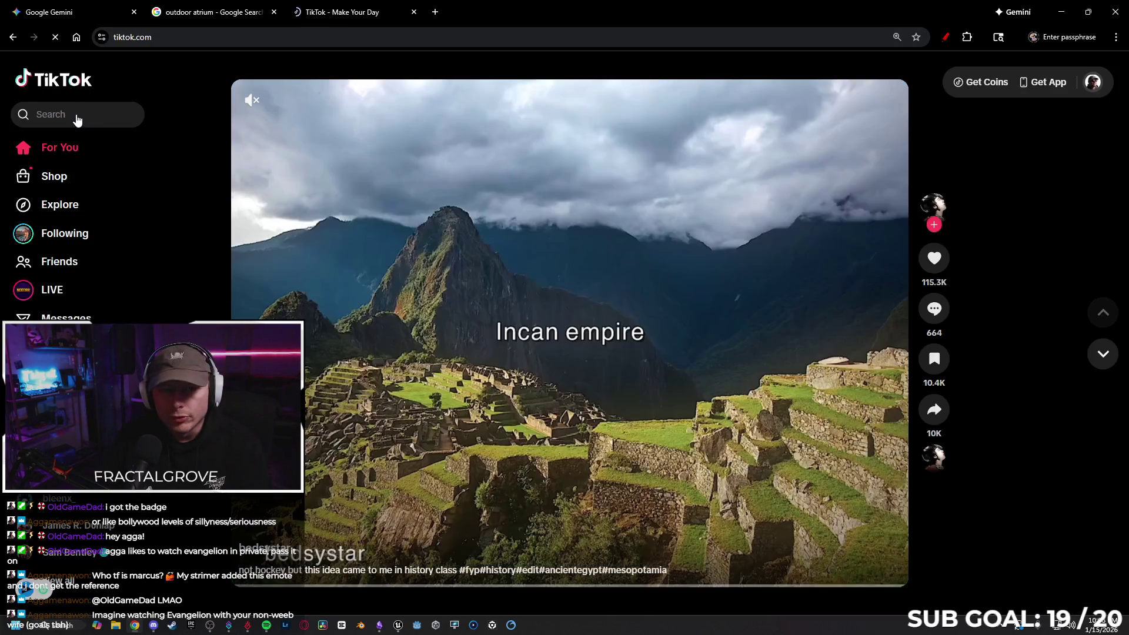
- Search TikTok for 'marcus the worm', play the Top 5 clips video, and shrink the browser
click(76, 117)
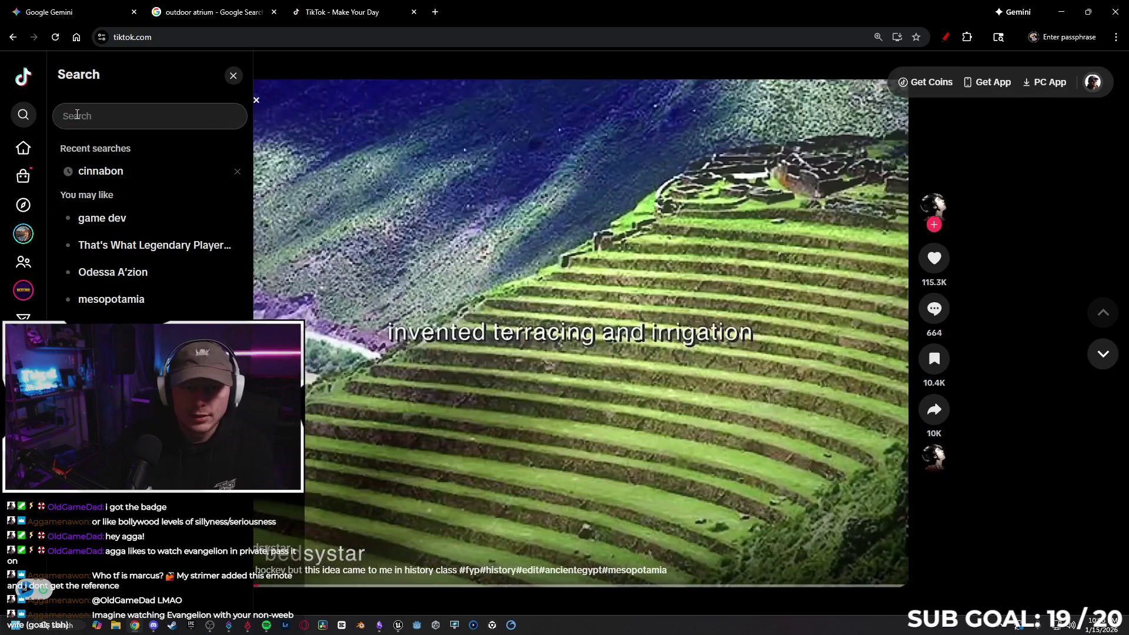
text(marcus)
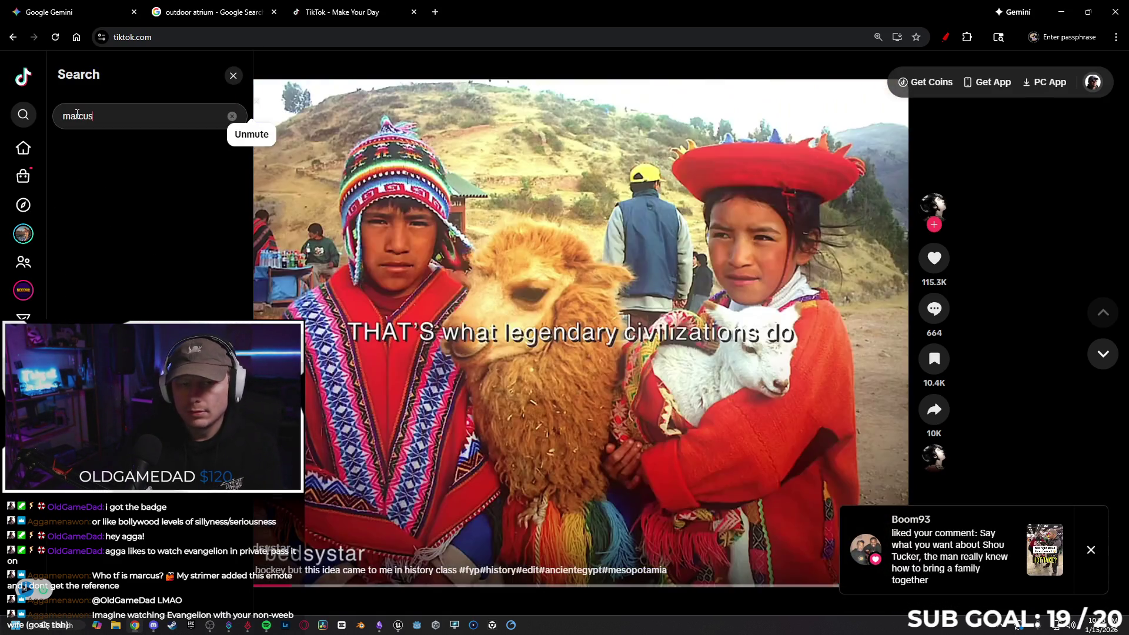
text( the worm)
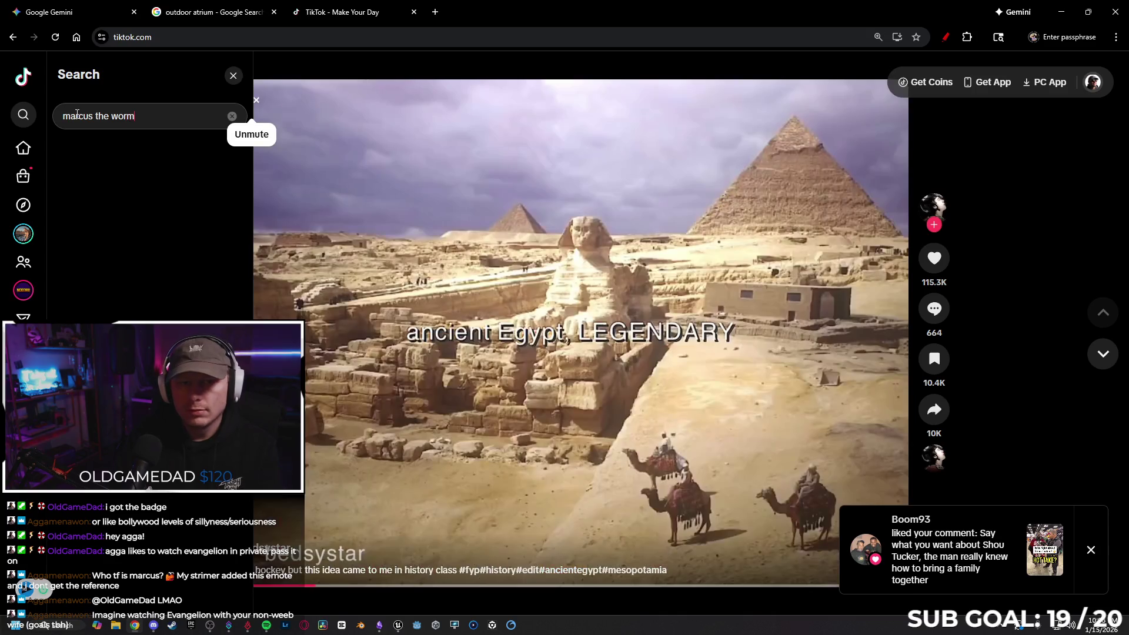
key(Return)
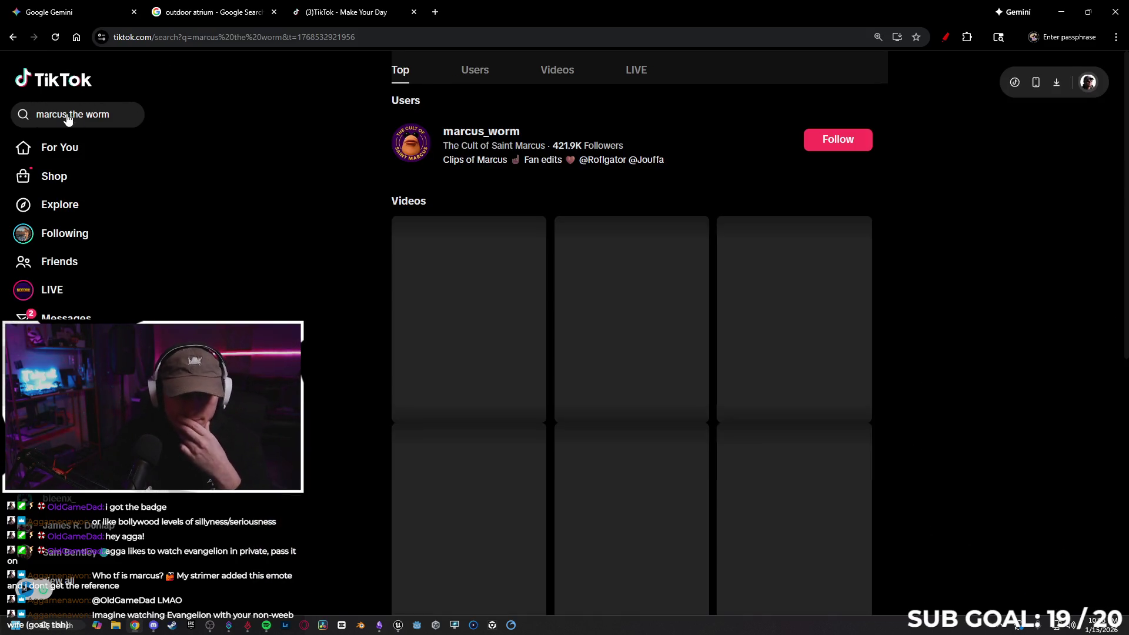
click(492, 414)
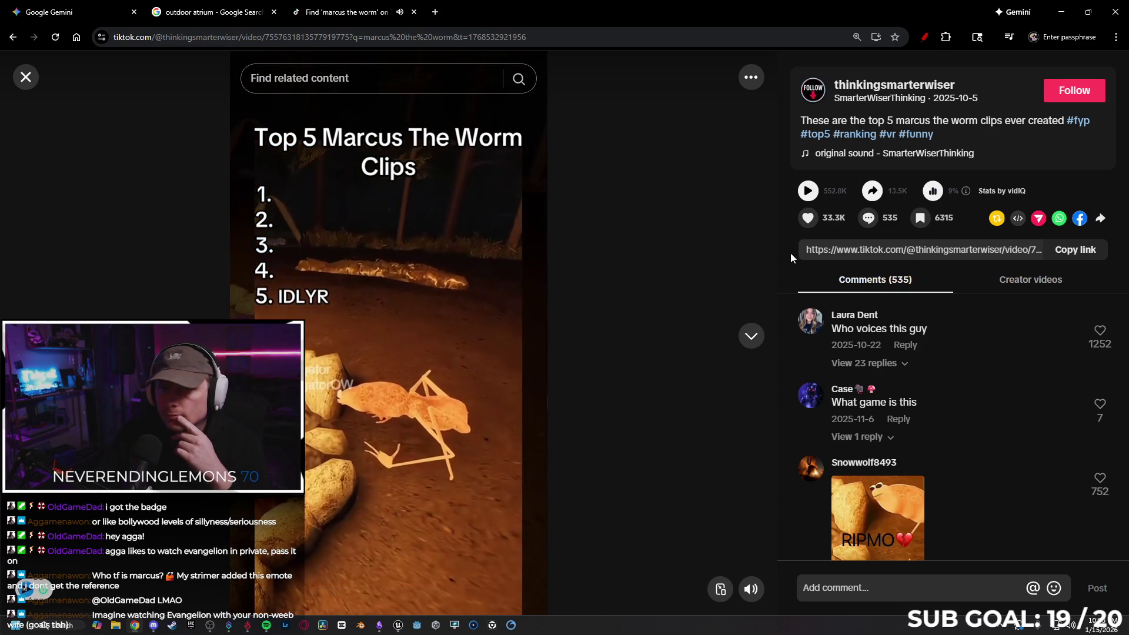
drag(604, 13, 736, 28)
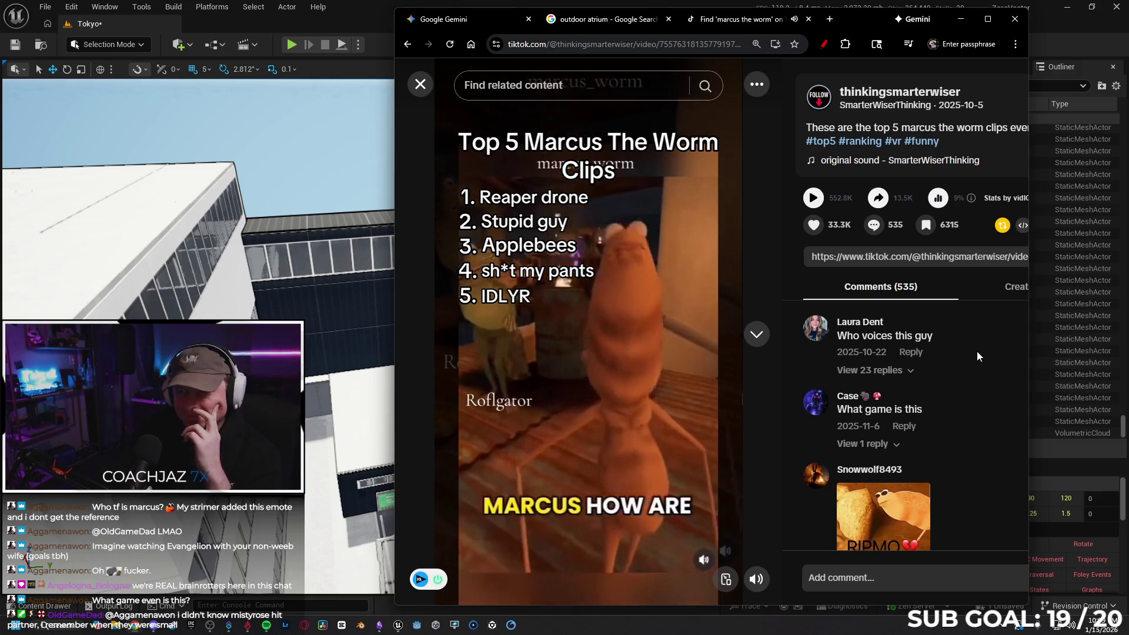
- Close the TikTok tab, minimize Chrome, and select the dark wall panels beside the window tower
click(808, 20)
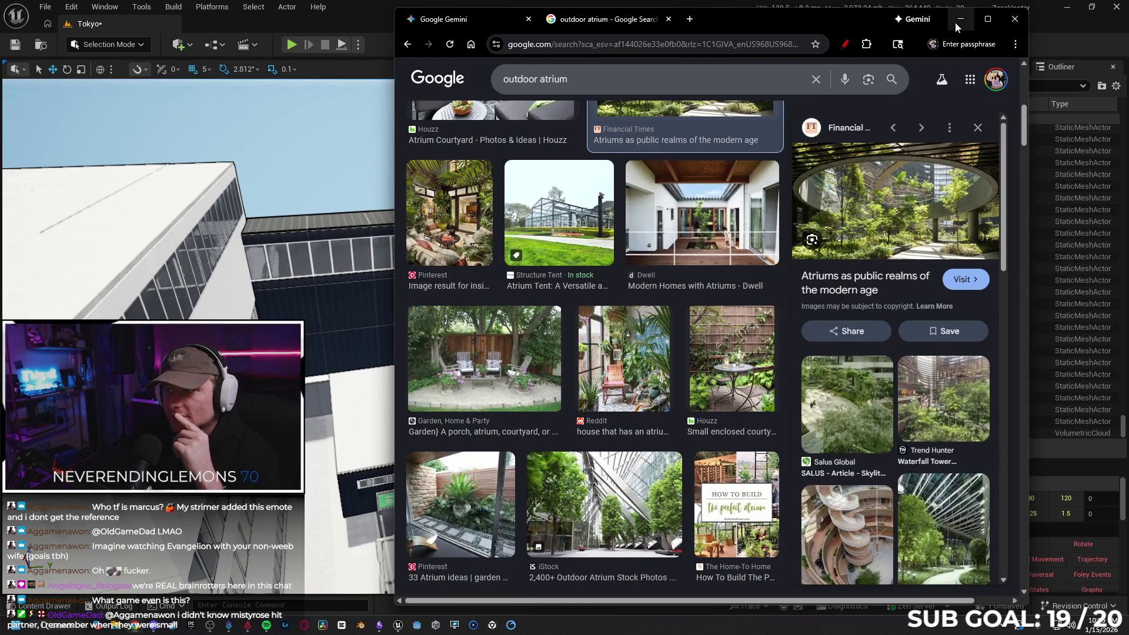
click(958, 21)
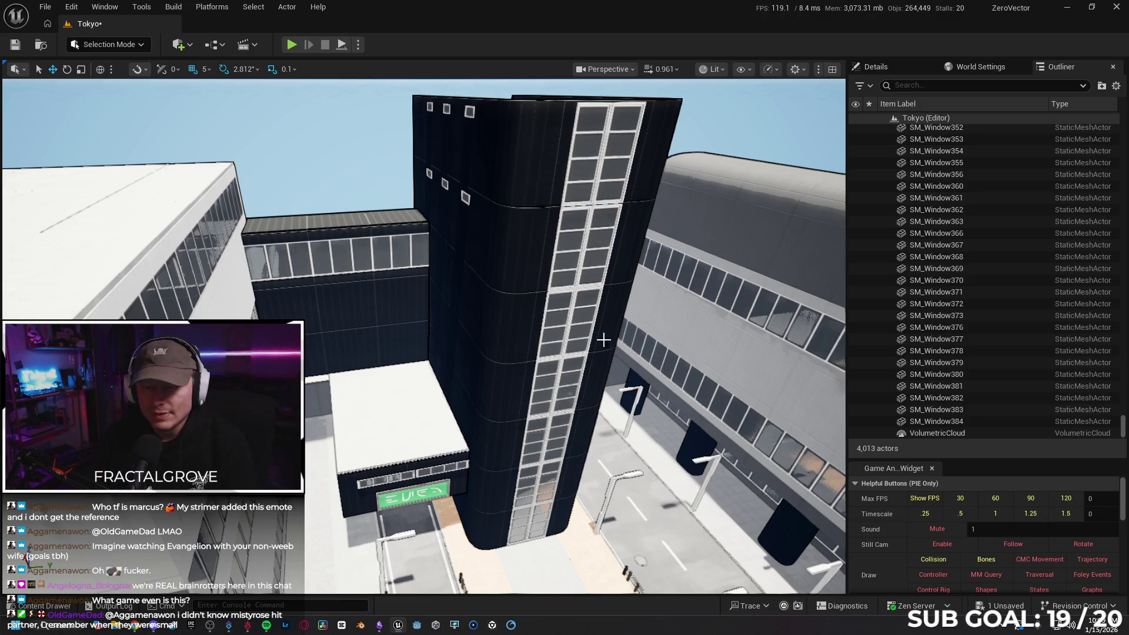
mouse_move(648, 304)
mouse_down()
mouse_move(640, 273)
mouse_move(629, 280)
mouse_move(650, 253)
mouse_move(476, 356)
mouse_up()
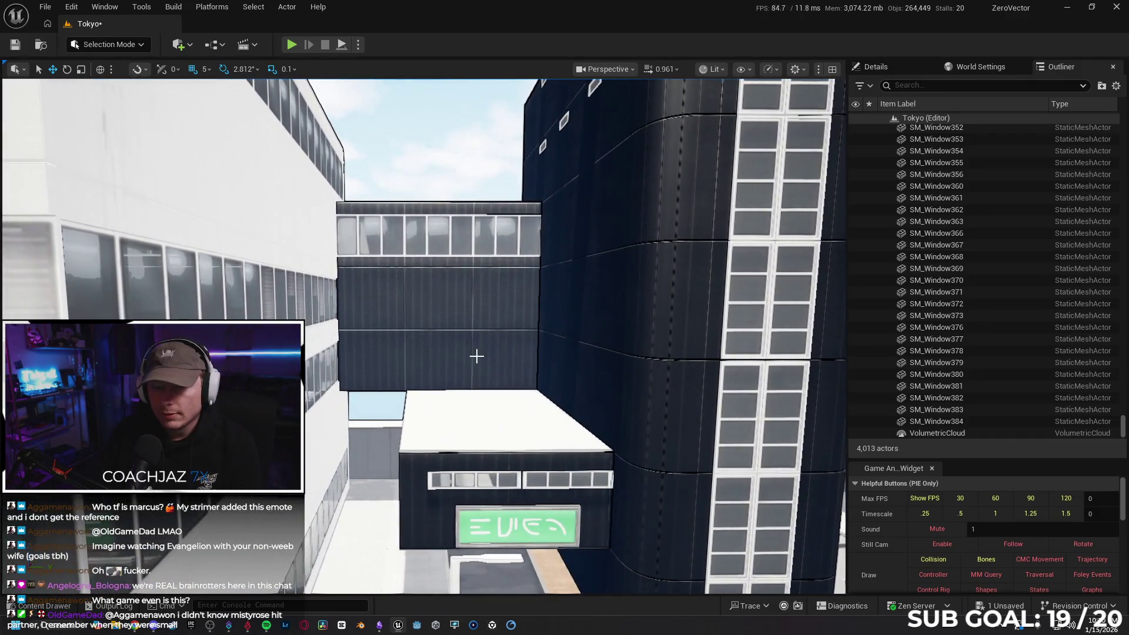
click(391, 360)
mouse_move(391, 360)
mouse_down()
mouse_move(370, 374)
mouse_move(365, 348)
mouse_move(390, 370)
mouse_up()
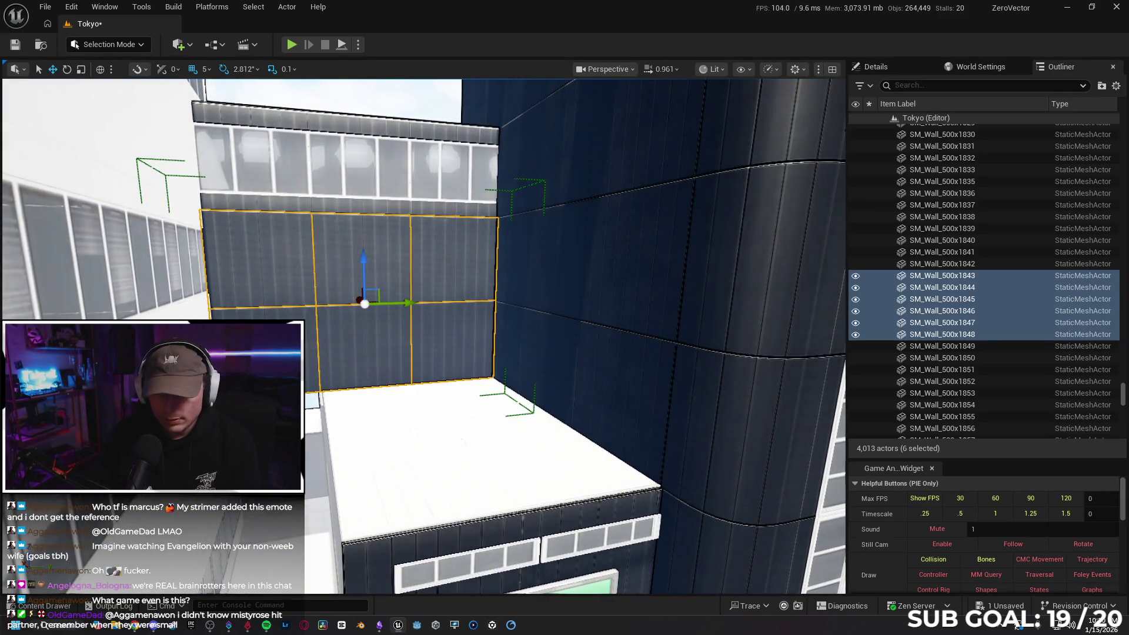
- Unlock the wall group and delete SM_Wall_500x1848, SM_Wall_500x1846 and SM_Wall_500x1844
right_click(383, 363)
mouse_move(446, 493)
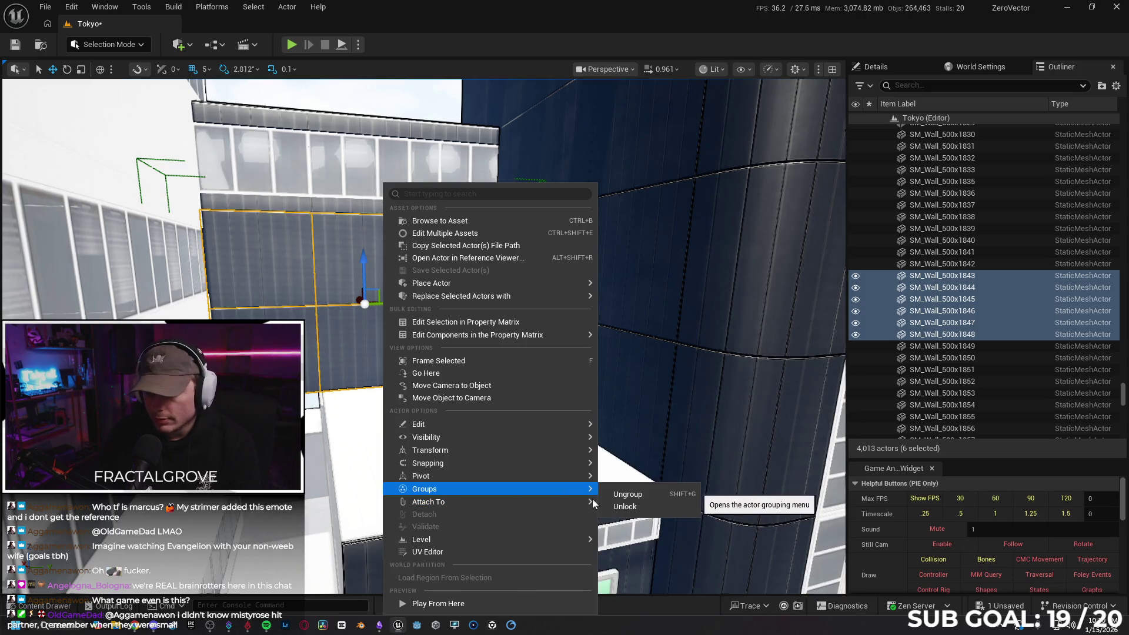
click(625, 506)
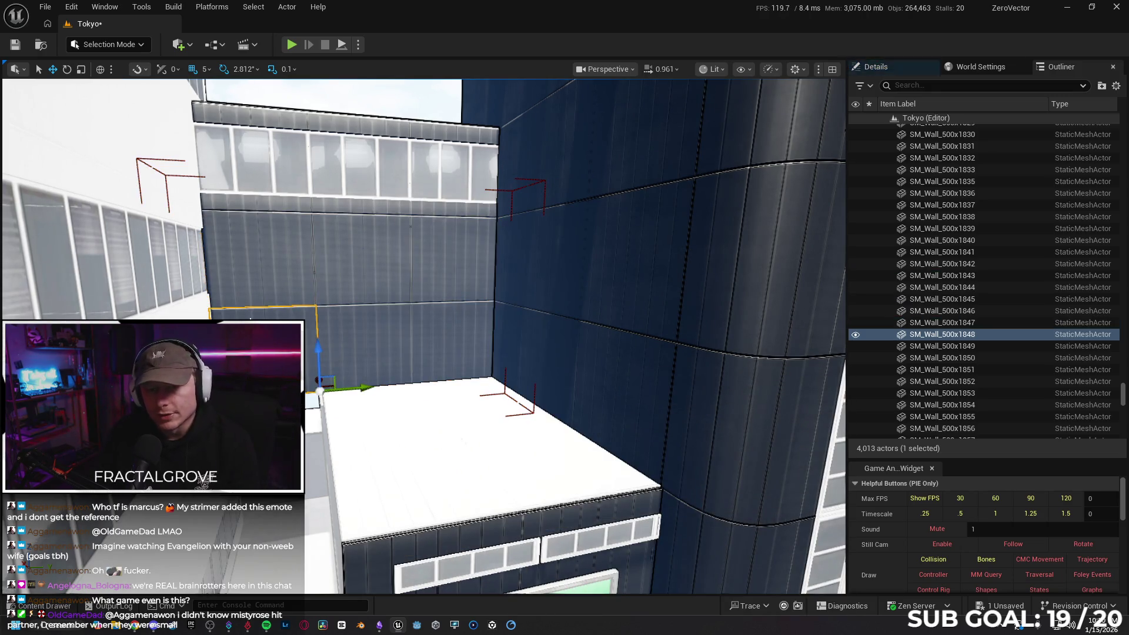
key(Delete)
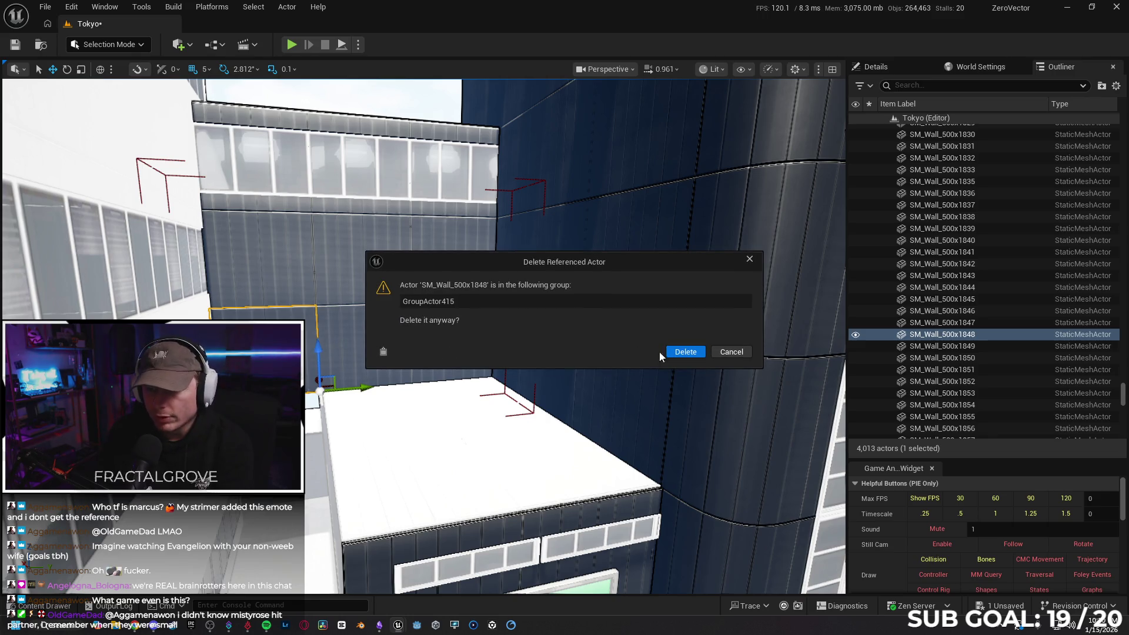
click(676, 352)
click(391, 327)
key(Delete)
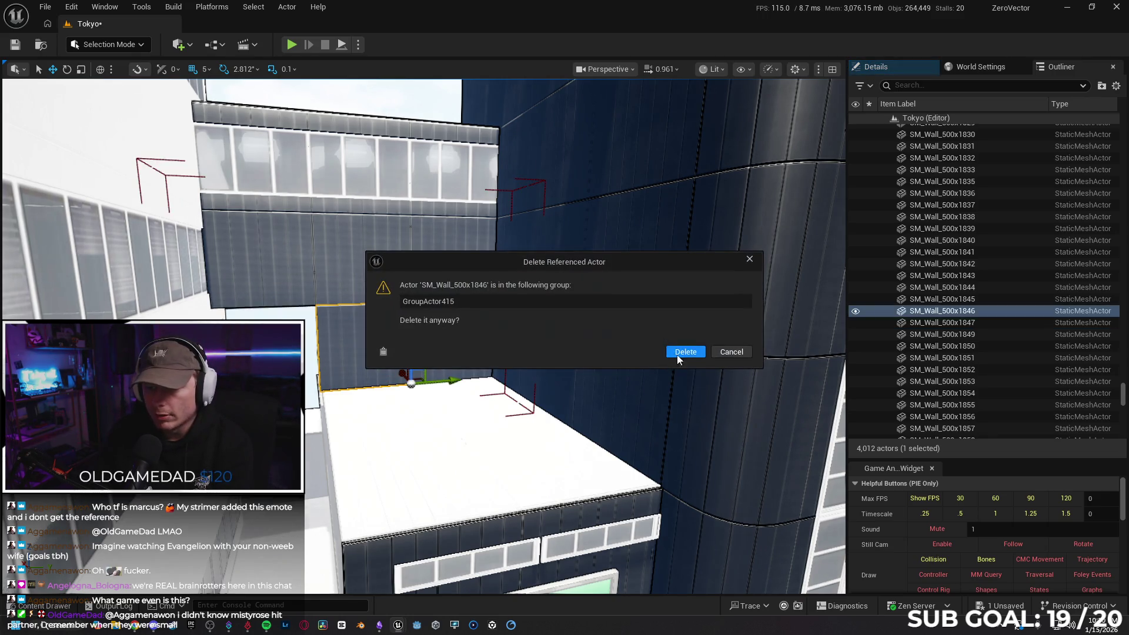
click(677, 355)
click(461, 337)
key(Delete)
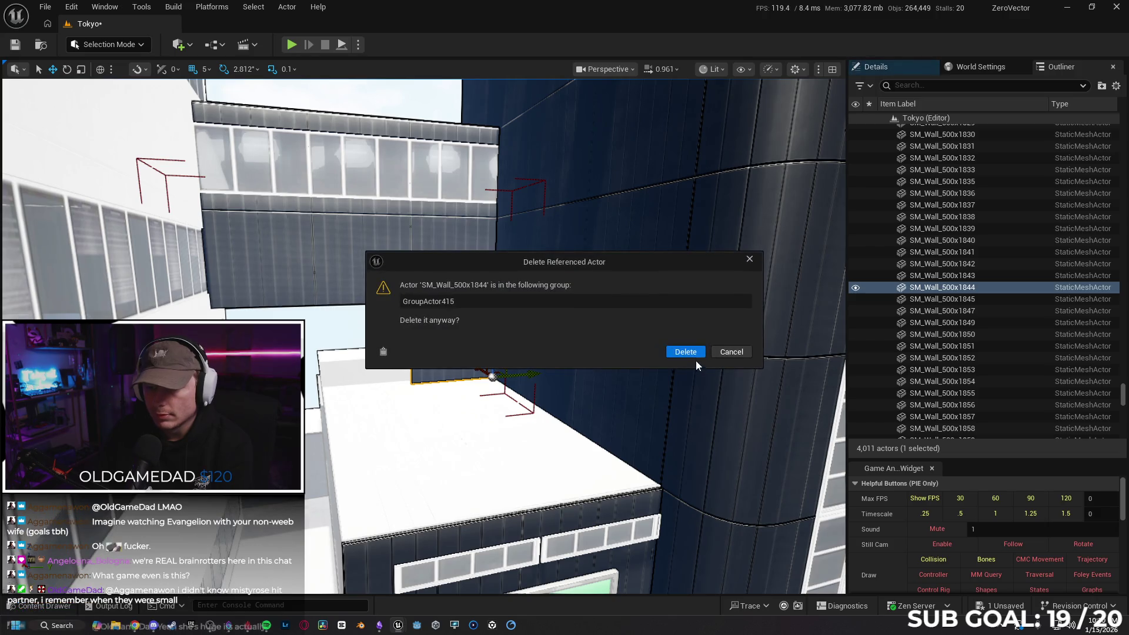
click(687, 353)
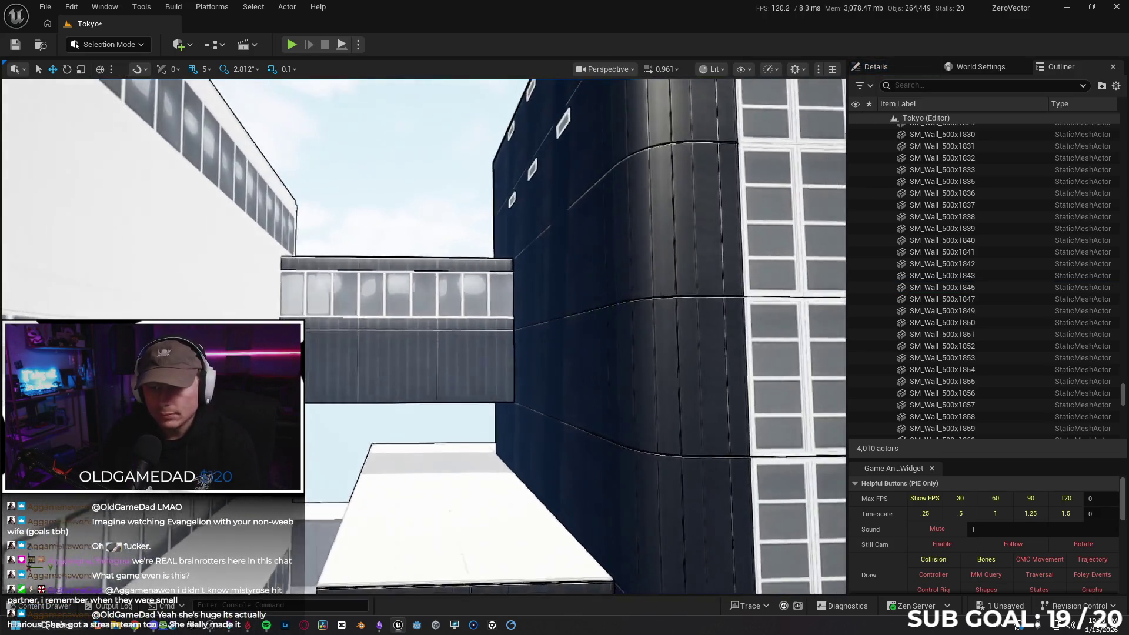
- Slide the two window strips above the EVEA sign left and delete SM_Window376
mouse_move(534, 330)
mouse_down()
mouse_move(582, 359)
mouse_move(534, 330)
mouse_up()
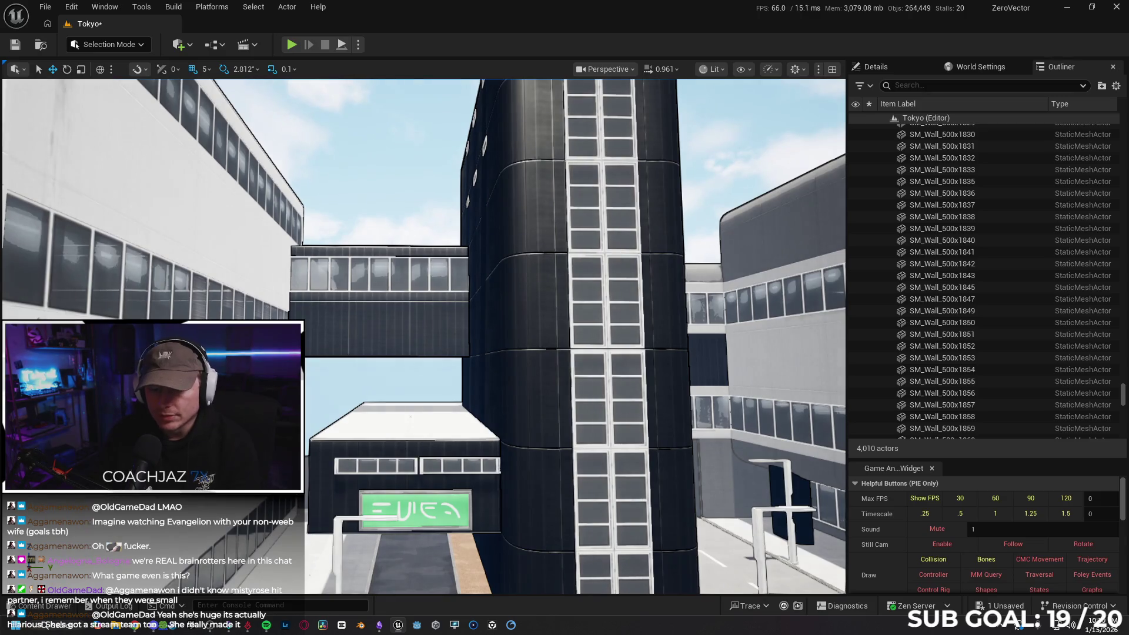
drag(481, 397, 372, 353)
click(372, 353)
ctrl+click(555, 353)
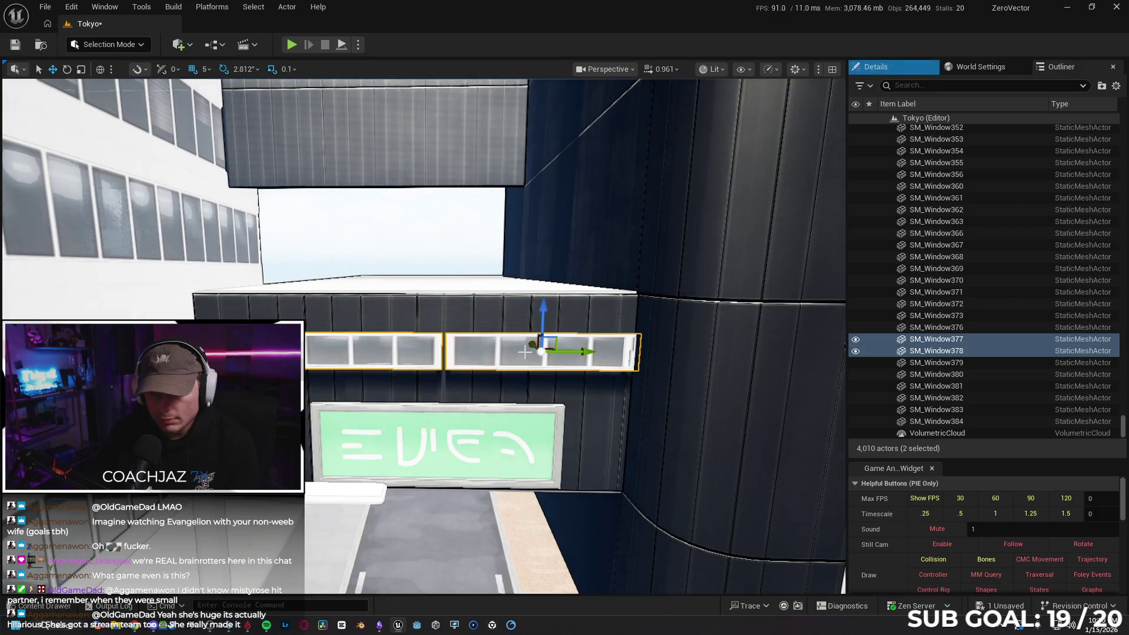
mouse_move(572, 355)
mouse_down()
mouse_move(542, 353)
mouse_move(555, 353)
mouse_up()
click(627, 352)
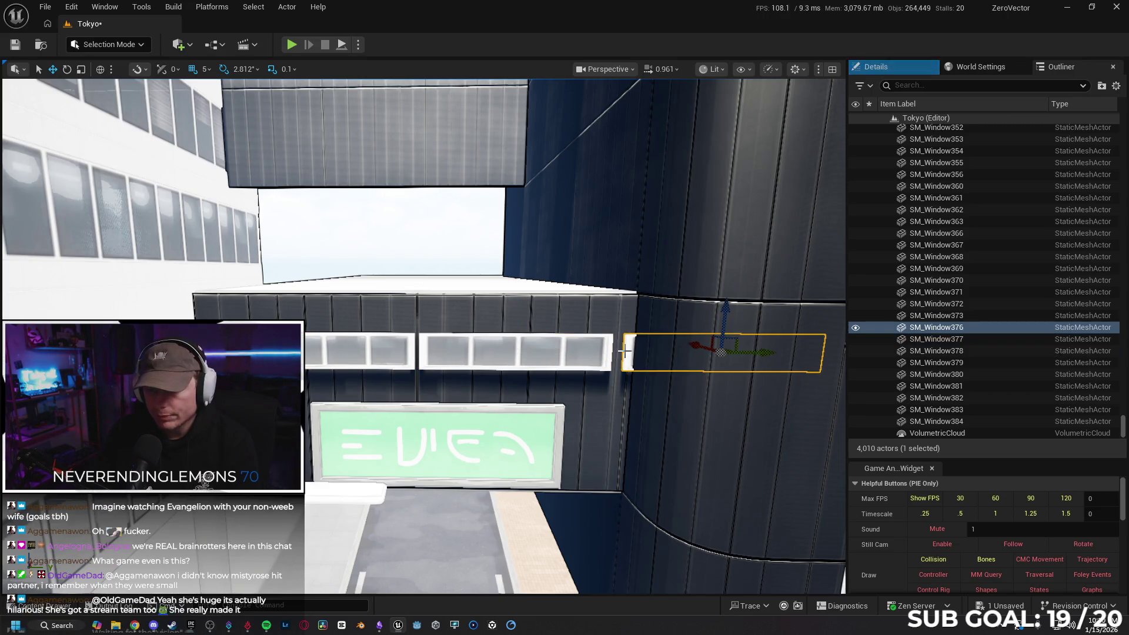
key(Delete)
- Move the white Building3 left and down beside the black window tower
key(s)
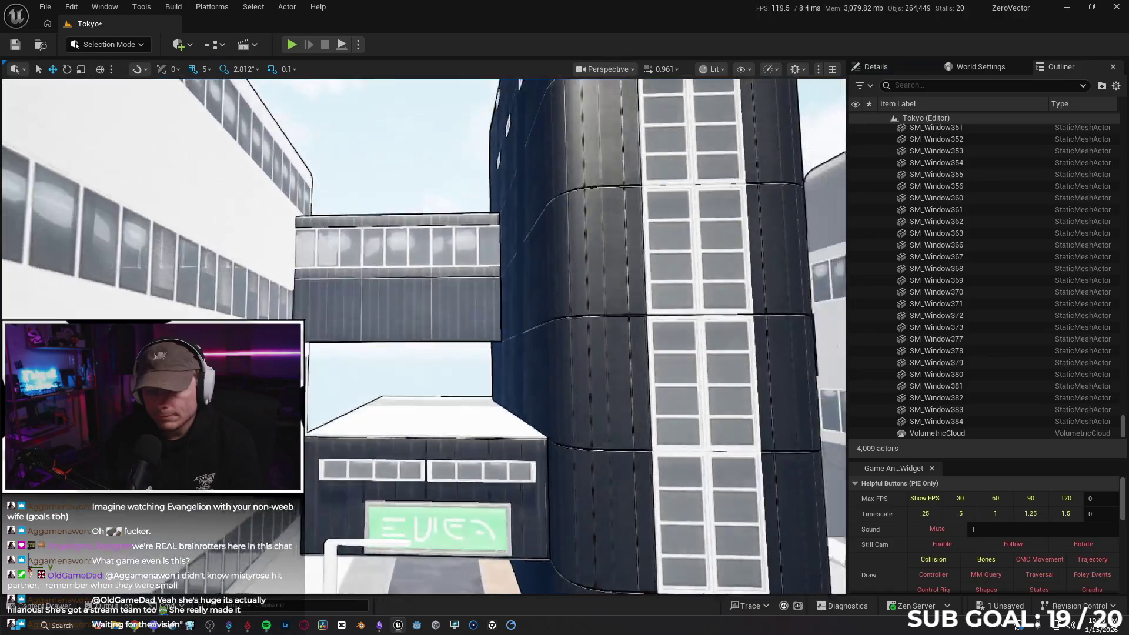
key(s)
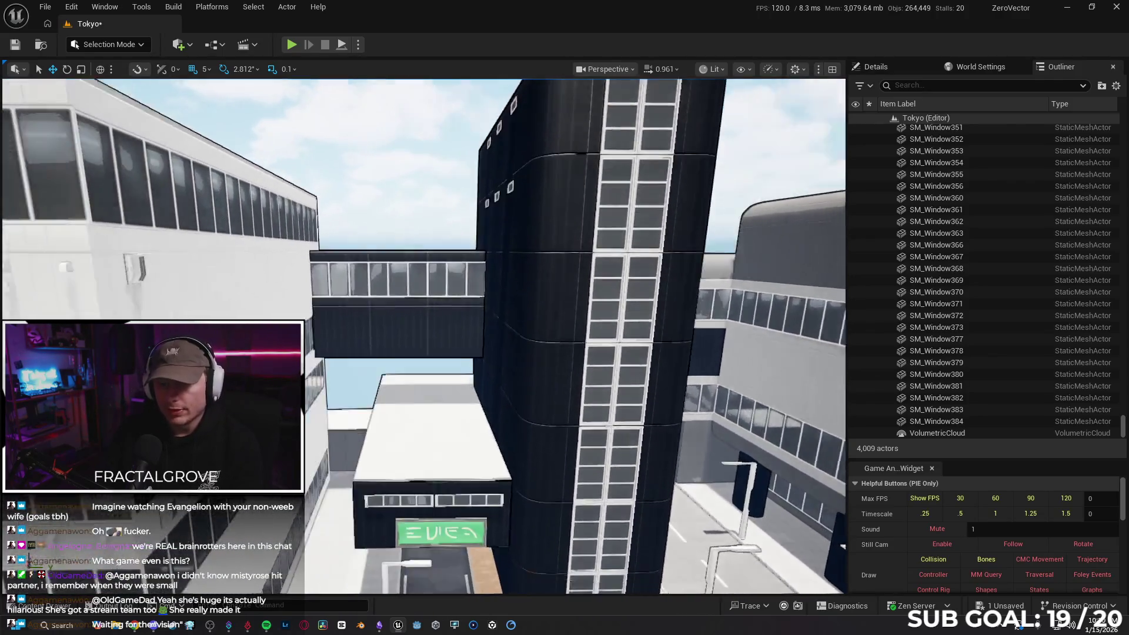
key(s)
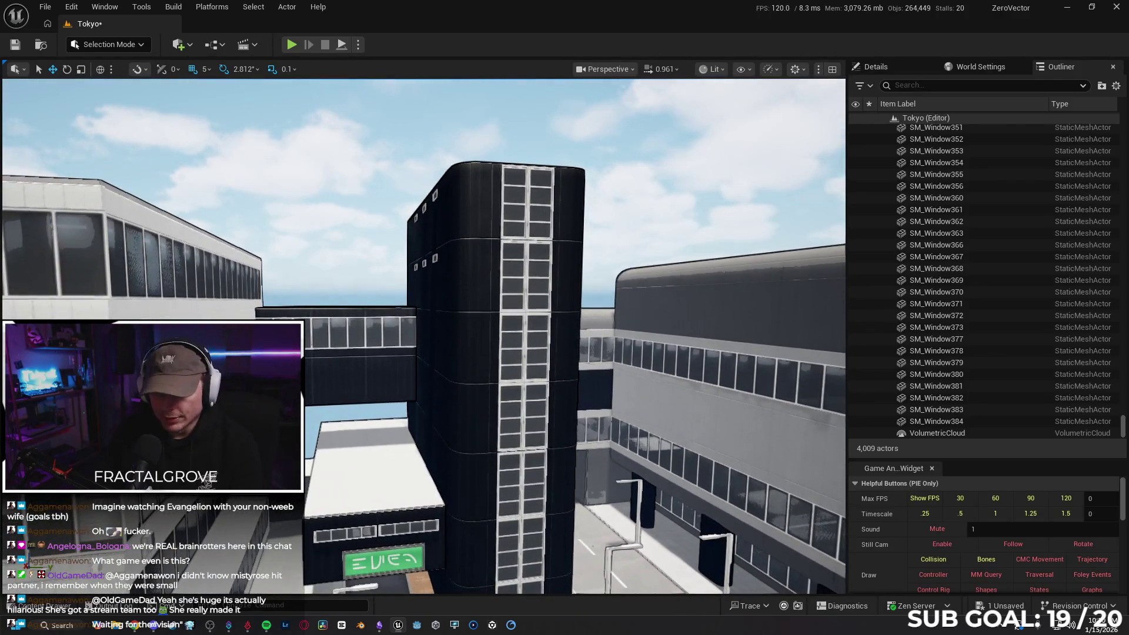
key(w)
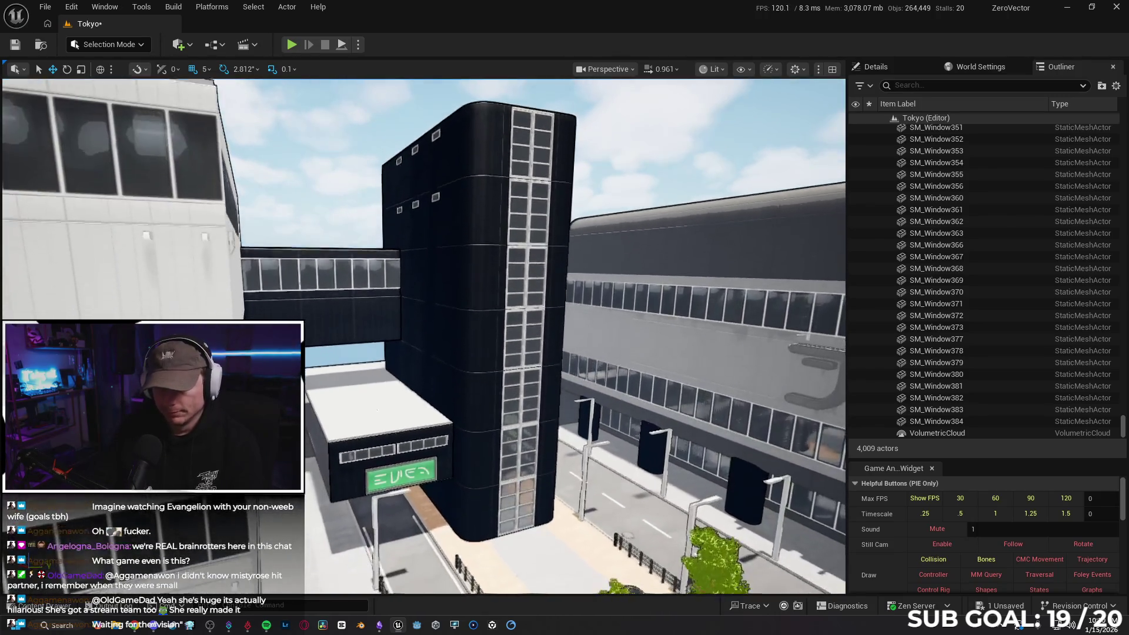
key(s)
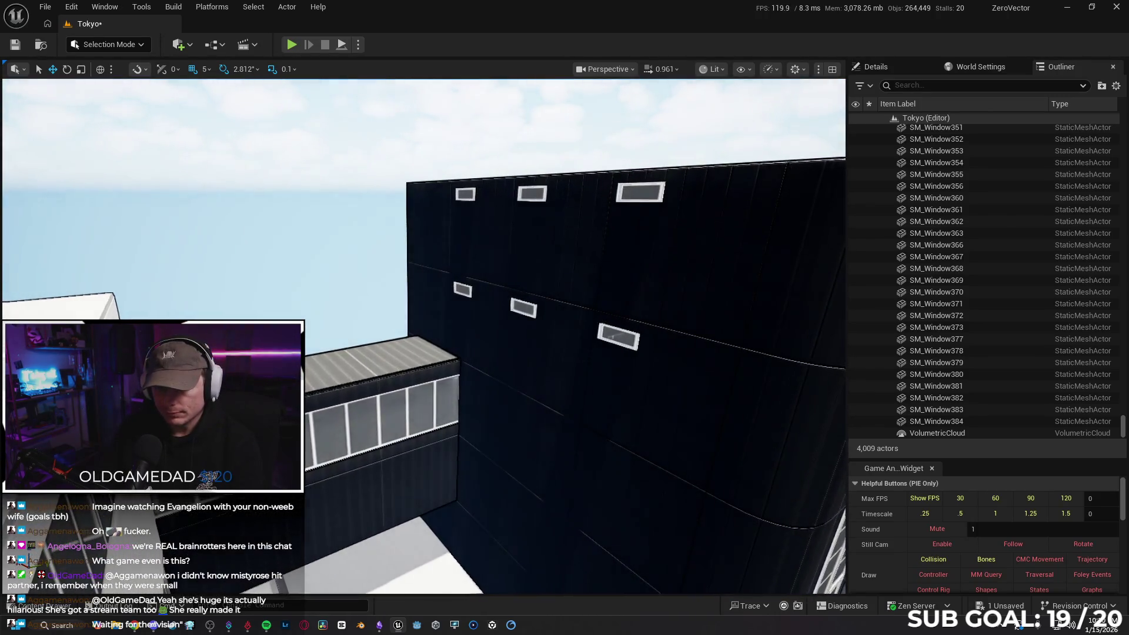
key(a)
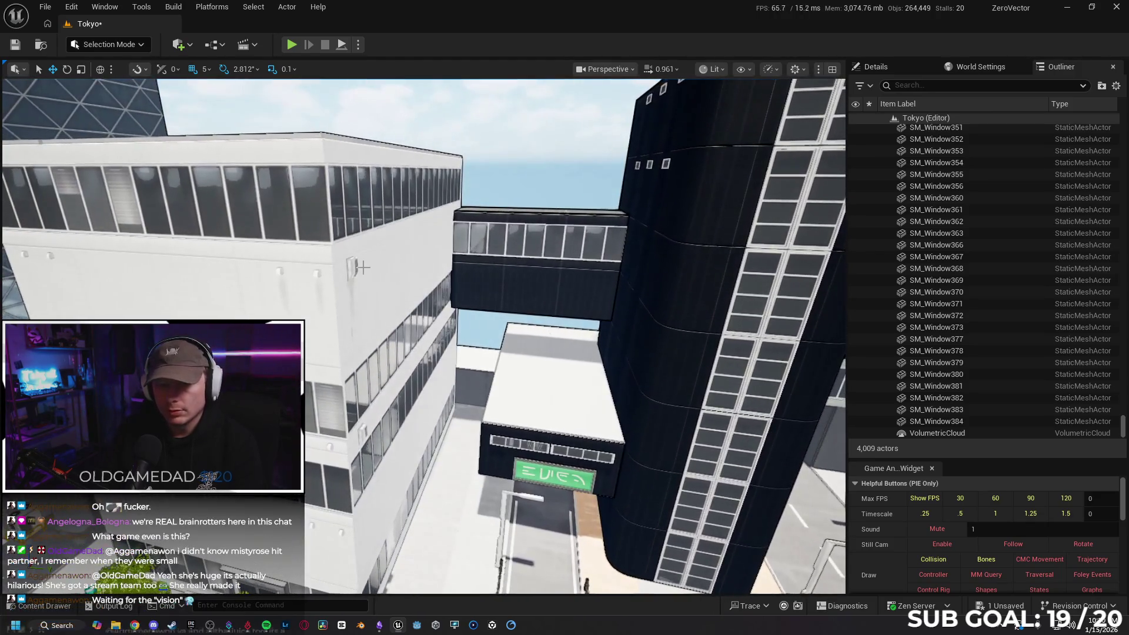
click(489, 434)
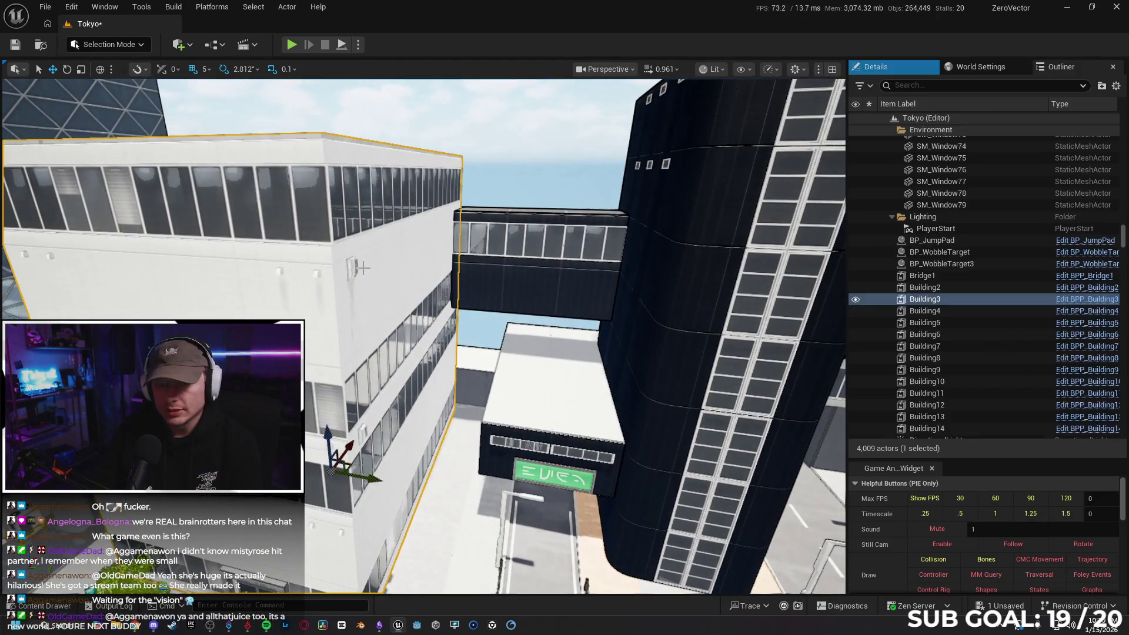
key(f)
mouse_move(520, 434)
mouse_down()
mouse_move(404, 388)
mouse_move(425, 391)
mouse_move(414, 388)
mouse_up()
- Fly around the black tower and orbit to check for gaps by the bridge
key(d)
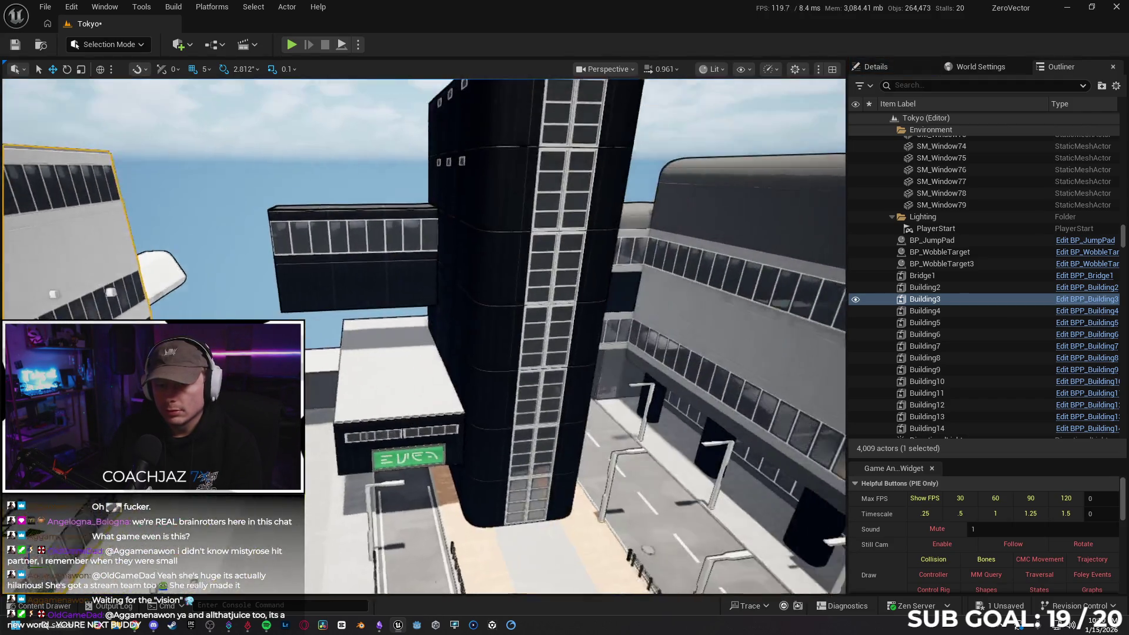
key(w)
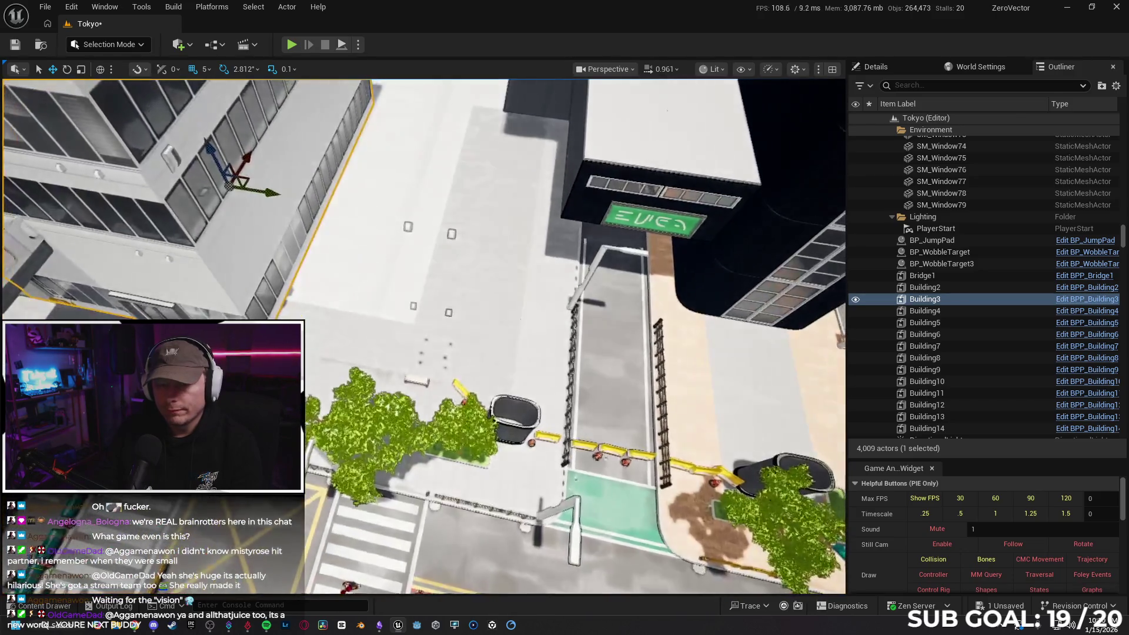
key(s)
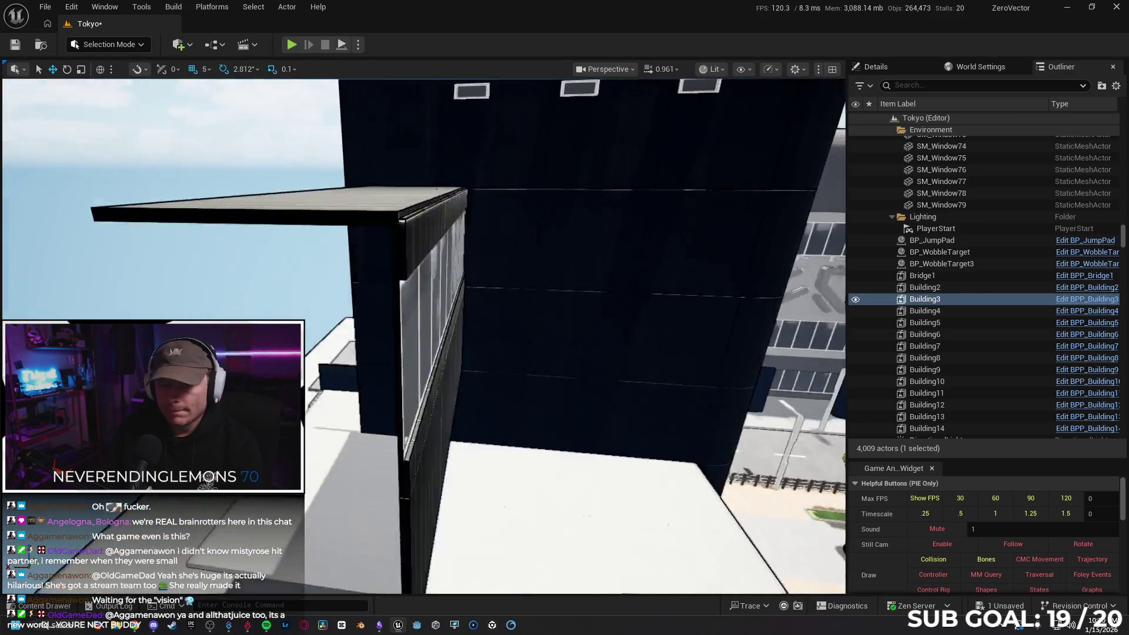
key(a)
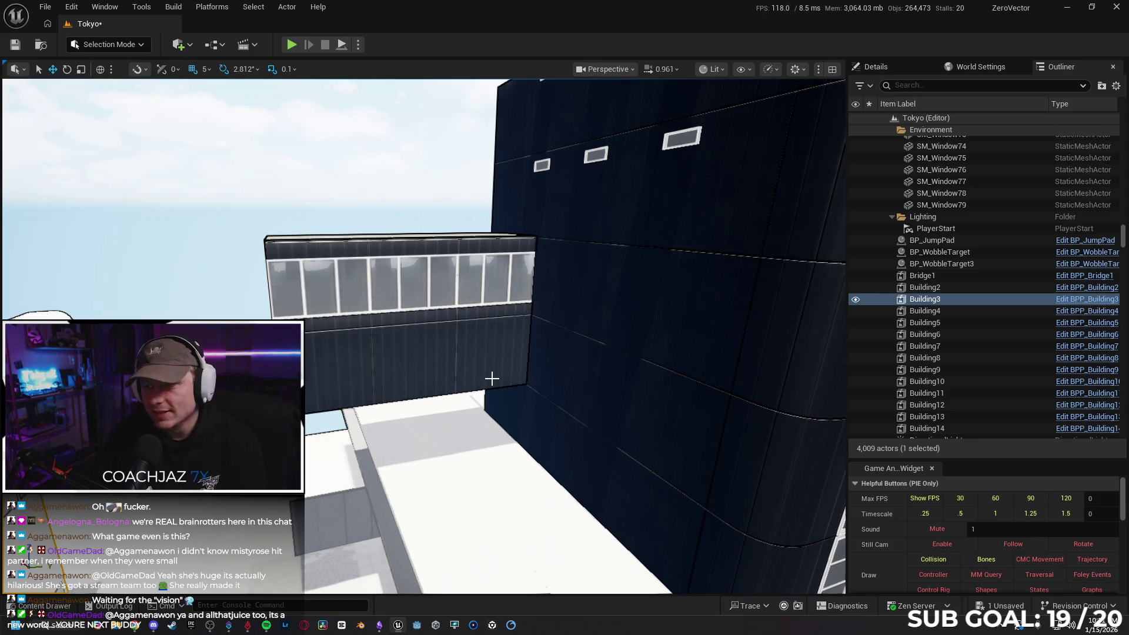
mouse_move(544, 380)
mouse_down()
mouse_move(493, 371)
mouse_move(541, 378)
mouse_move(523, 364)
mouse_move(454, 429)
mouse_up()
- Shift the green EVEA sign SM_Signage33 slightly left, then maximize the viewport with F11
click(443, 404)
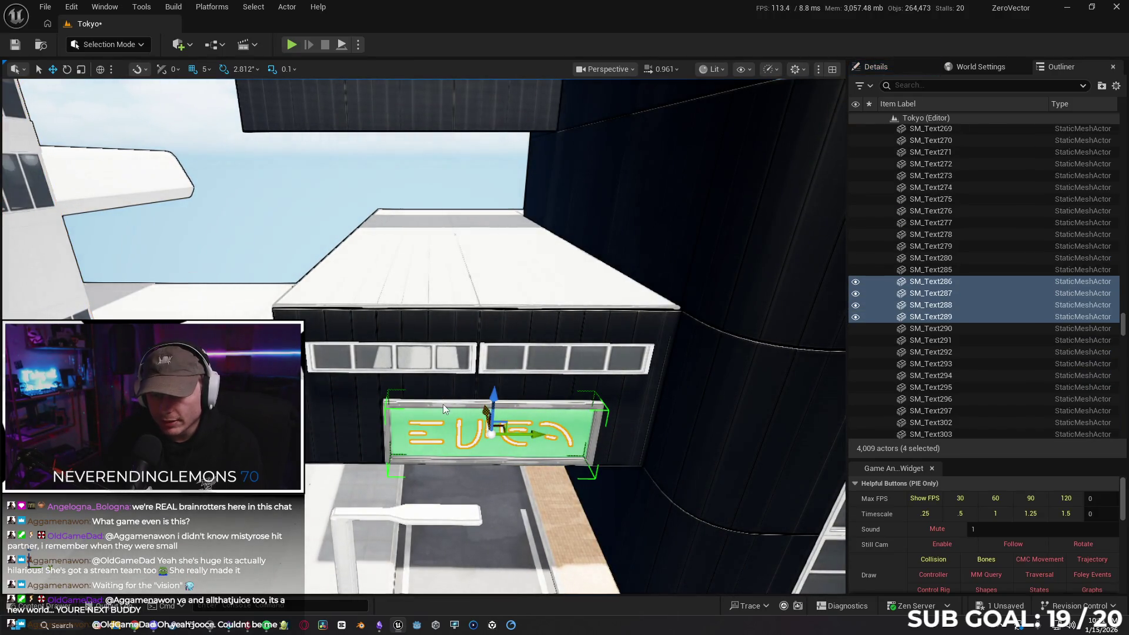
drag(537, 431, 518, 431)
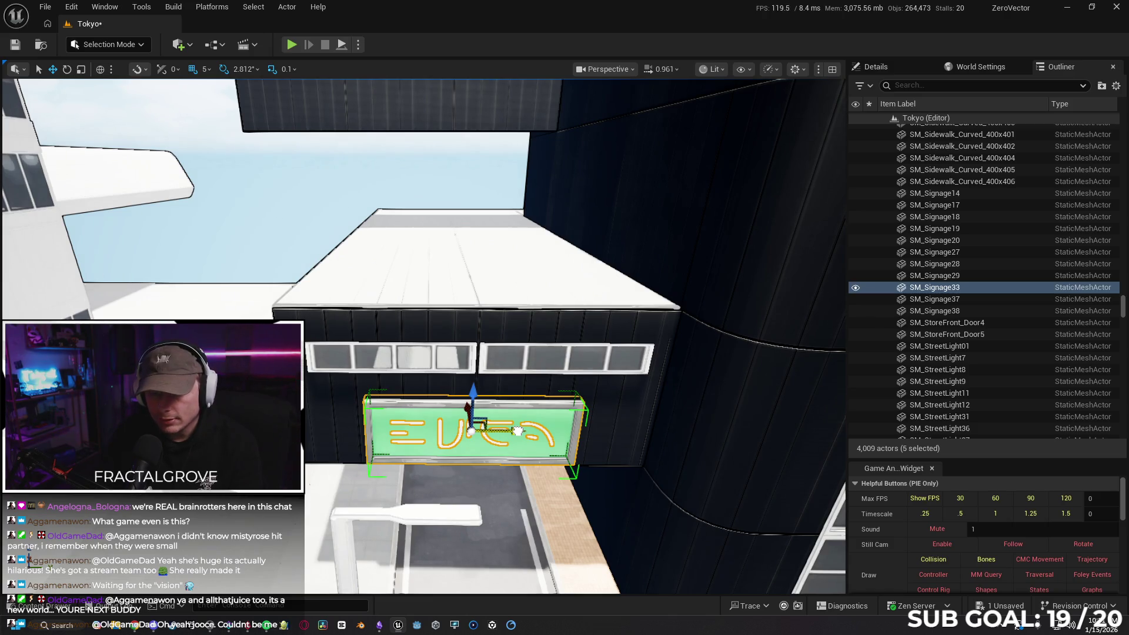
drag(517, 431, 521, 431)
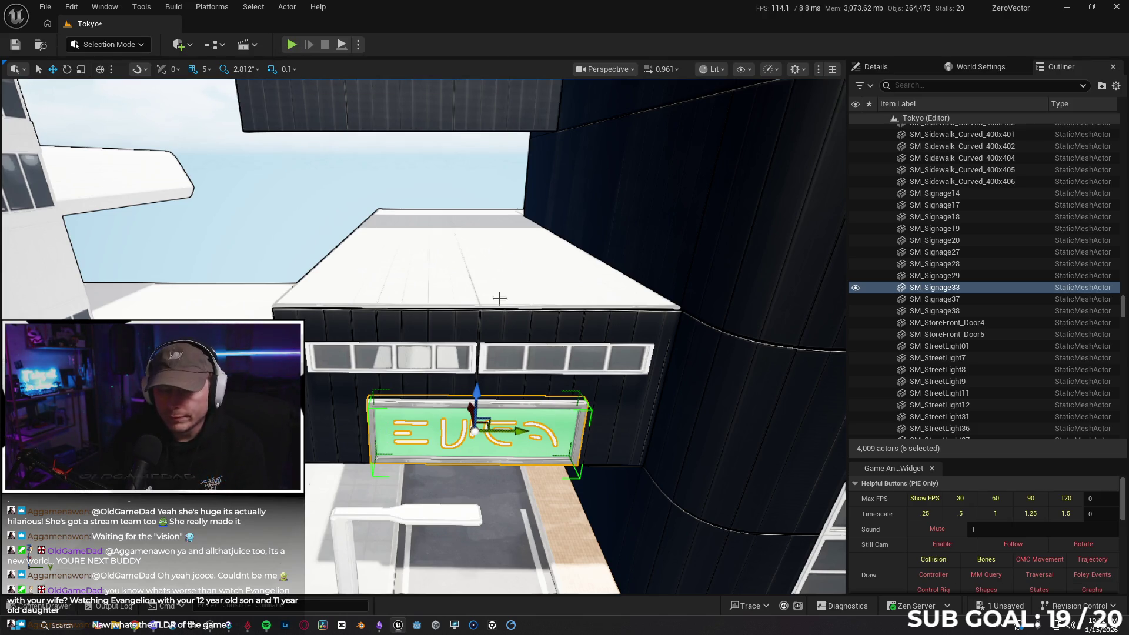
scroll(499, 300, up, 2)
key(F11)
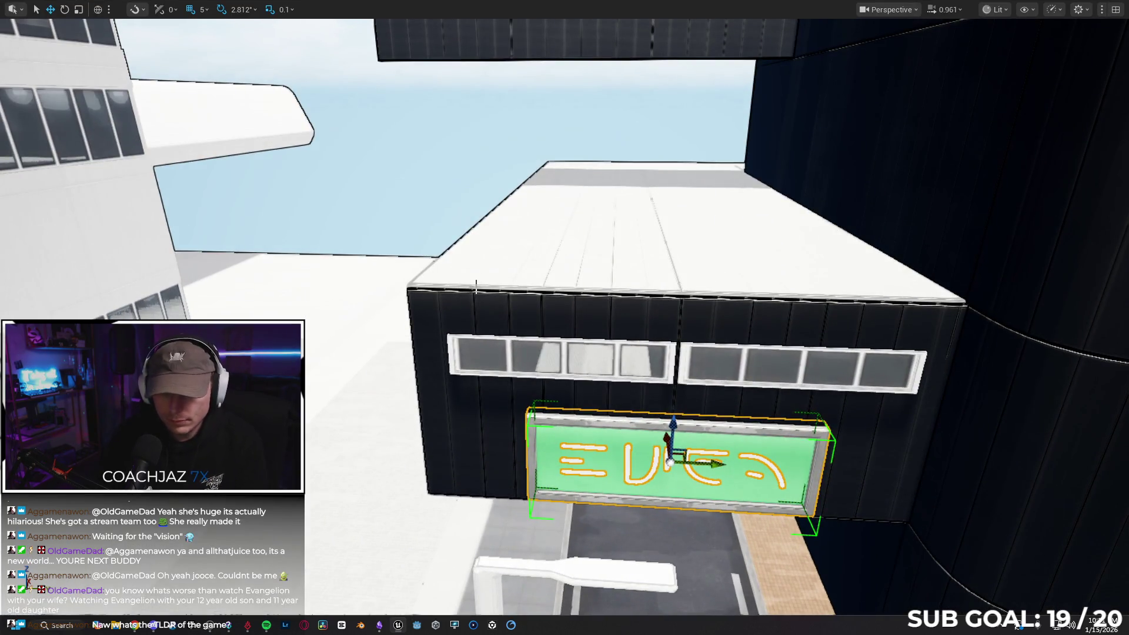
- Start Play in Editor with Alt+P and run the character down the first street
key(alt+p)
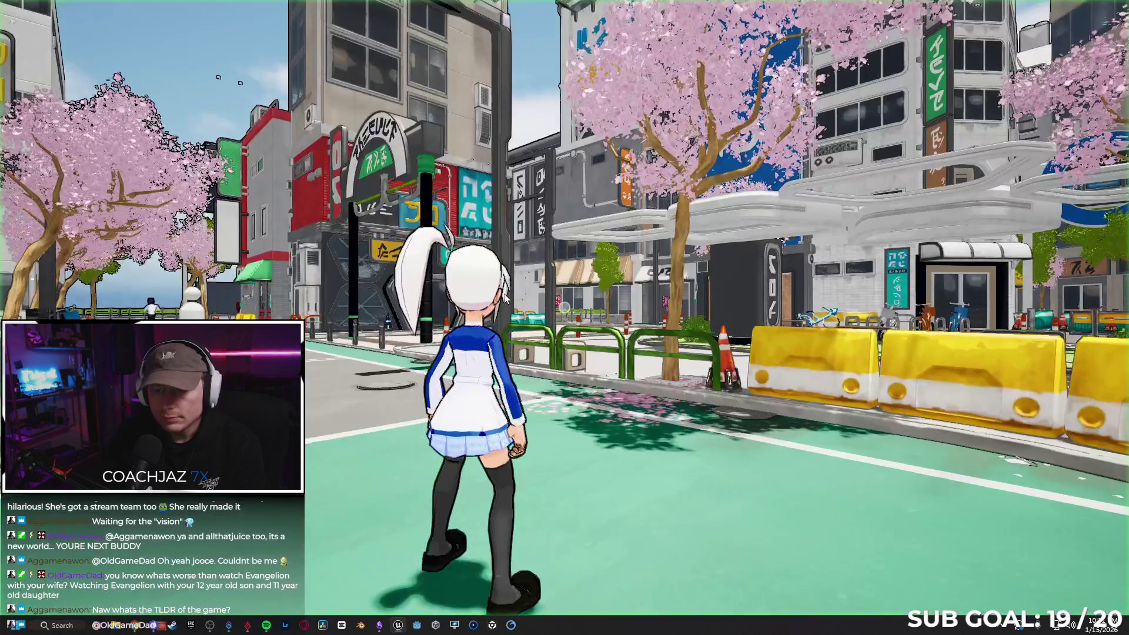
key(e)
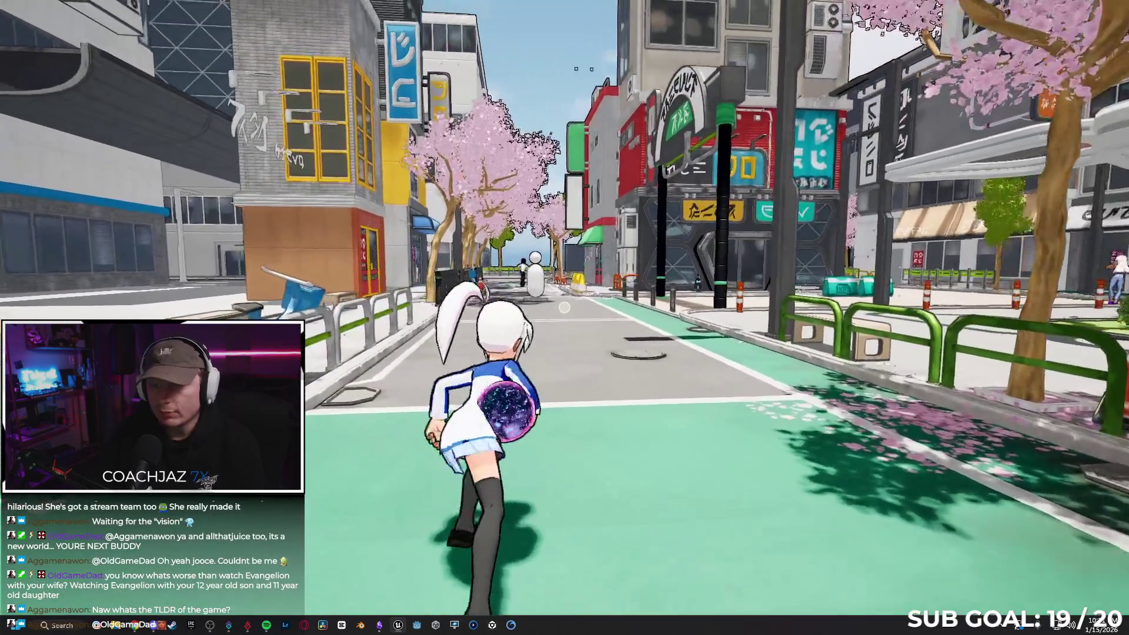
key(w)
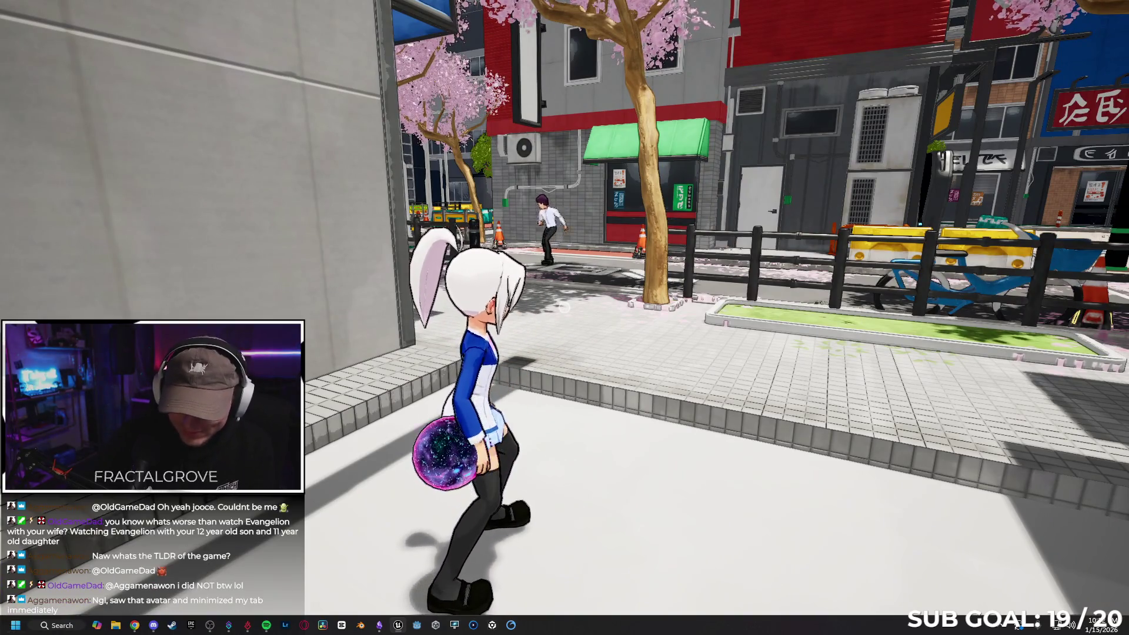
key(e)
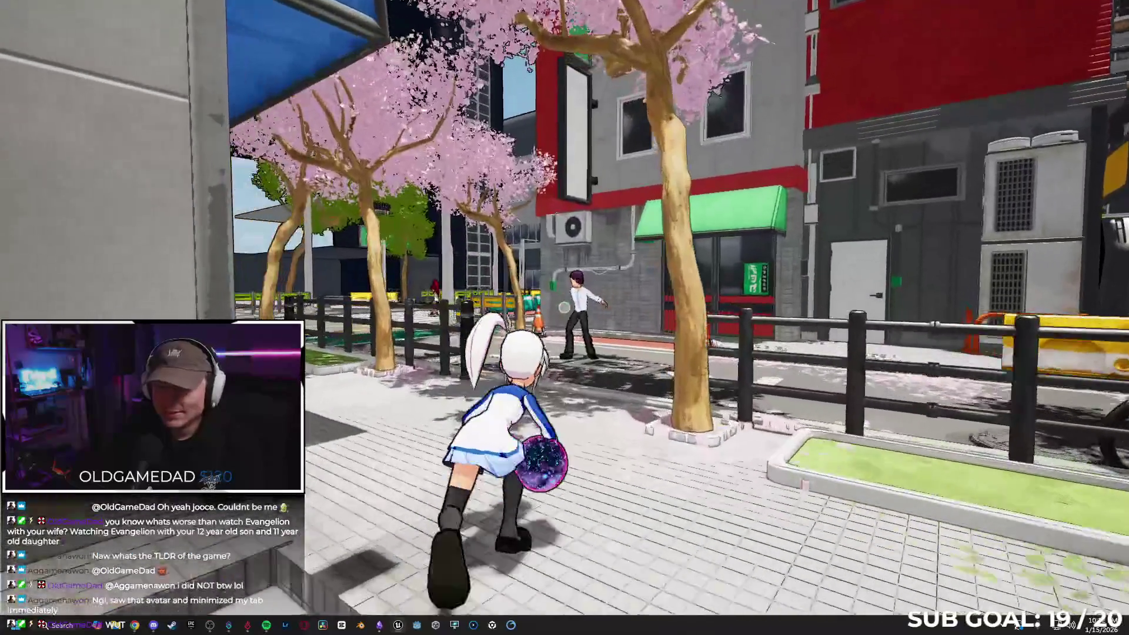
key(e)
- Run across crosswalks, jump toward the green arch, and reach the tree-lined sidewalk
key(w)
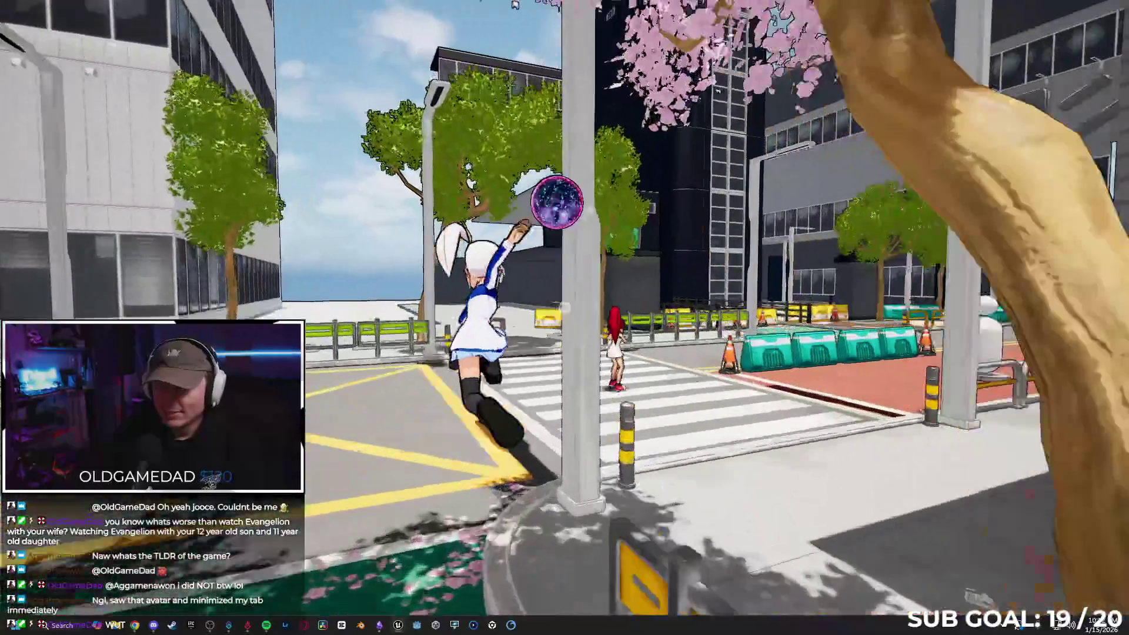
key(w)
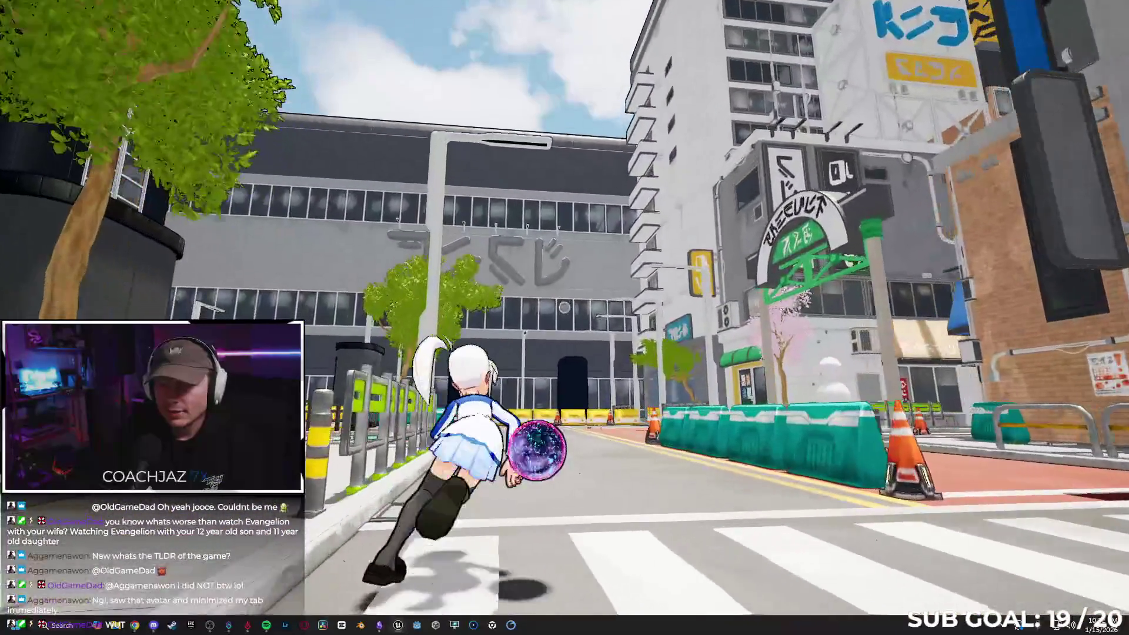
key(w)
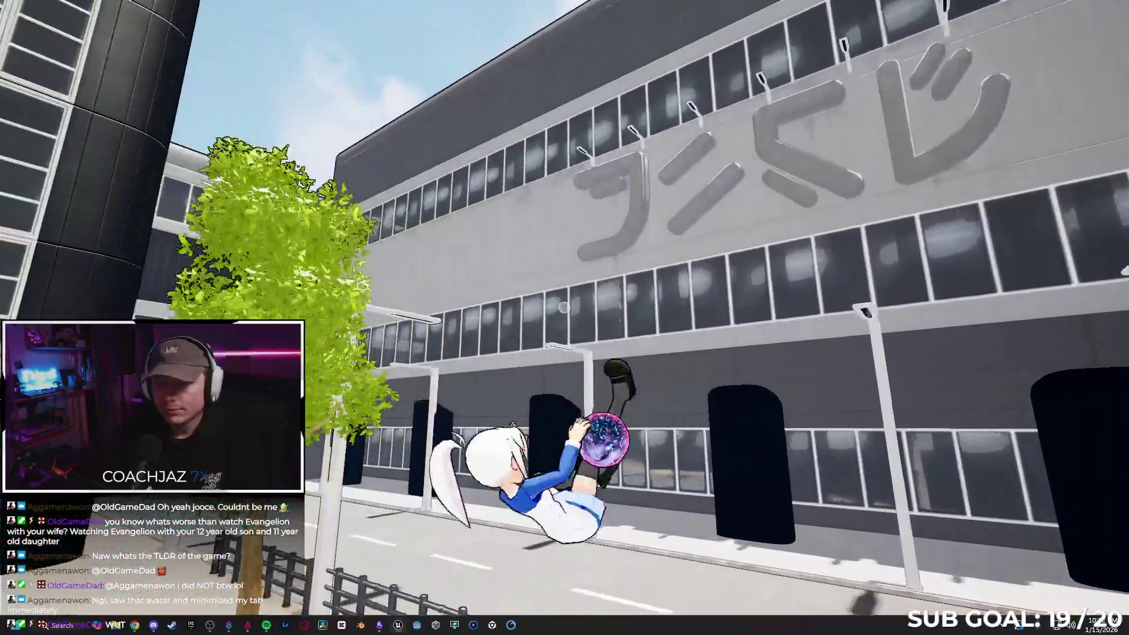
key(w)
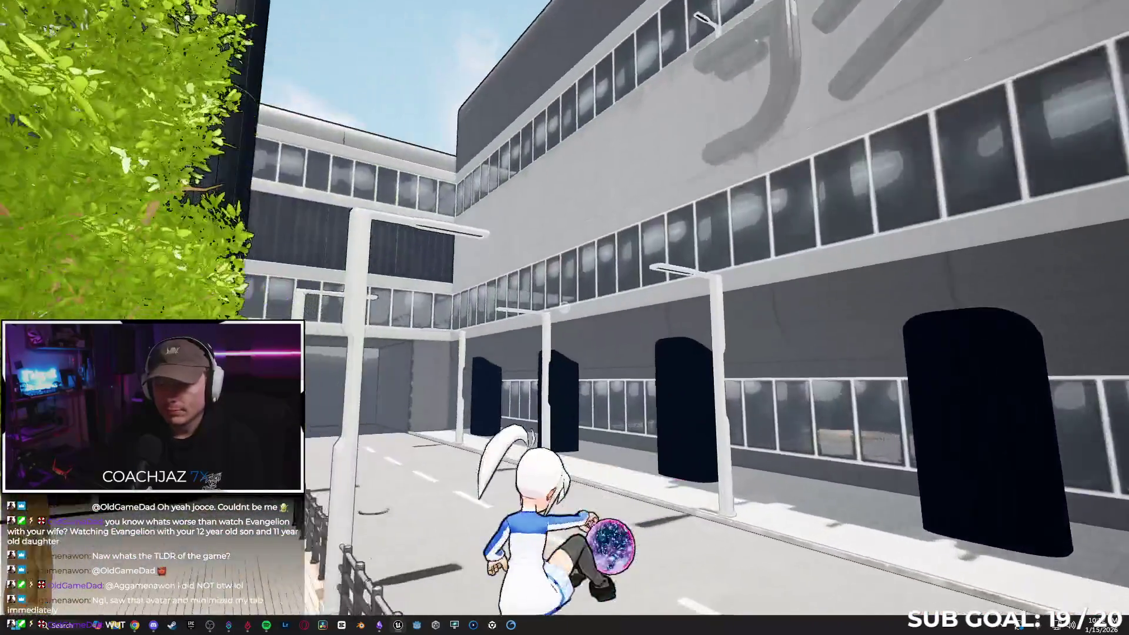
key(w)
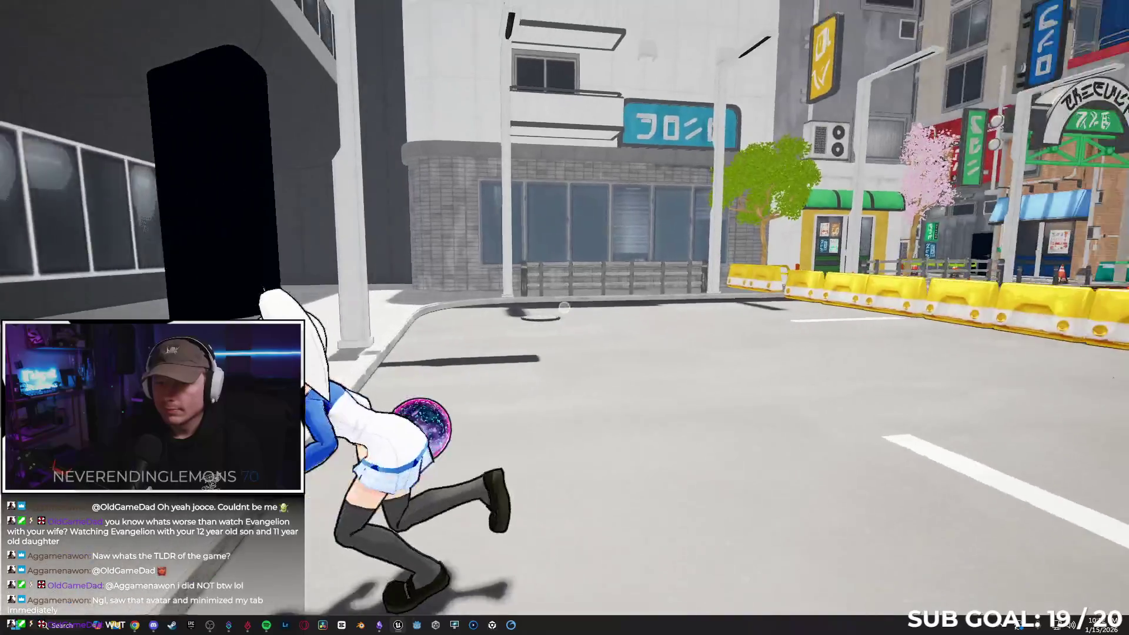
key(w)
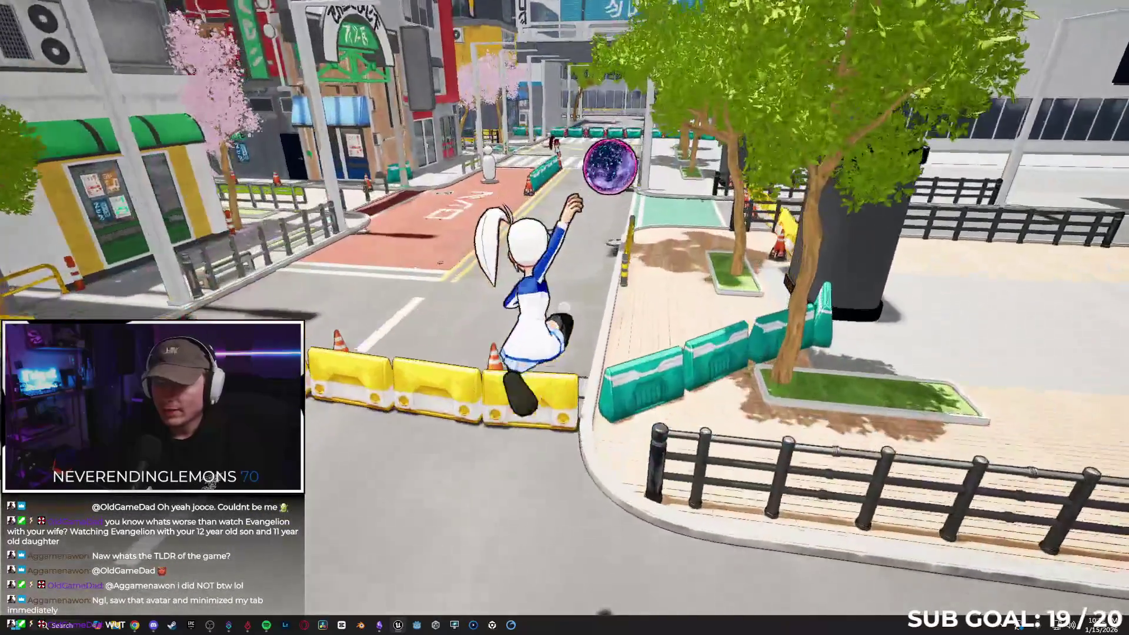
key(w)
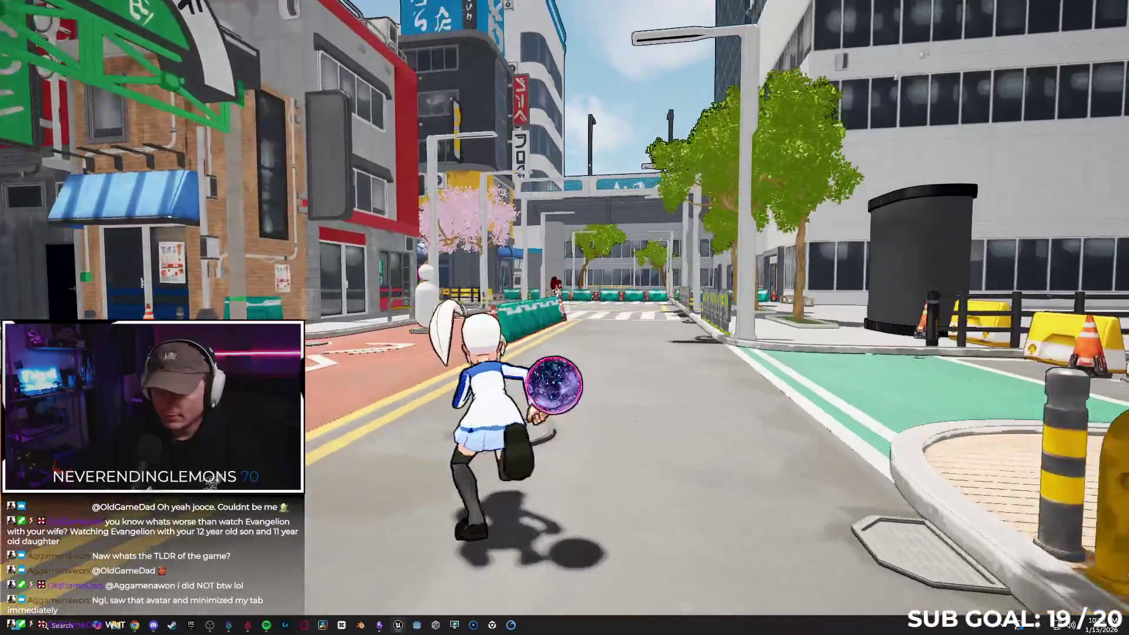
key(w)
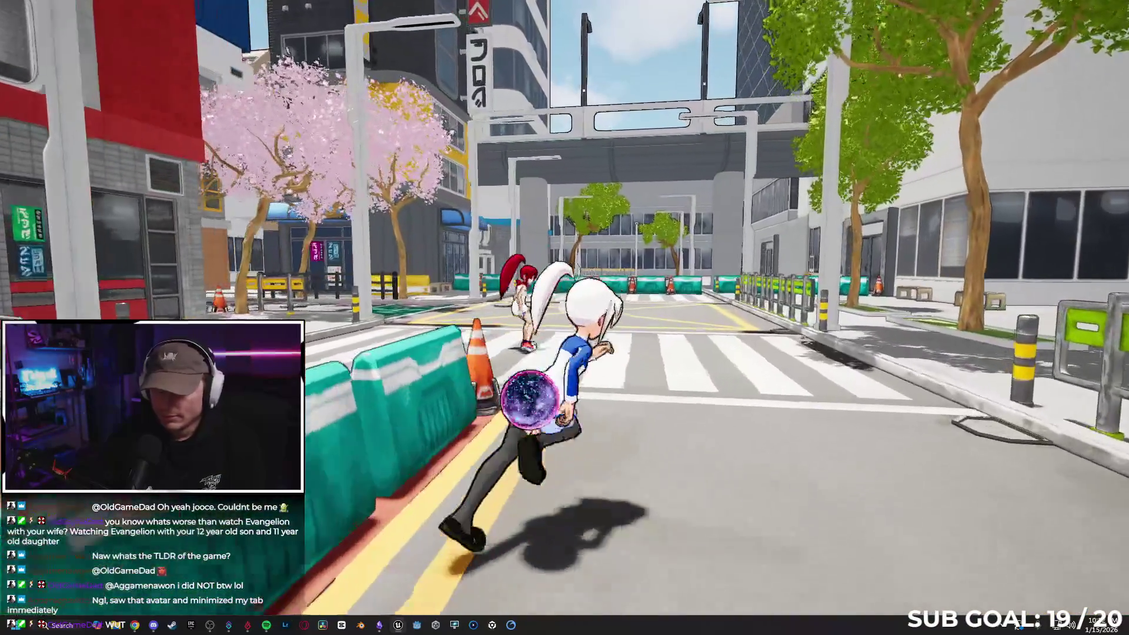
key(w)
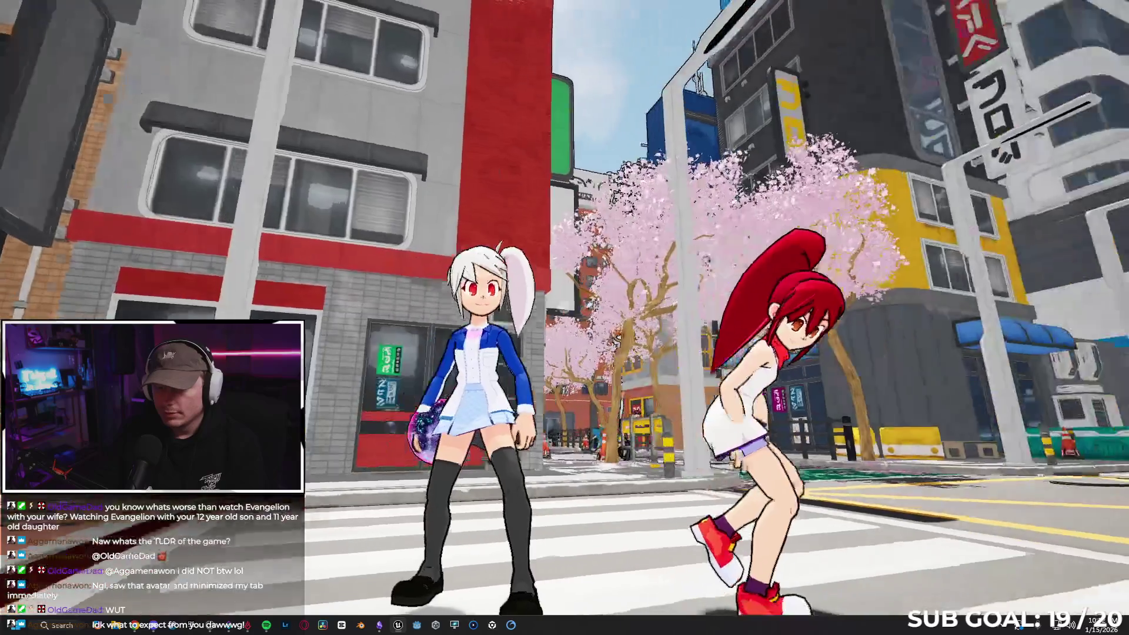
key(w)
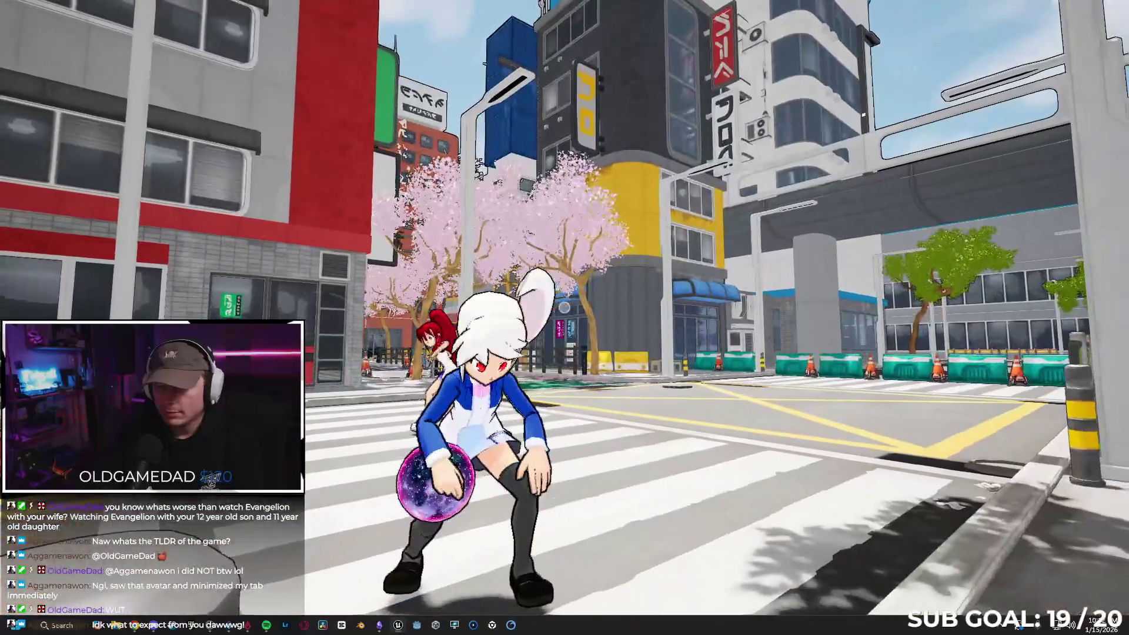
key(w)
key(w)
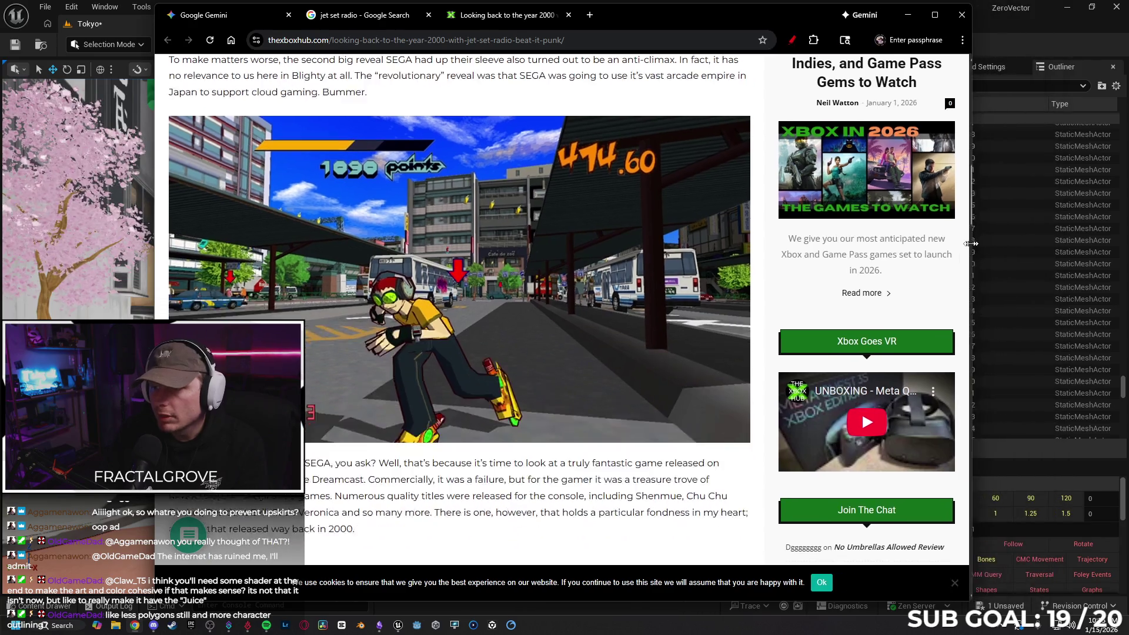
- Narrow the Chrome window showing the Jet Set Radio article and place it right of the editor
drag(971, 243, 915, 243)
drag(637, 16, 922, 58)
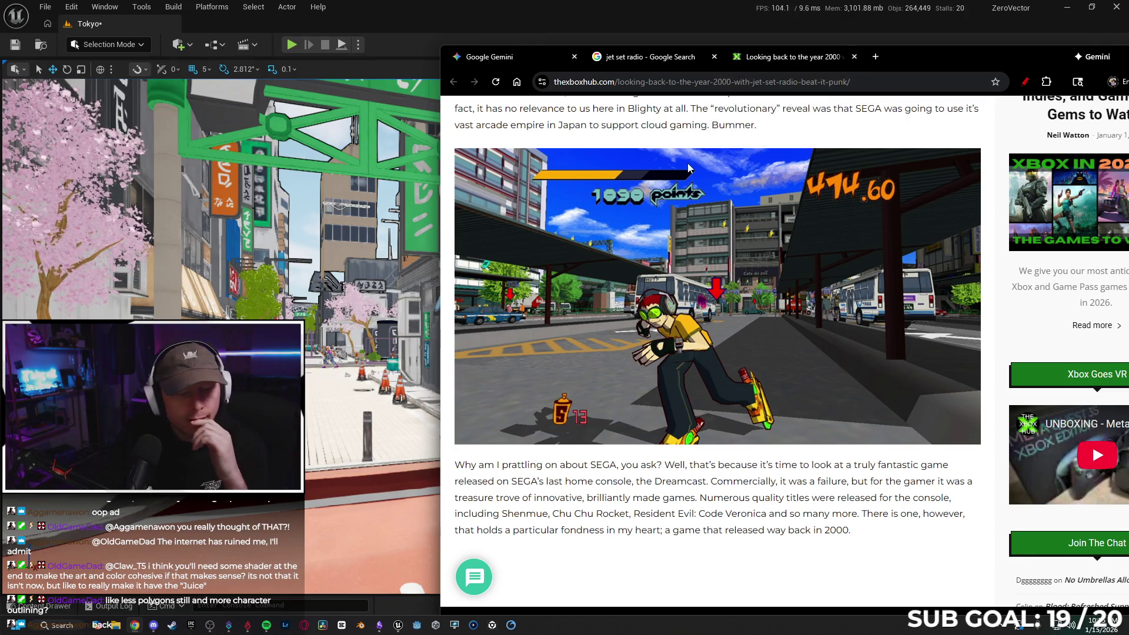
- Minimize the Jet Set Radio browser and run a quick Alt+P play test
double_click(1001, 56)
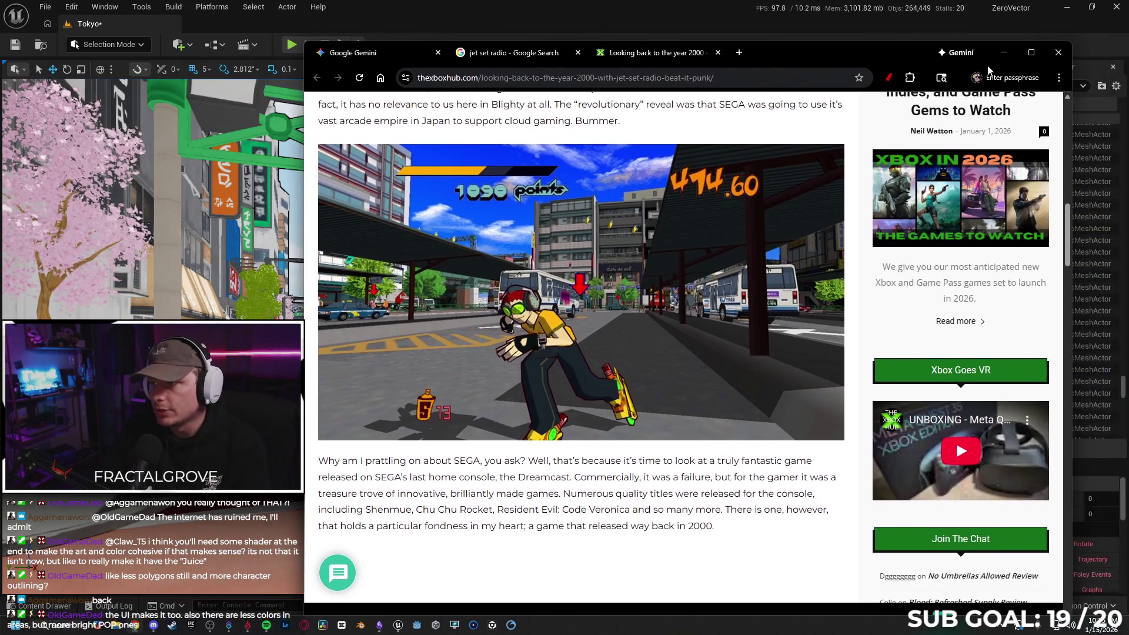
click(1001, 57)
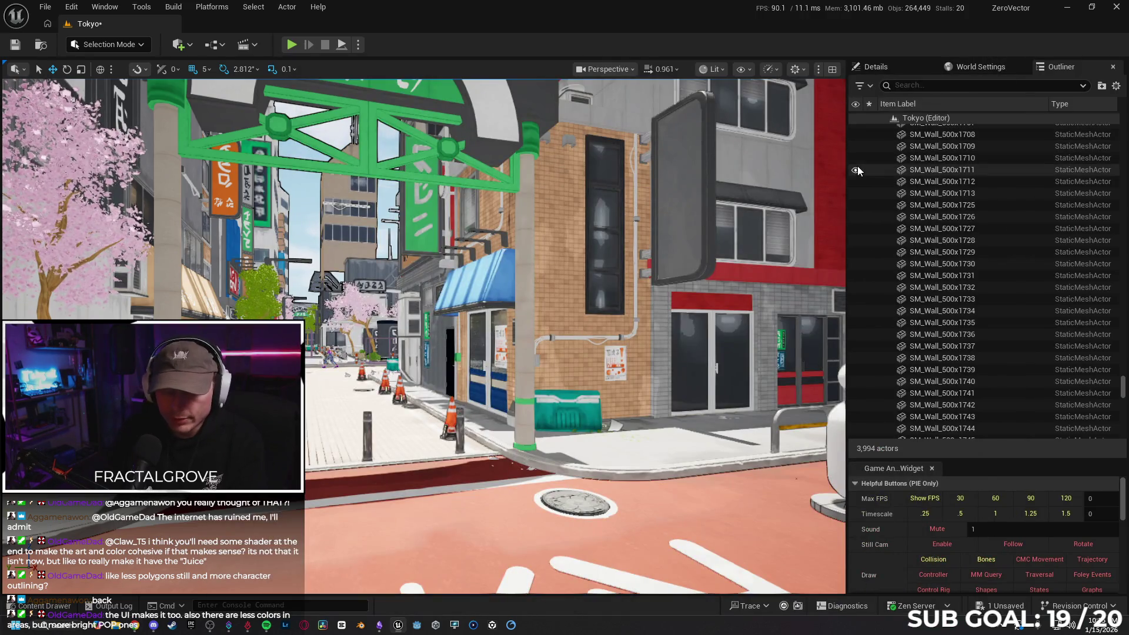
key(alt+p)
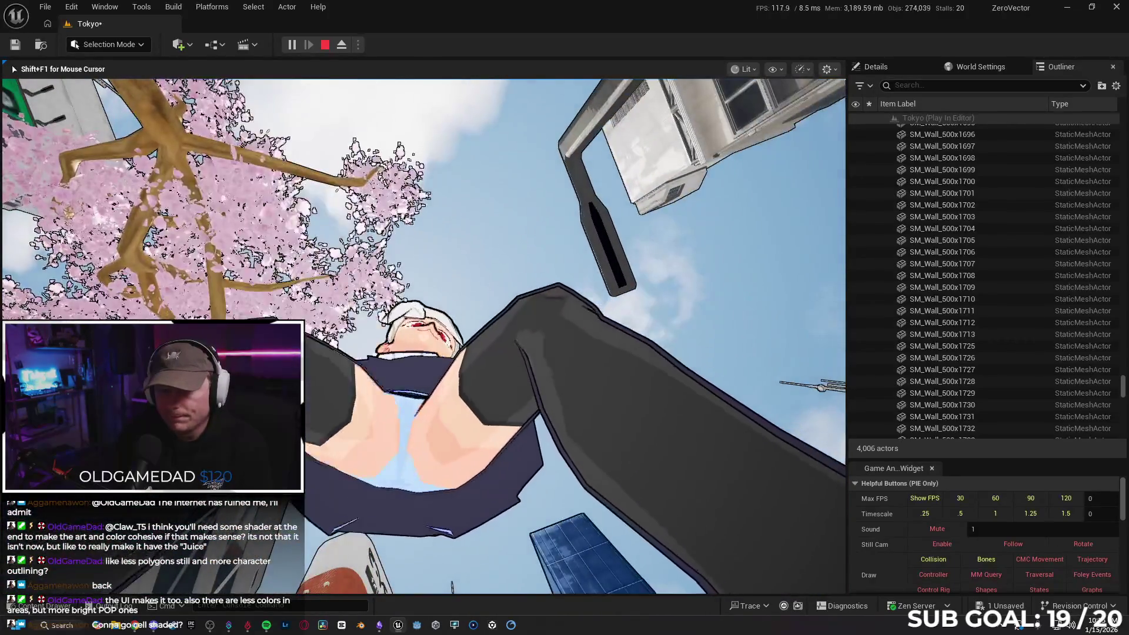
key(Escape)
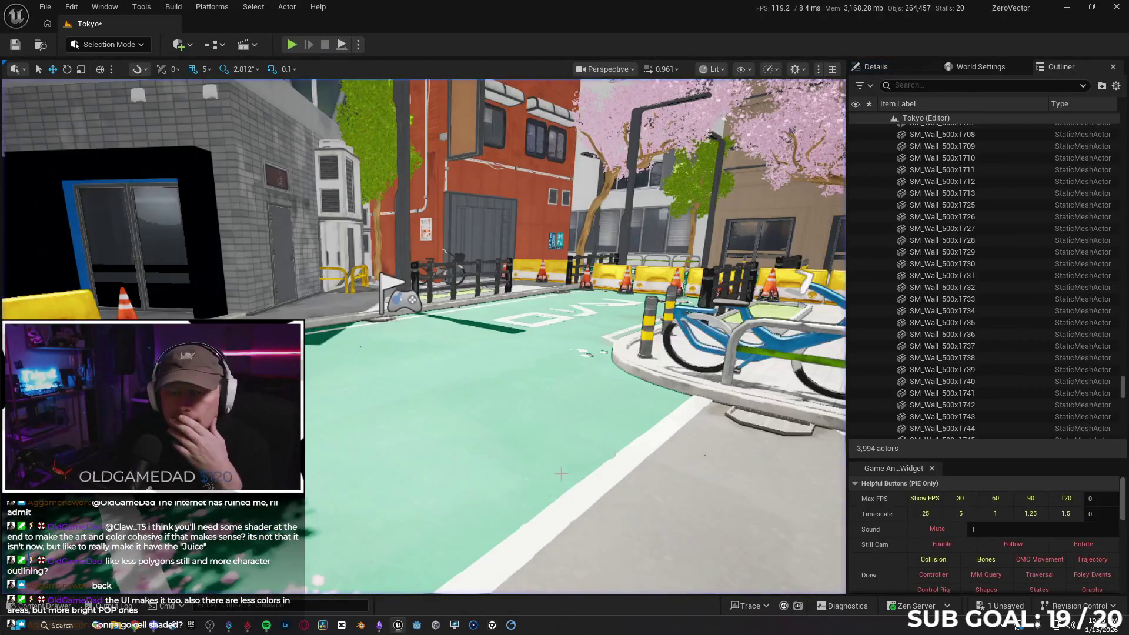
mouse_move(575, 476)
mouse_down()
mouse_move(529, 476)
mouse_move(576, 477)
mouse_up()
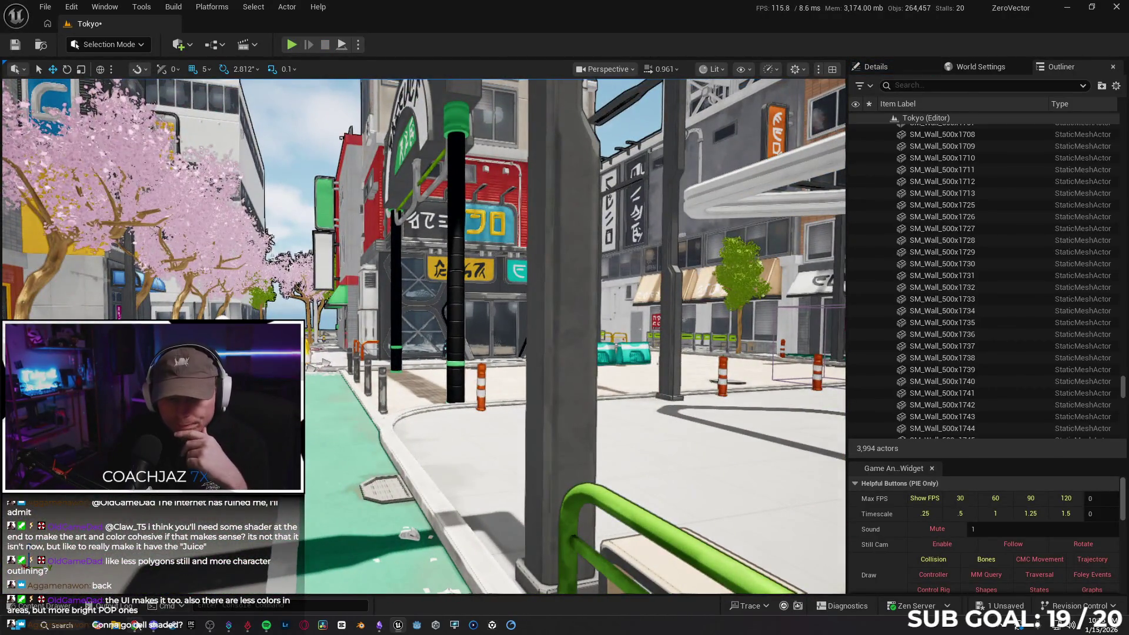
- Bring the article back with Alt+Tab, minimize it again, and face the city buildings
key(alt+Tab)
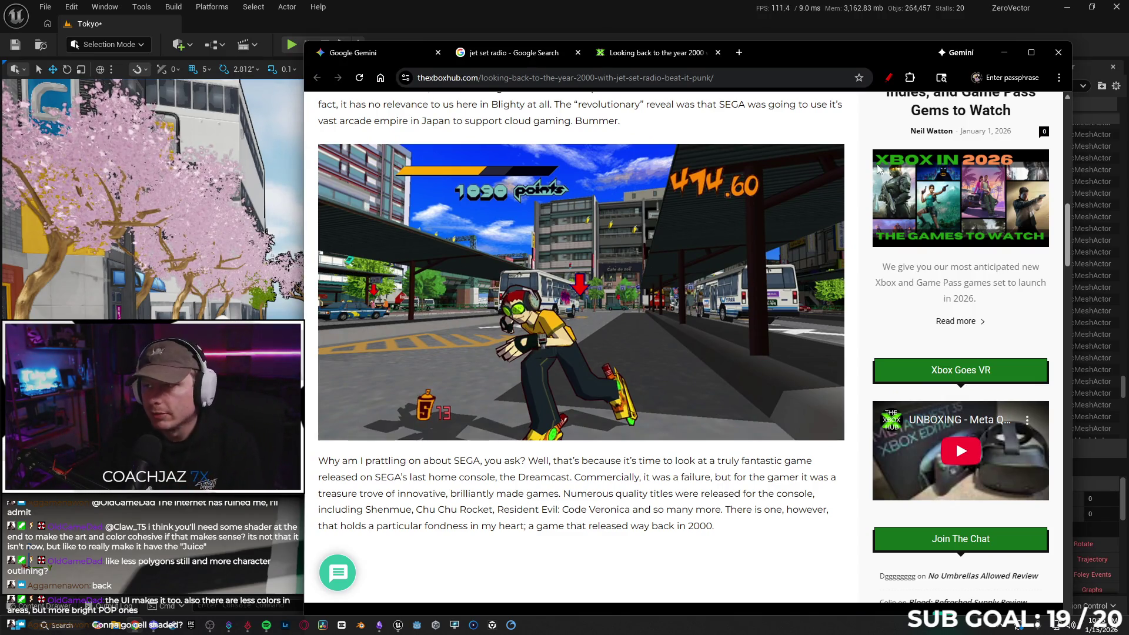
click(1003, 56)
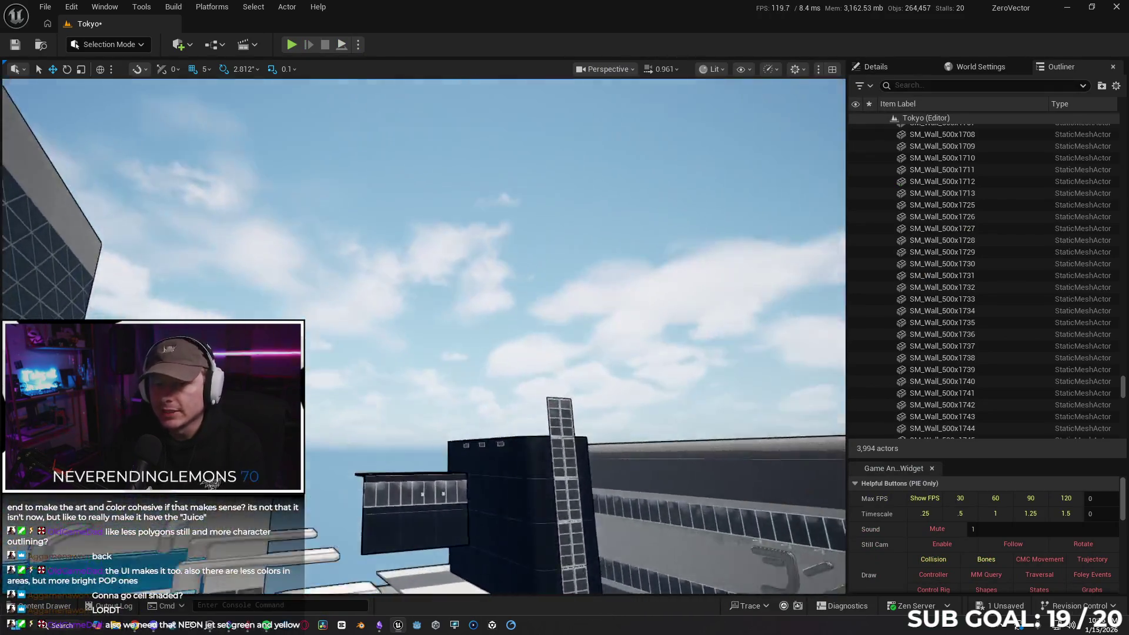
mouse_move(564, 293)
mouse_down()
mouse_move(565, 335)
mouse_move(517, 318)
mouse_move(630, 267)
mouse_move(416, 210)
mouse_up()
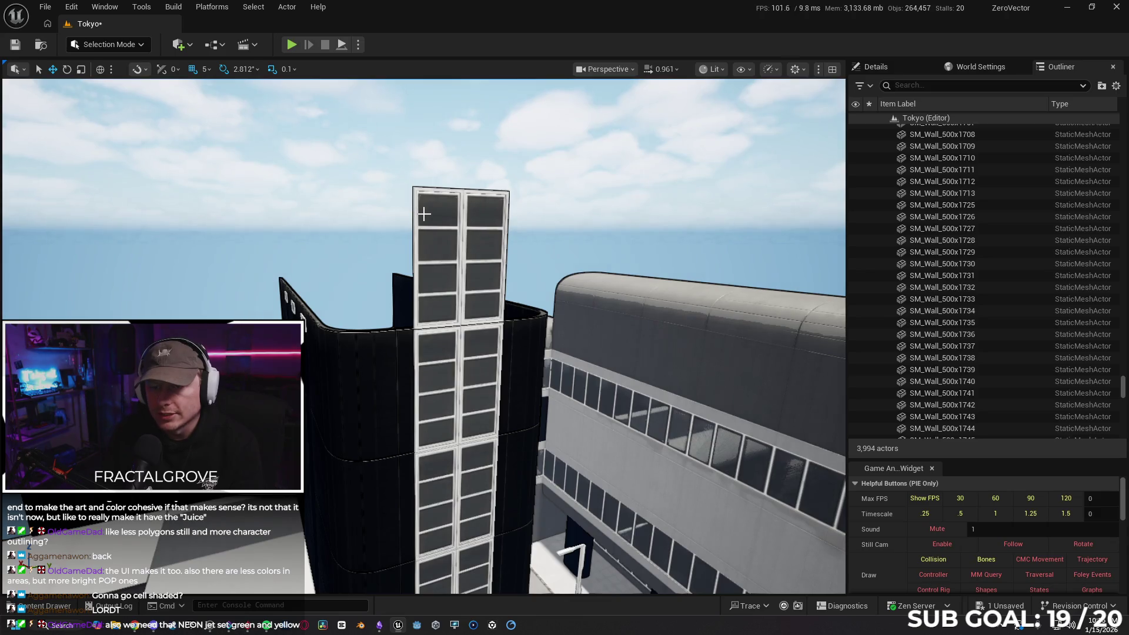
- Delete the grouped top windows SM_Window259 and SM_Window260, then select the three white wall panels
click(424, 213)
key(Delete)
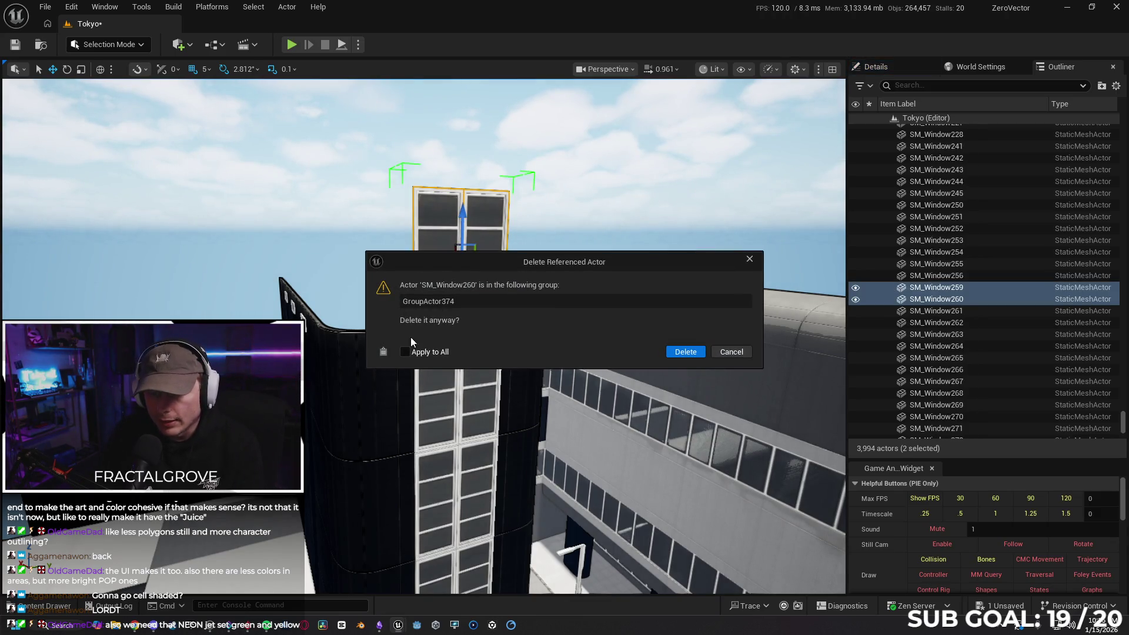
click(685, 351)
mouse_move(599, 352)
mouse_down()
mouse_move(530, 341)
mouse_move(470, 358)
mouse_move(529, 347)
mouse_move(458, 340)
mouse_move(529, 335)
mouse_up()
click(400, 208)
mouse_move(400, 208)
mouse_down()
mouse_move(376, 213)
mouse_move(423, 212)
mouse_up()
- Frame the three wall panels and undo the earlier panel duplicates
key(f)
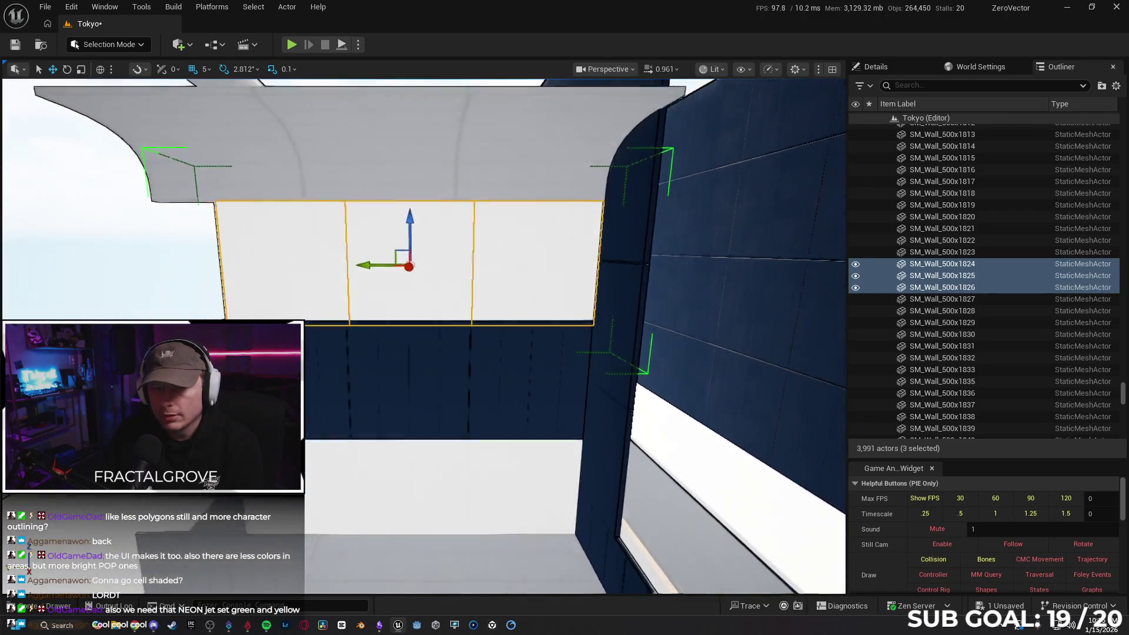
right_click(434, 289)
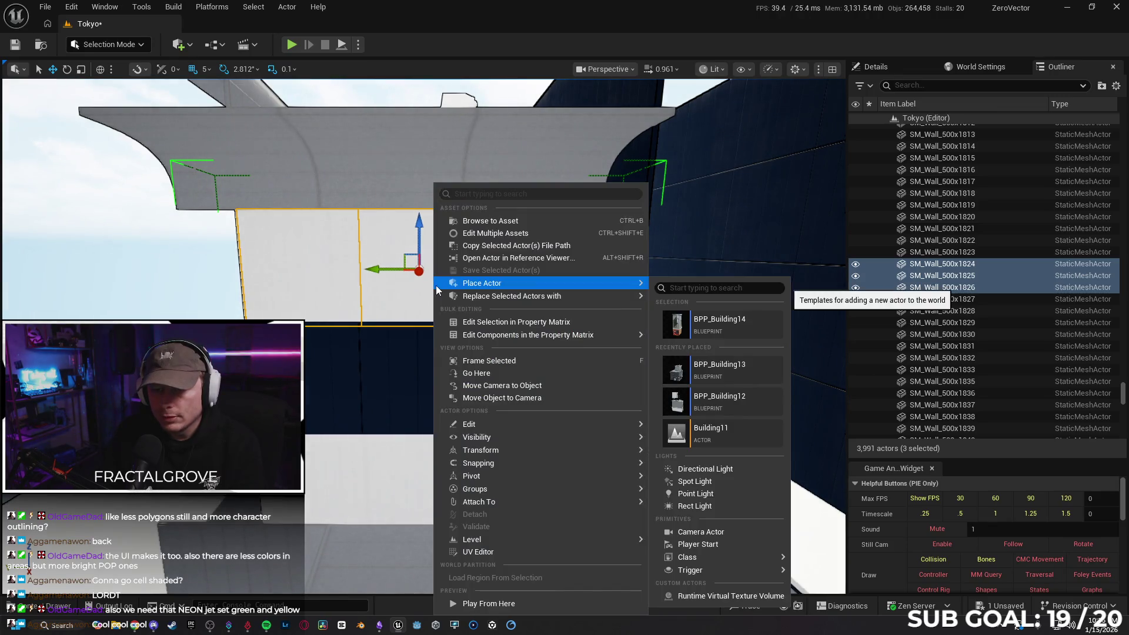
mouse_move(529, 335)
right_click(394, 301)
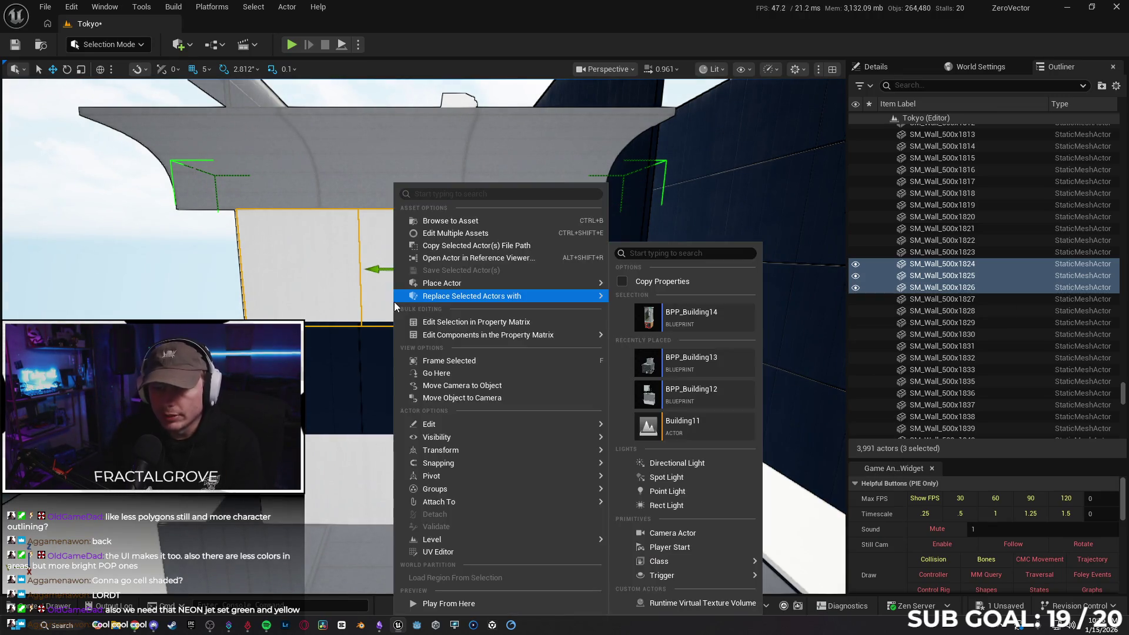
click(385, 416)
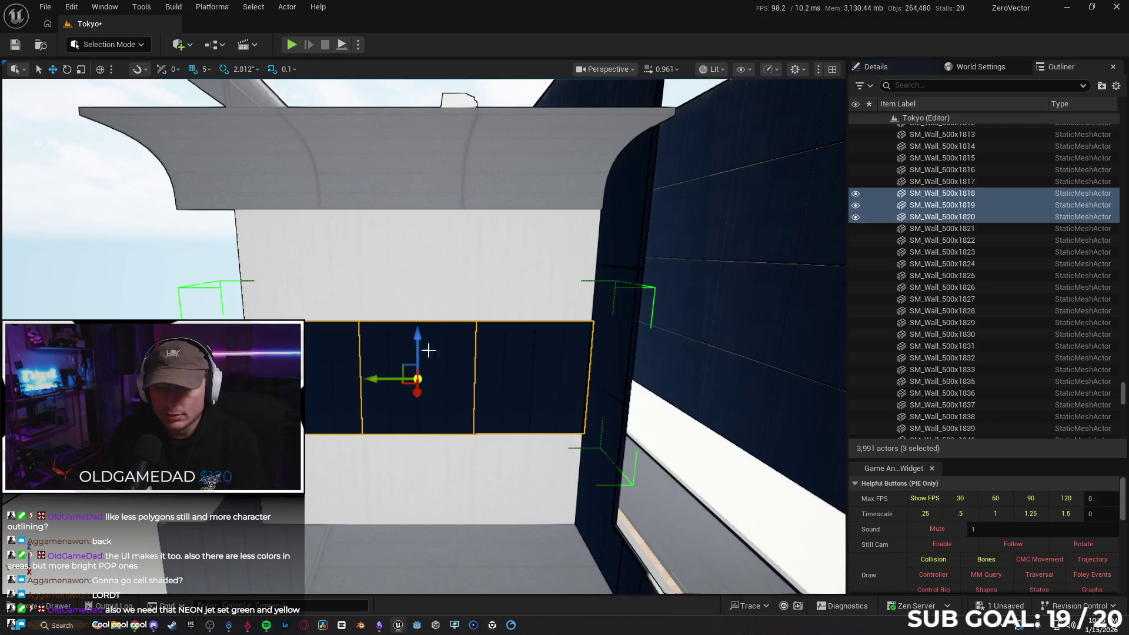
key(ctrl+z)
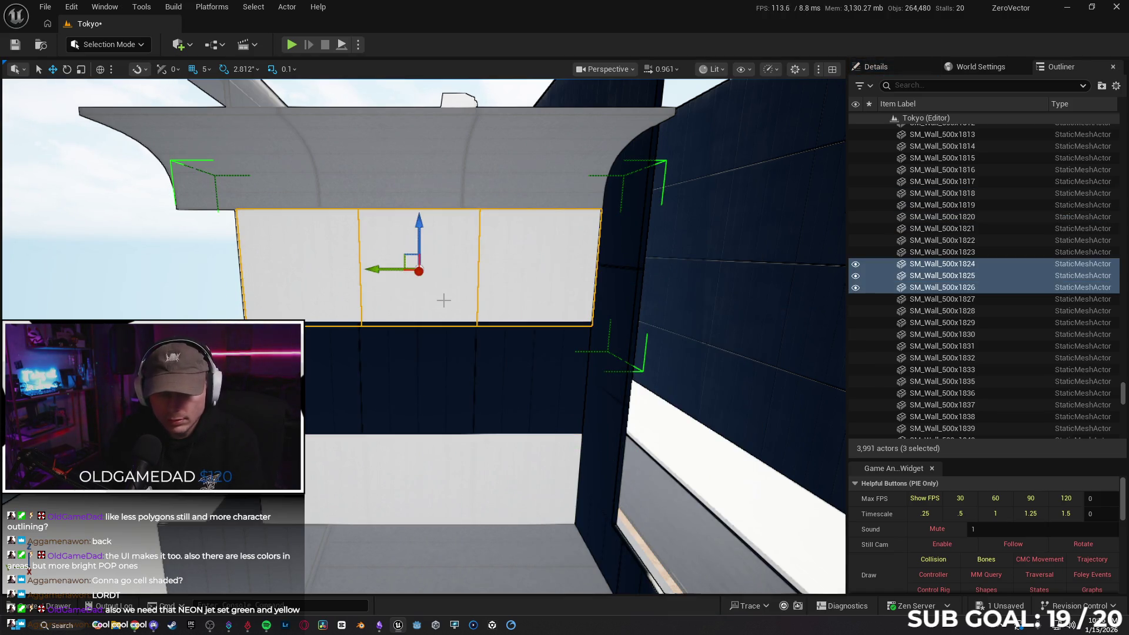
key(ctrl+y)
key(ctrl+y)
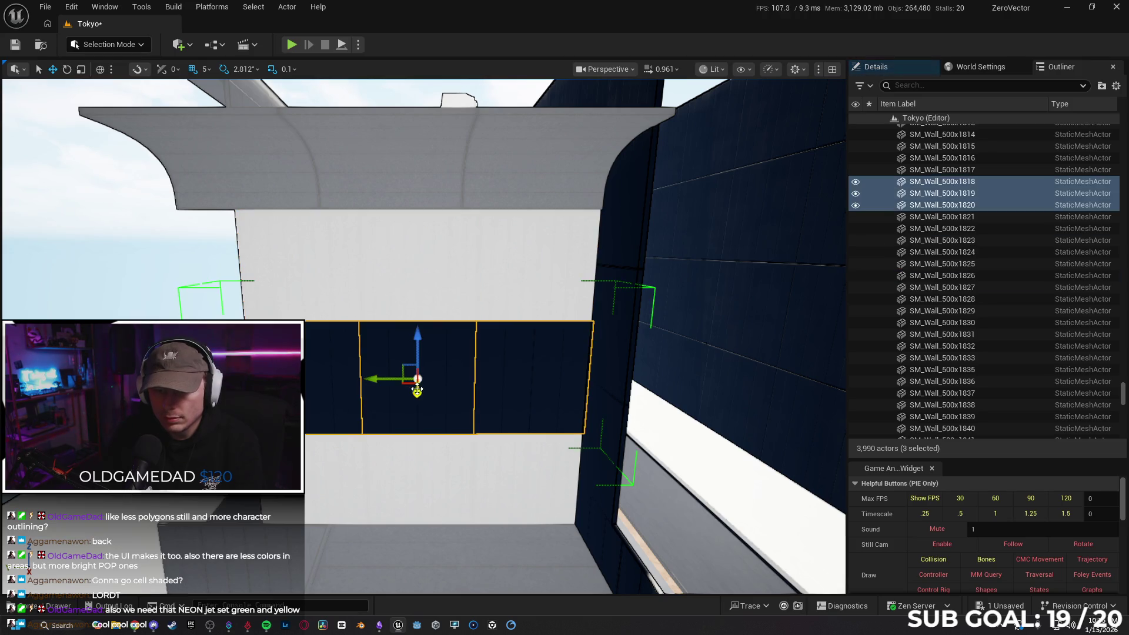
key(ctrl+z)
key(ctrl+z)
key(ctrl+z)
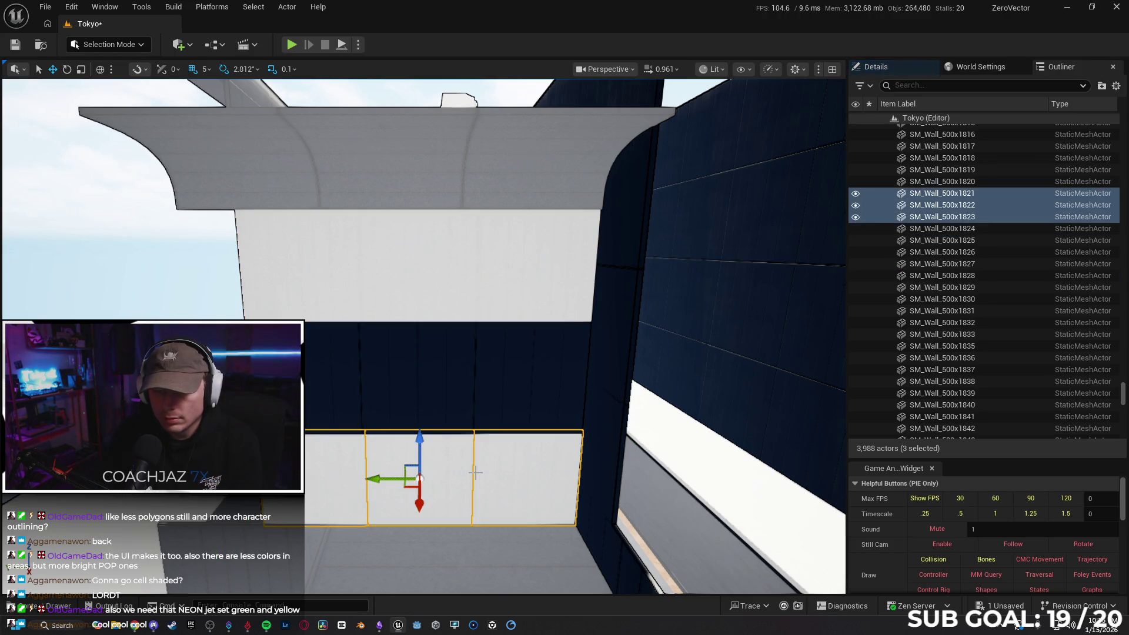
- Select the six white and dark wall panels and Alt-drag a copy along X
click(435, 286)
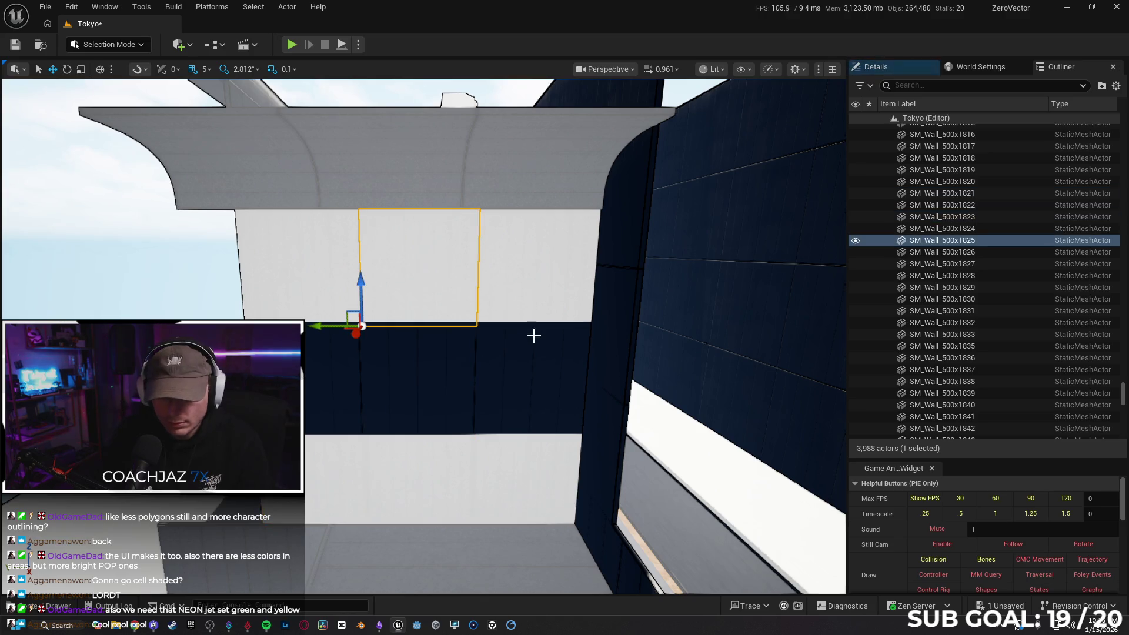
ctrl+click(535, 296)
ctrl+click(429, 369)
ctrl+click(512, 379)
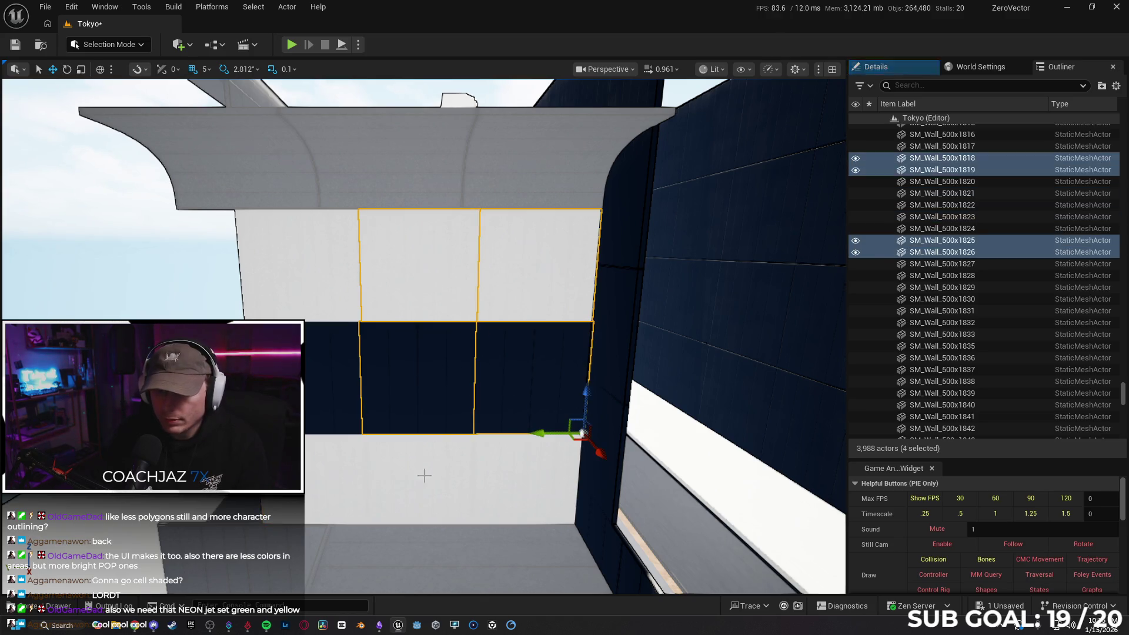
ctrl+click(430, 476)
ctrl+click(504, 486)
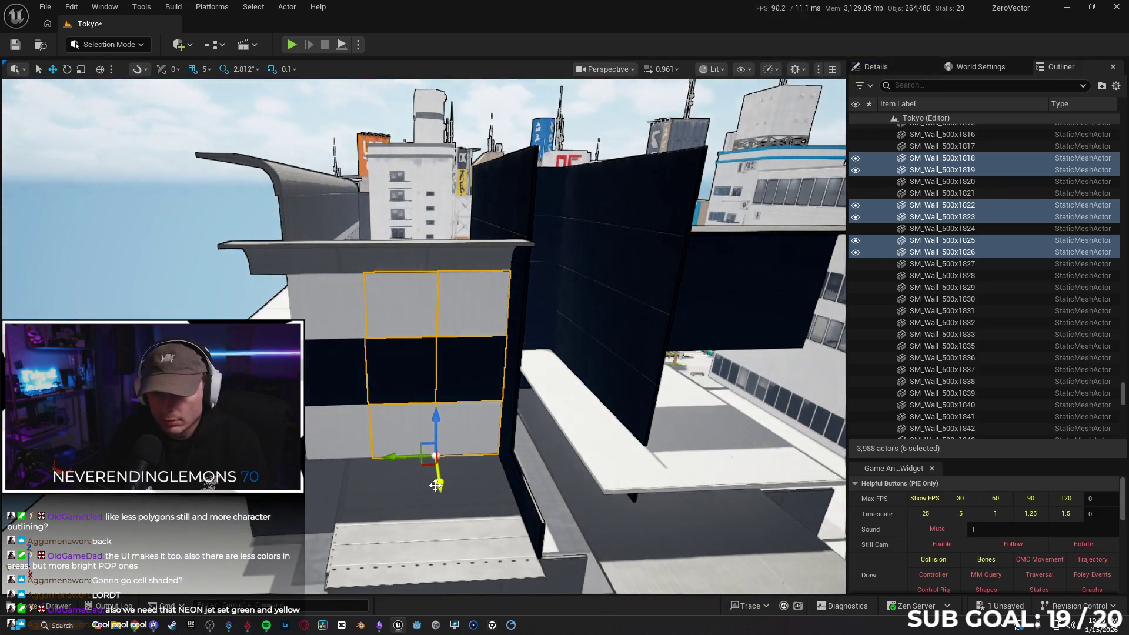
mouse_move(429, 456)
mouse_down()
mouse_move(428, 519)
mouse_move(551, 457)
mouse_up()
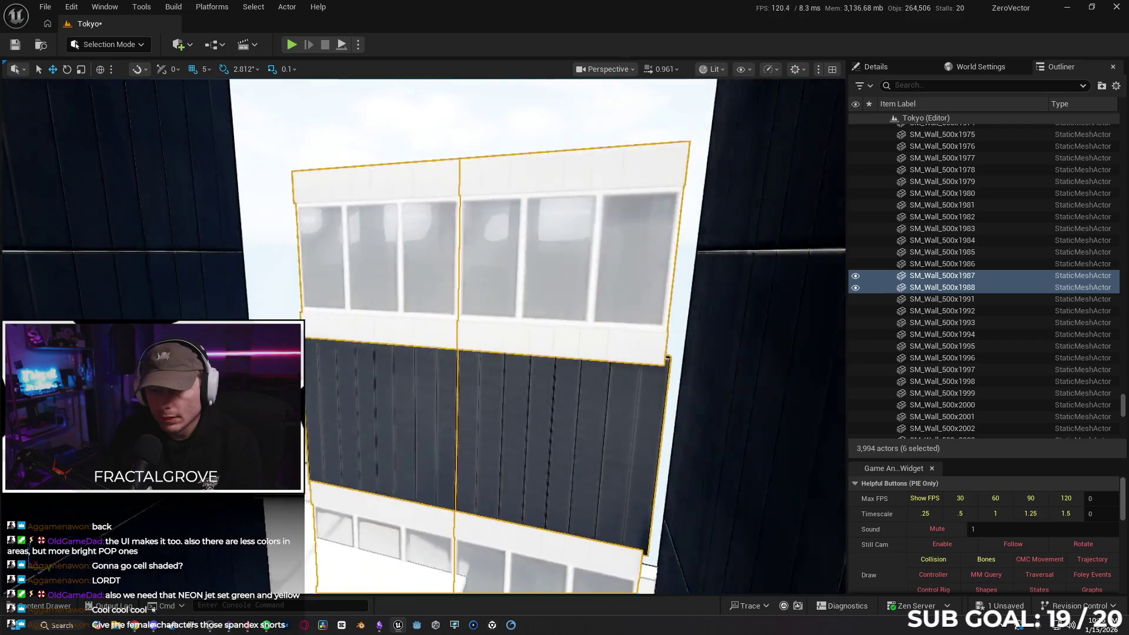
- Slide the copied six-panel wall along X against the dark tower's facade, then select its two middle dark panels
key(e)
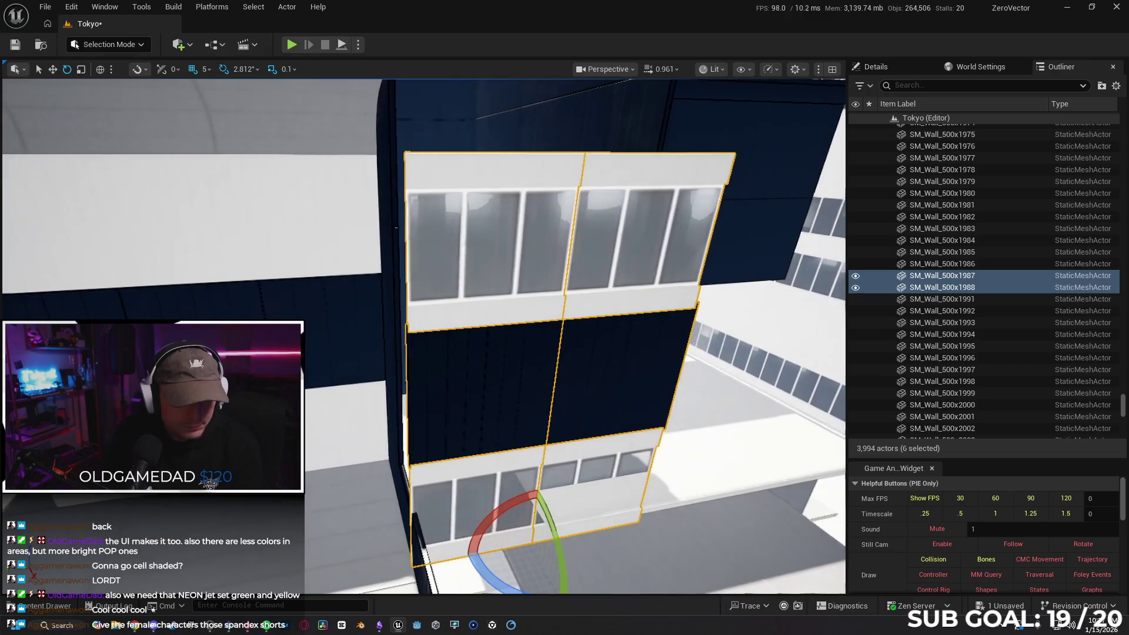
key(w)
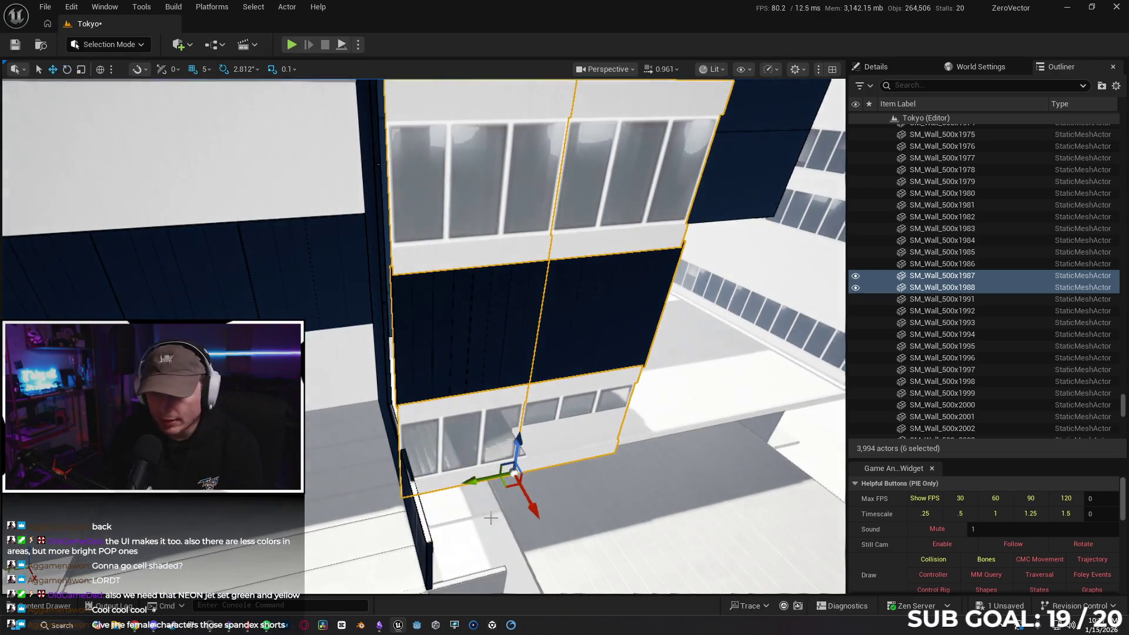
drag(524, 500, 491, 438)
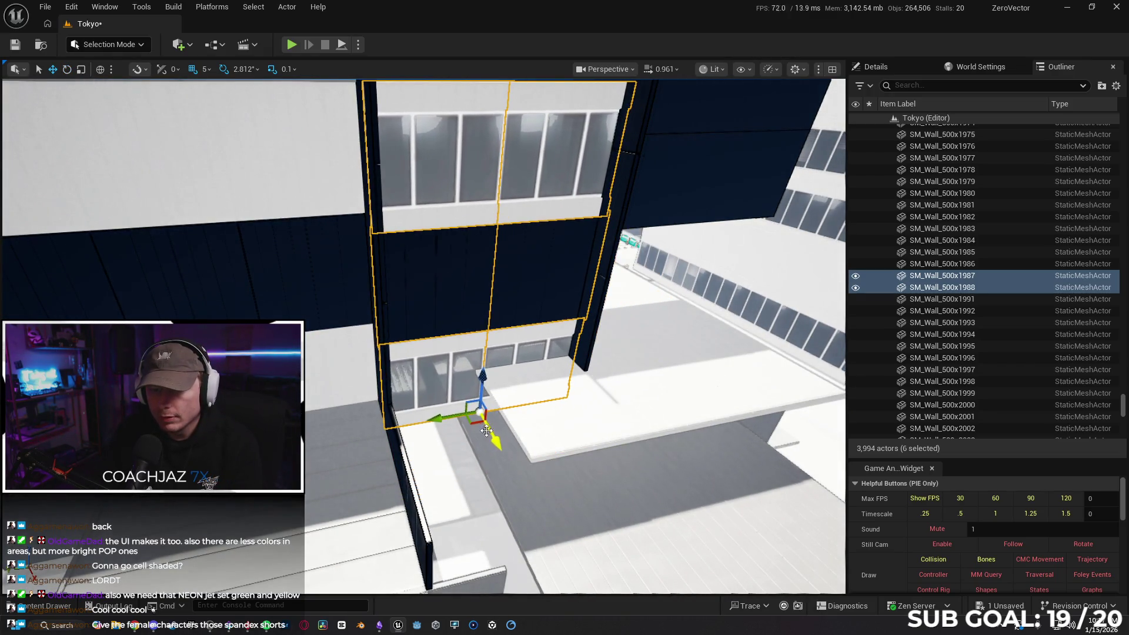
scroll(527, 423, up, 6)
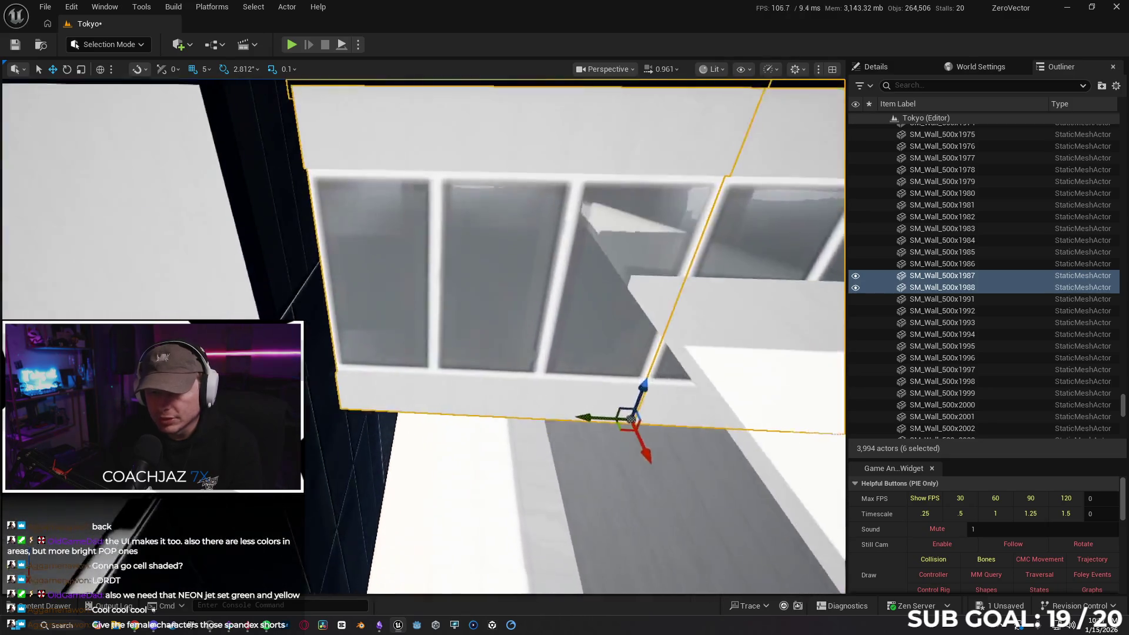
scroll(423, 335, down, 8)
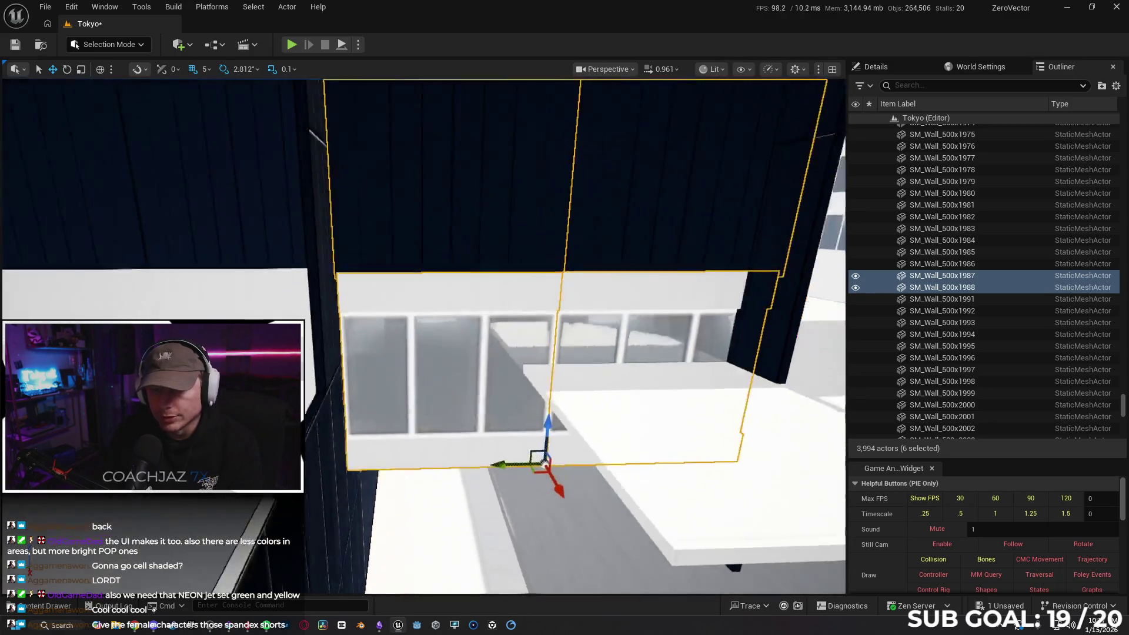
scroll(423, 336, up, 3)
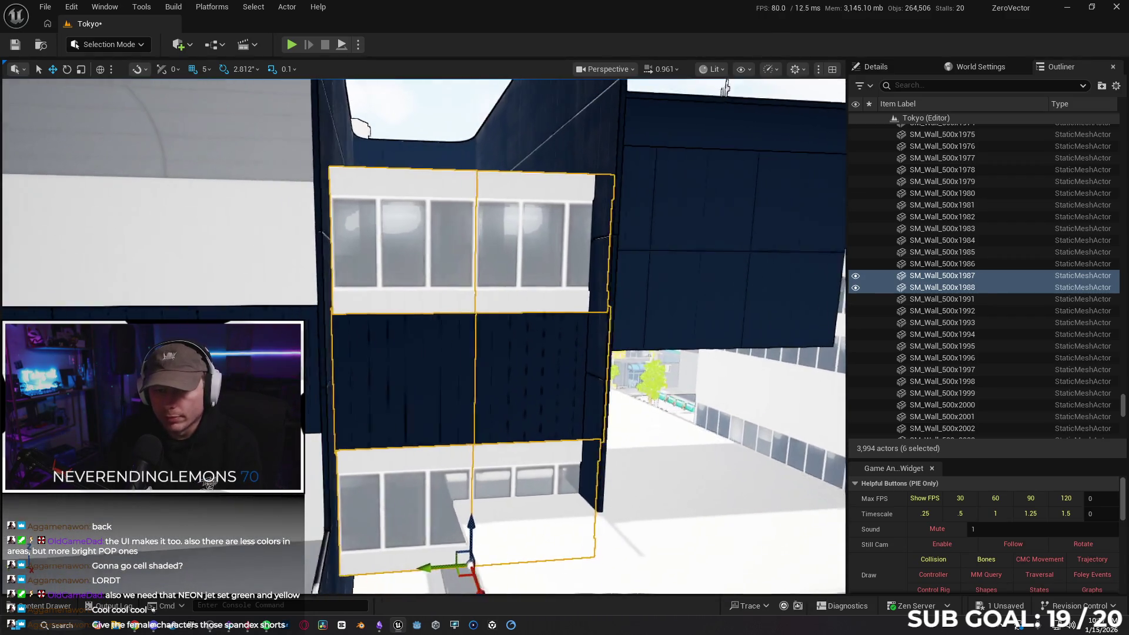
scroll(424, 335, up, 2)
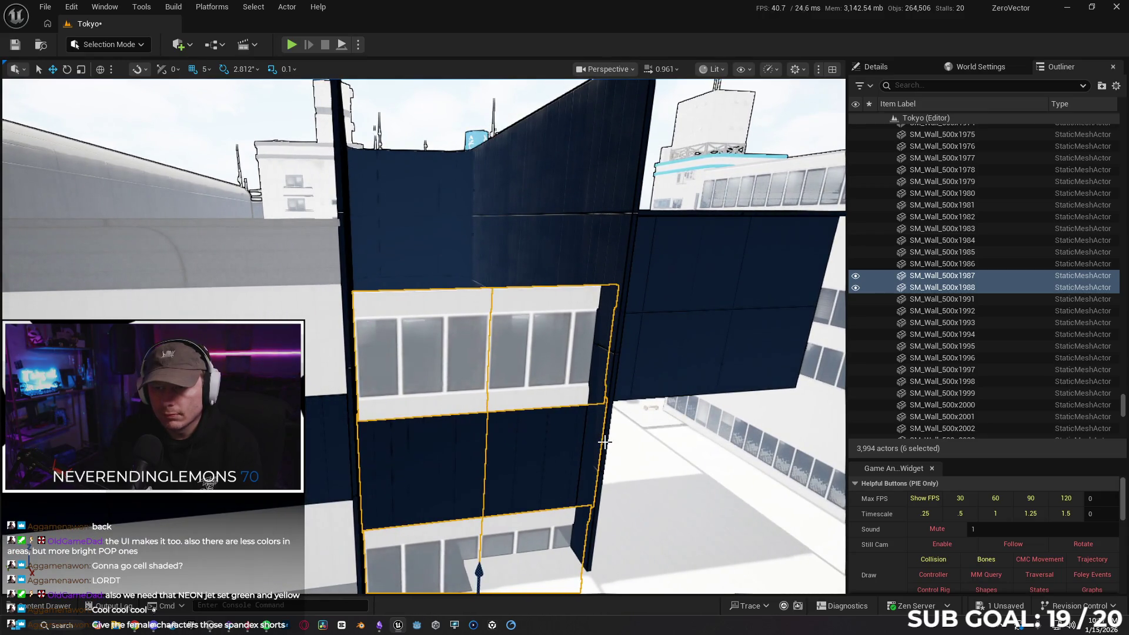
scroll(604, 441, up, 1)
click(585, 475)
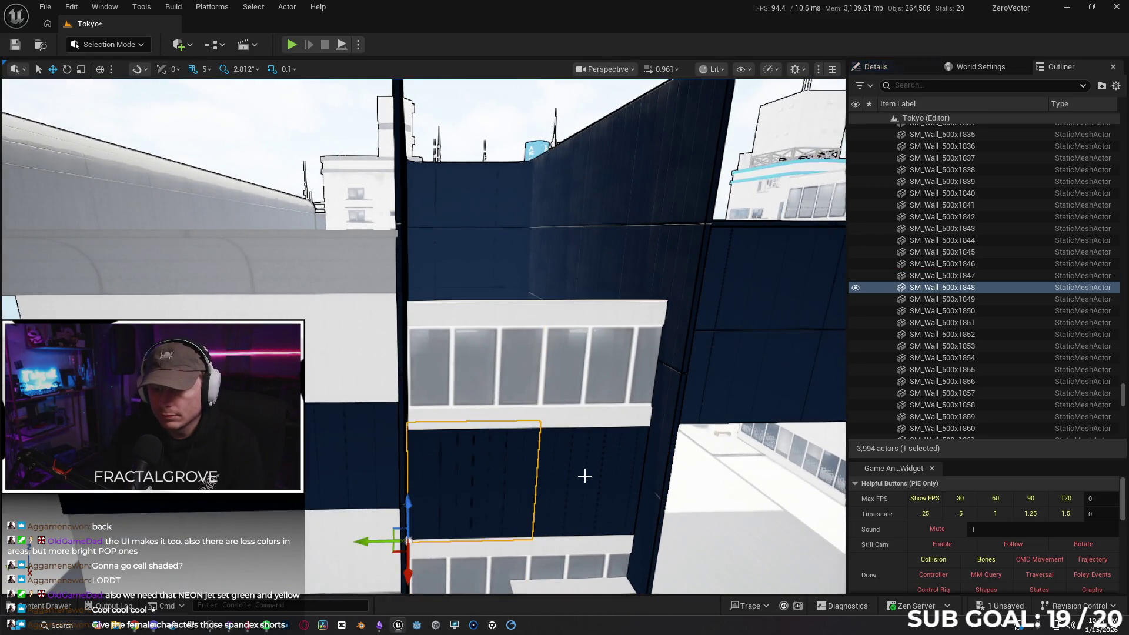
- Alt-drag the two dark panels upward to stack copies SM_Wall_500x1989 and SM_Wall_500x1990 atop the tower
mouse_move(538, 490)
alt+mouse_down()
mouse_move(546, 259)
mouse_move(511, 200)
mouse_move(500, 235)
mouse_move(471, 247)
mouse_move(441, 239)
alt+mouse_up()
mouse_move(519, 385)
mouse_down()
mouse_move(512, 365)
mouse_move(519, 386)
mouse_up()
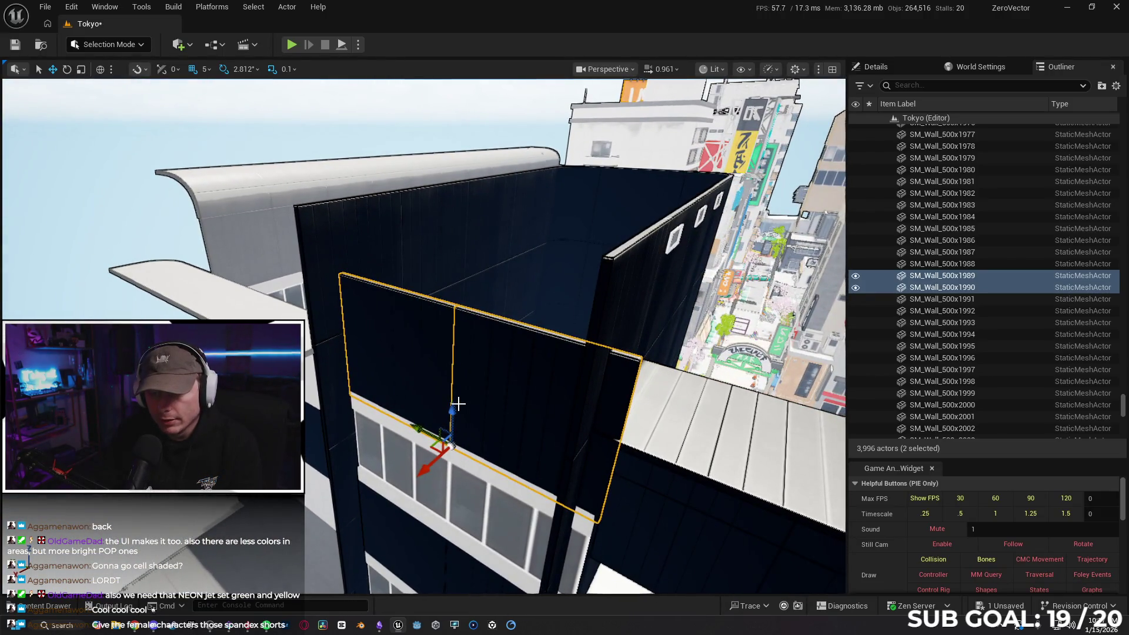
mouse_move(452, 408)
mouse_down()
mouse_move(474, 348)
mouse_move(460, 428)
mouse_move(438, 408)
mouse_up()
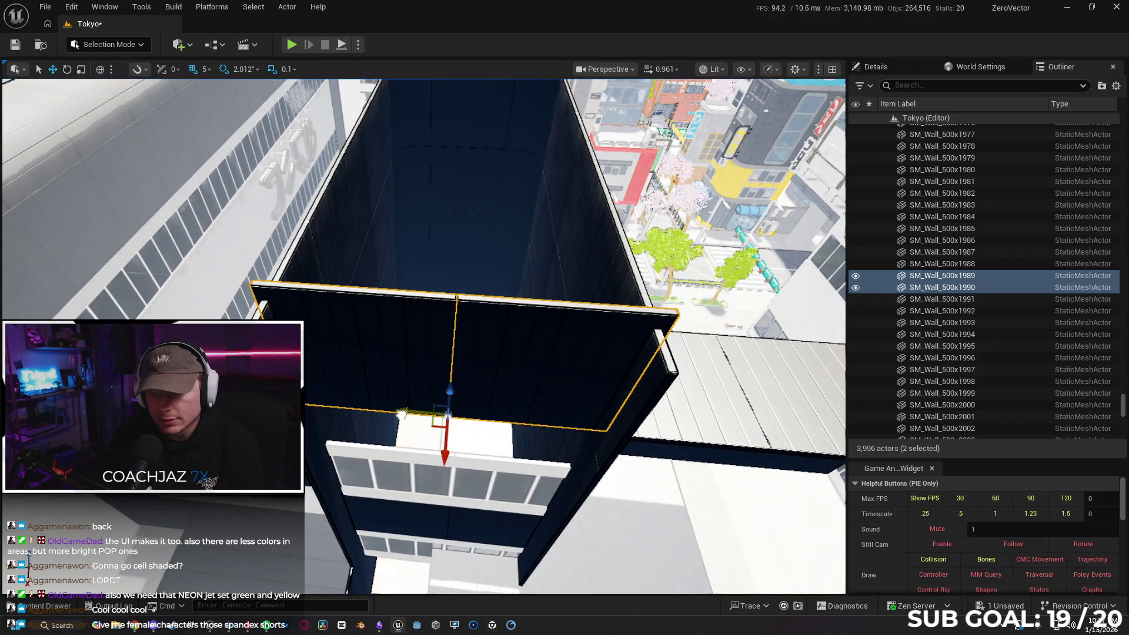
mouse_move(438, 409)
mouse_down()
mouse_move(465, 341)
mouse_move(518, 357)
mouse_move(476, 400)
mouse_move(438, 382)
mouse_move(432, 362)
mouse_up()
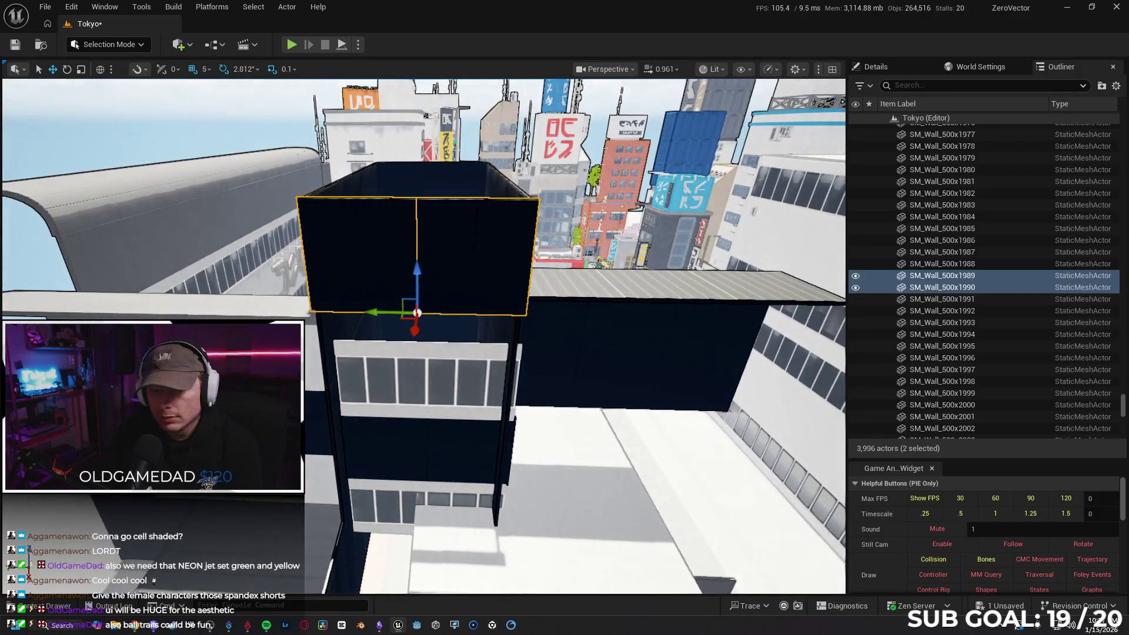
scroll(440, 428, up, 5)
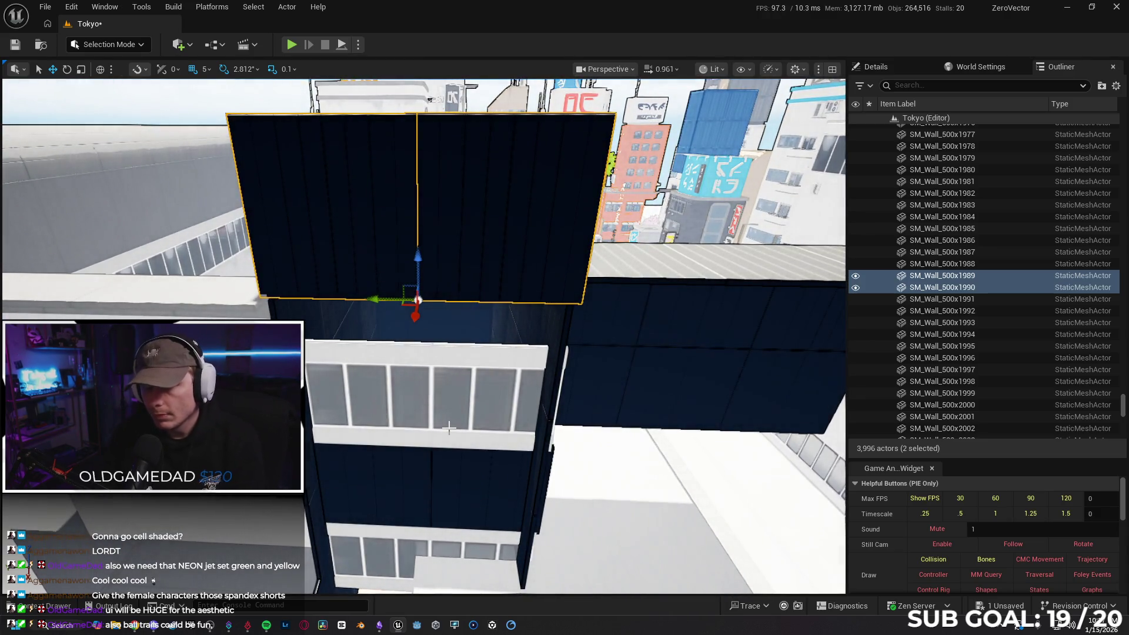
- Delete the two stacked dark copies and three inner wall panels
key(Delete)
click(479, 417)
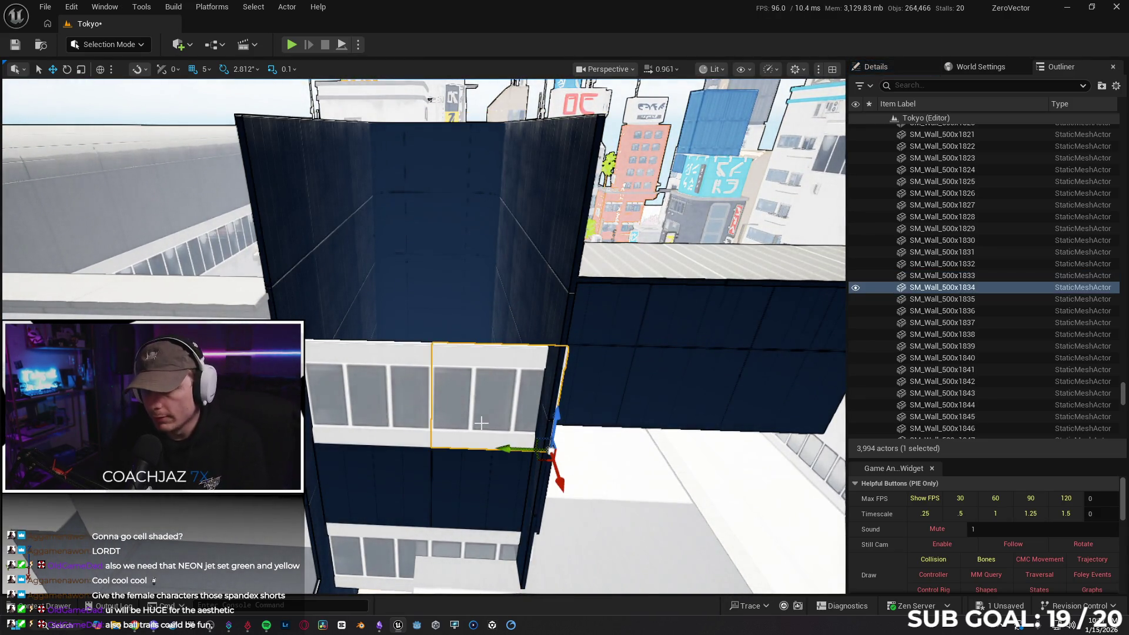
key(Delete)
click(411, 429)
key(Delete)
click(448, 488)
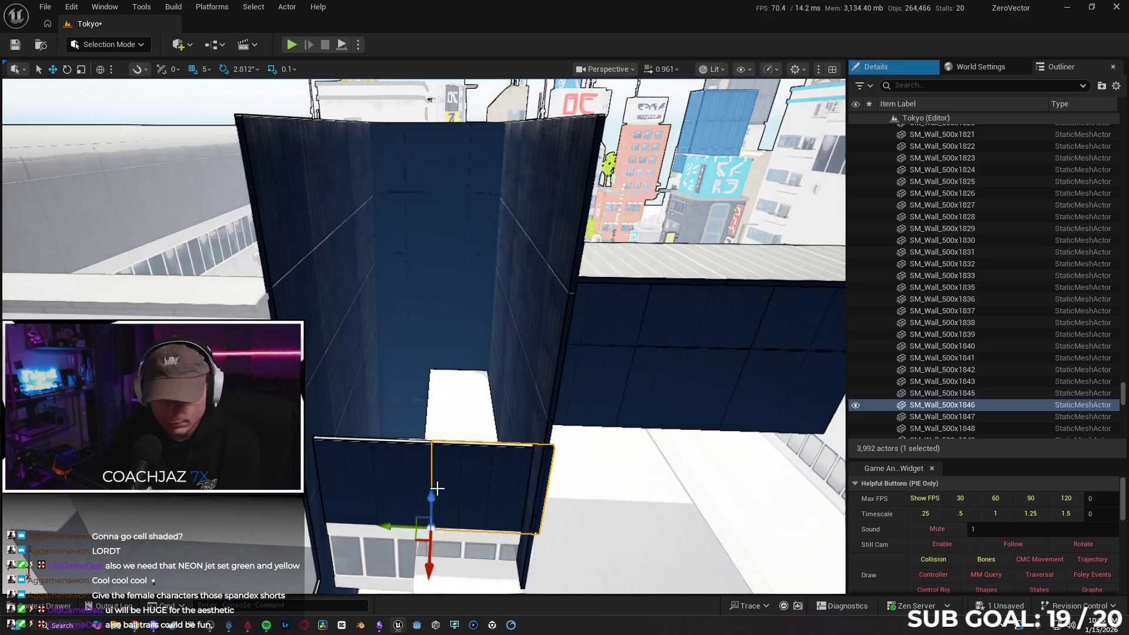
key(Delete)
- Delete the remaining inner wall panels, including the white panel on the ledge, exposing the window column
key(Delete)
drag(434, 479, 451, 507)
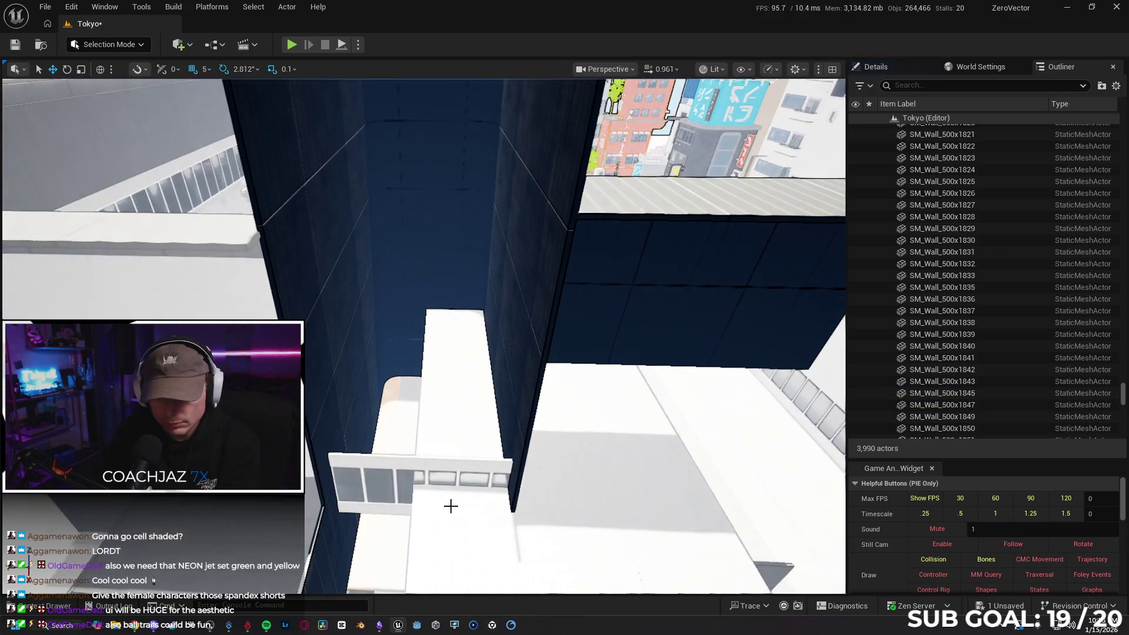
click(458, 476)
key(Delete)
click(391, 474)
key(Delete)
mouse_move(396, 469)
mouse_down()
mouse_move(411, 494)
mouse_move(312, 385)
mouse_up()
click(325, 241)
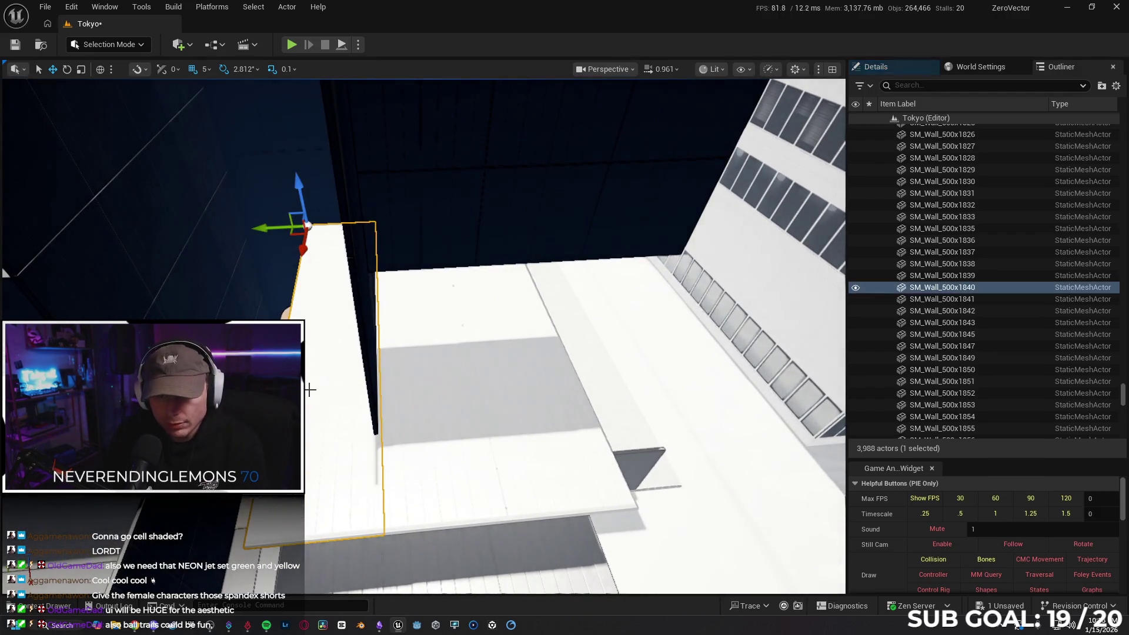
key(Left)
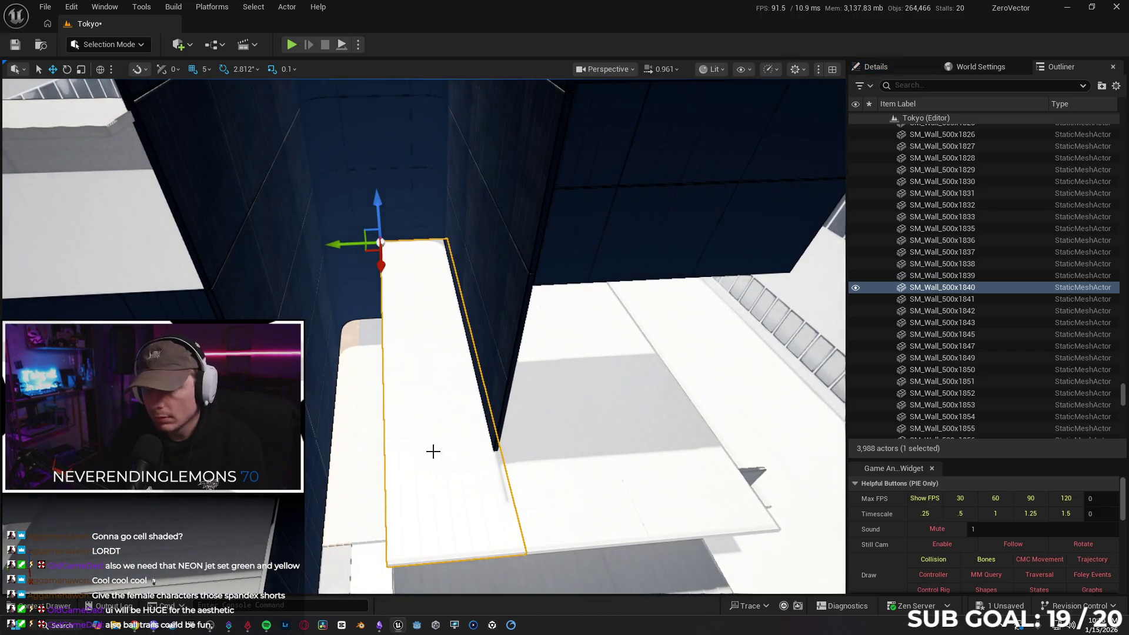
key(Delete)
mouse_move(433, 449)
mouse_down()
mouse_move(433, 353)
mouse_move(420, 453)
mouse_move(420, 427)
mouse_move(369, 429)
mouse_move(369, 394)
mouse_move(369, 432)
mouse_move(456, 368)
mouse_move(464, 423)
mouse_move(438, 374)
mouse_up()
click(420, 427)
key(Delete)
click(458, 367)
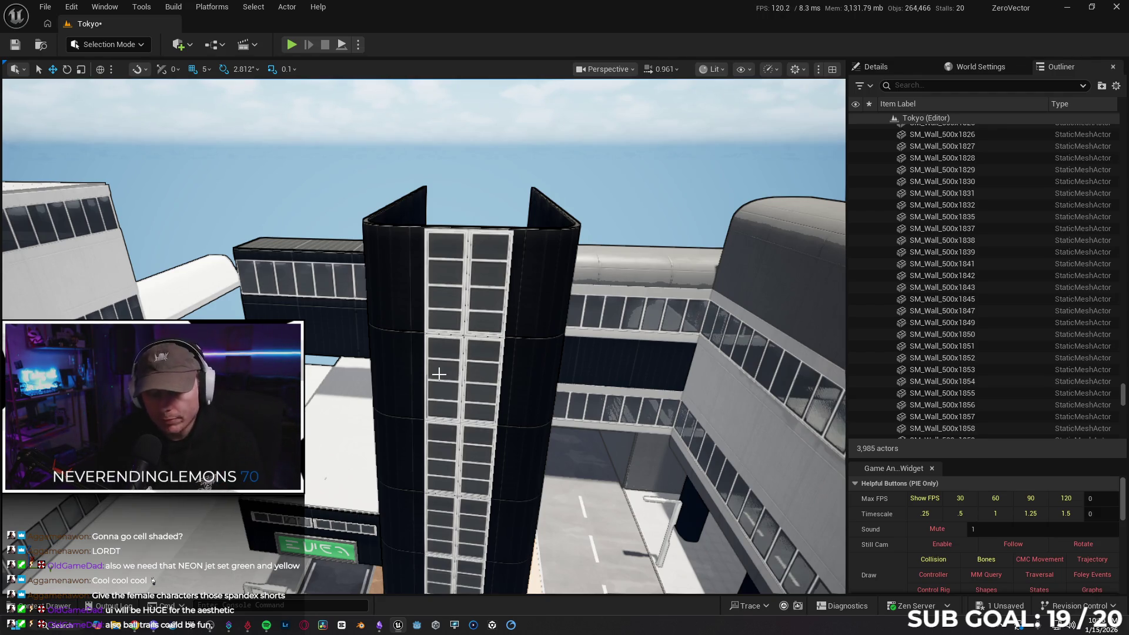
- Play the level in the editor, run the character down the street, then stop
key(alt+p)
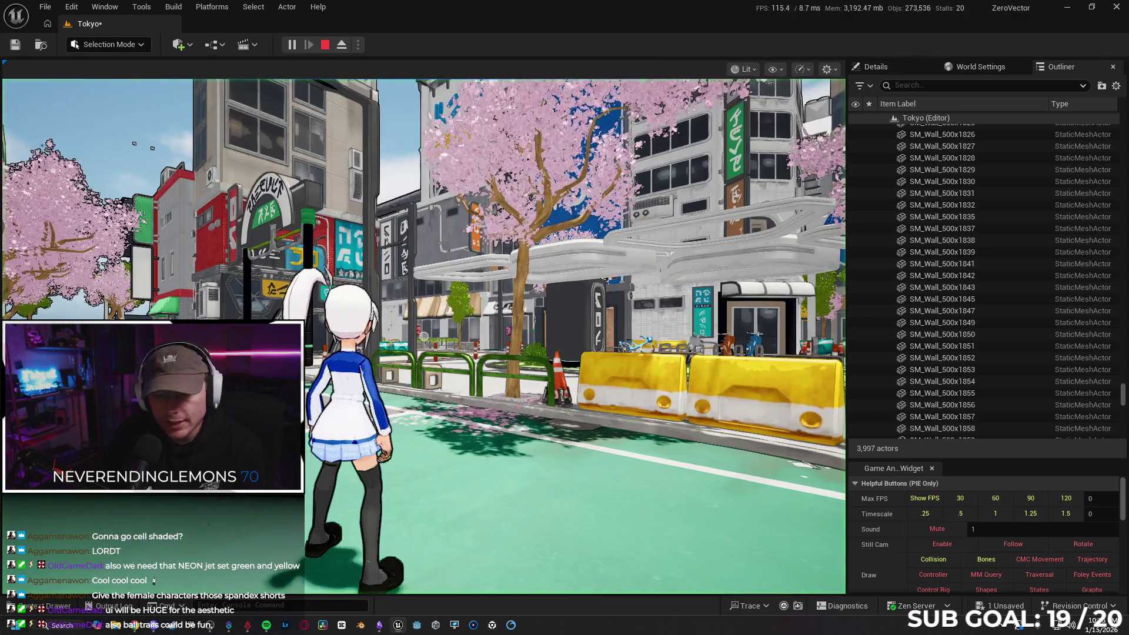
key(w)
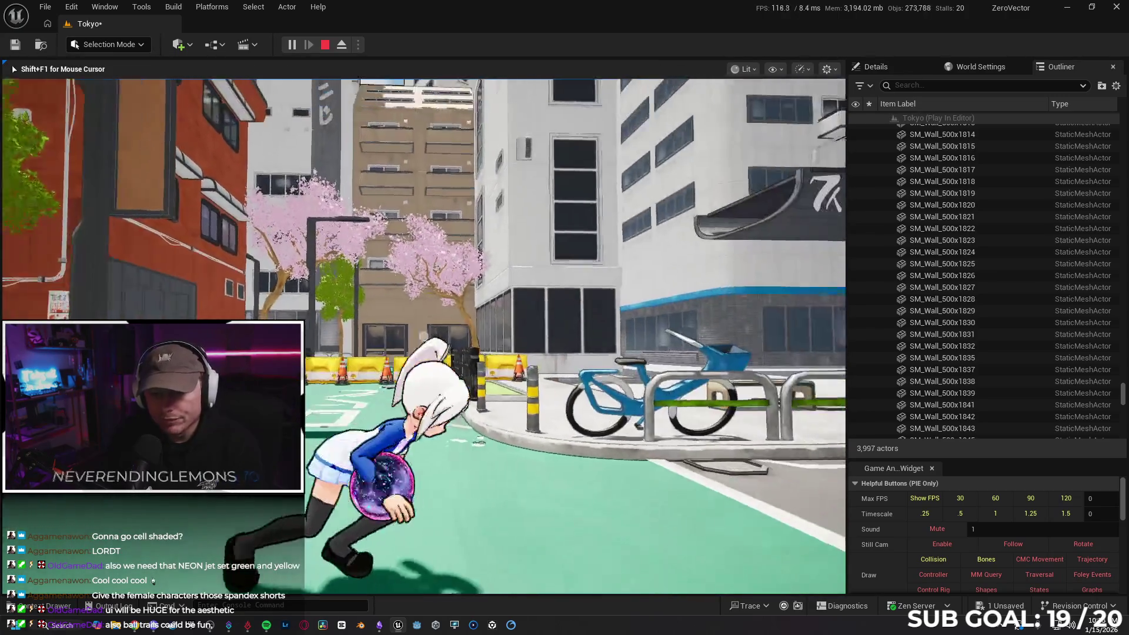
key(w)
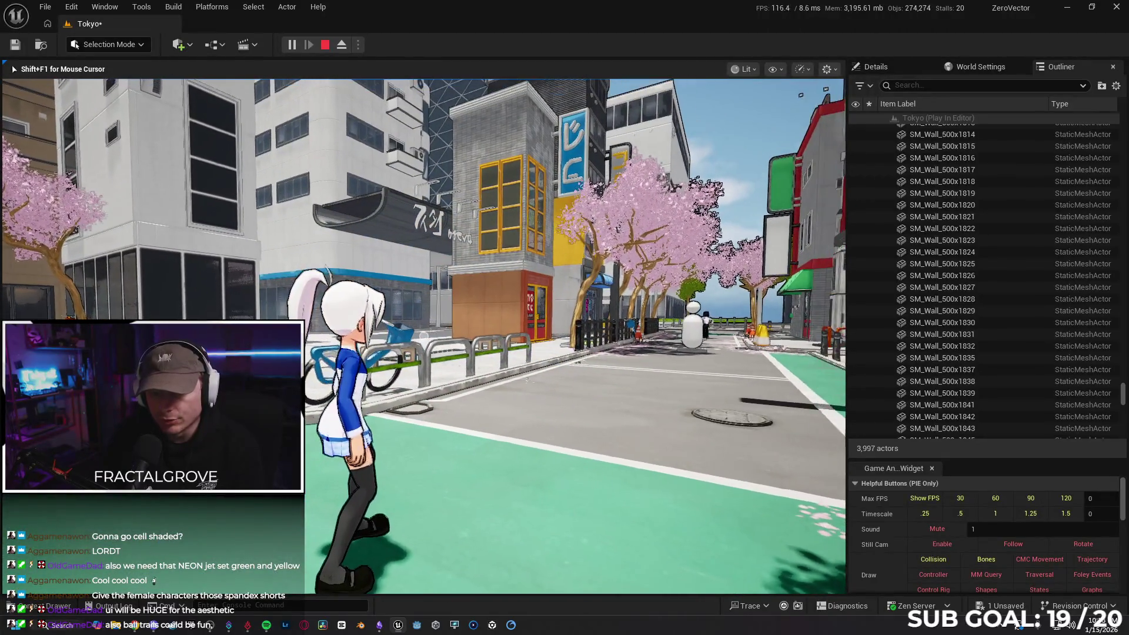
key(e)
key(Escape)
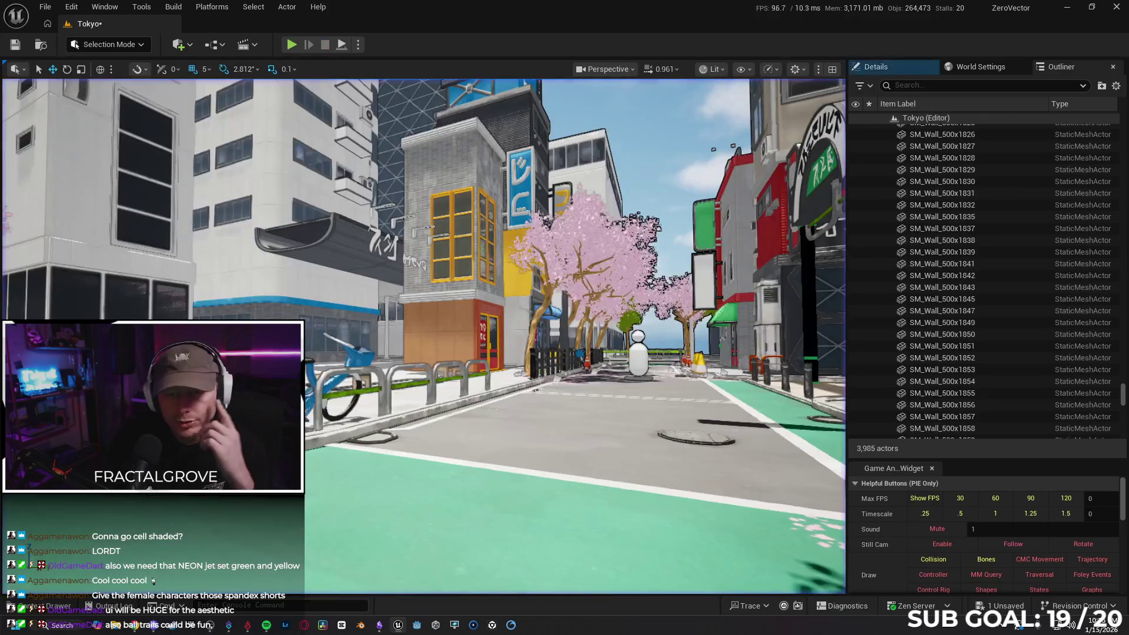
- Browse Content > Blueprints > RetargetedCharacters and open the BP_Twinblast Blueprint
click(57, 608)
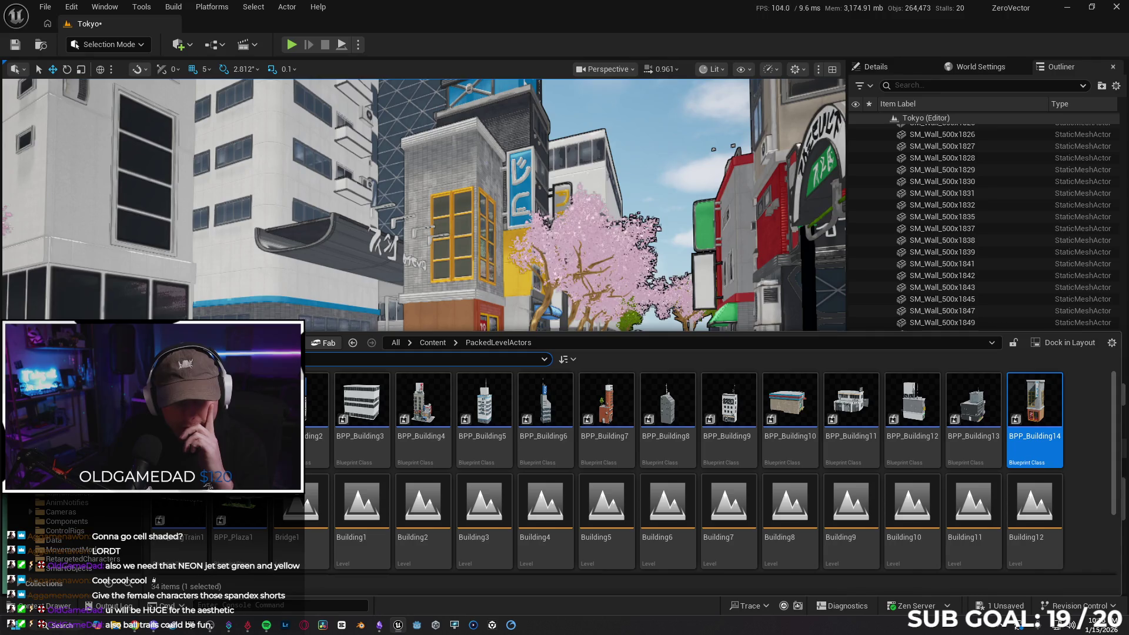
click(432, 342)
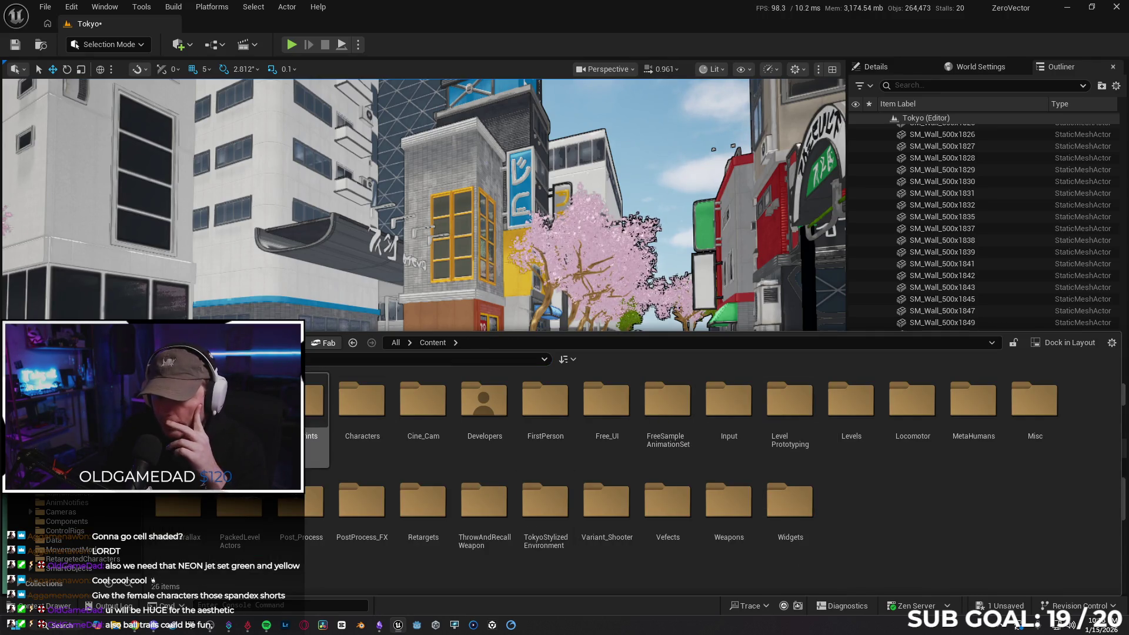
double_click(345, 402)
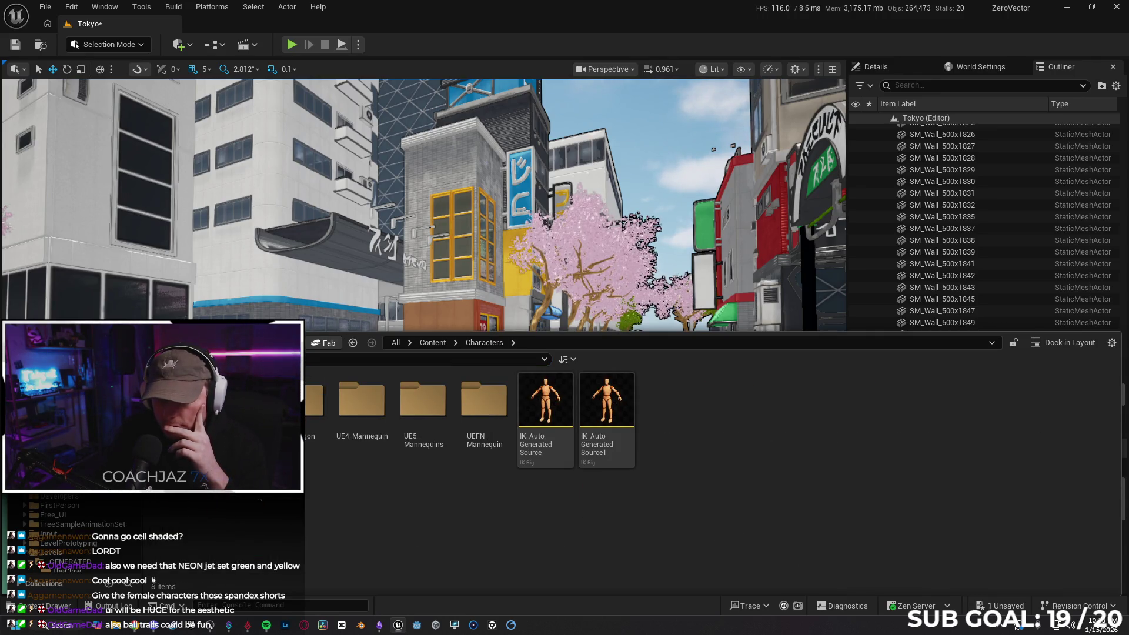
key(alt+Left)
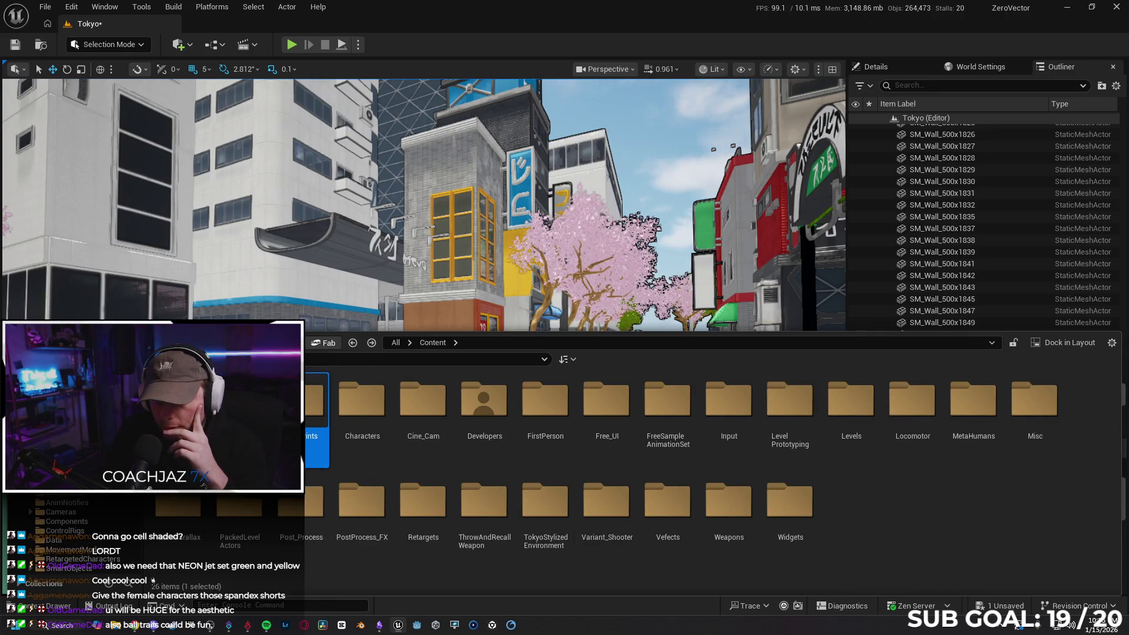
double_click(315, 411)
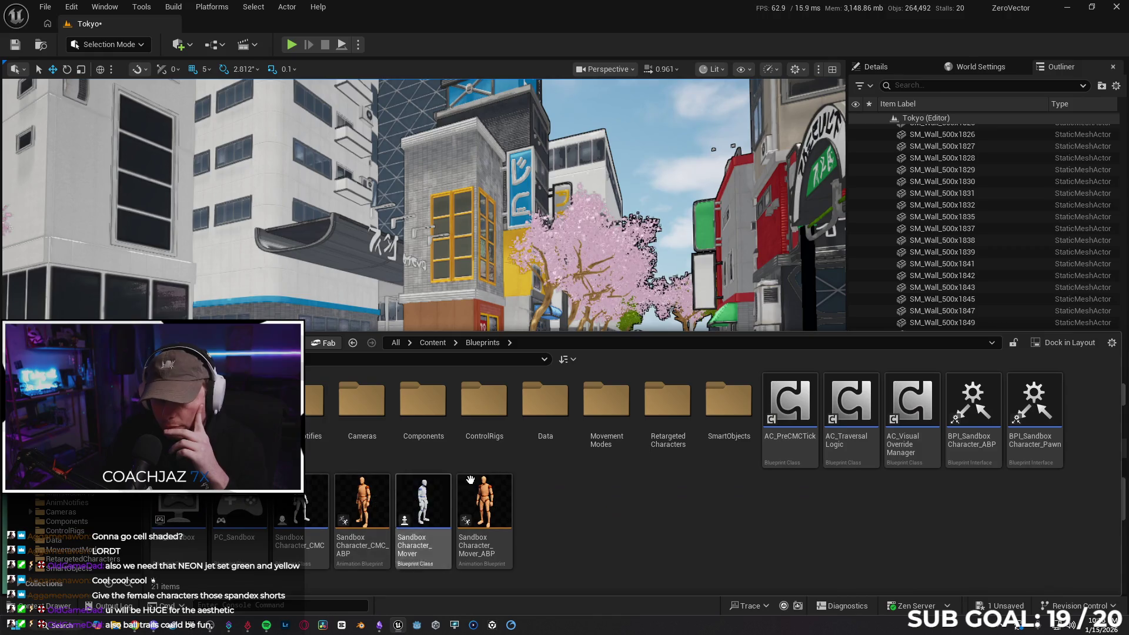
double_click(646, 398)
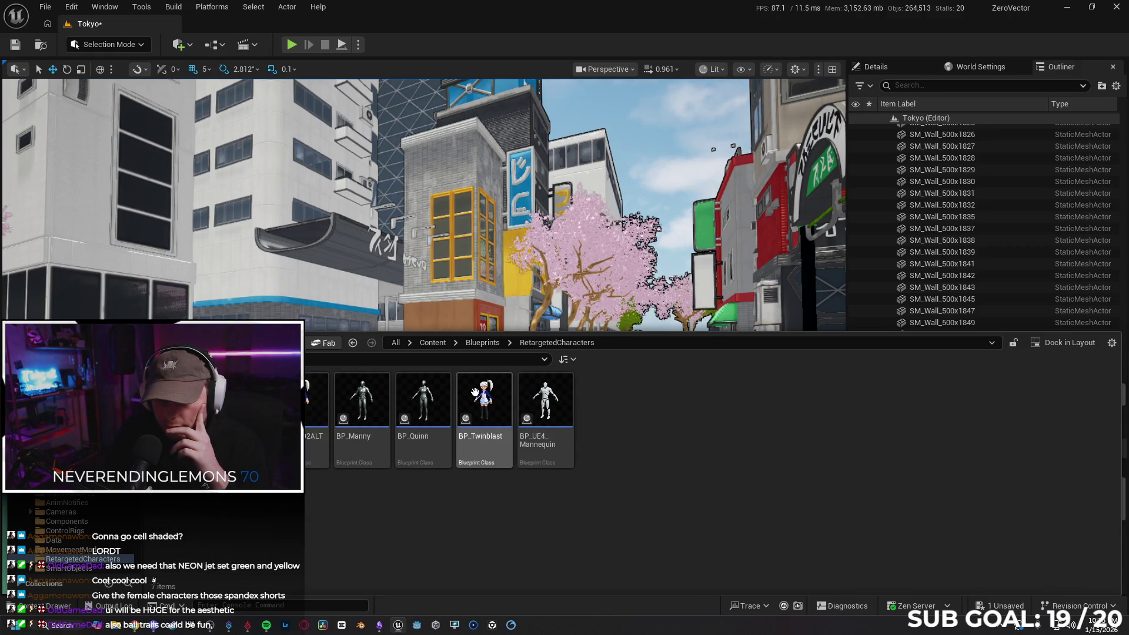
double_click(475, 392)
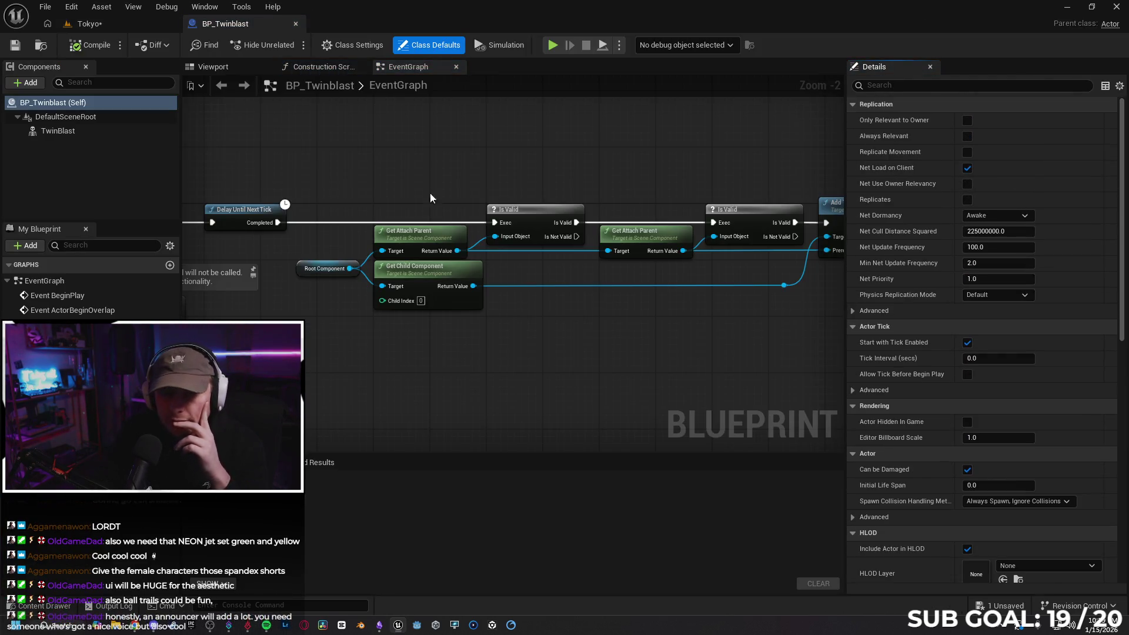
- Set the TwinBlast component's Skeletal Mesh Asset to SK_Girl_004
click(74, 132)
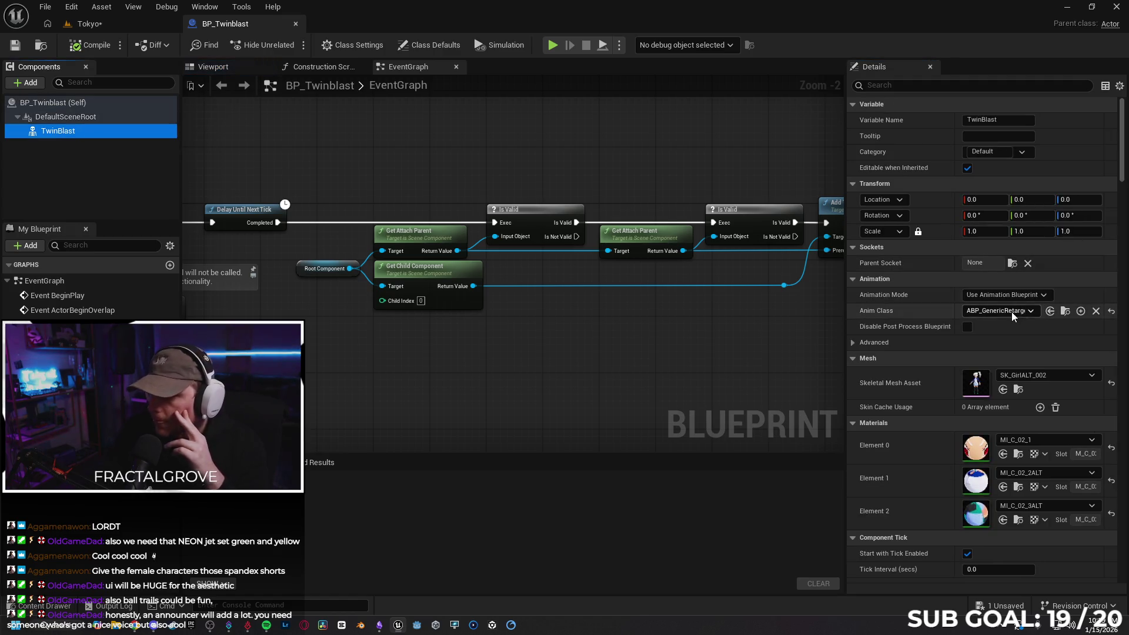
click(1061, 376)
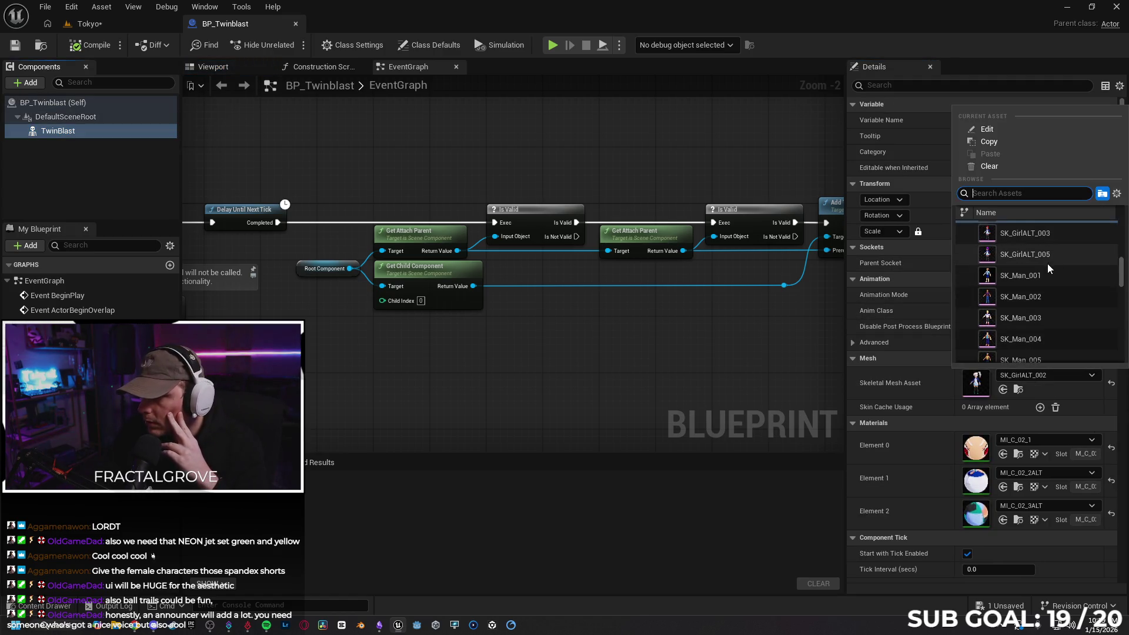
scroll(1046, 268, down, 3)
scroll(1031, 268, down, 1)
scroll(1016, 264, down, 1)
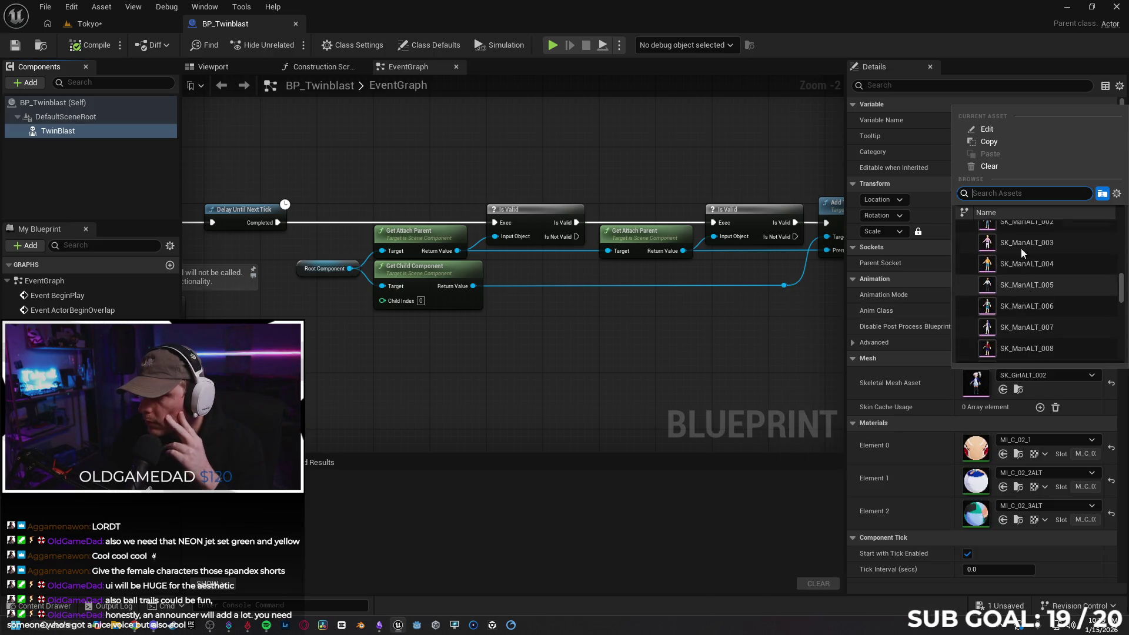
text(girl)
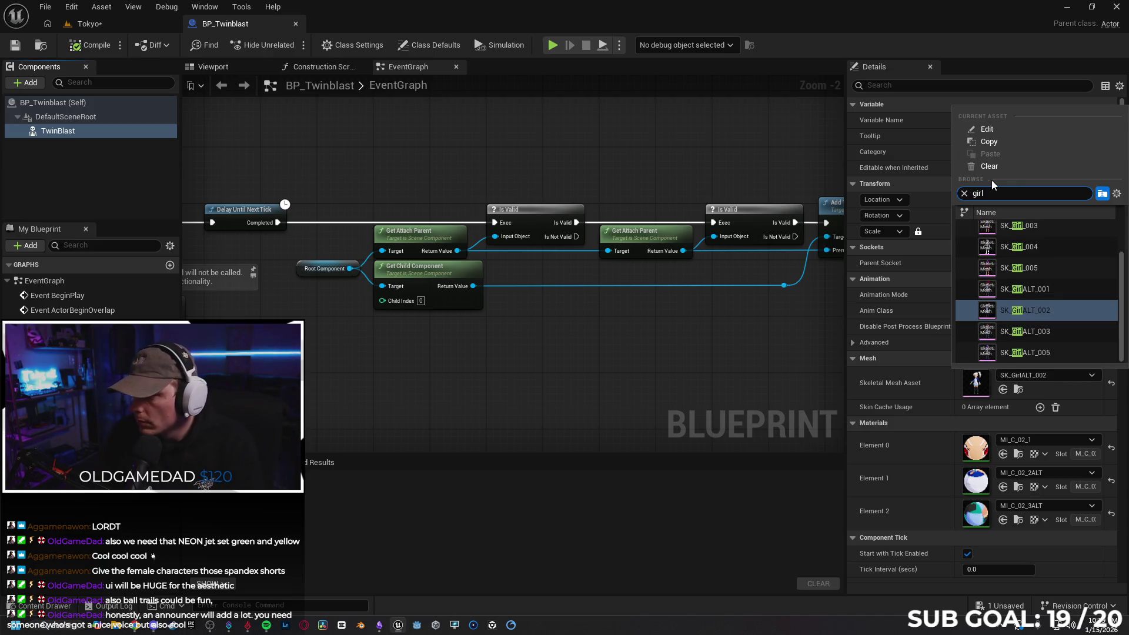
scroll(1046, 244, down, 1)
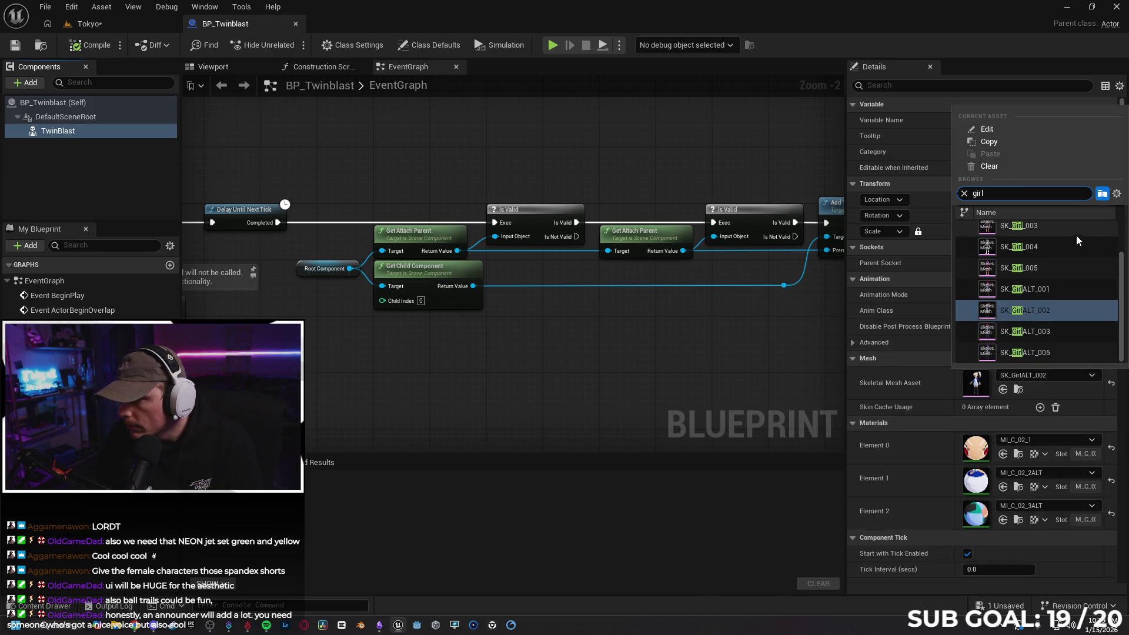
click(1057, 247)
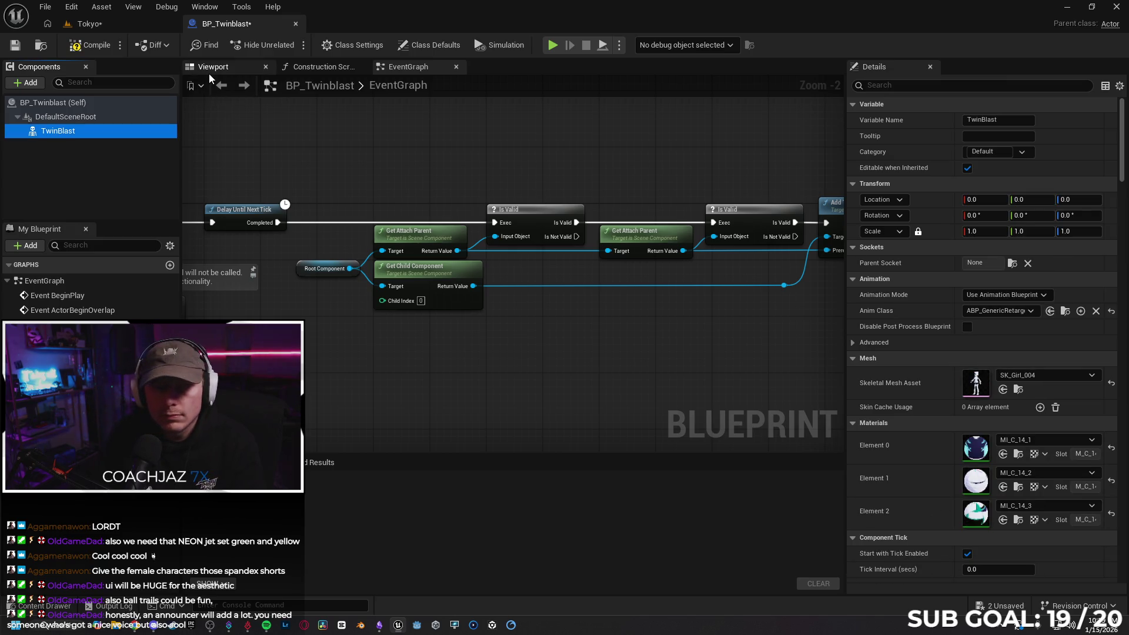
- Compile BP_Twinblast and close its Blueprint tab
click(414, 68)
click(93, 45)
click(106, 26)
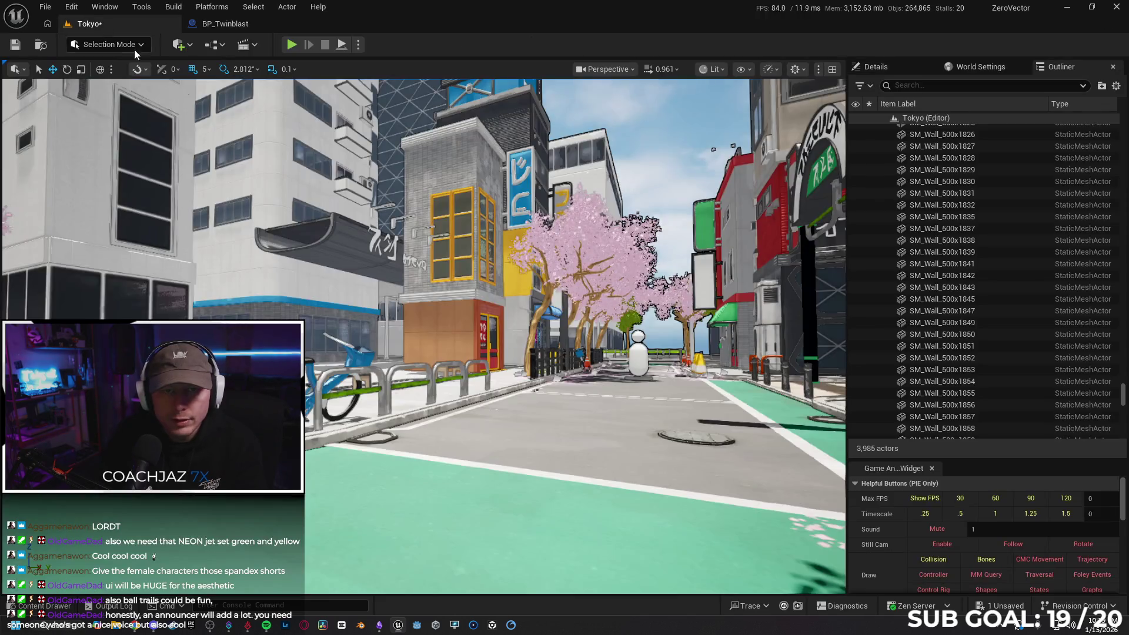
click(235, 24)
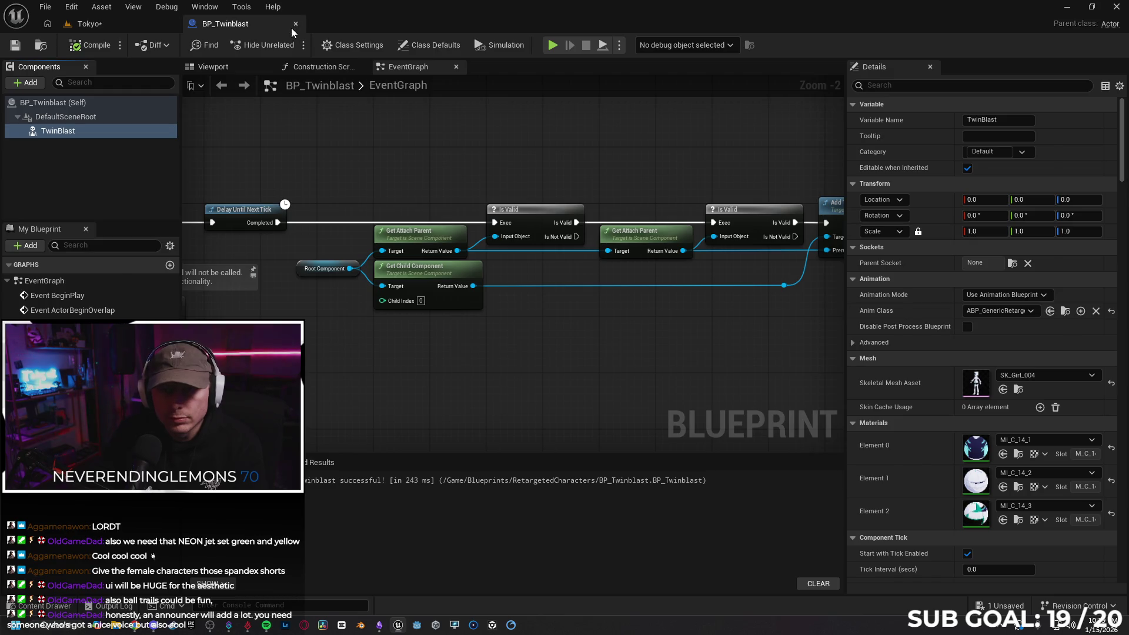
click(297, 23)
click(45, 606)
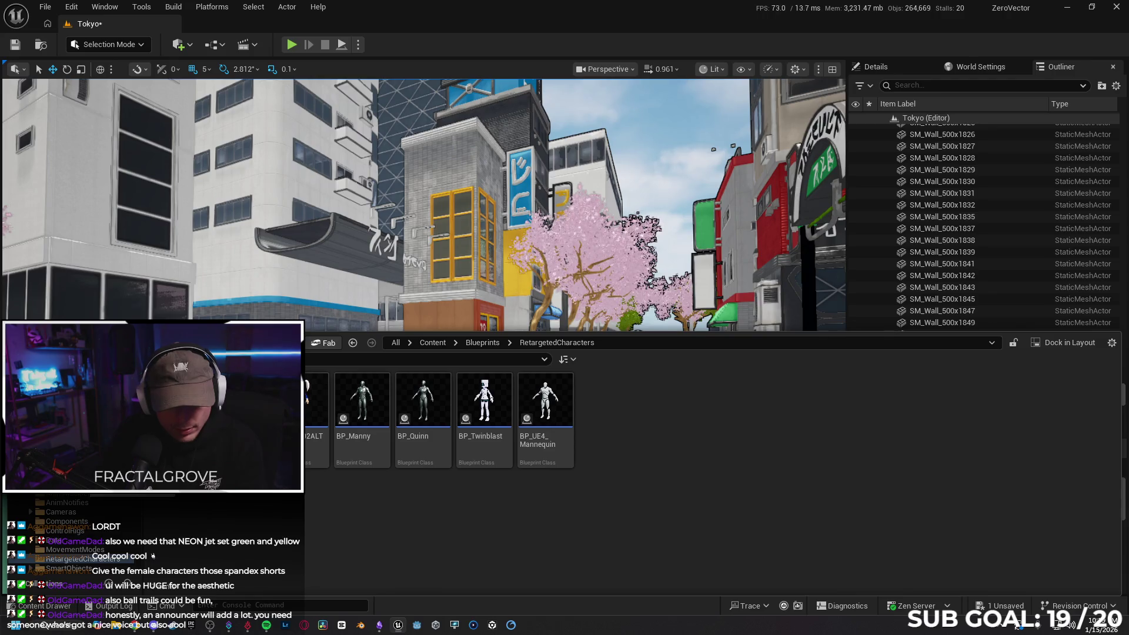
- Open the Trace Hit Object function of ThrowAndRecallWeapon's BP_NonRotating_Weapons Blueprint
key(alt+Left)
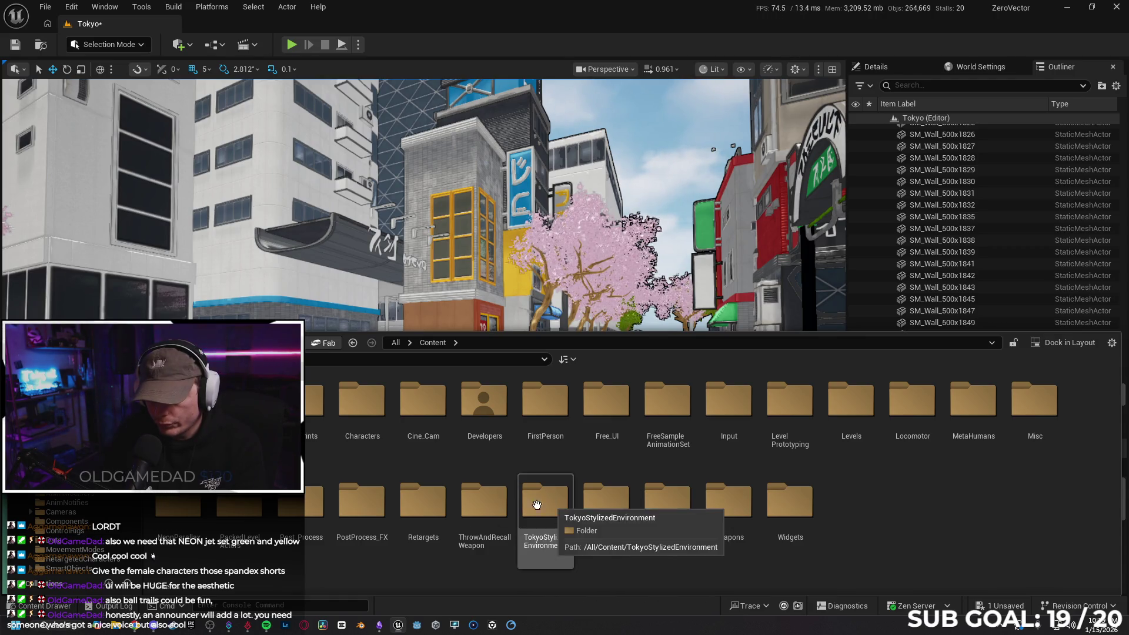
double_click(476, 506)
double_click(308, 446)
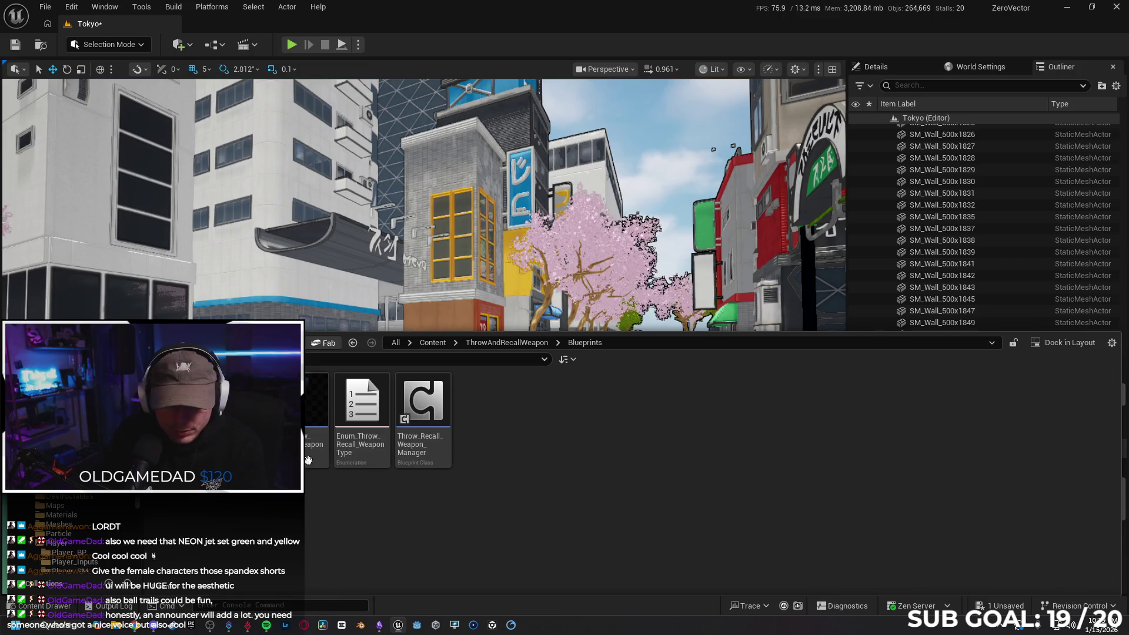
double_click(315, 399)
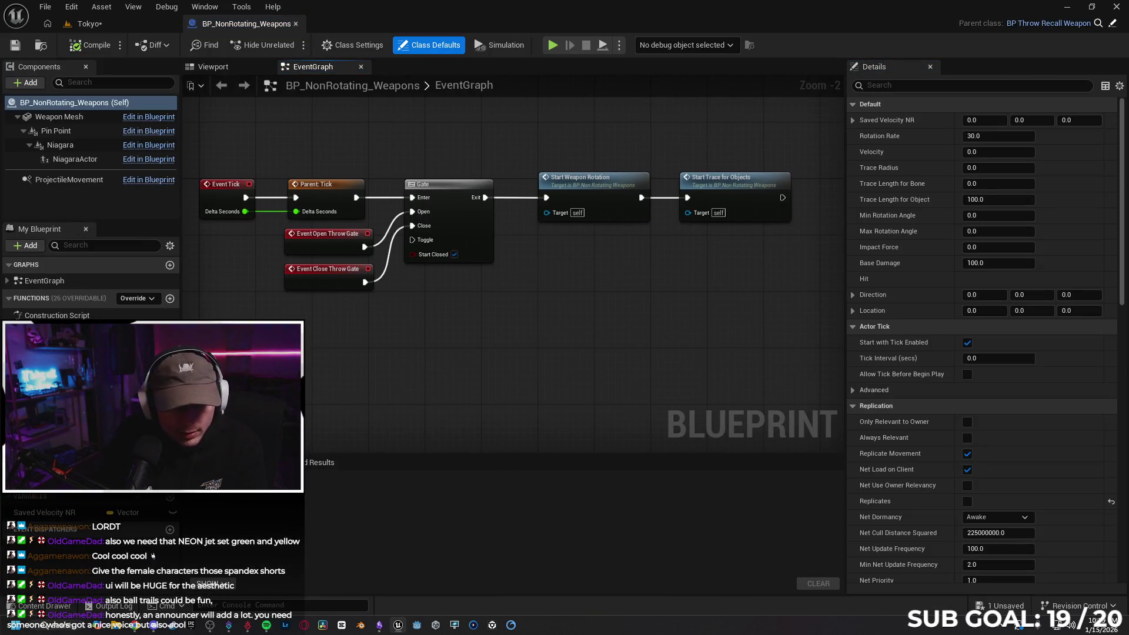
double_click(59, 329)
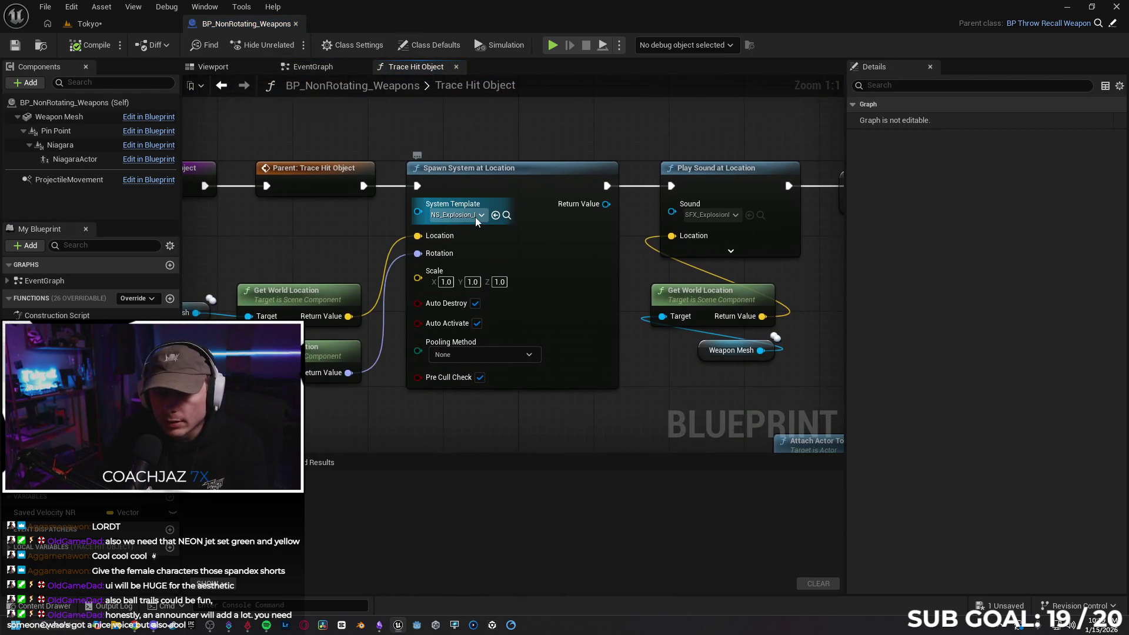
- Set Spawn System at Location's System Template to NS_Explosion_Fire_Omni and return to Tokyo
click(475, 217)
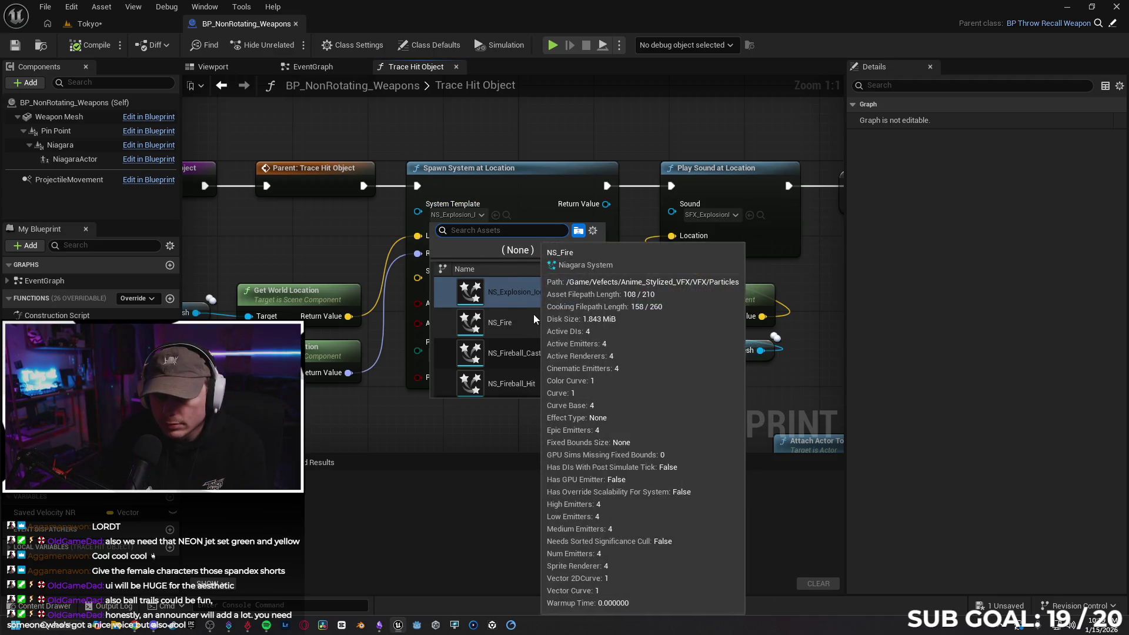
scroll(541, 316, up, 3)
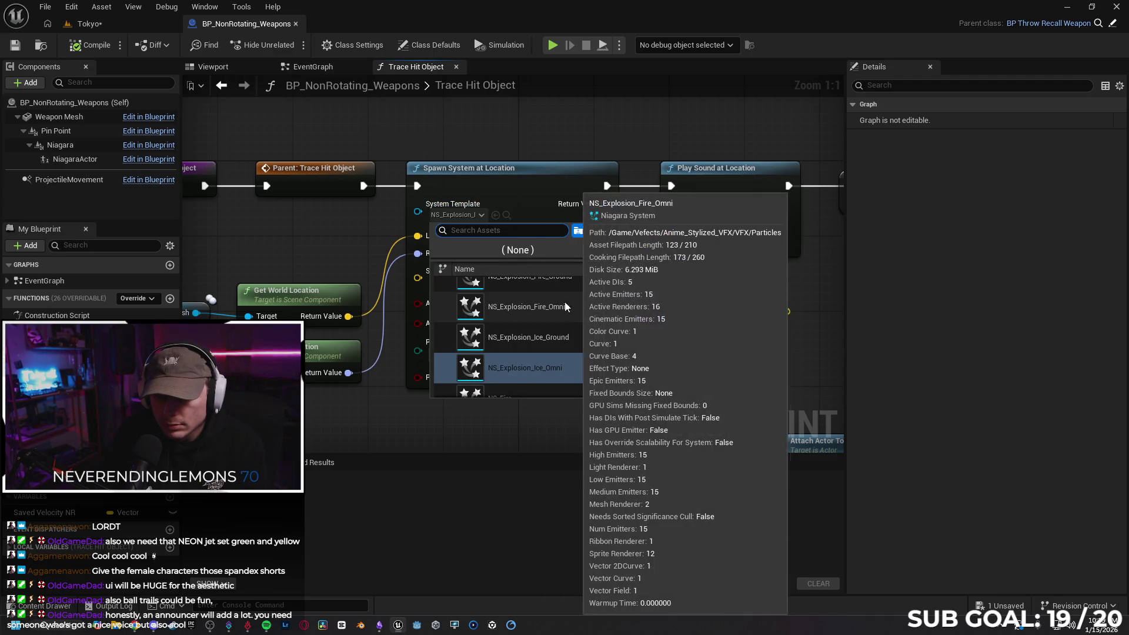
click(566, 306)
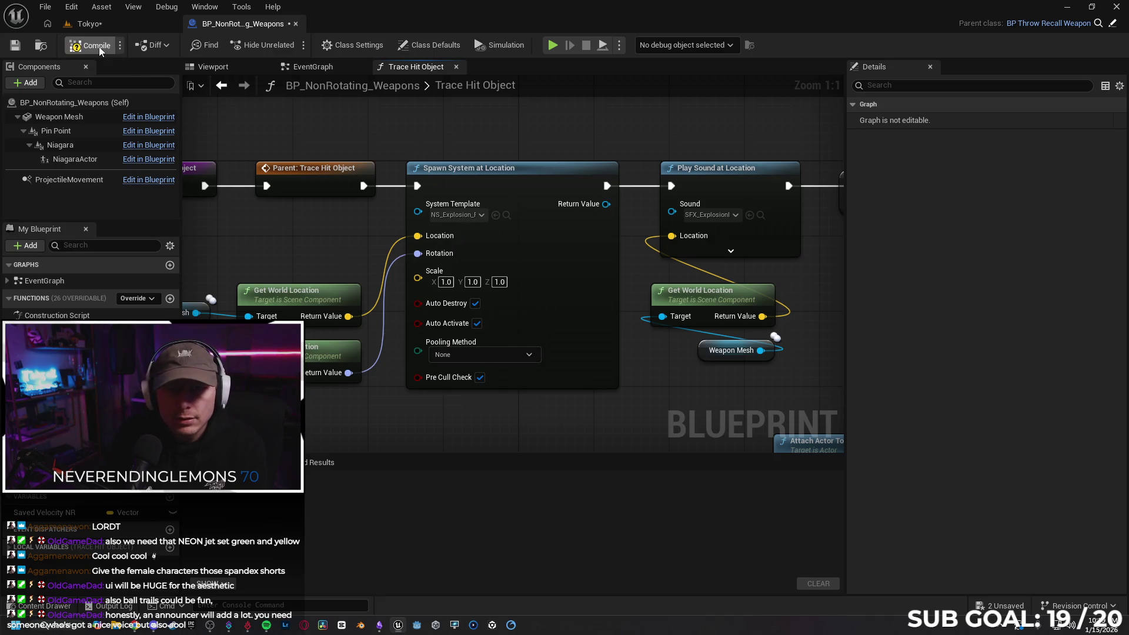
click(89, 26)
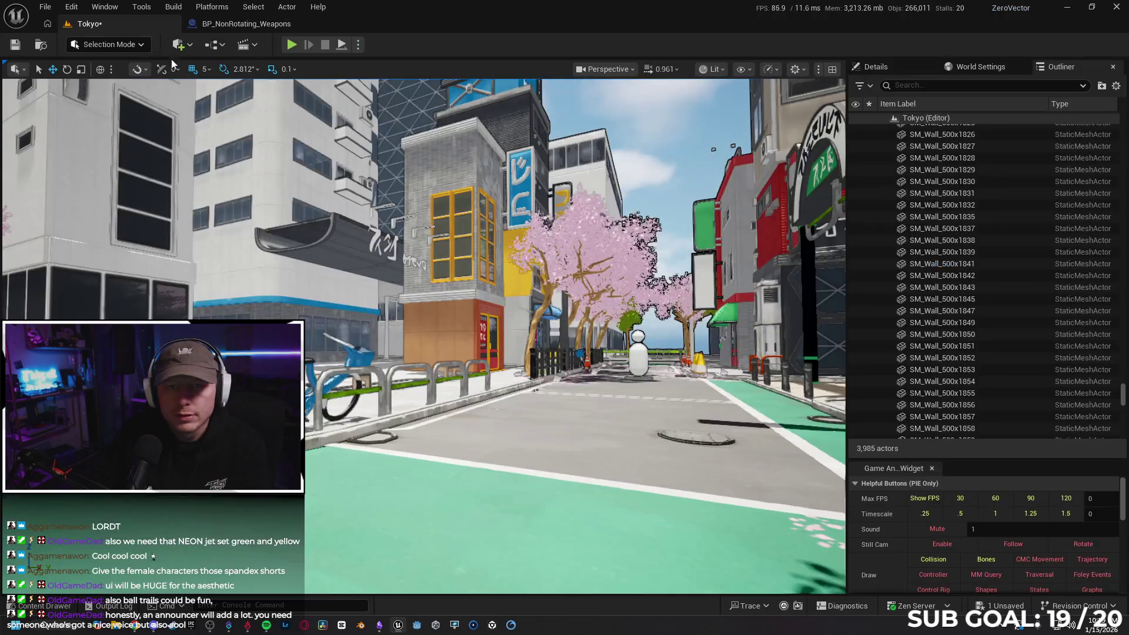
- Playtest by throwing the weapon ball twice to see the fire explosion, then stop and return to BP_NonRotating_Weapons
key(alt+p)
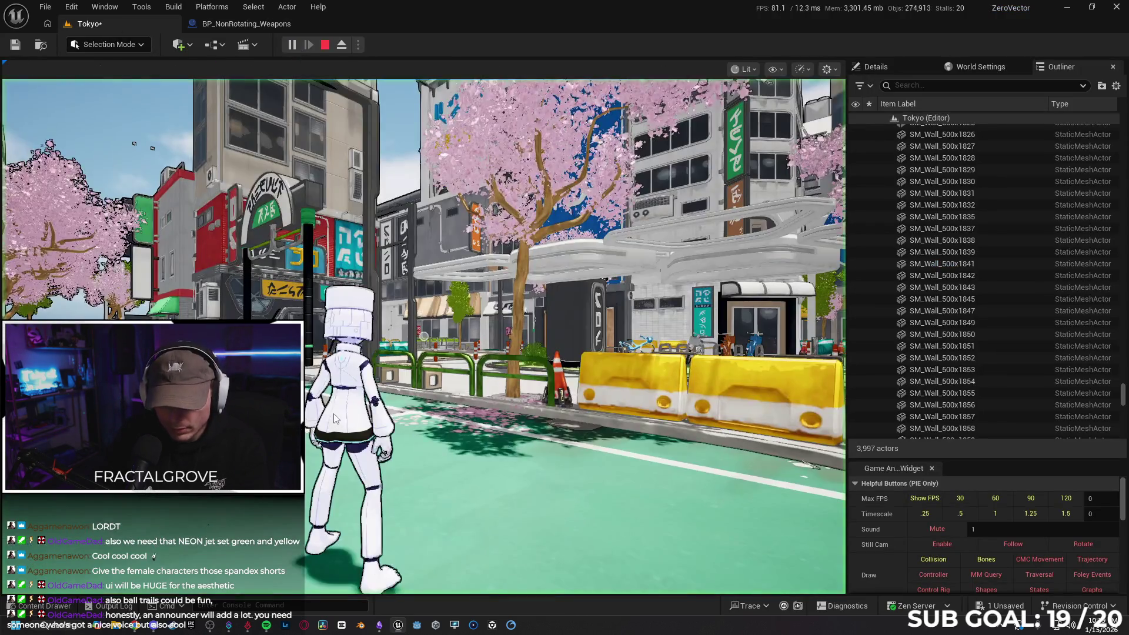
key(w)
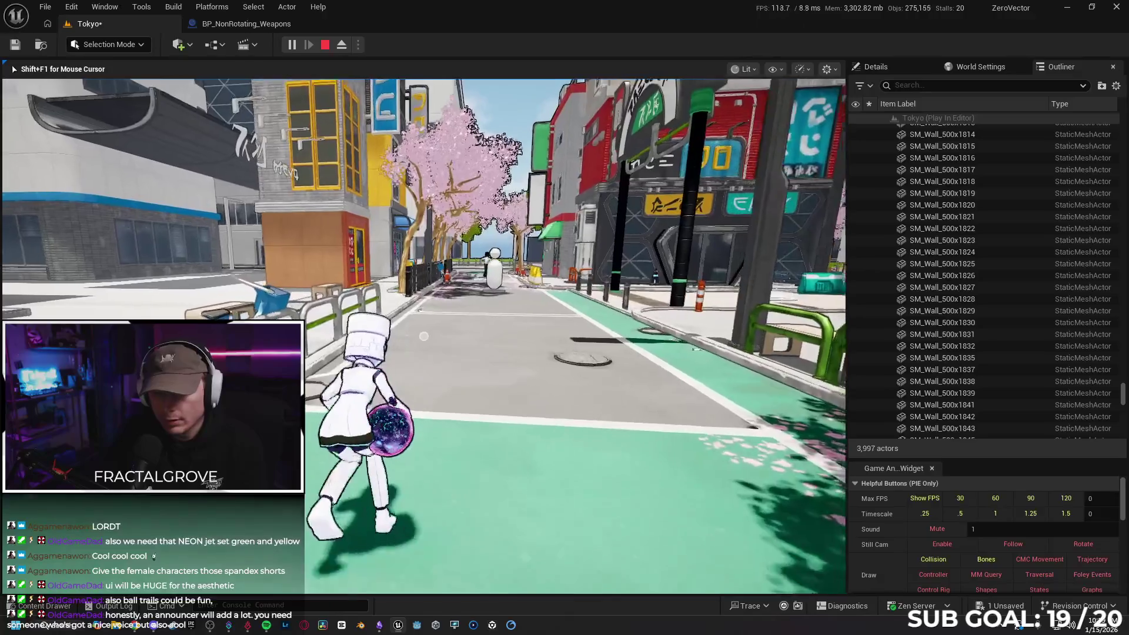
click(423, 336)
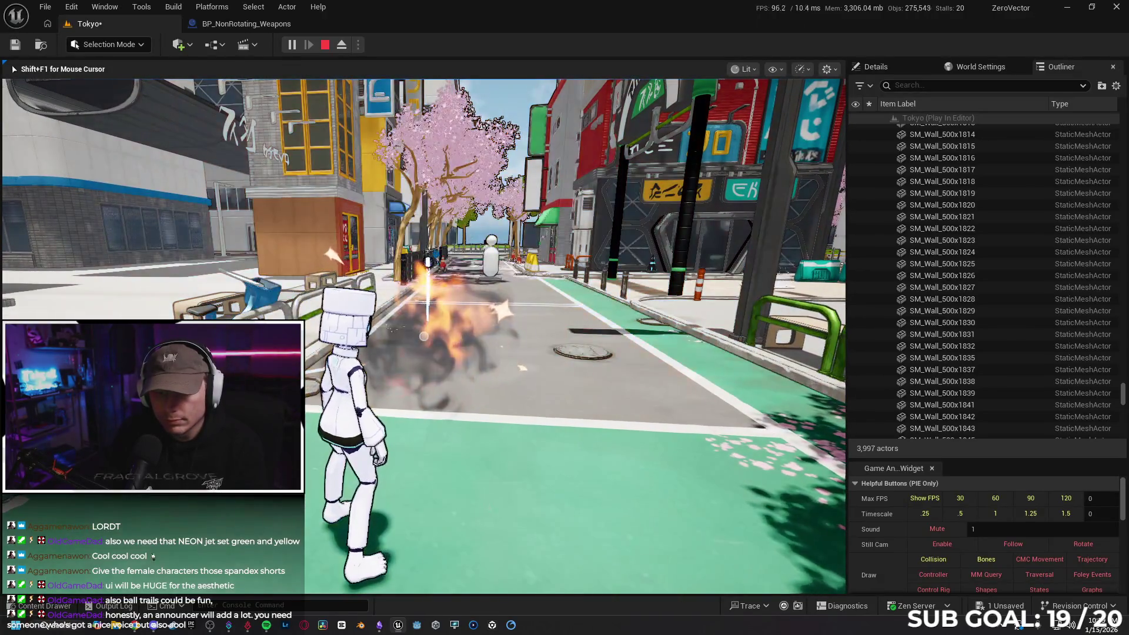
click(423, 335)
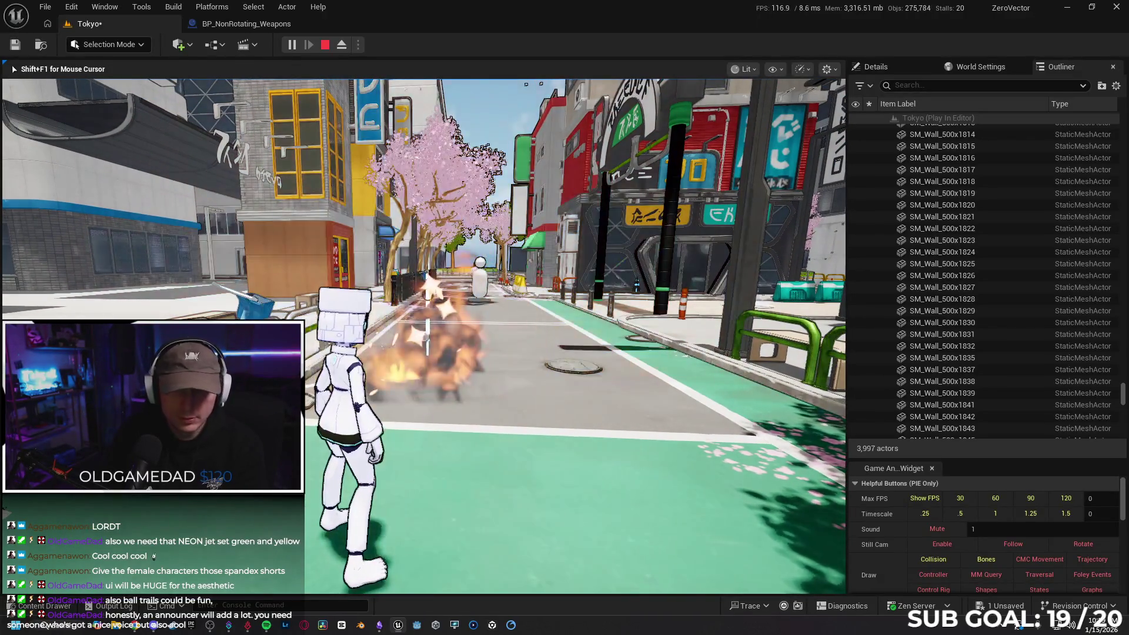
key(Escape)
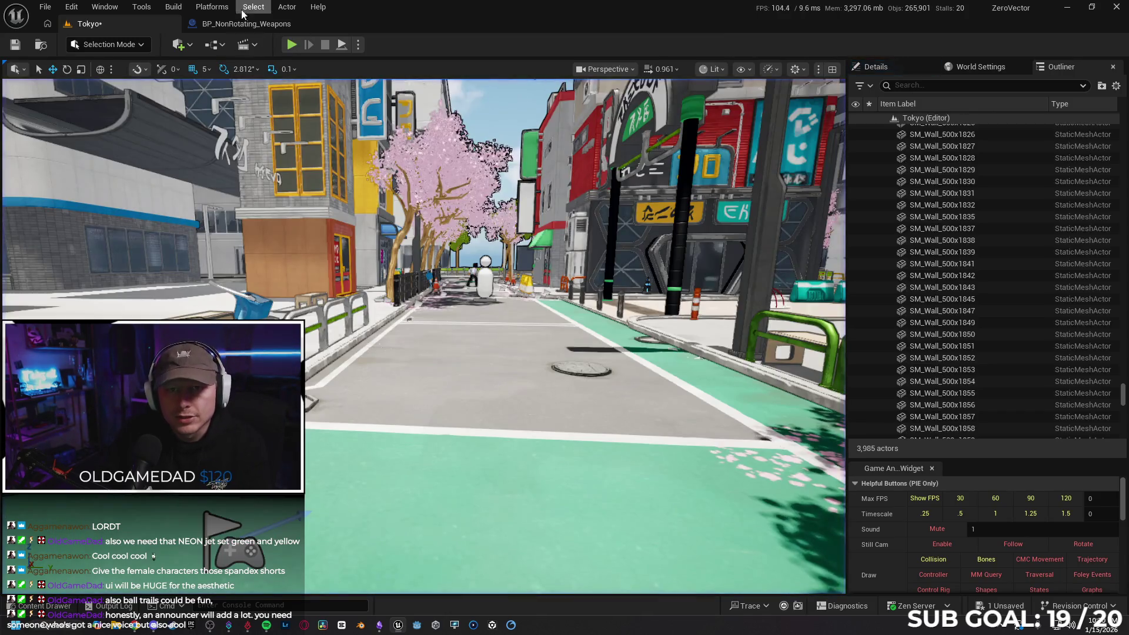
click(243, 23)
- Browse the Play Sound at Location sound list, close it without changing the hit sound, and return to Tokyo
drag(700, 240, 502, 255)
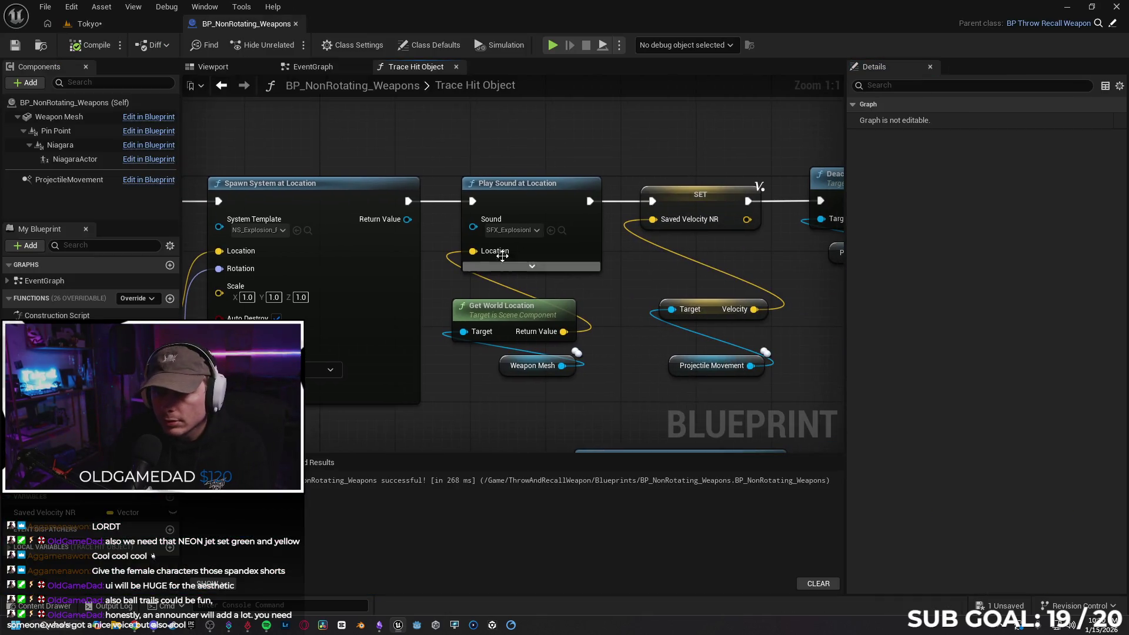
click(519, 229)
scroll(620, 320, up, 1)
scroll(620, 318, up, 3)
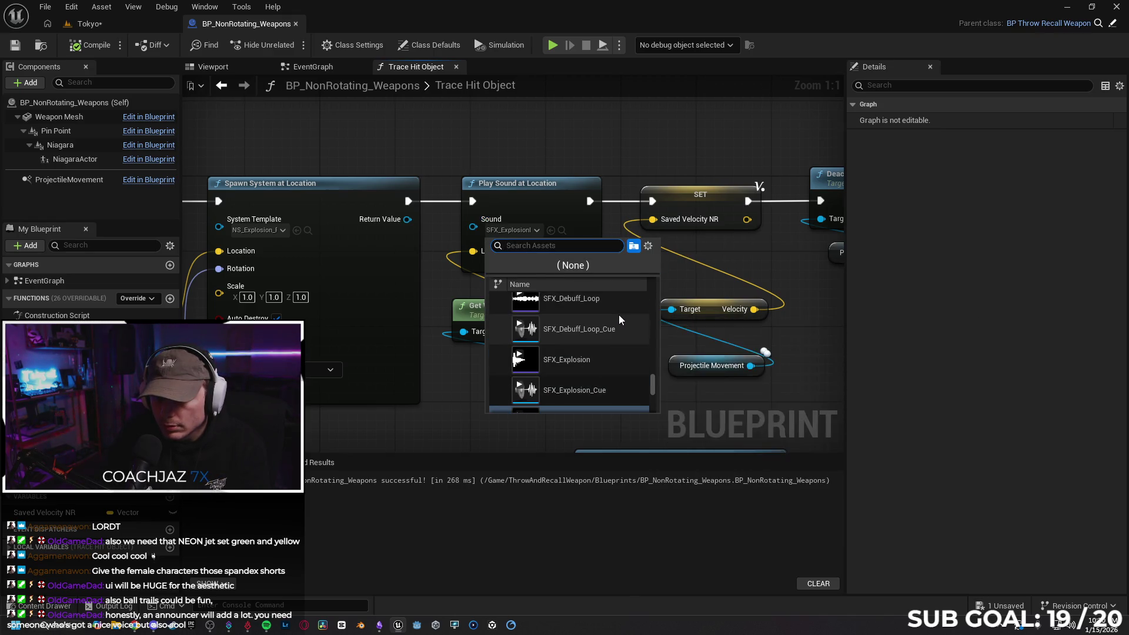
scroll(620, 320, down, 4)
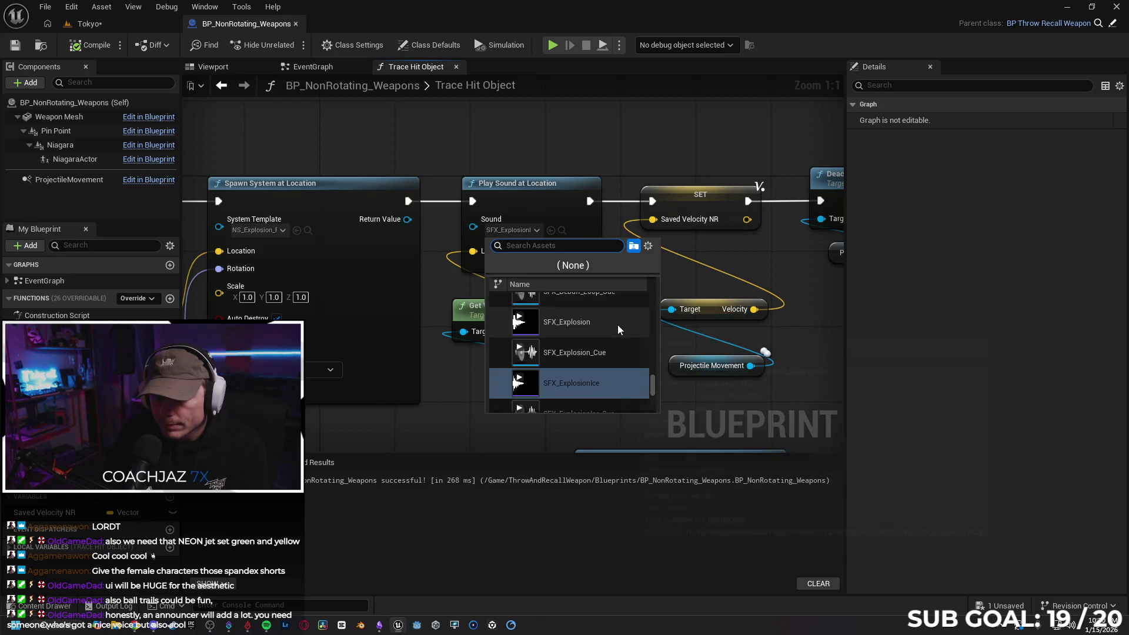
scroll(620, 334, down, 1)
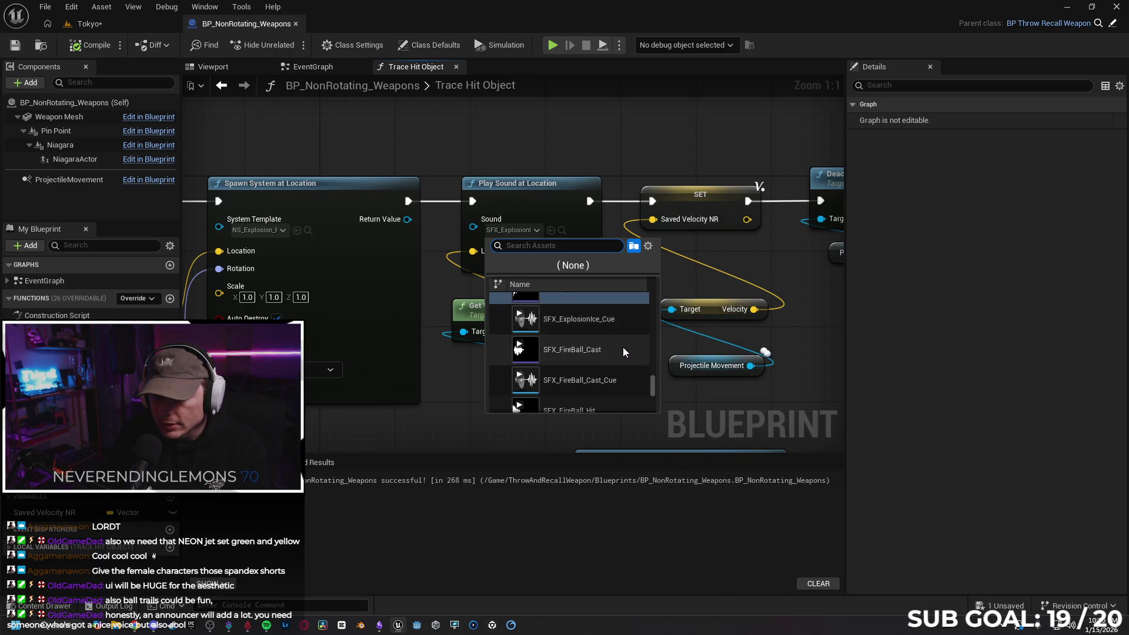
scroll(622, 352, down, 2)
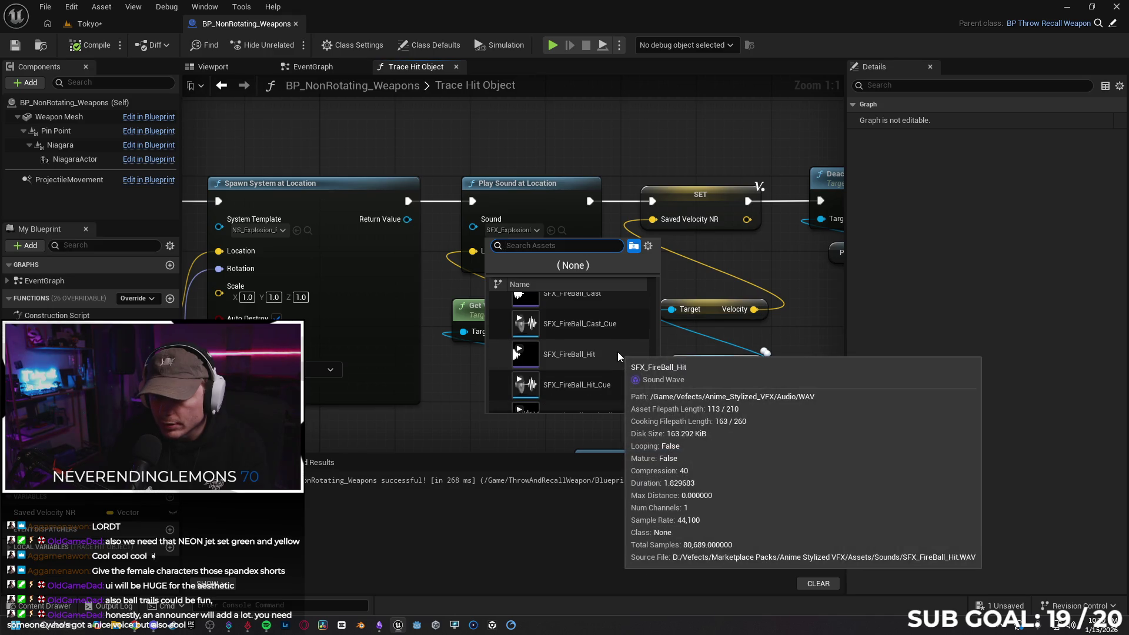
scroll(619, 356, up, 2)
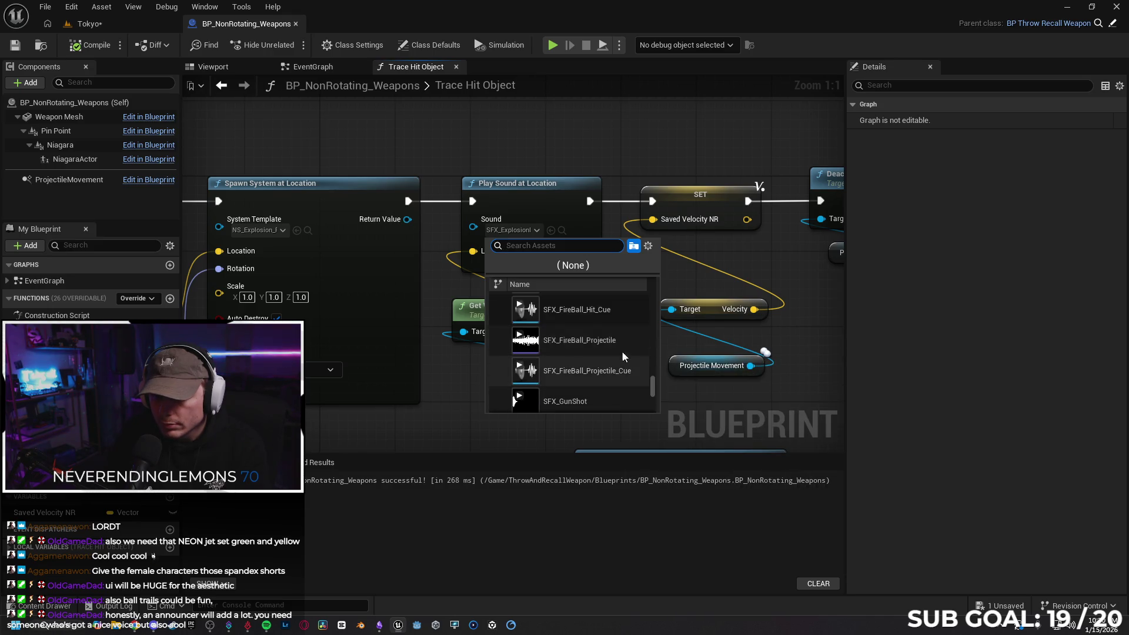
scroll(623, 350, up, 1)
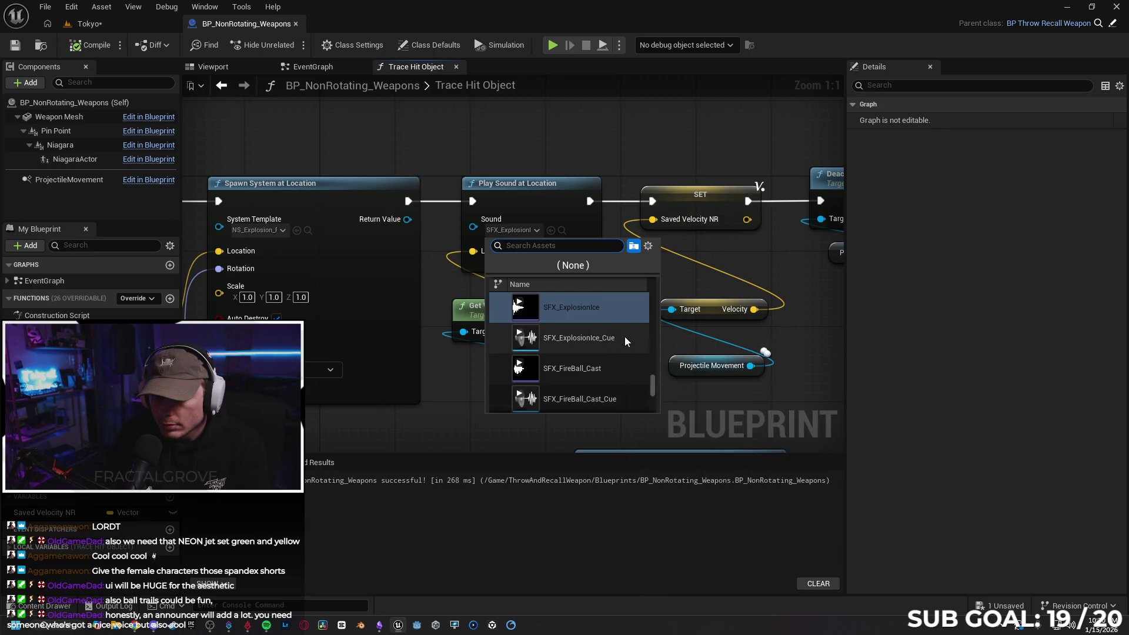
scroll(626, 342, up, 2)
key(Escape)
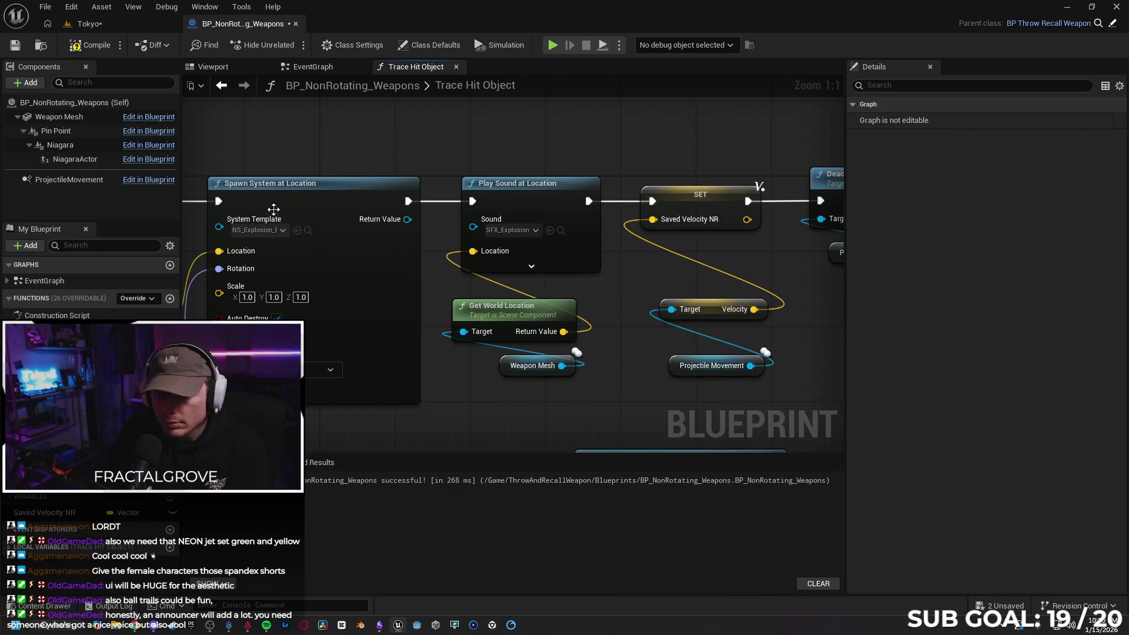
click(115, 26)
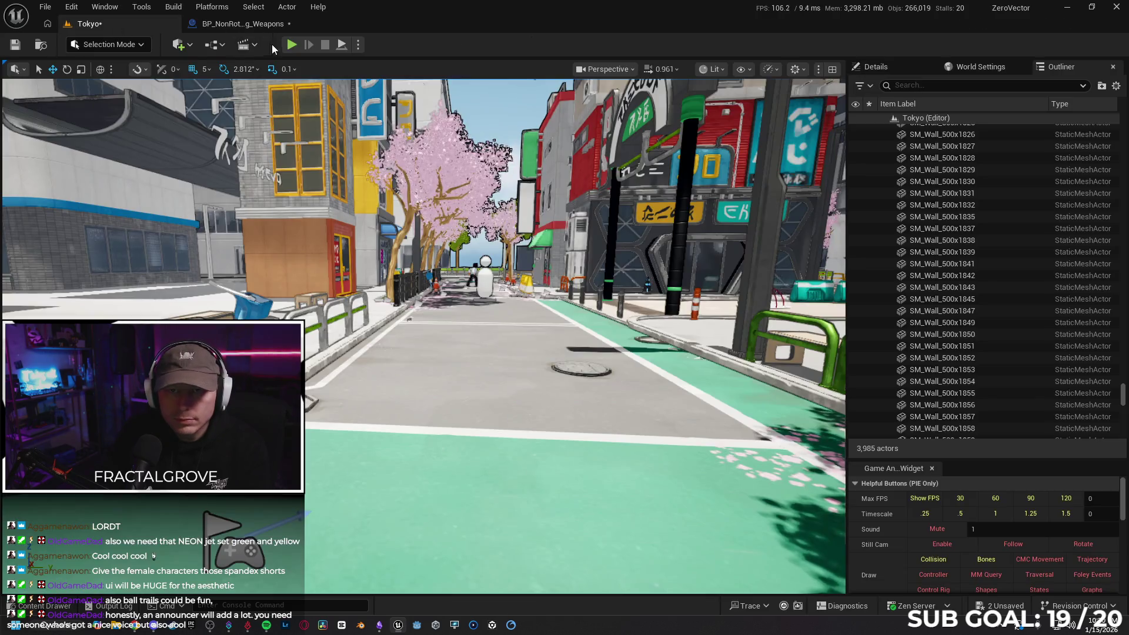
key(alt+p)
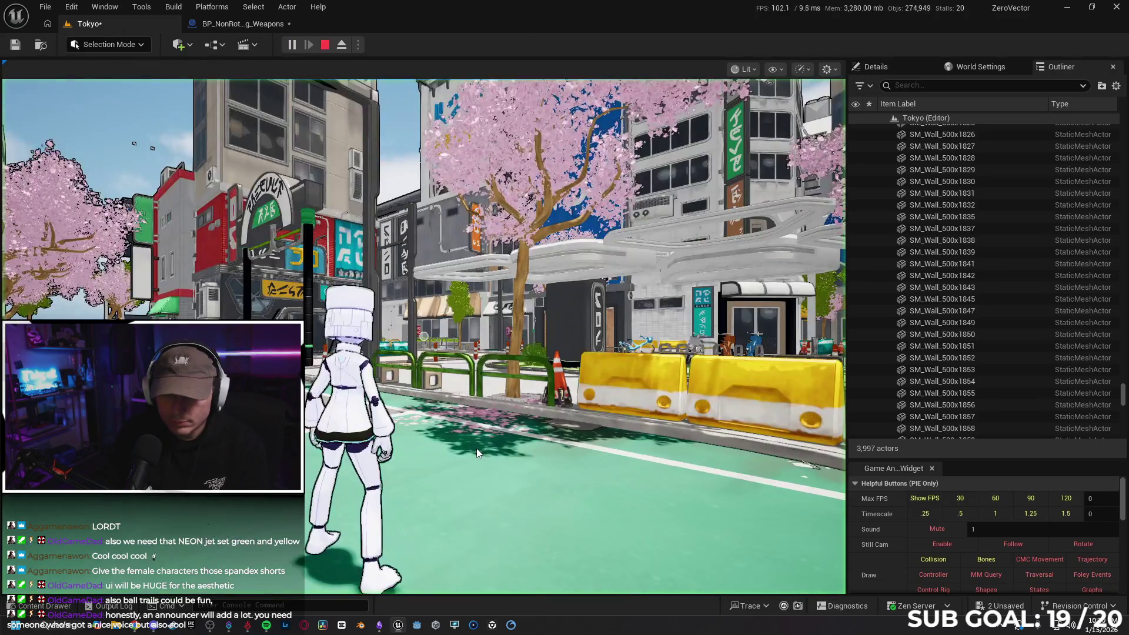
key(w)
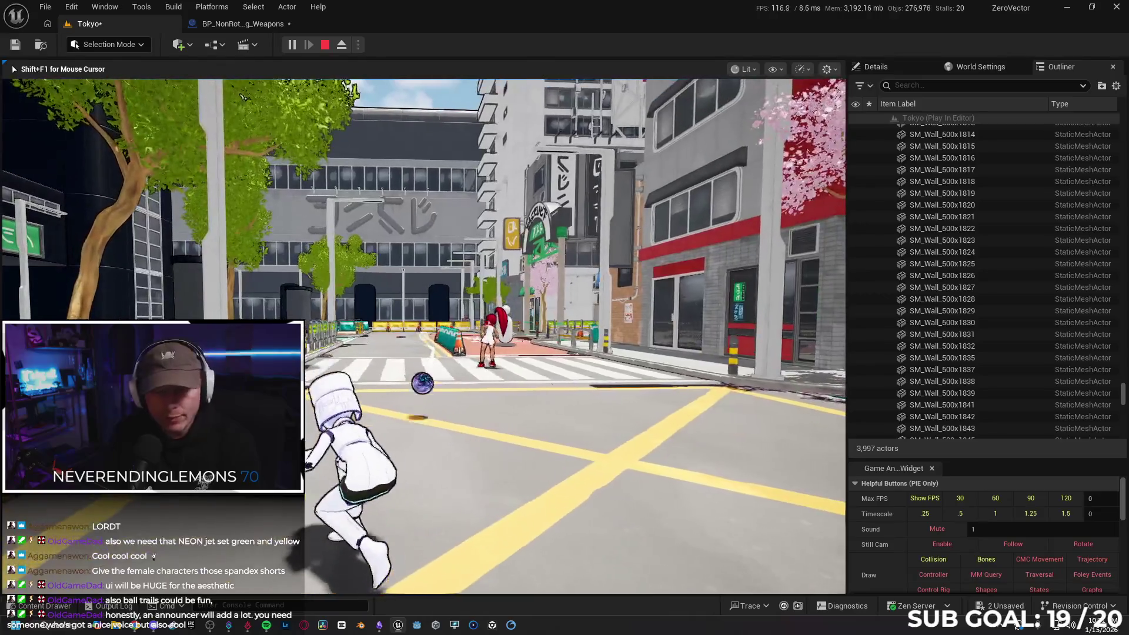
key(Escape)
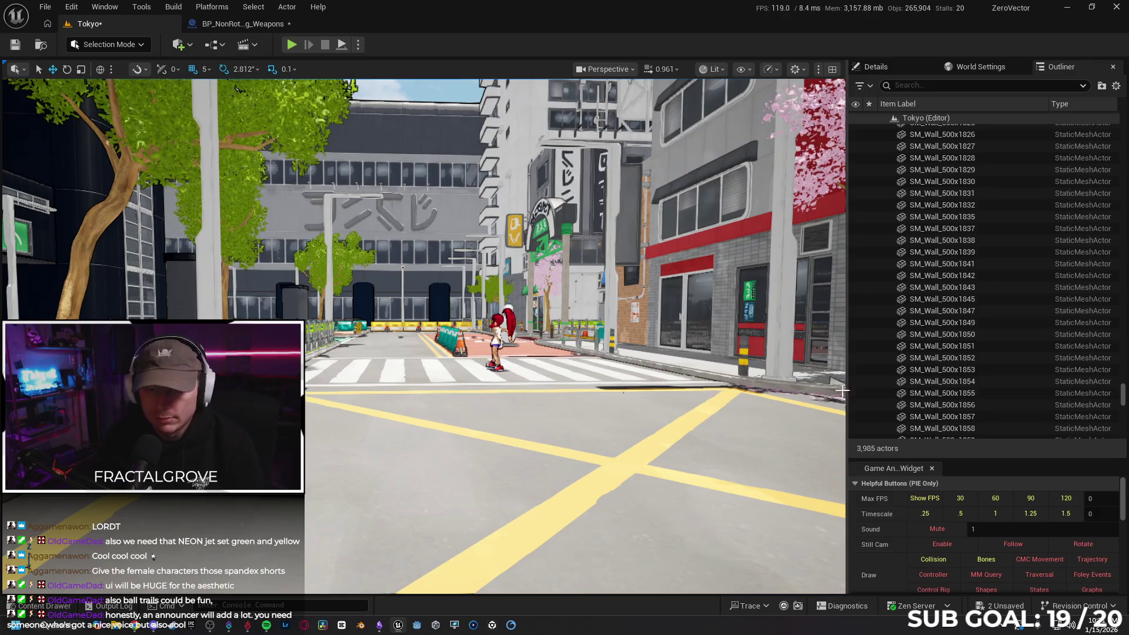
mouse_move(624, 328)
mouse_down()
mouse_move(600, 327)
mouse_move(594, 303)
mouse_move(576, 294)
mouse_move(579, 315)
mouse_move(615, 316)
mouse_move(541, 289)
mouse_up()
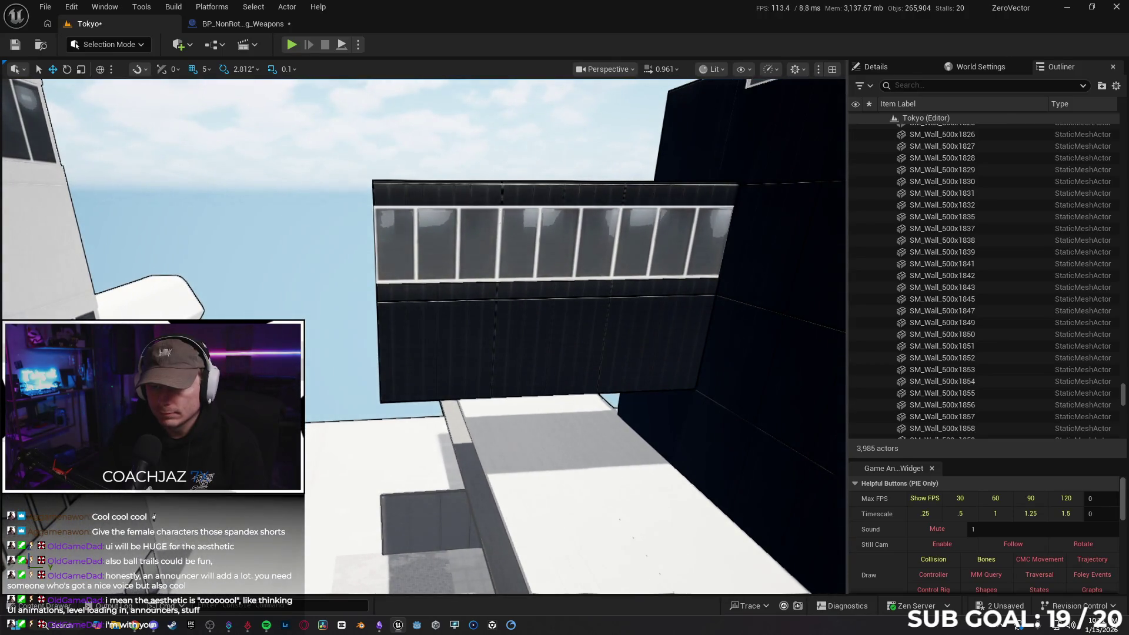
- Delete the windowed wall panel and the grouped wall panel beneath it, confirming the deletion
click(471, 257)
key(Delete)
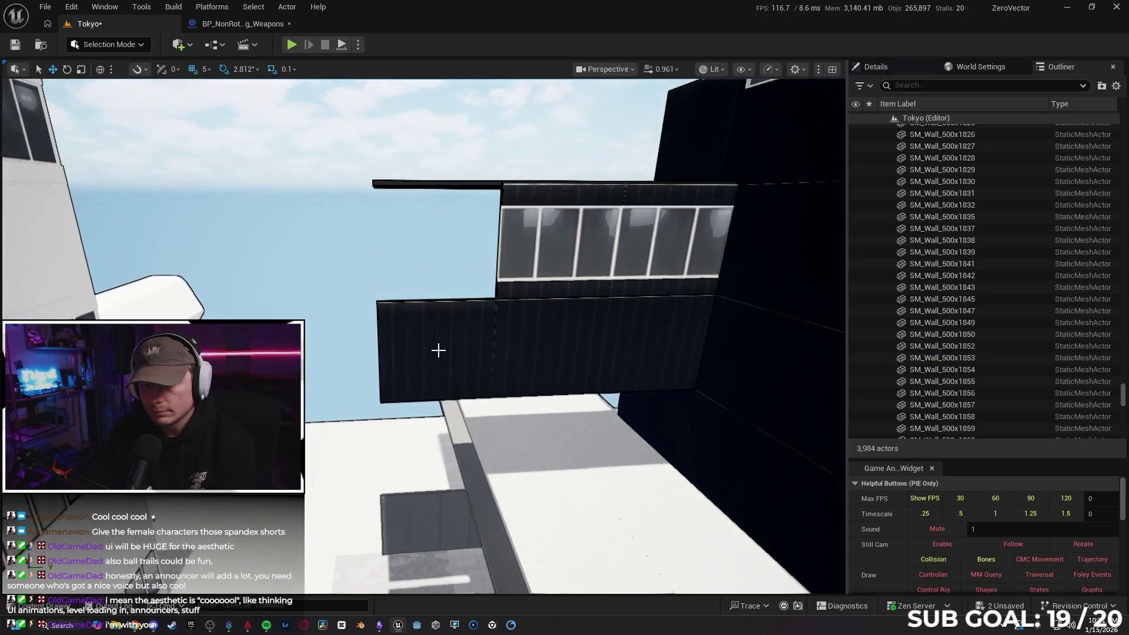
click(436, 347)
key(Delete)
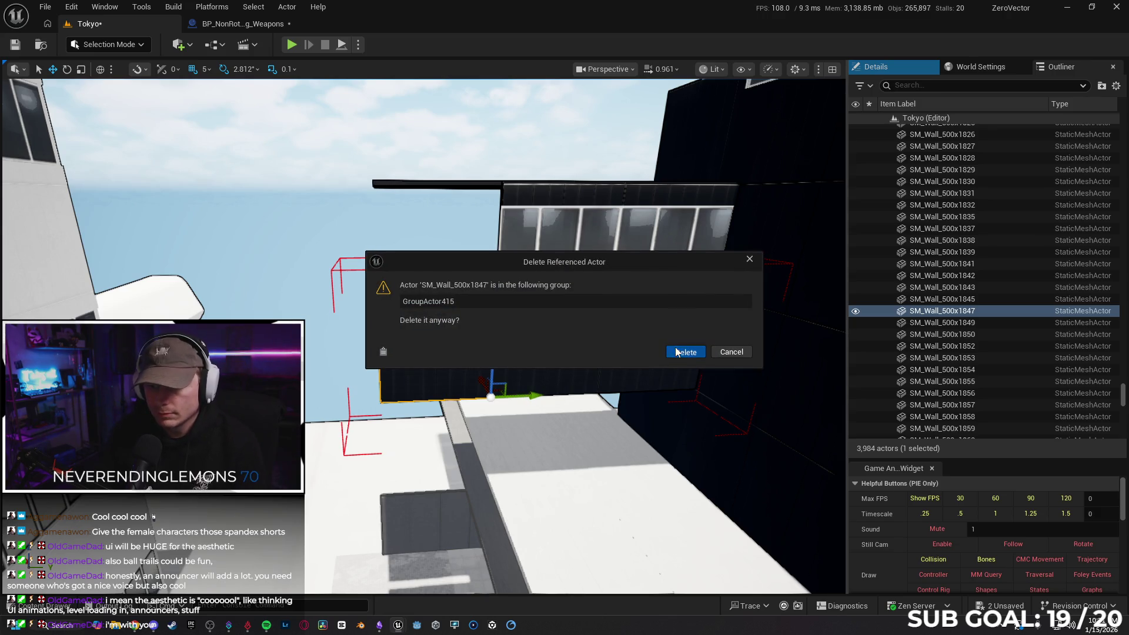
click(676, 351)
- Delete the roof overhang segment and select the dark wall group
mouse_move(560, 359)
mouse_down()
mouse_move(544, 344)
mouse_move(469, 368)
mouse_move(415, 228)
mouse_up()
click(468, 369)
key(Delete)
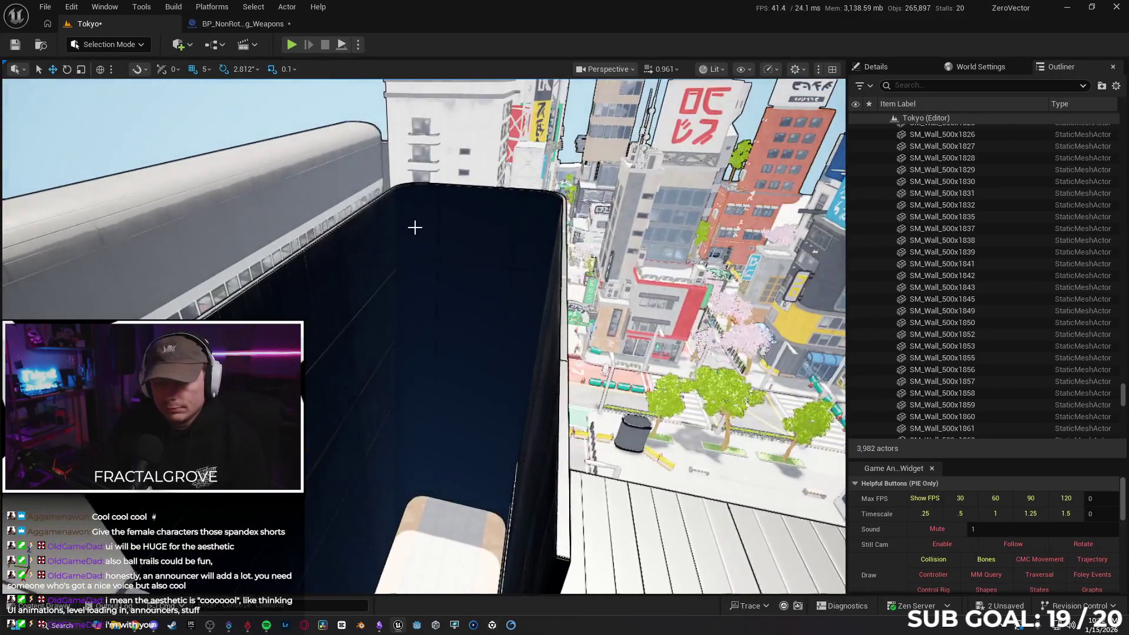
click(415, 228)
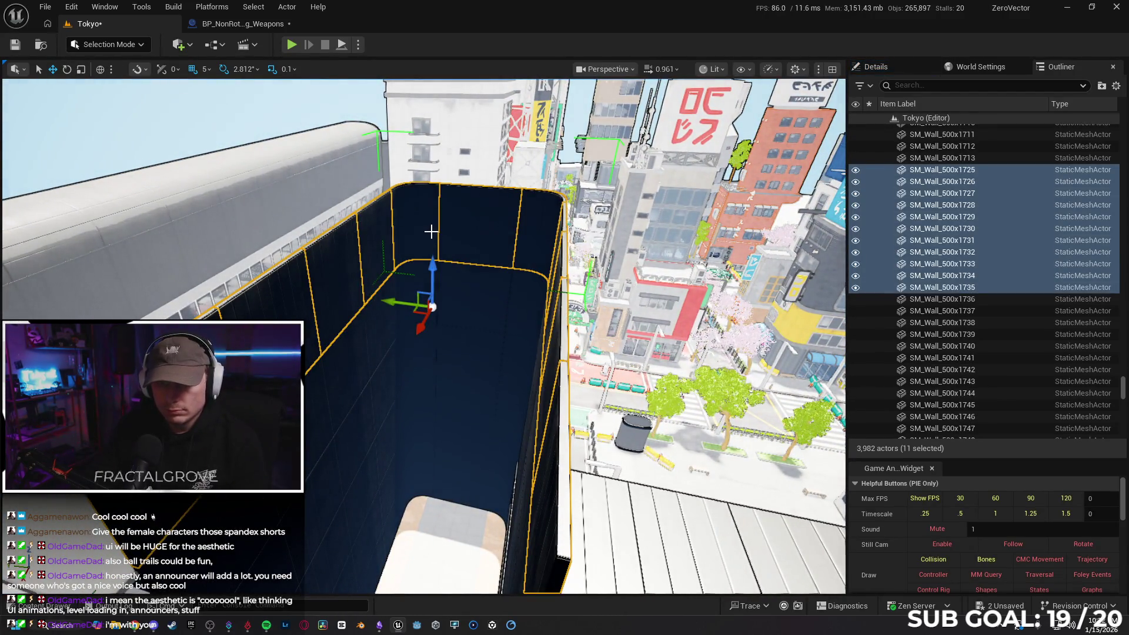
- Select the three curved walls SM_Wall_500x1791–1793 and rotate them 168.75°
click(431, 232)
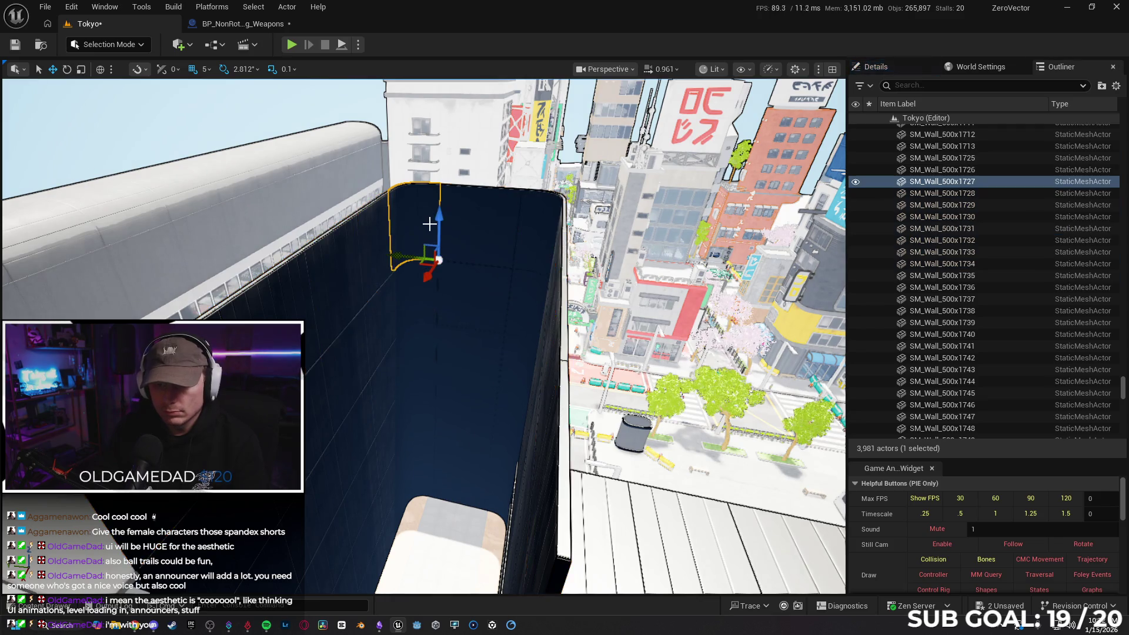
ctrl+click(488, 231)
ctrl+click(535, 230)
mouse_move(535, 231)
mouse_down()
mouse_move(488, 241)
mouse_move(544, 246)
mouse_move(361, 510)
mouse_up()
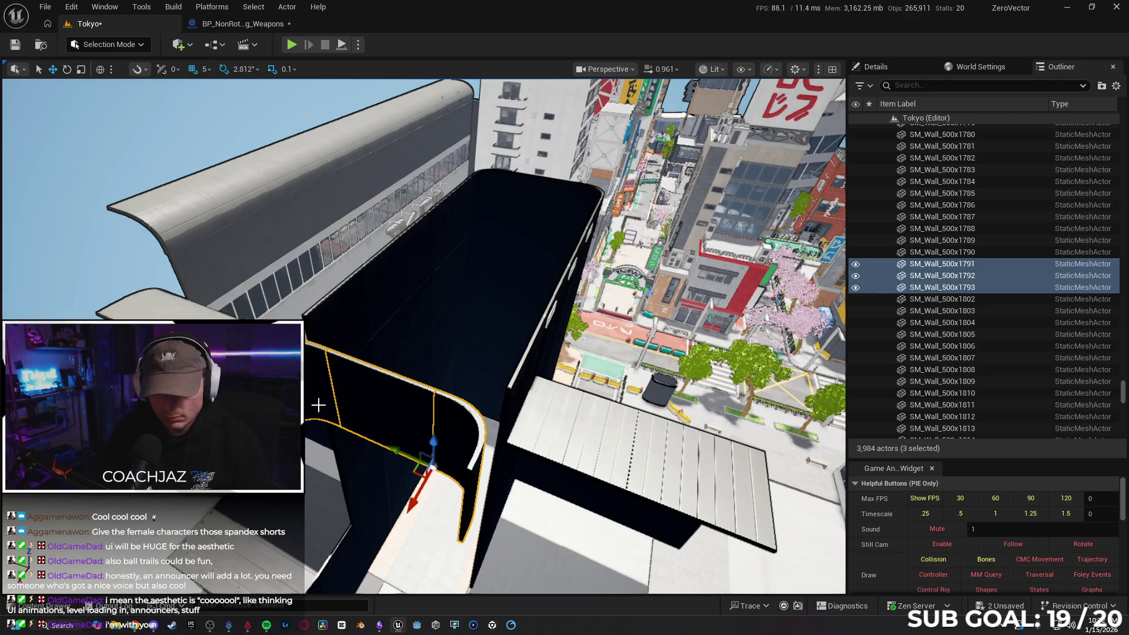
click(457, 433)
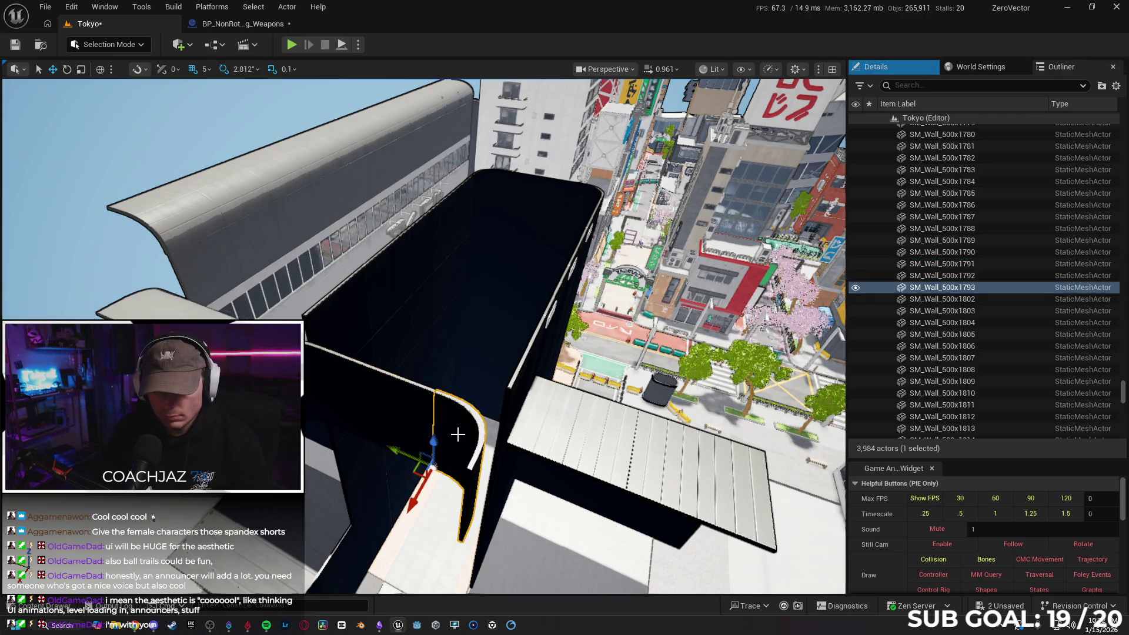
ctrl+click(361, 404)
ctrl+click(360, 403)
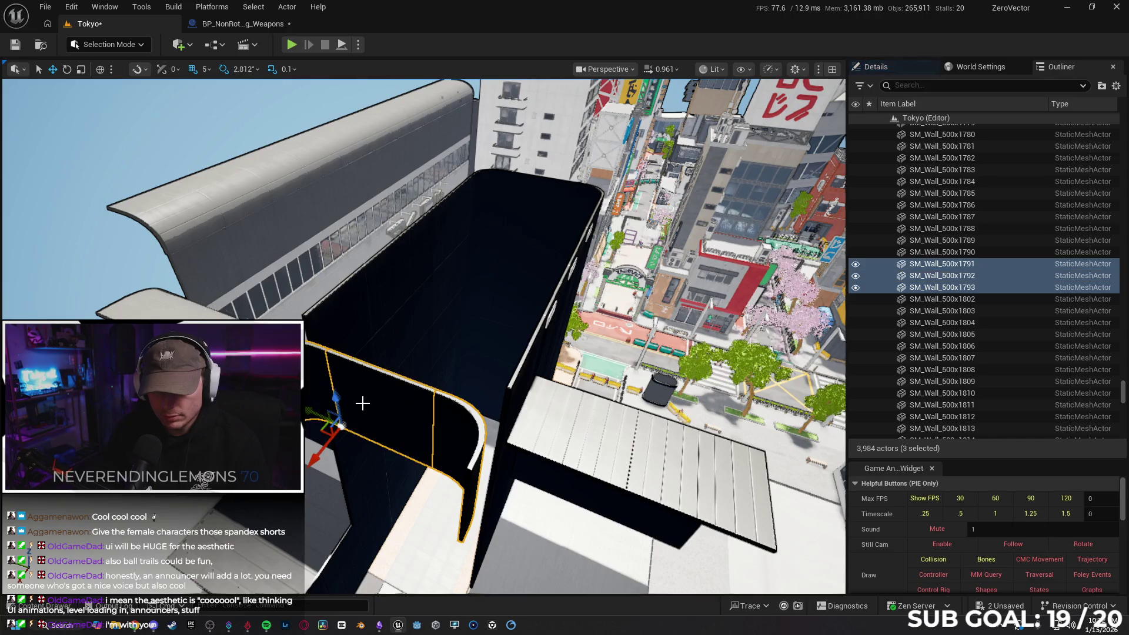
key(e)
mouse_move(396, 486)
mouse_down()
mouse_move(364, 493)
mouse_move(321, 465)
mouse_up()
- Move the rotated curved walls into place at the dark building's rounded corner
key(w)
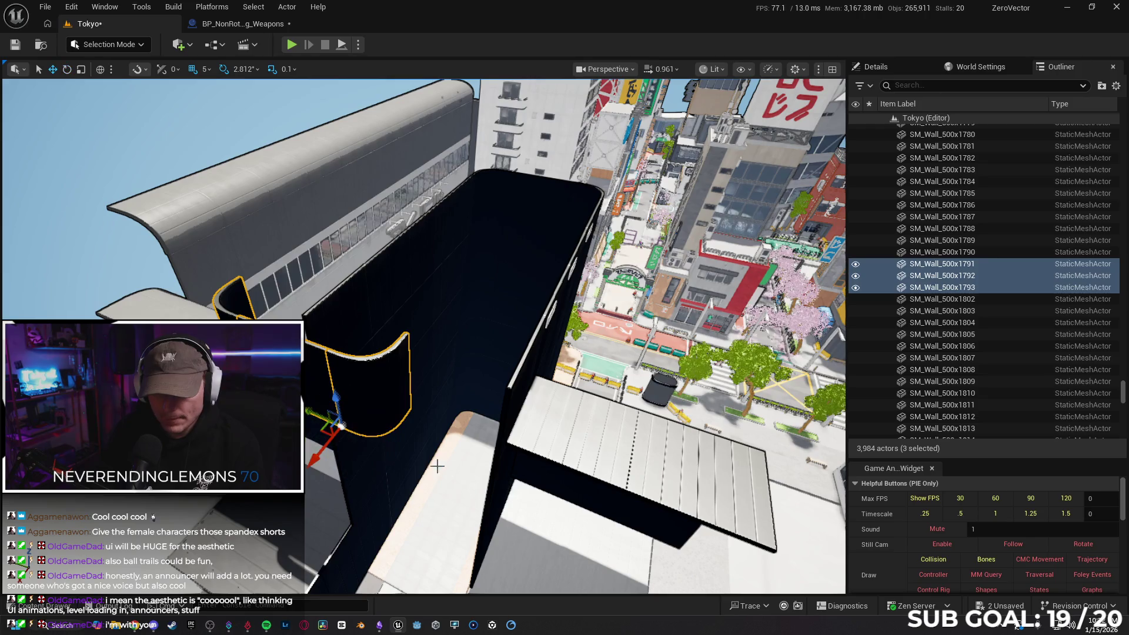
mouse_move(310, 410)
mouse_down()
mouse_move(403, 448)
mouse_move(461, 435)
mouse_move(435, 429)
mouse_move(411, 393)
mouse_move(473, 453)
mouse_move(465, 469)
mouse_move(447, 350)
mouse_move(503, 327)
mouse_up()
key(f)
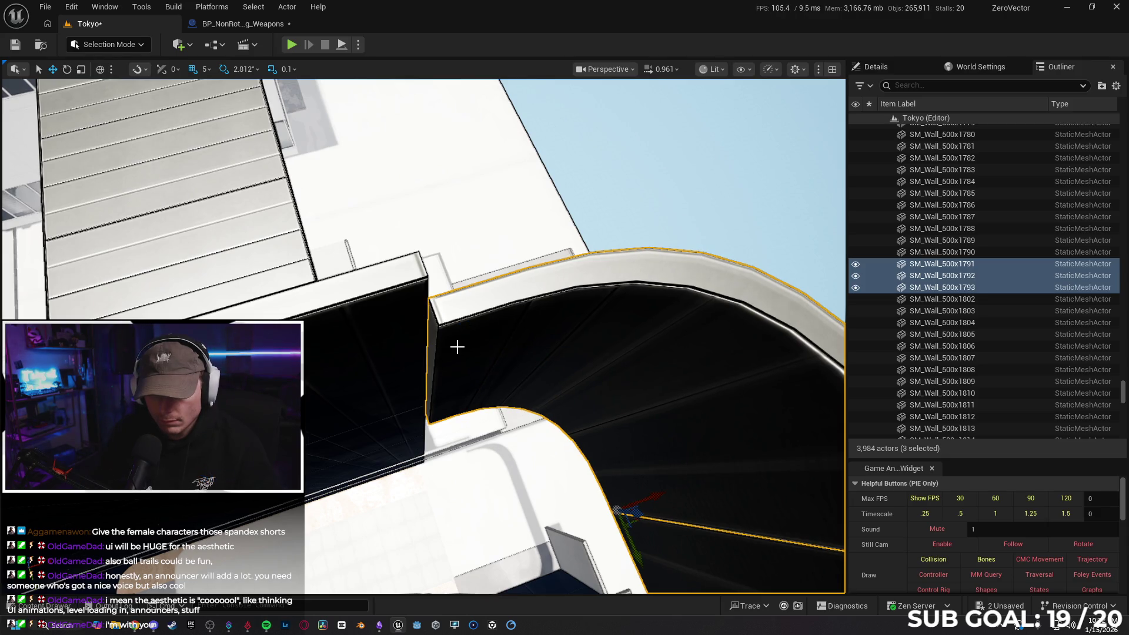
drag(470, 382, 450, 346)
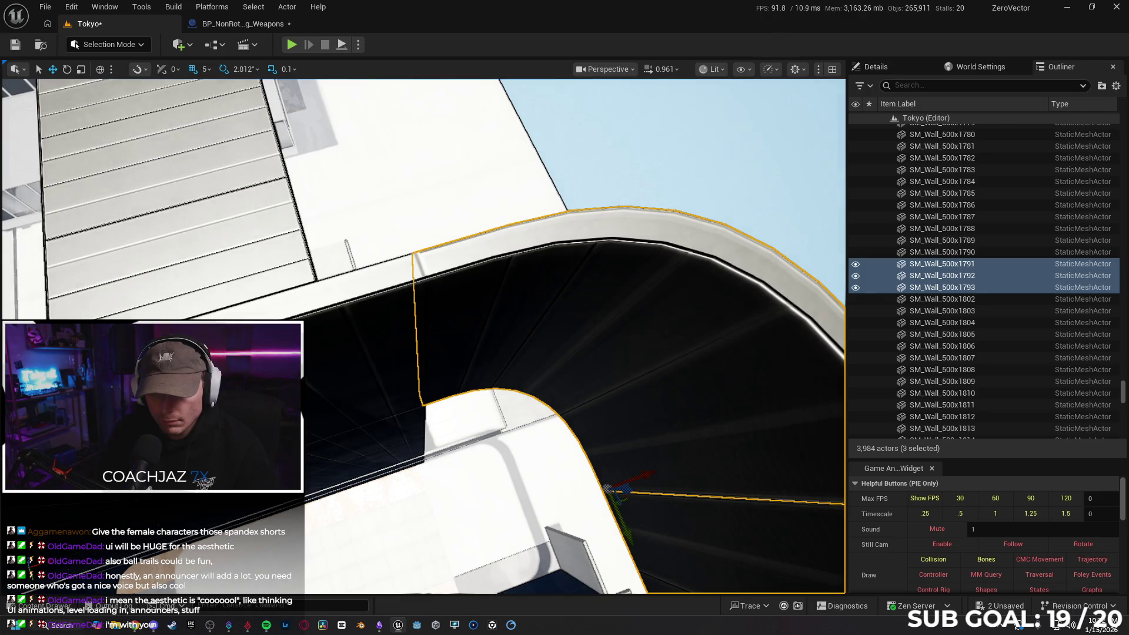
mouse_move(522, 301)
mouse_down()
mouse_move(500, 312)
mouse_move(482, 303)
mouse_move(529, 353)
mouse_up()
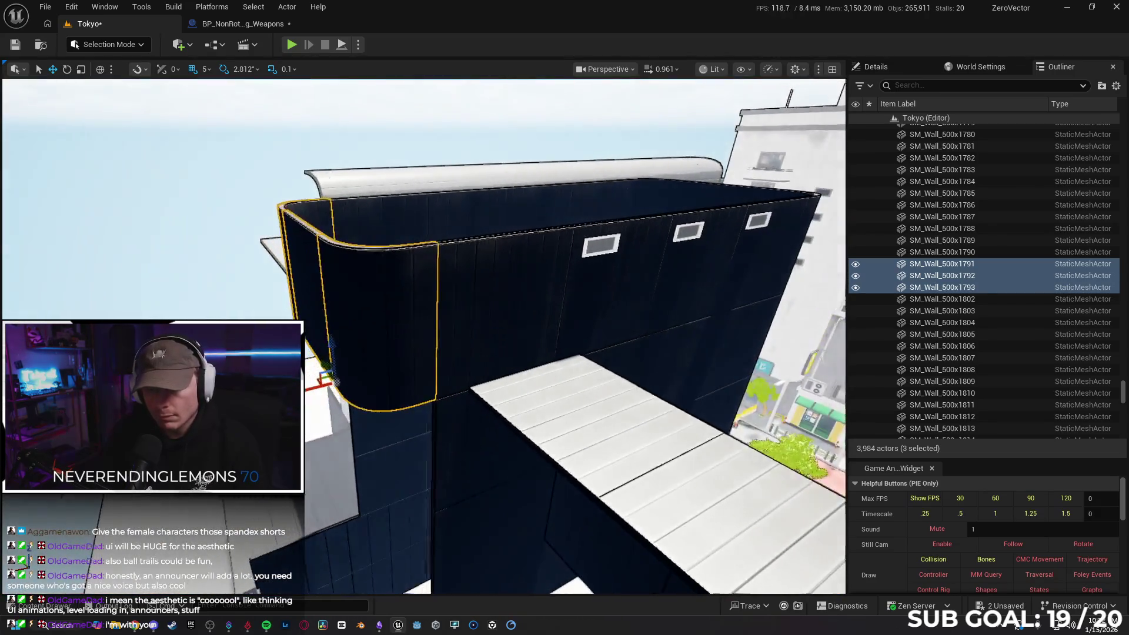
click(570, 427)
mouse_move(570, 427)
mouse_down()
mouse_move(470, 317)
mouse_move(448, 379)
mouse_move(426, 359)
mouse_move(516, 383)
mouse_up()
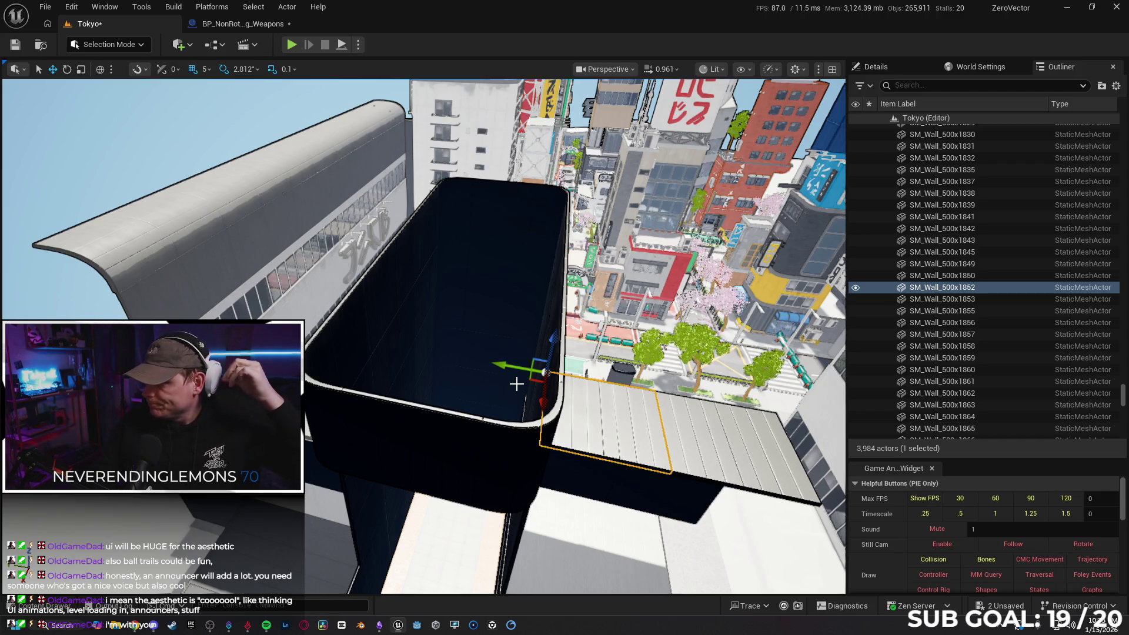
key(alt+Tab)
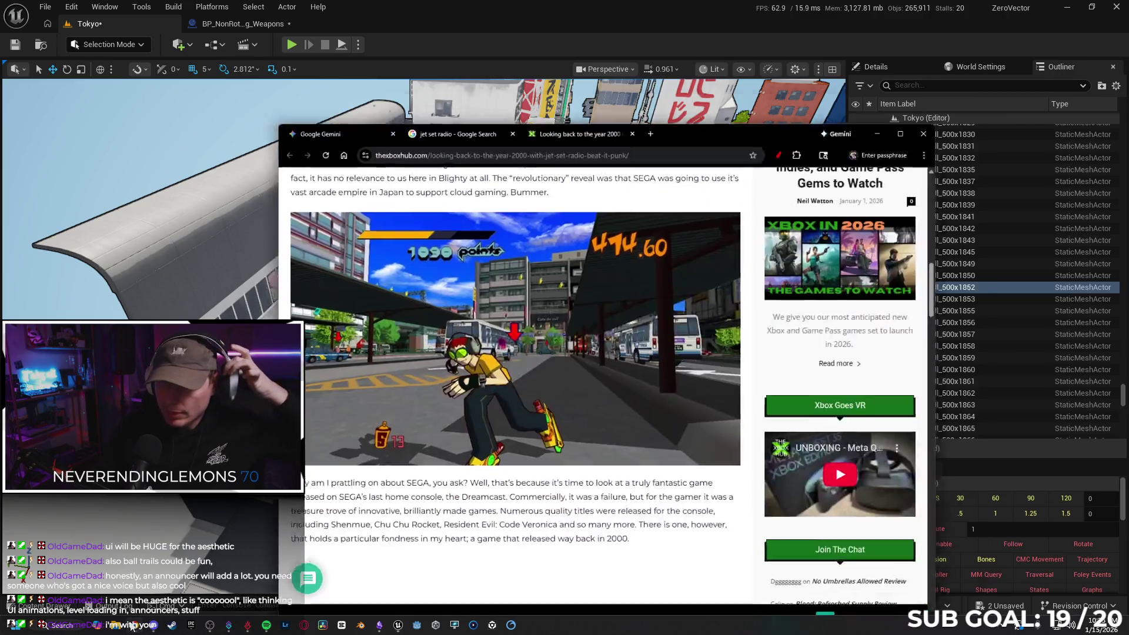
- Search Google Images for 'jet set ui' and preview the first result
click(718, 81)
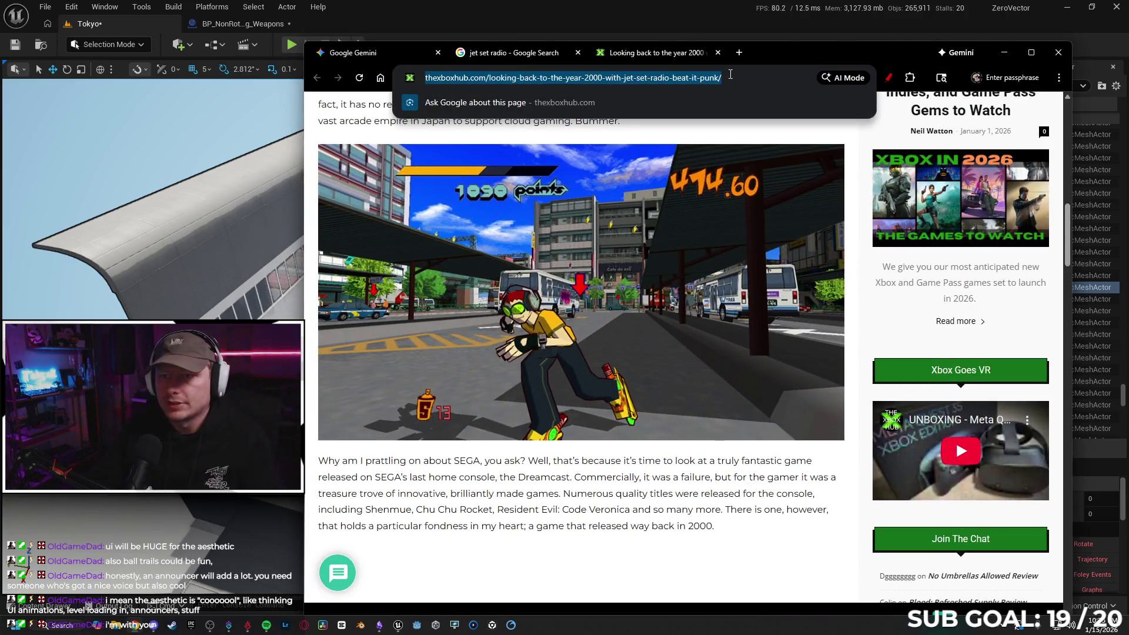
text(jet set ui)
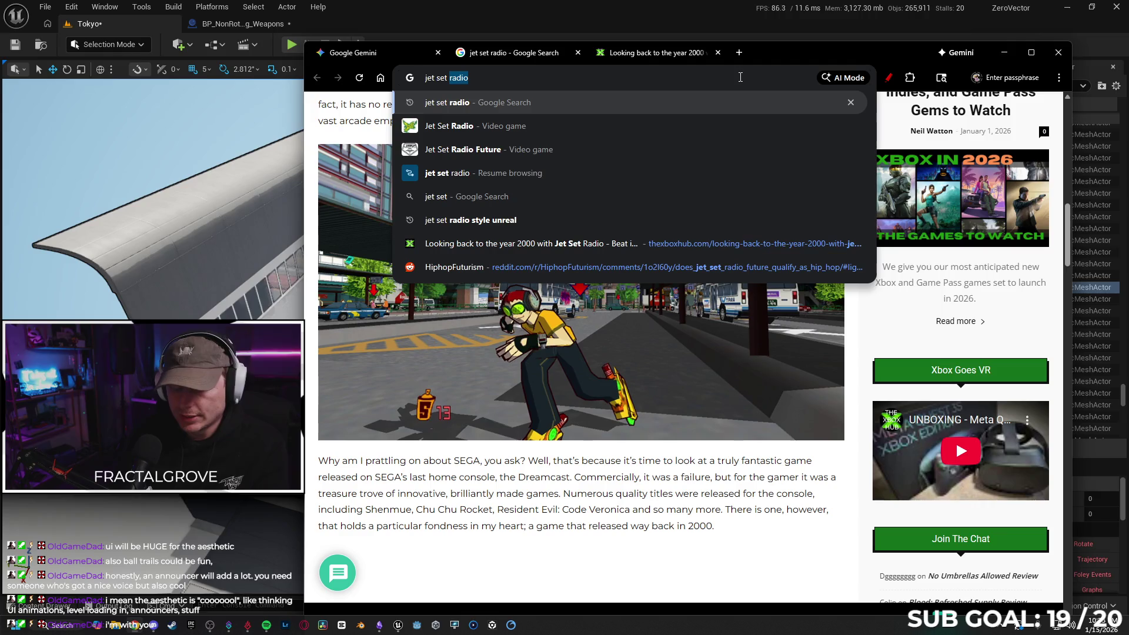
key(Return)
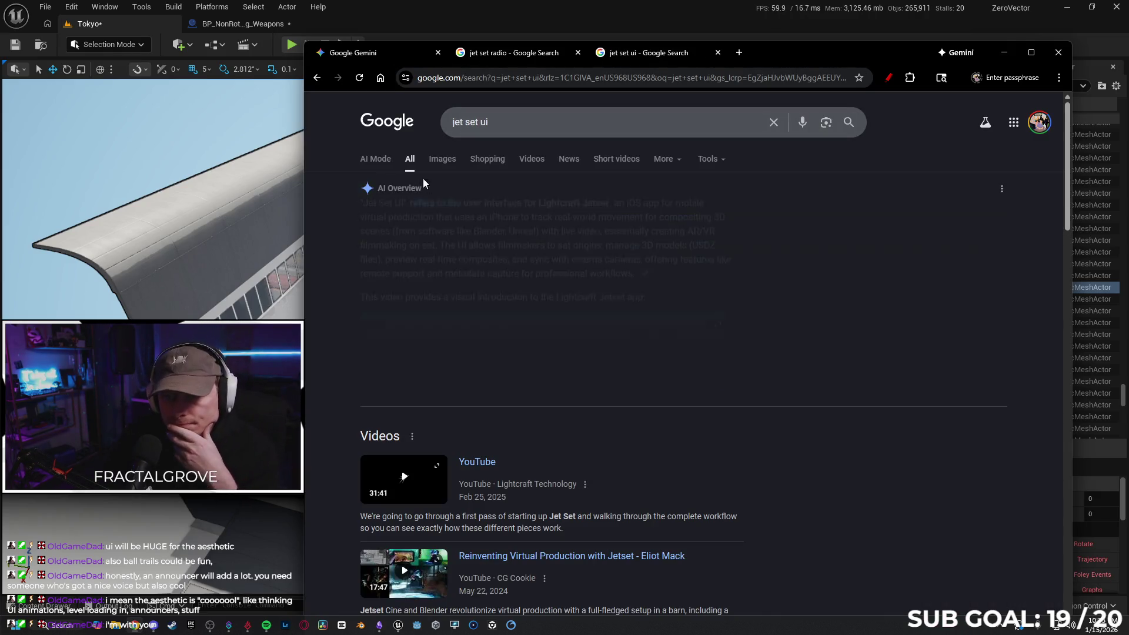
click(440, 159)
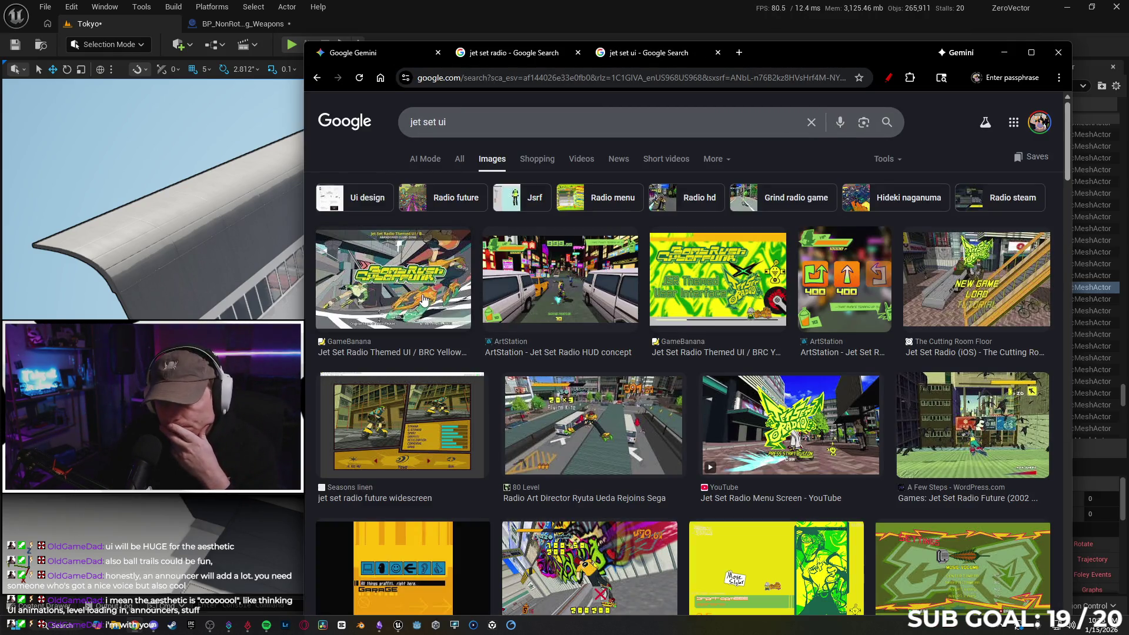
click(423, 300)
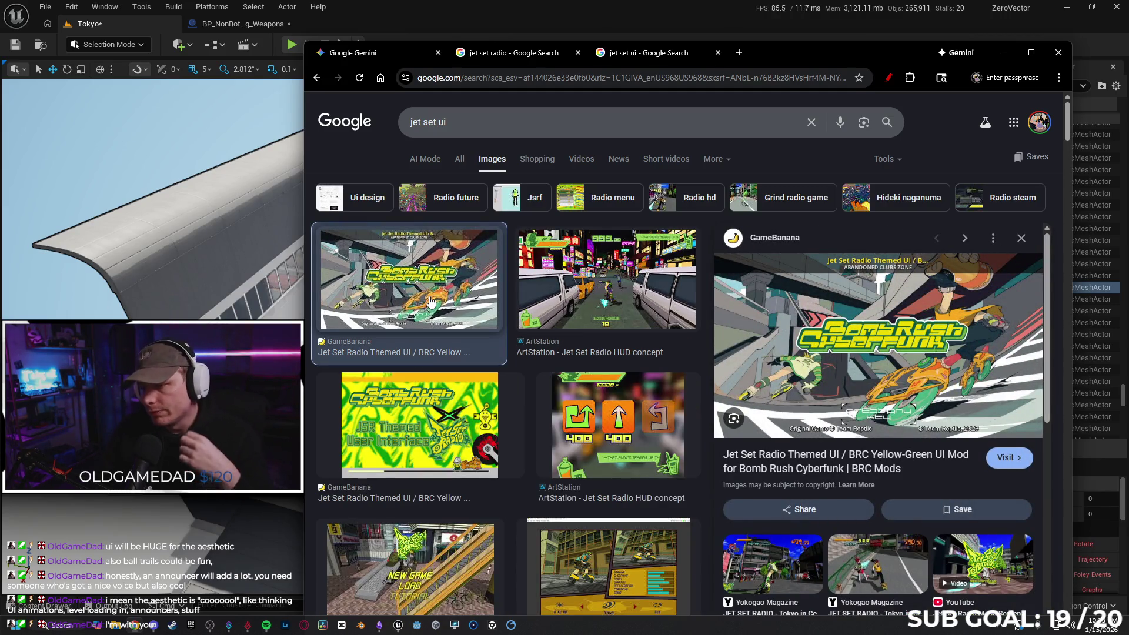
- Step through ten Jet Set Radio UI previews, then enter 'retro game UI' in the search box
key(Right)
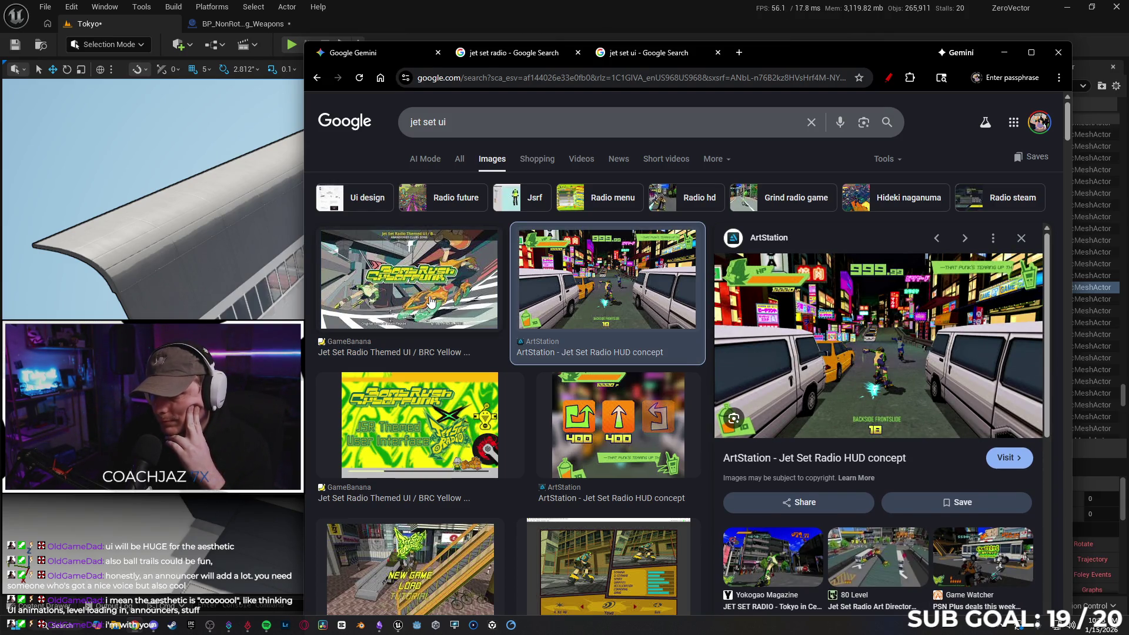
key(Right)
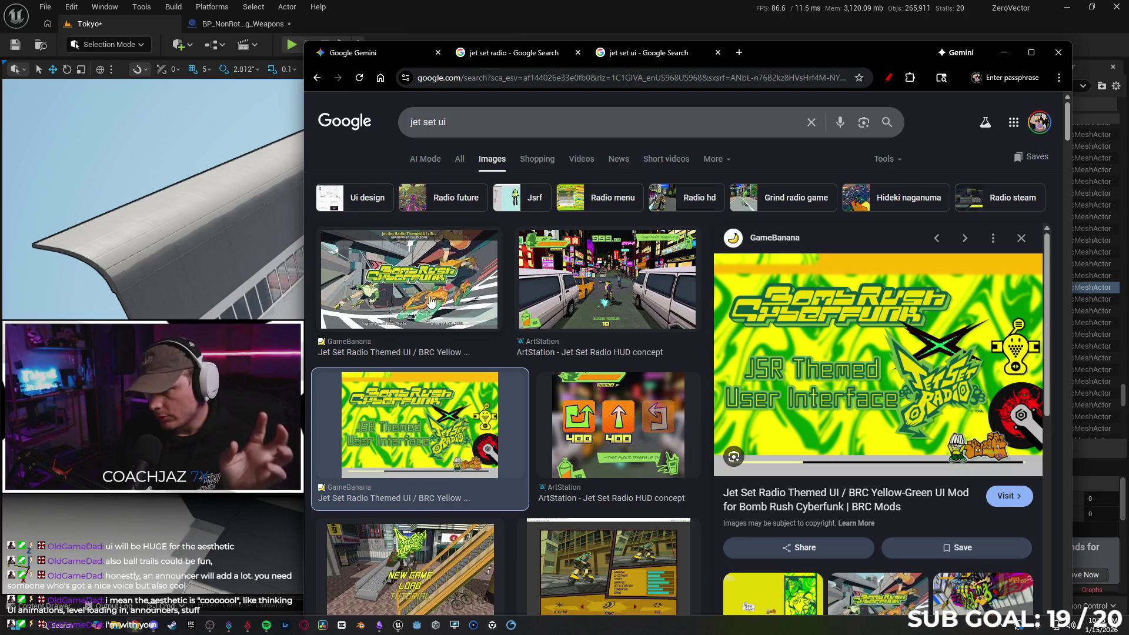
key(Right)
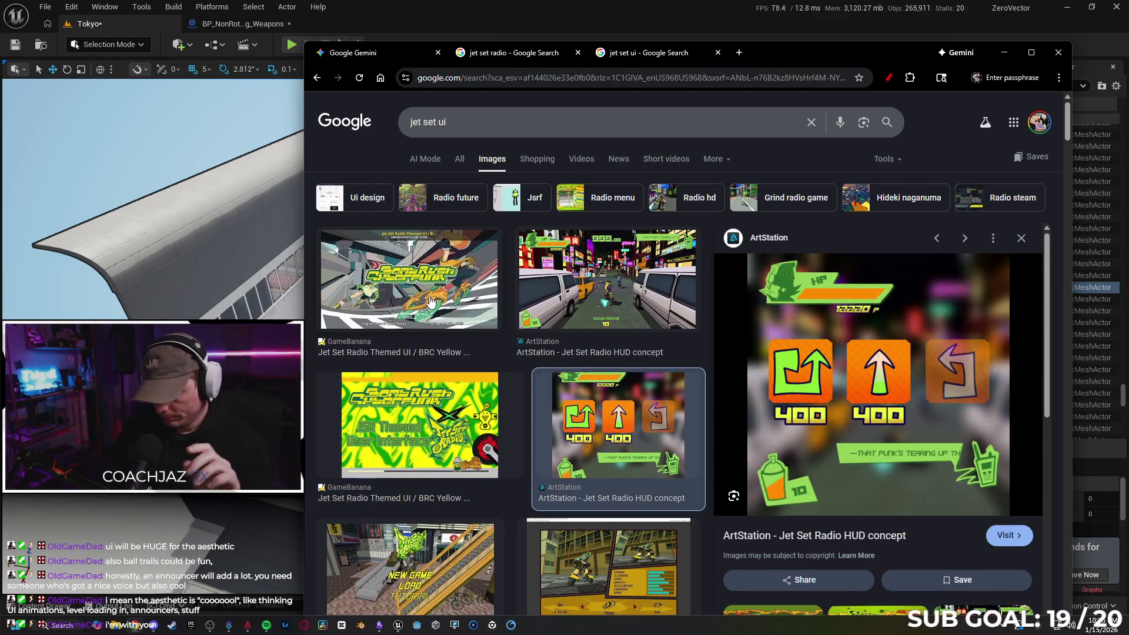
key(Right)
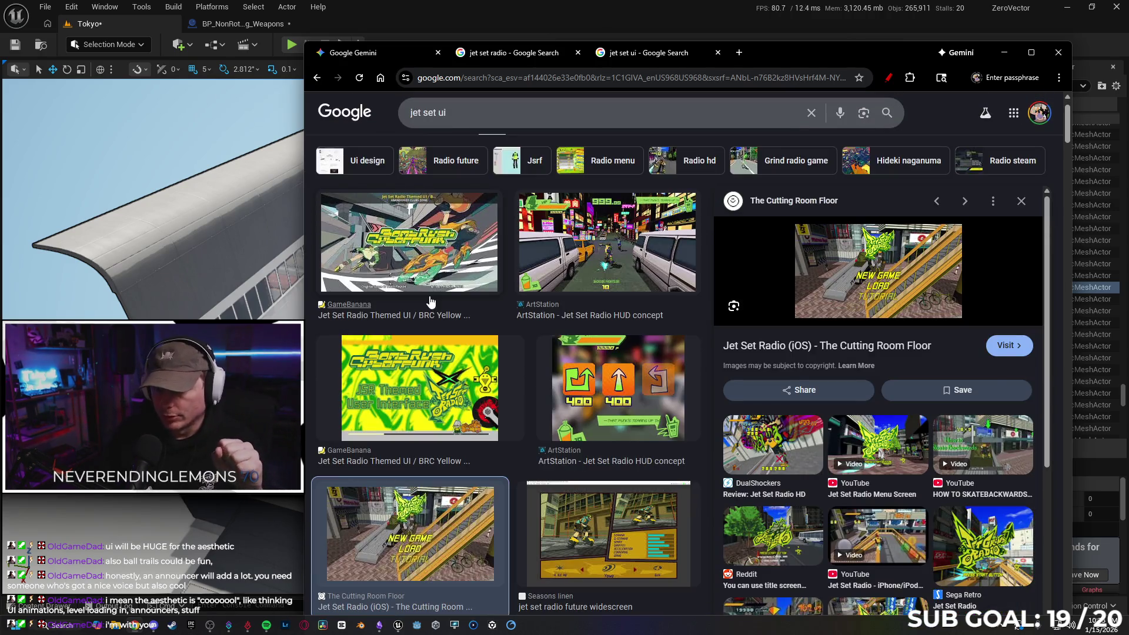
key(Right)
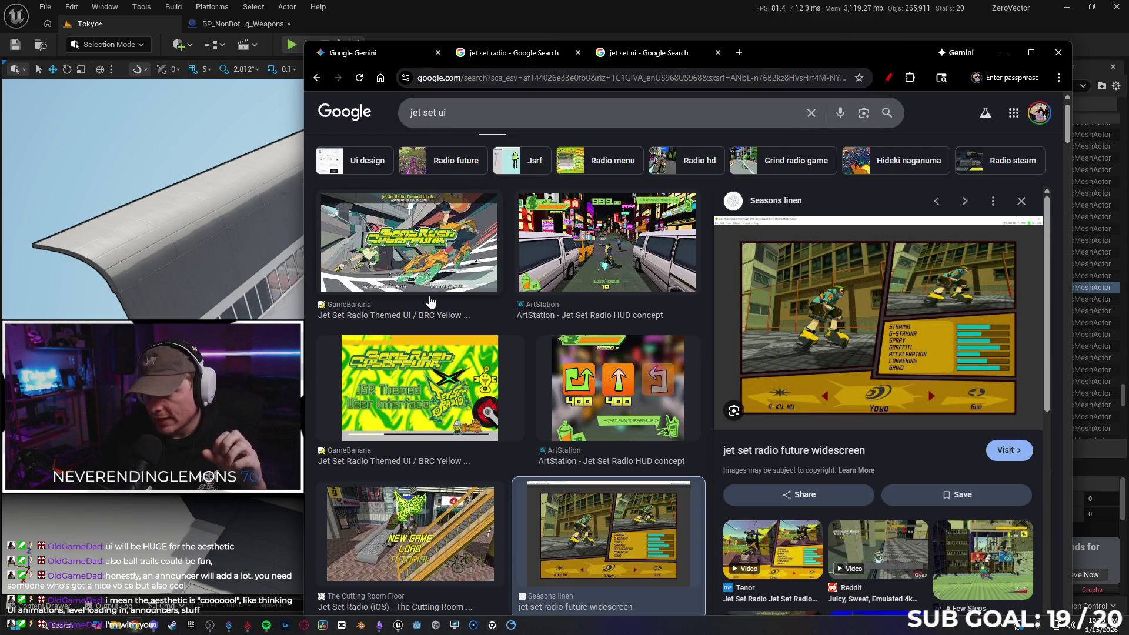
key(Right)
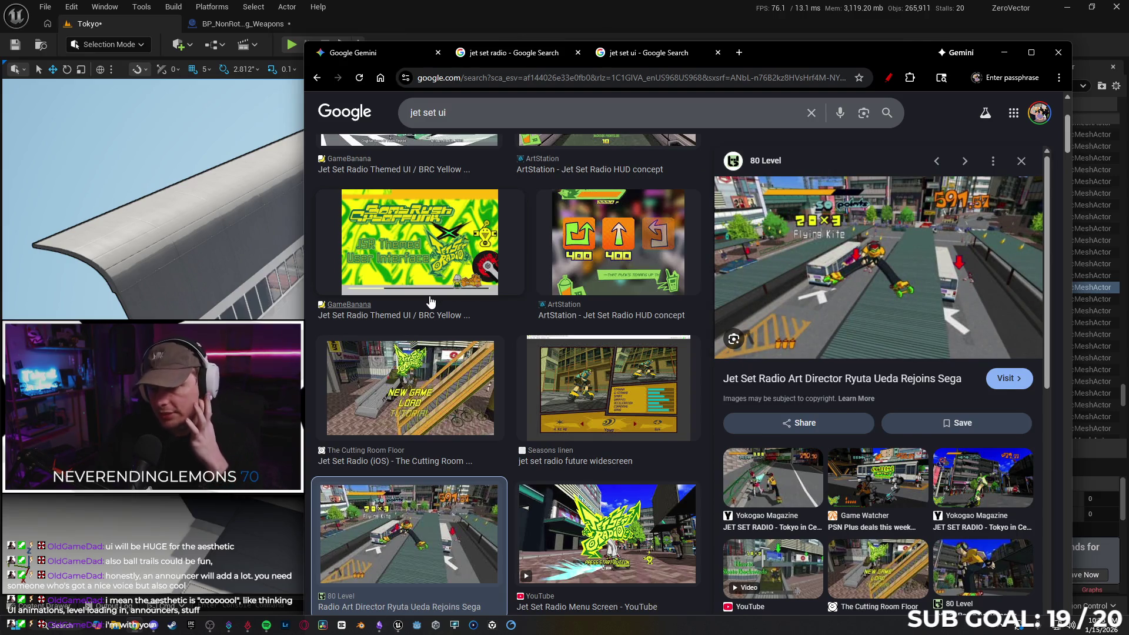
key(Right)
key(Right)
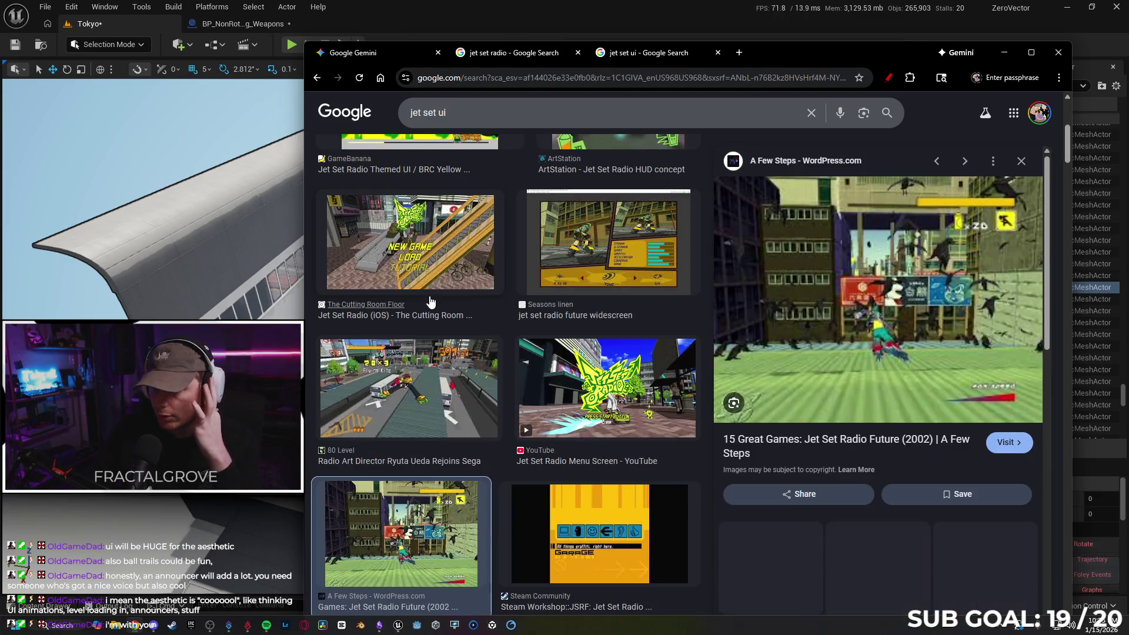
key(Right)
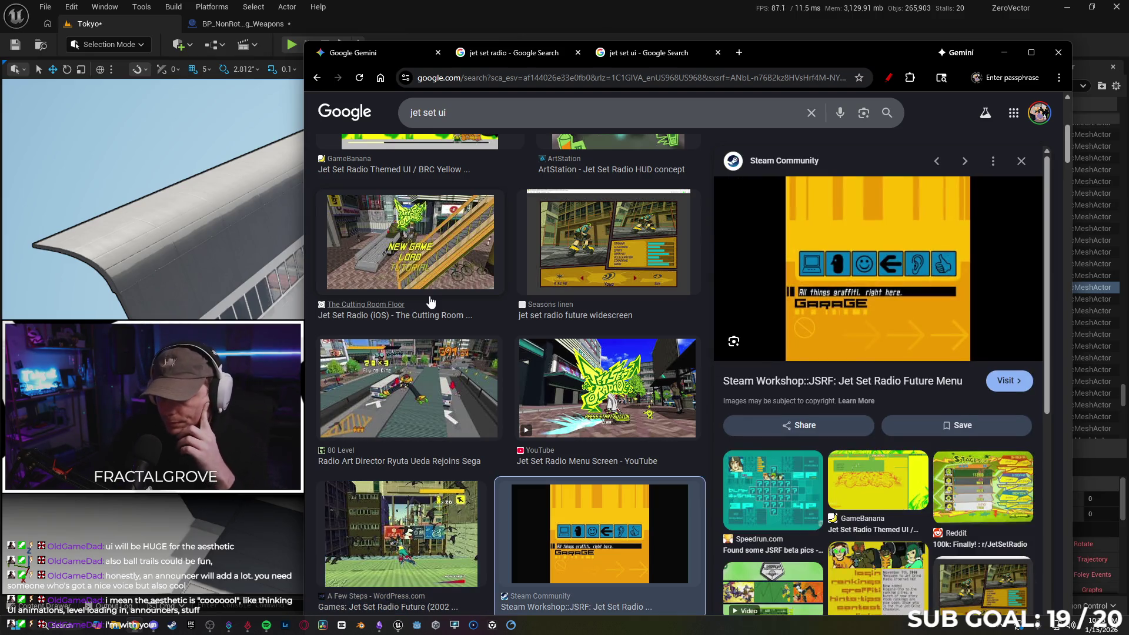
key(Right)
key(Right)
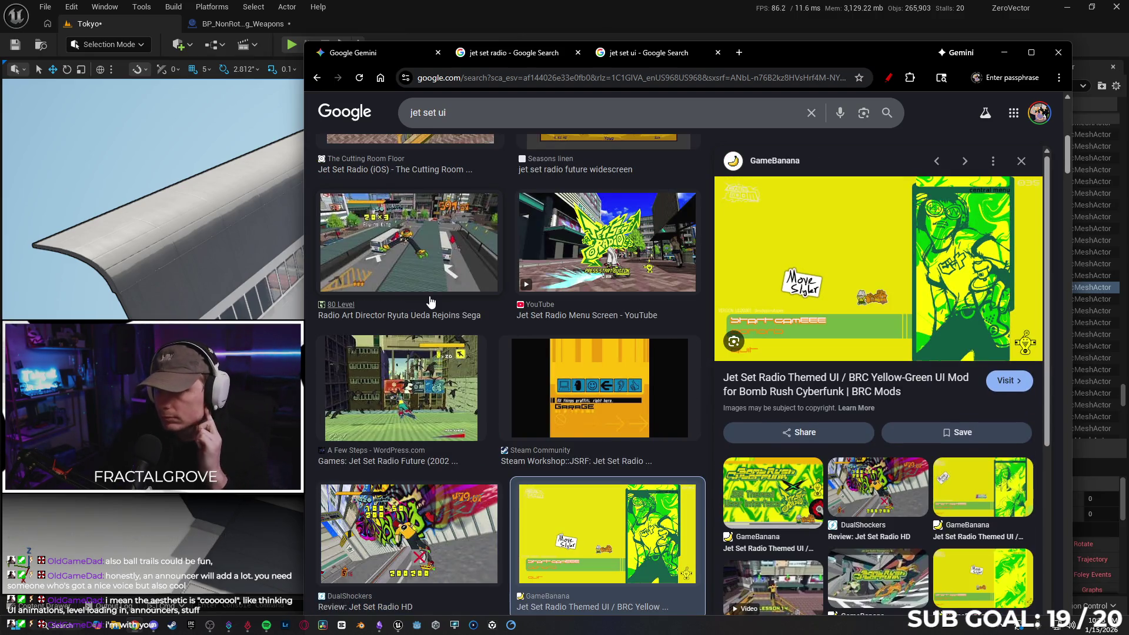
key(Right)
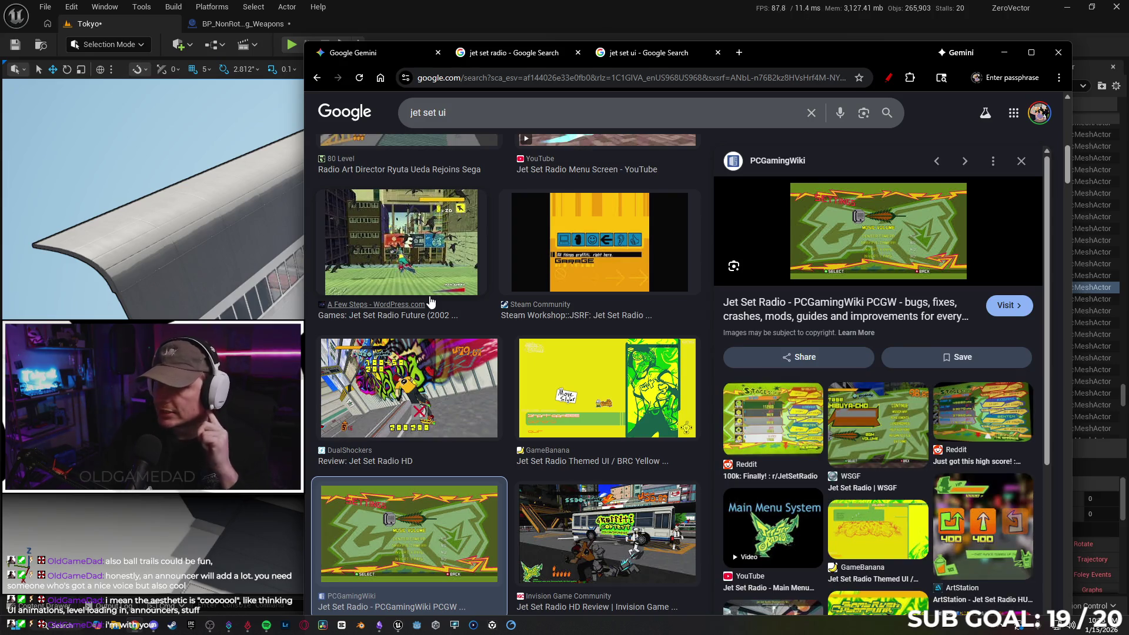
key(slash)
text(re)
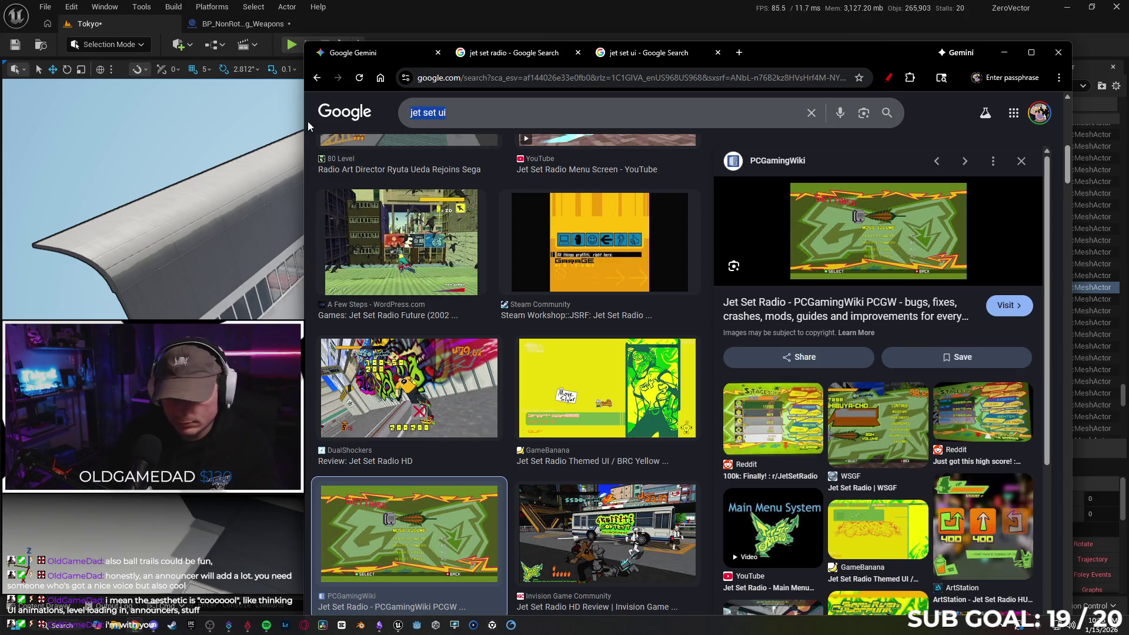
text(tro ga)
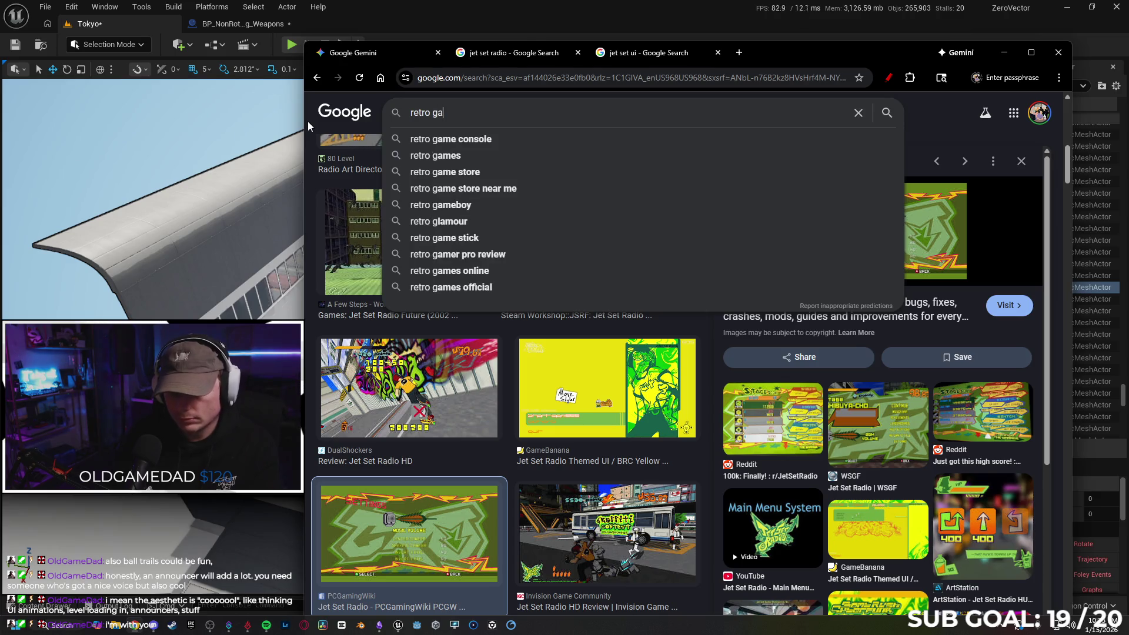
text(me UI)
- Run the 'retro game UI' image search and scroll through the results
key(Return)
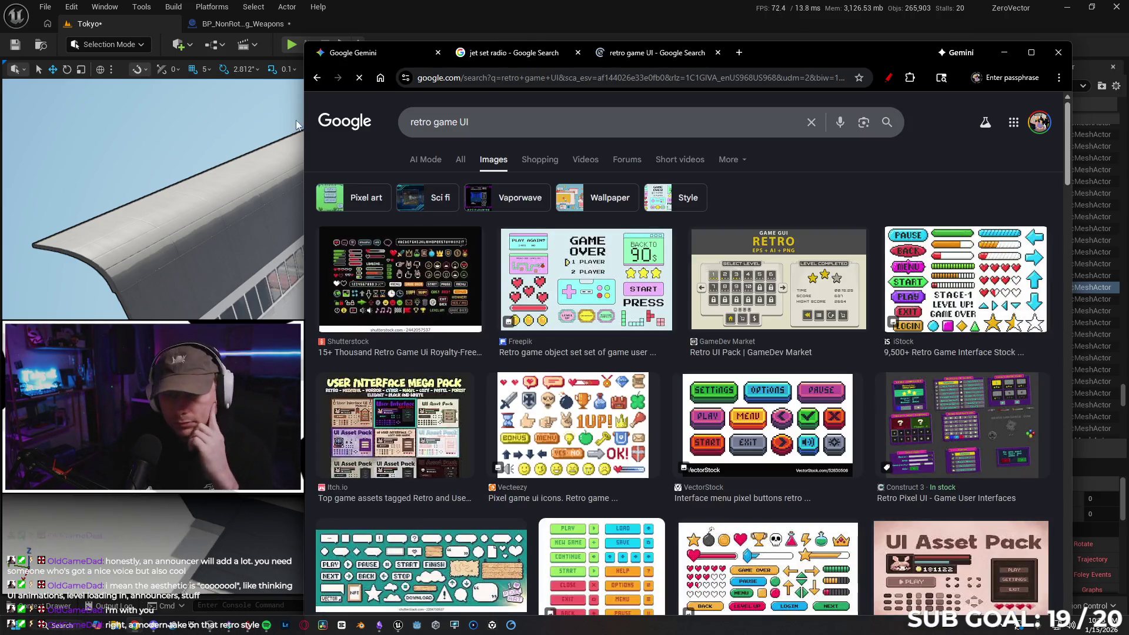
scroll(427, 271, down, 8)
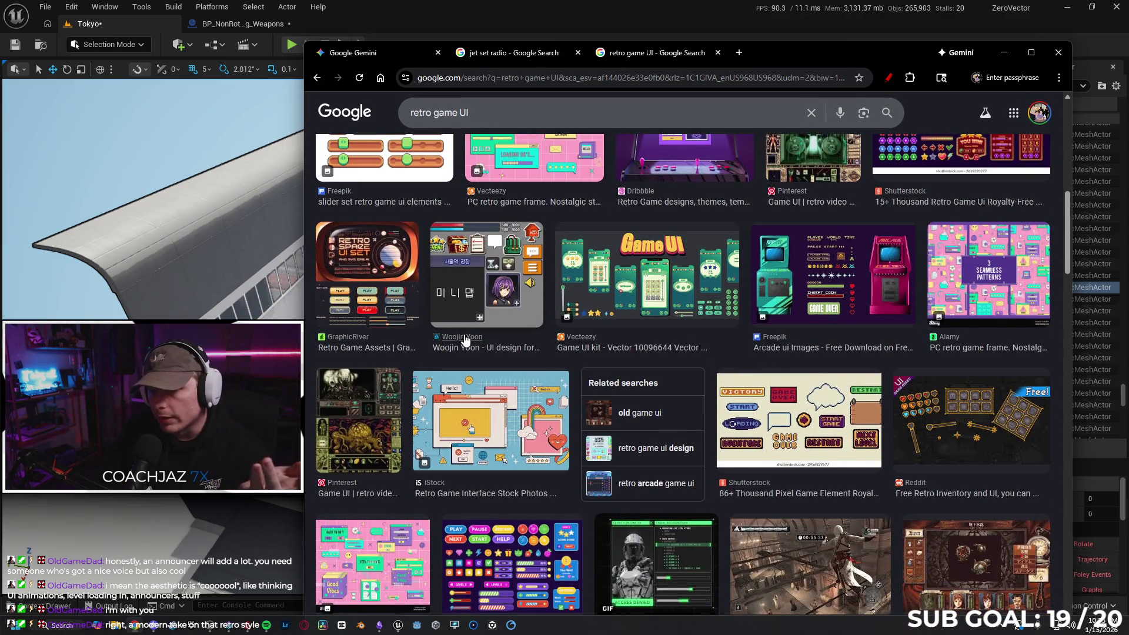
scroll(465, 340, down, 5)
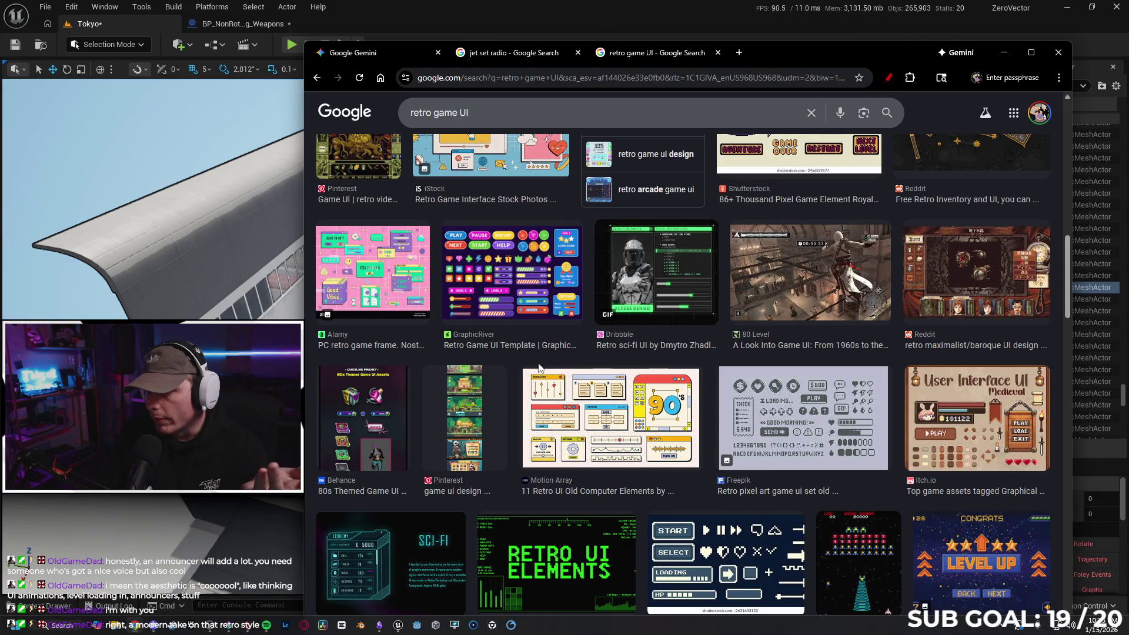
scroll(539, 368, up, 10)
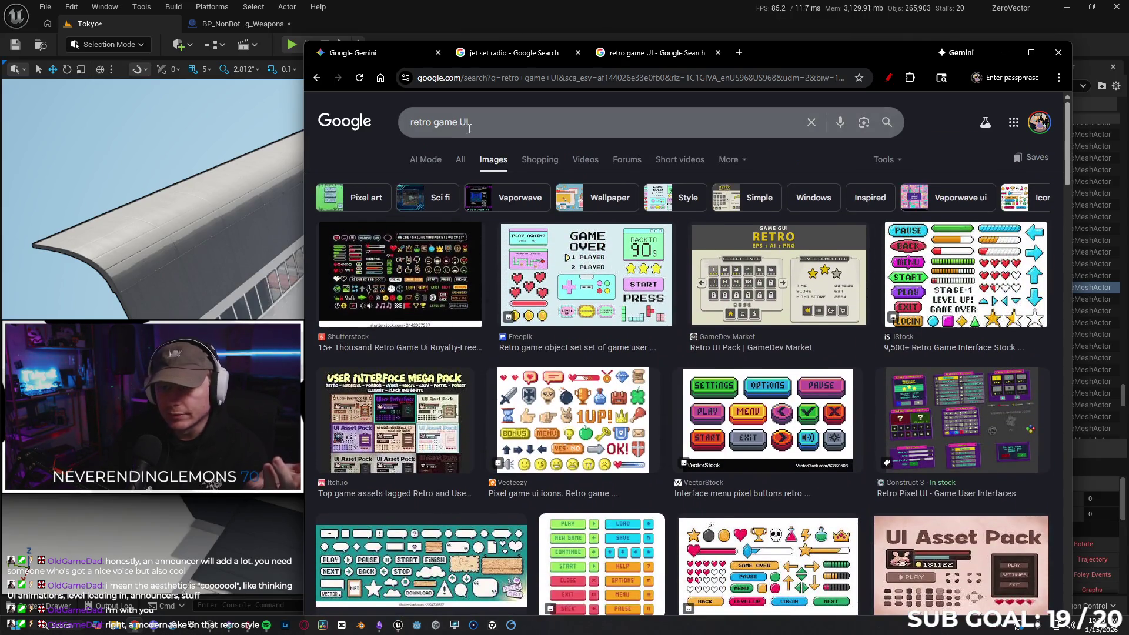
- Replace the query with 'ps1 UI' and scroll down through the image results
triple_click(396, 119)
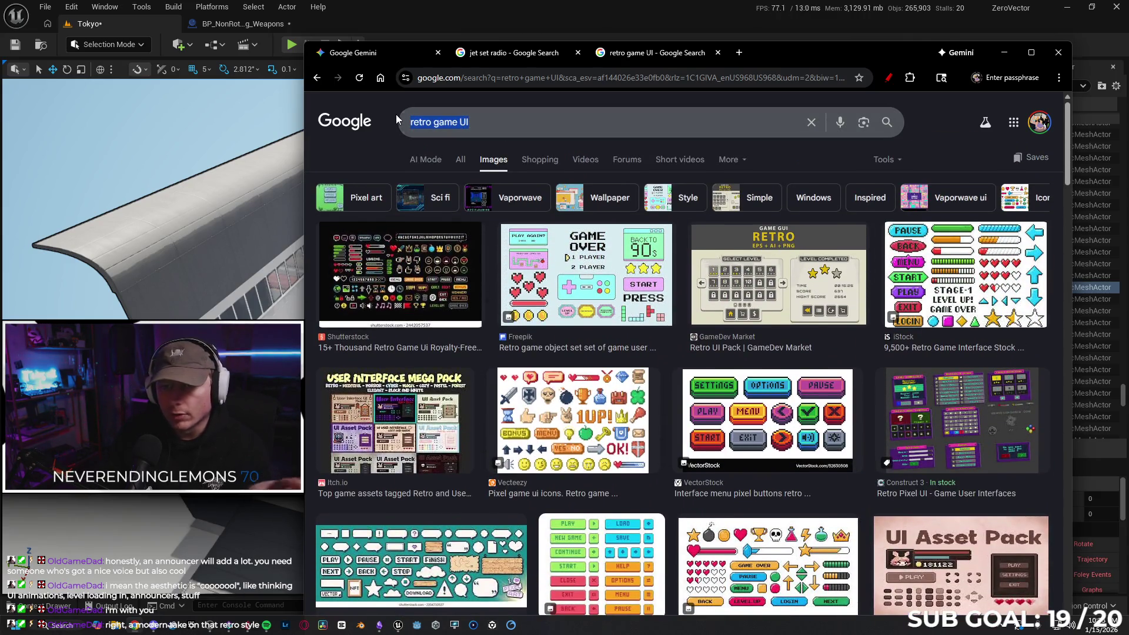
text(ps1 UI)
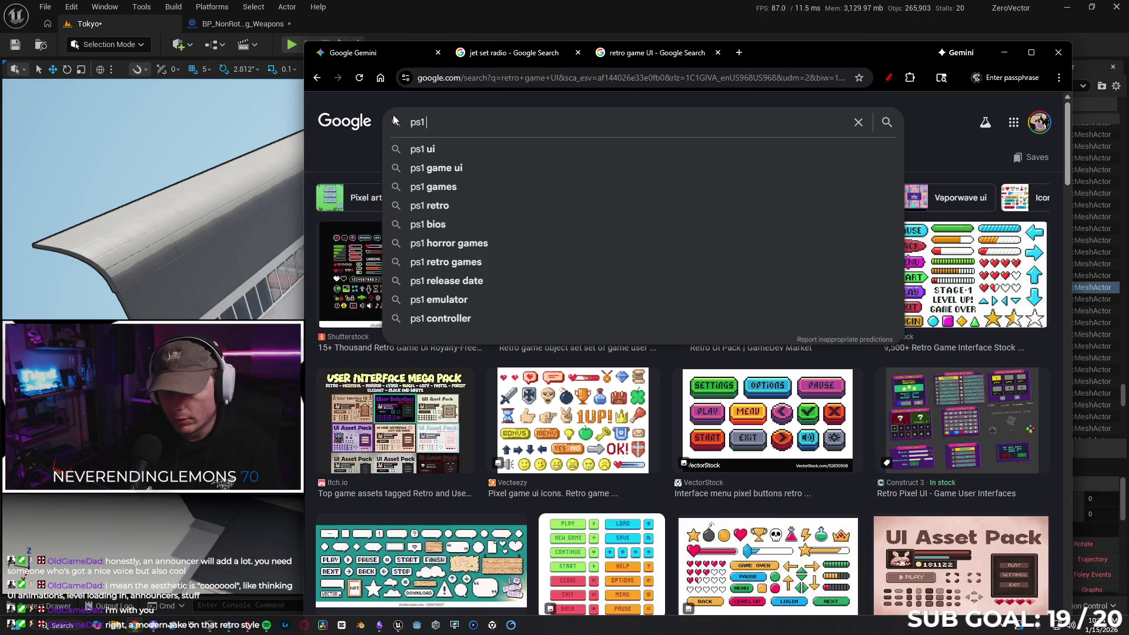
key(Return)
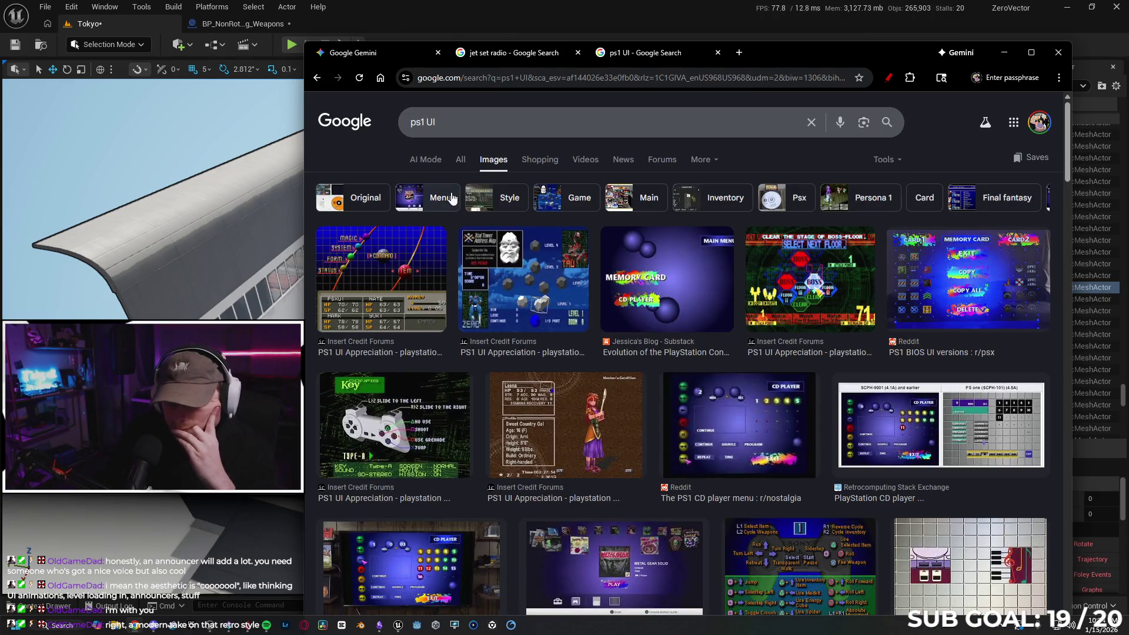
scroll(383, 275, down, 4)
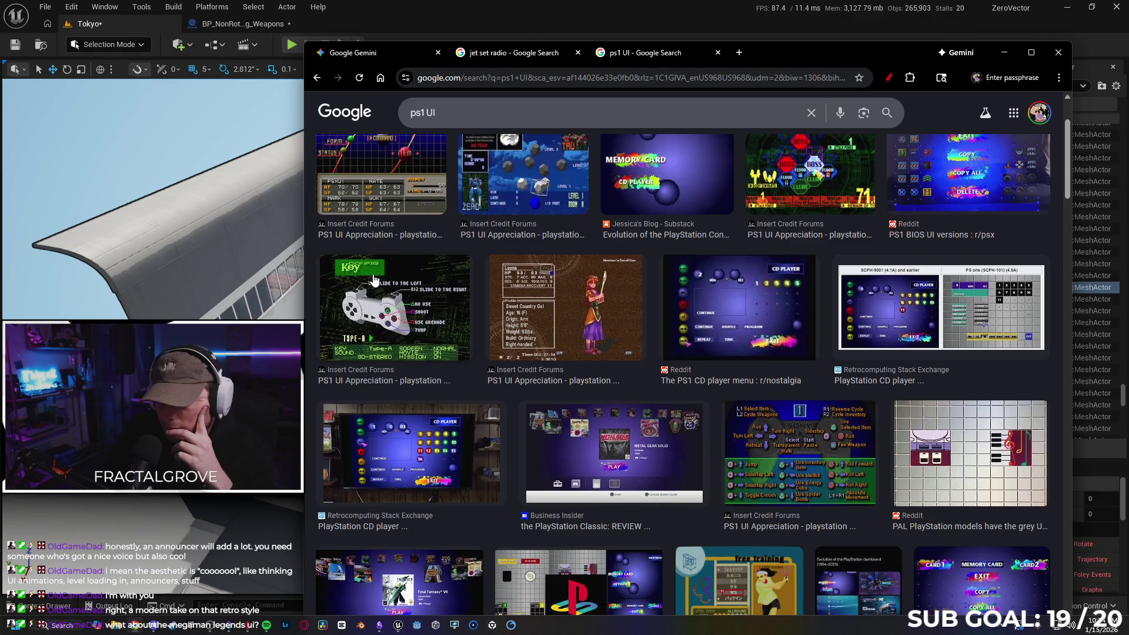
scroll(382, 273, down, 7)
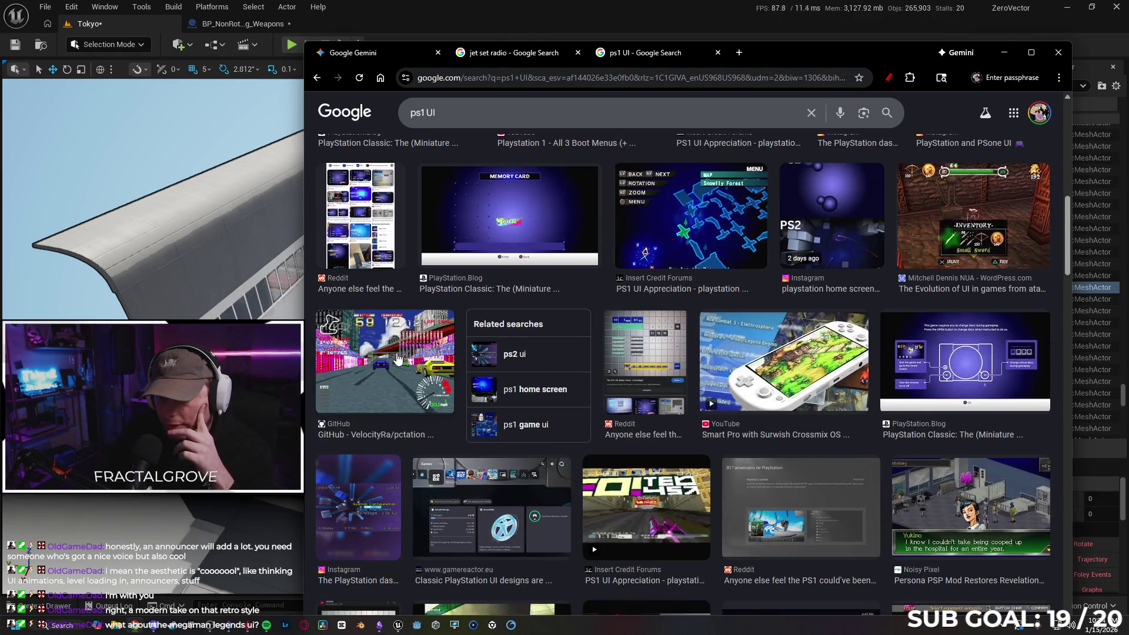
scroll(402, 355, down, 5)
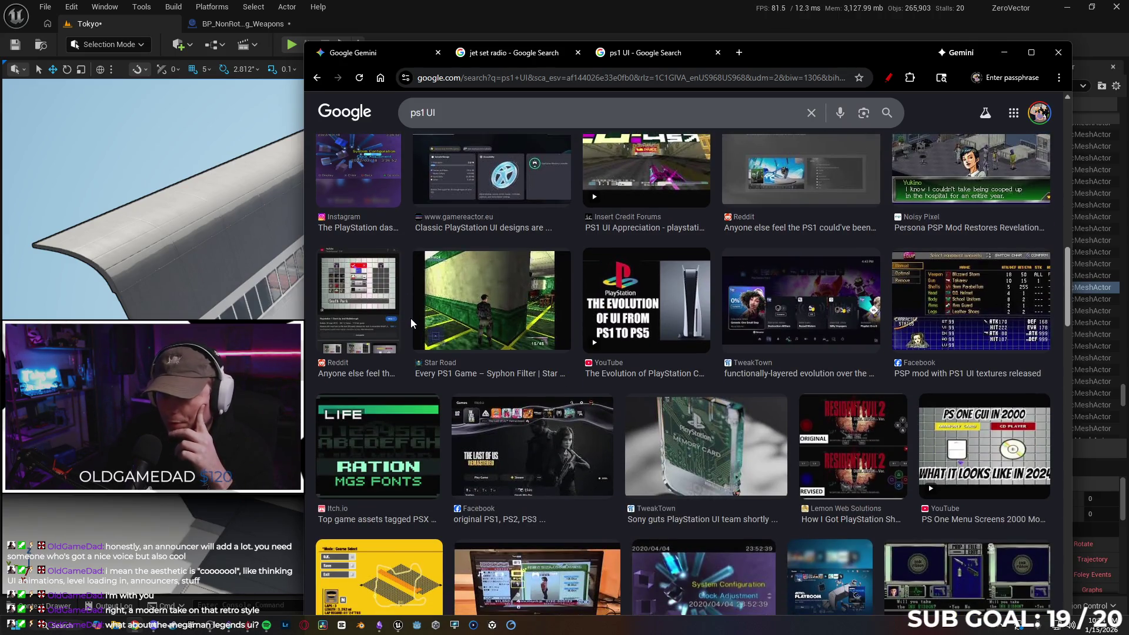
scroll(411, 319, down, 3)
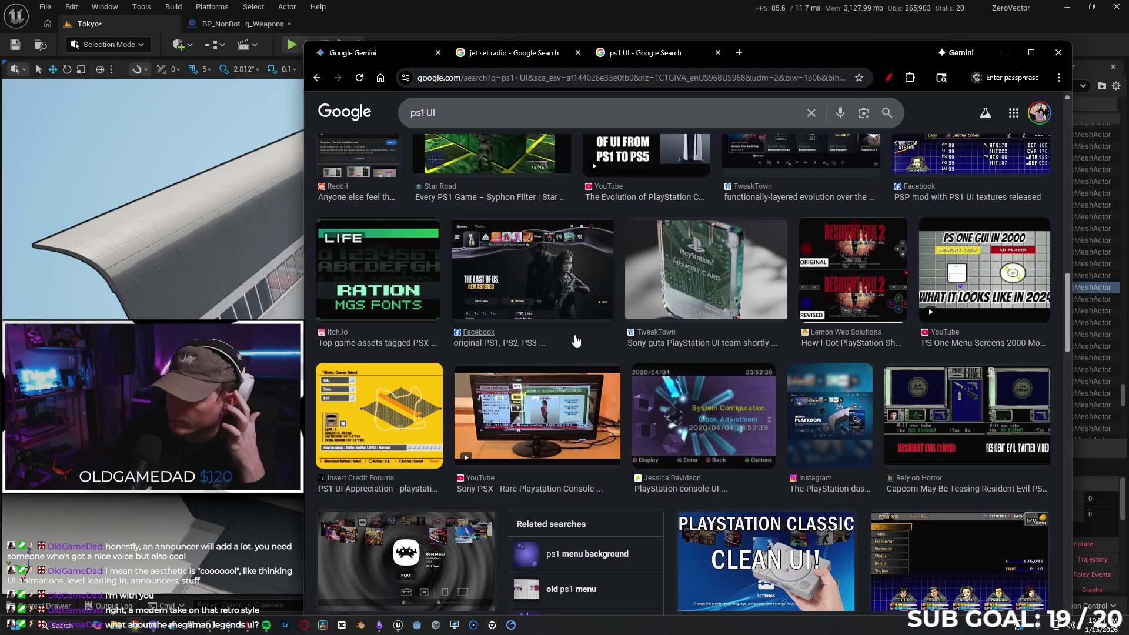
scroll(561, 338, down, 3)
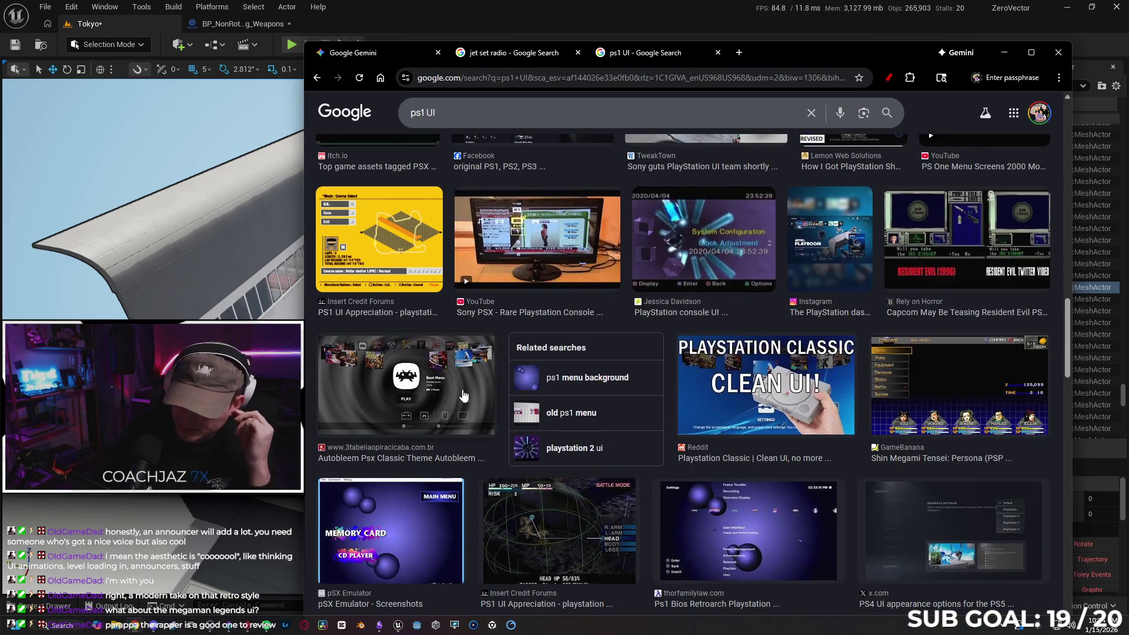
scroll(449, 393, down, 2)
scroll(435, 397, down, 2)
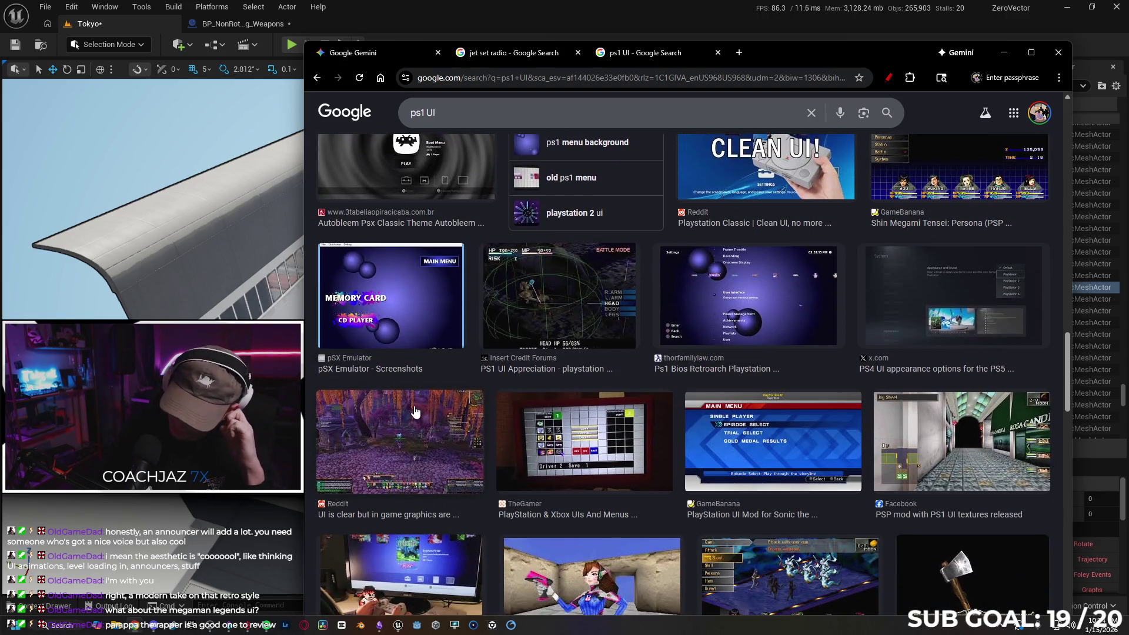
scroll(415, 410, down, 2)
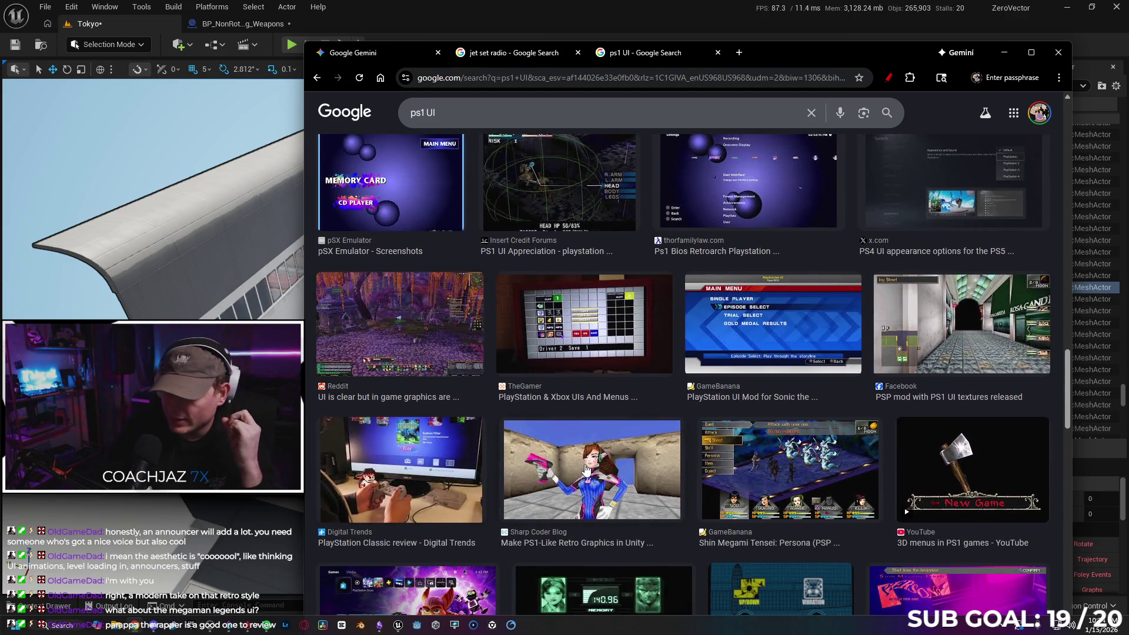
- Preview the Sharp Coder Blog PS1-style graphics image
click(593, 476)
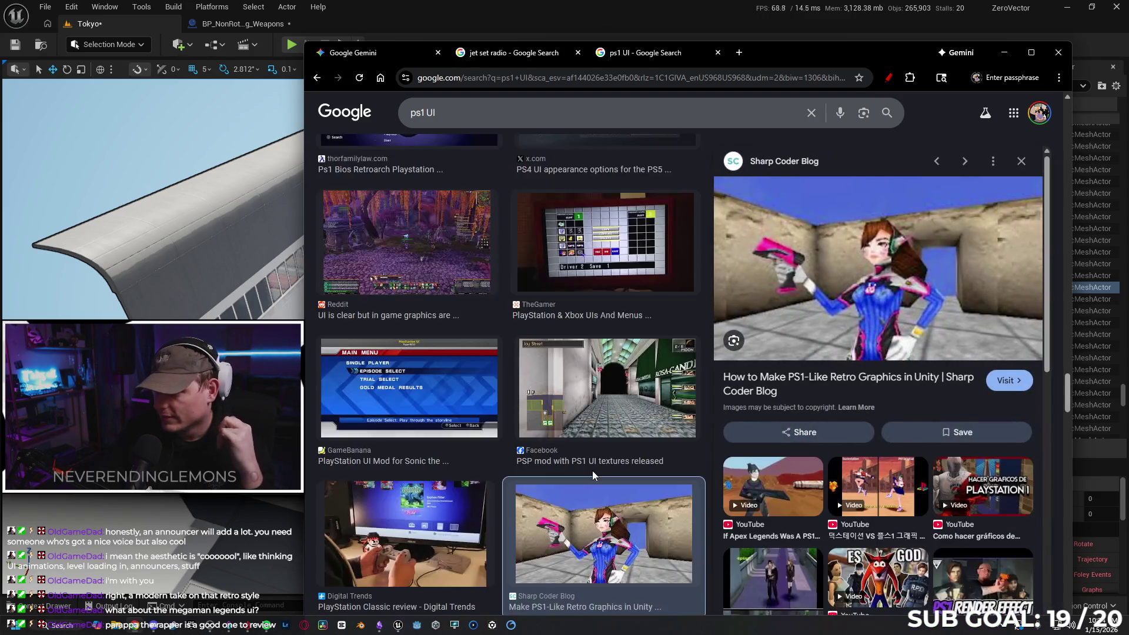
scroll(552, 400, down, 3)
scroll(533, 393, down, 3)
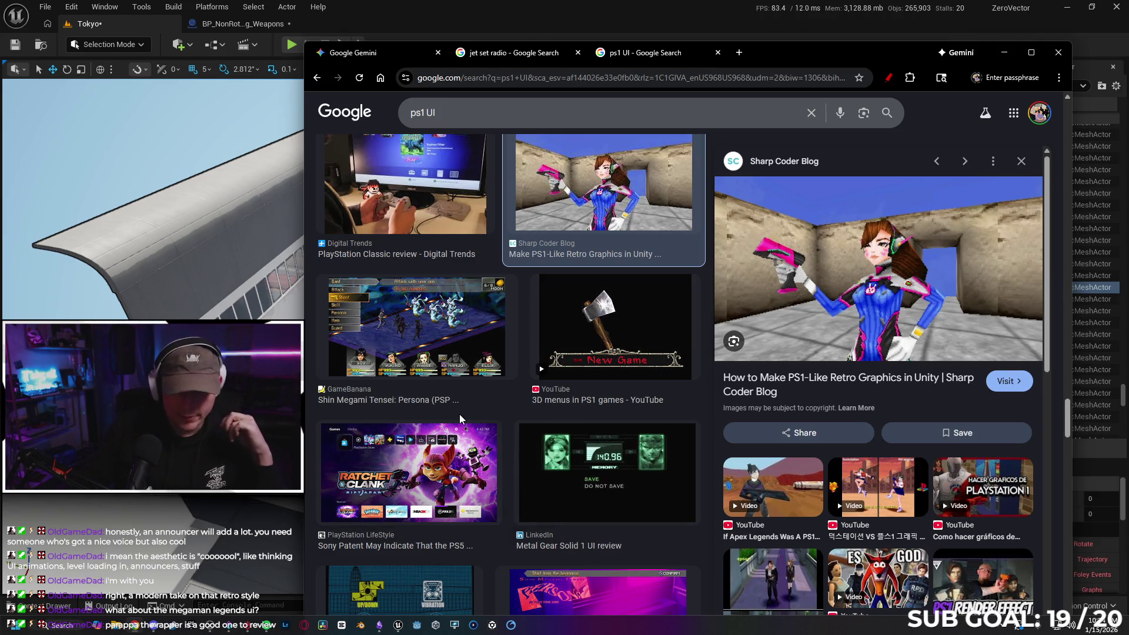
drag(438, 113, 365, 112)
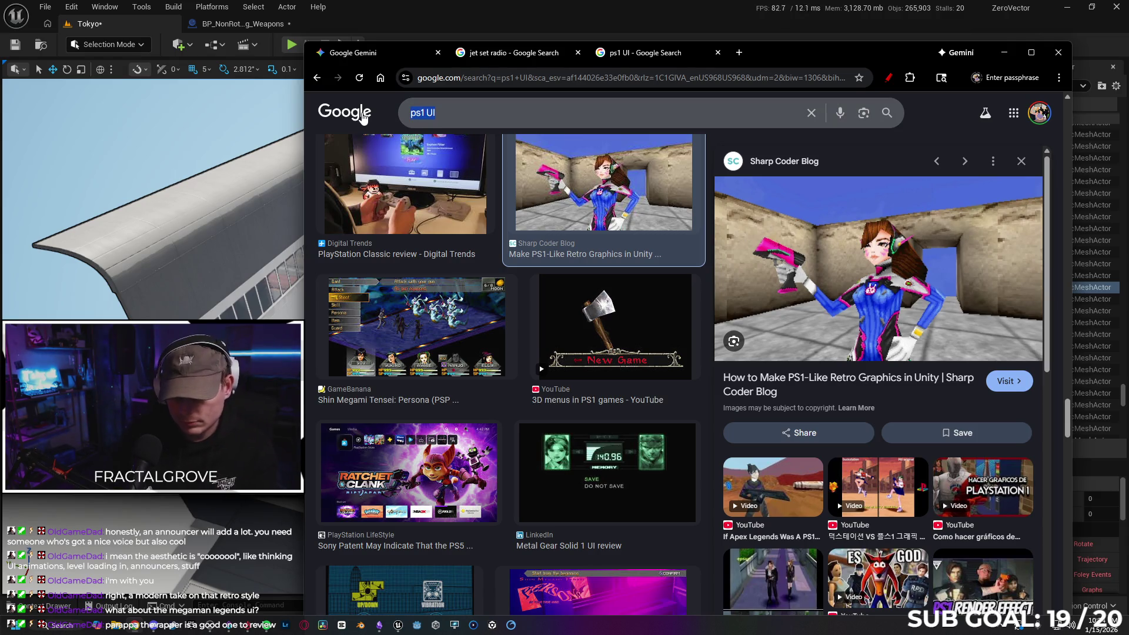
- Search 'megaman legends ui' and preview the Doni Arts Megaman Legends 2 HD Menu Mock up
text(megaman)
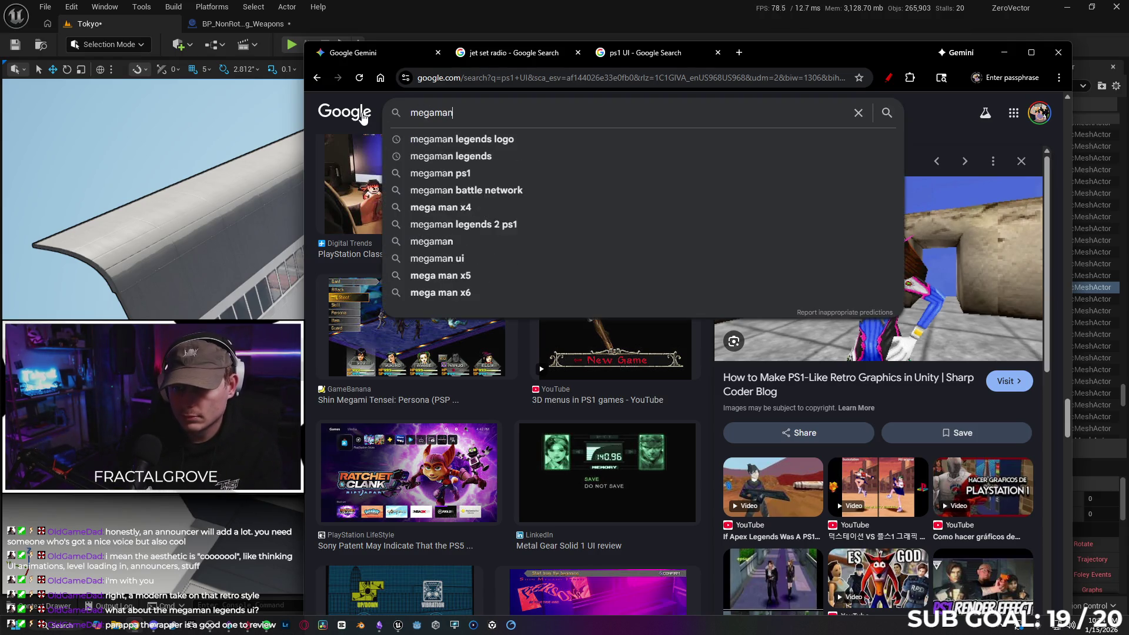
text( legends ui)
key(Return)
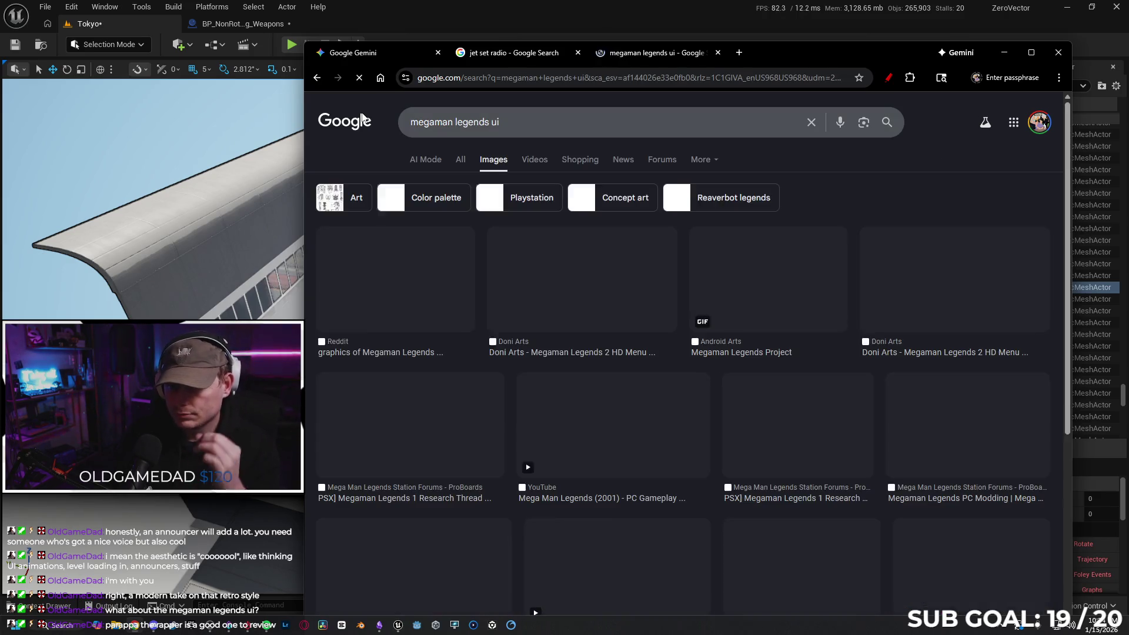
click(436, 284)
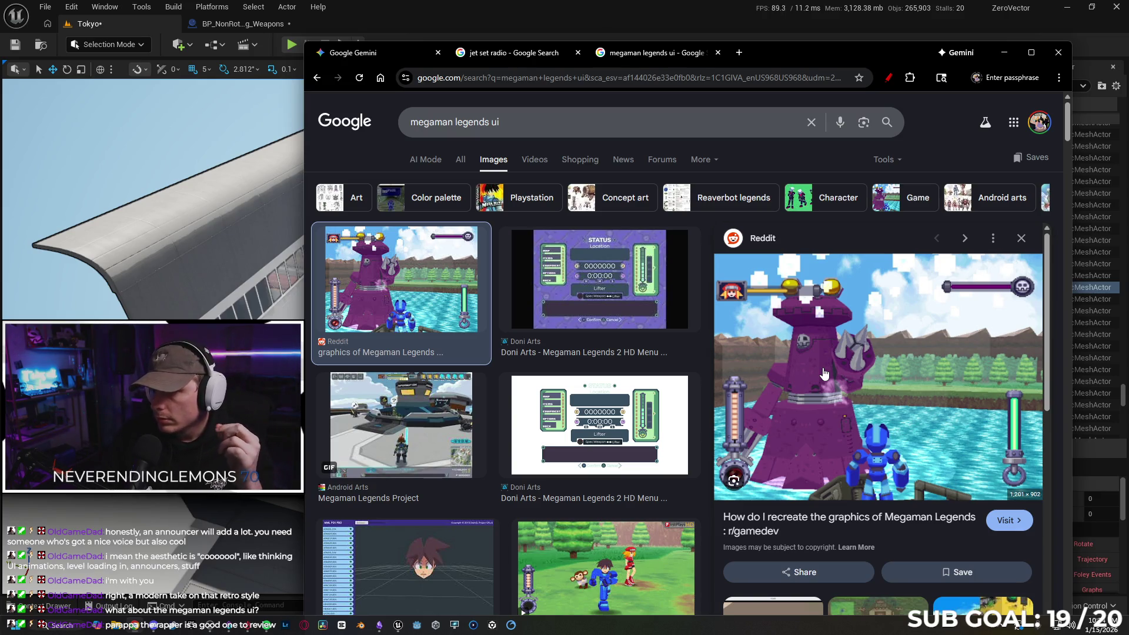
click(620, 304)
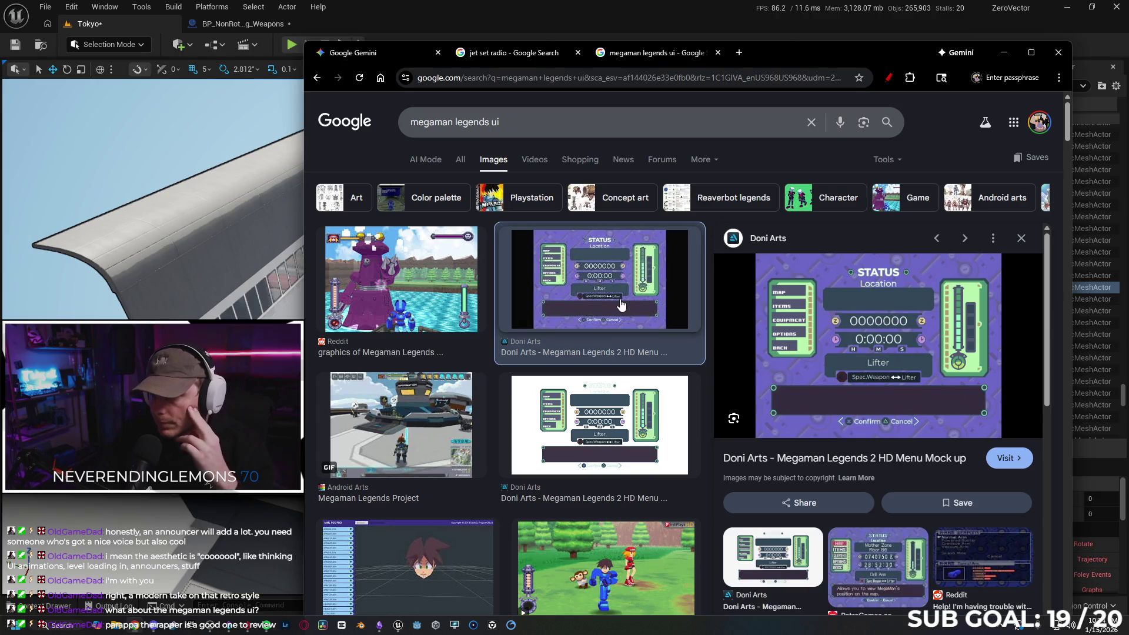
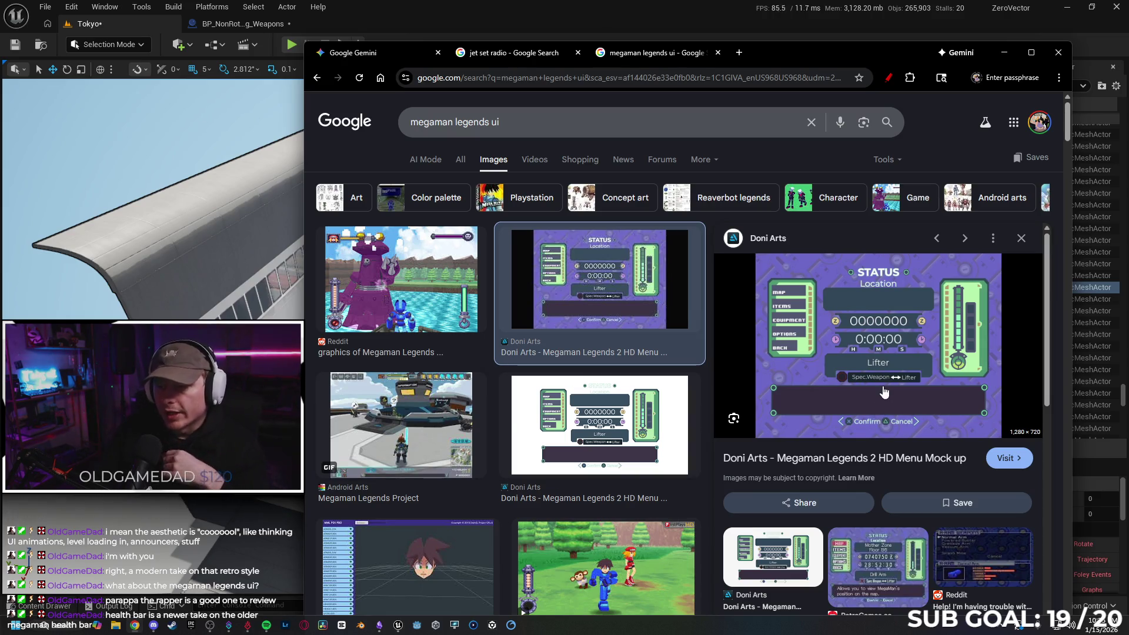
- Preview several Mega Man Legends image results, from the Project GIF to the PC Modding dialogue screenshot
click(402, 425)
click(588, 418)
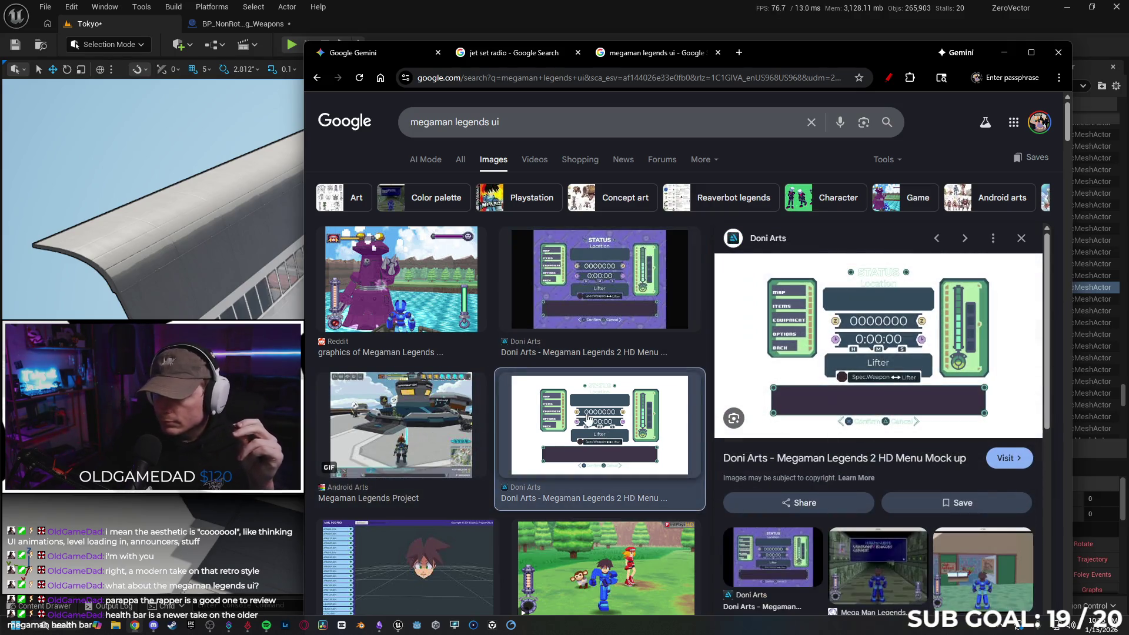
scroll(584, 415, down, 3)
click(584, 391)
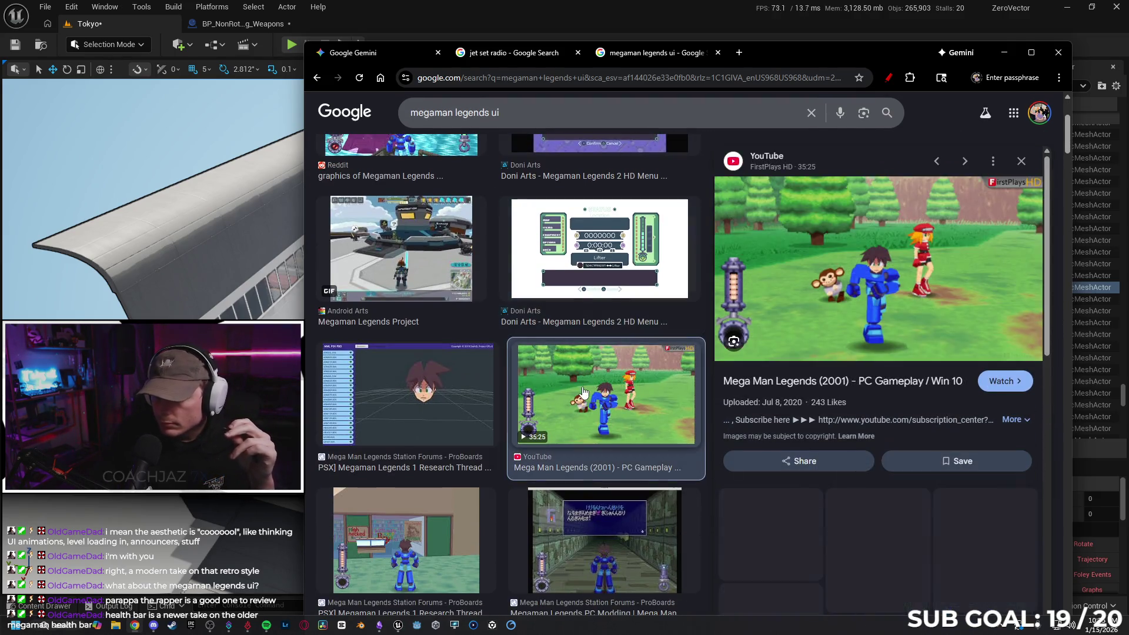
scroll(584, 391, down, 2)
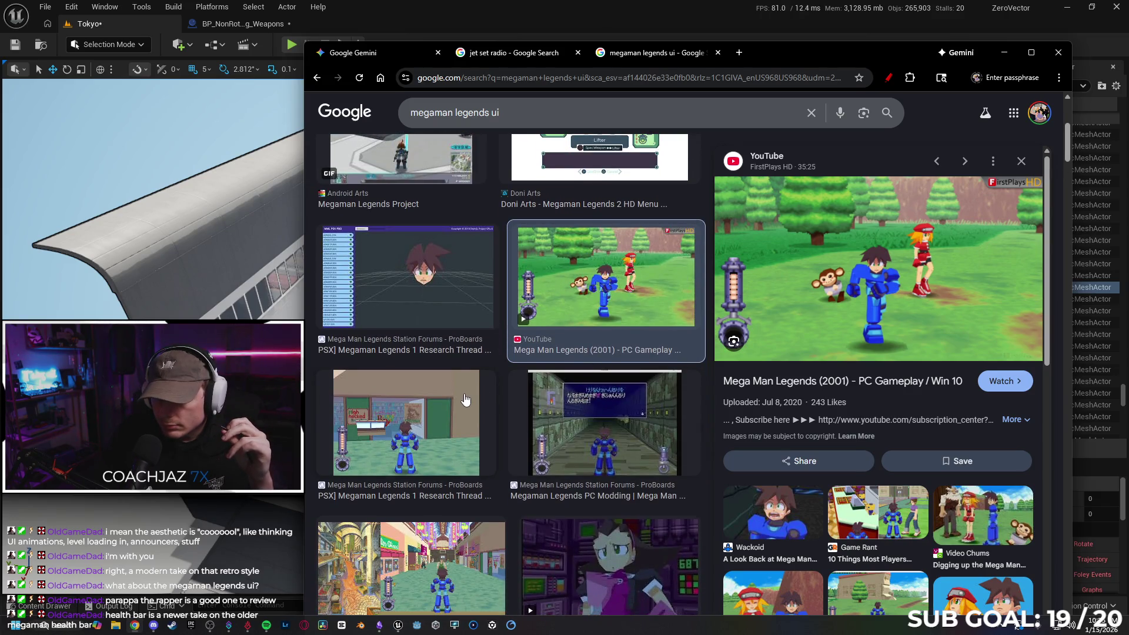
click(464, 398)
scroll(452, 418, down, 2)
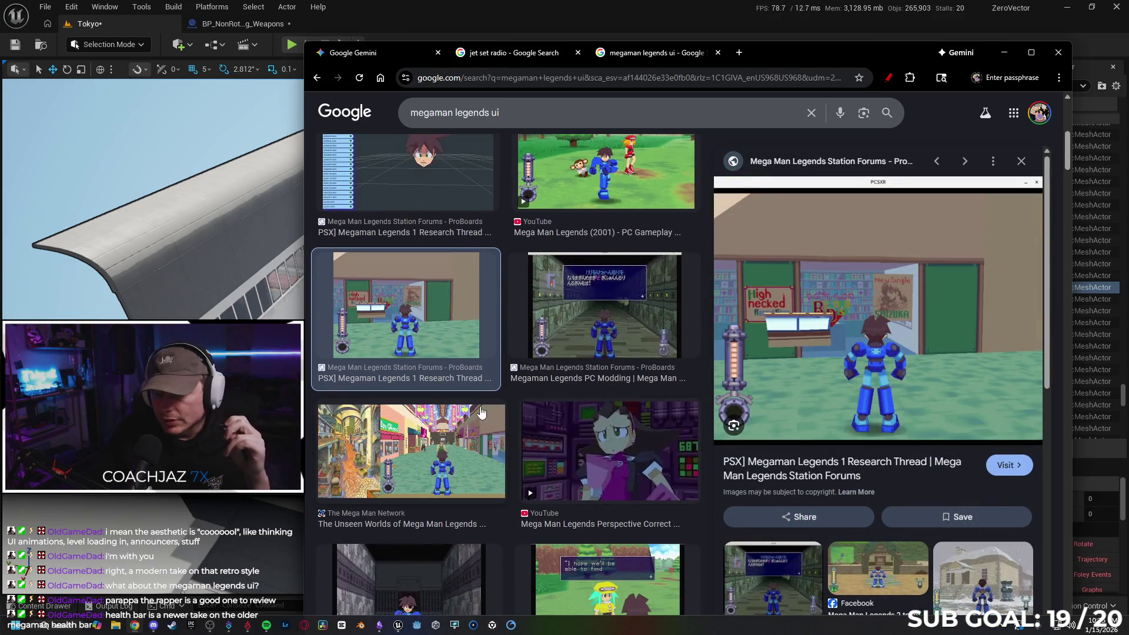
click(450, 423)
scroll(580, 393, down, 2)
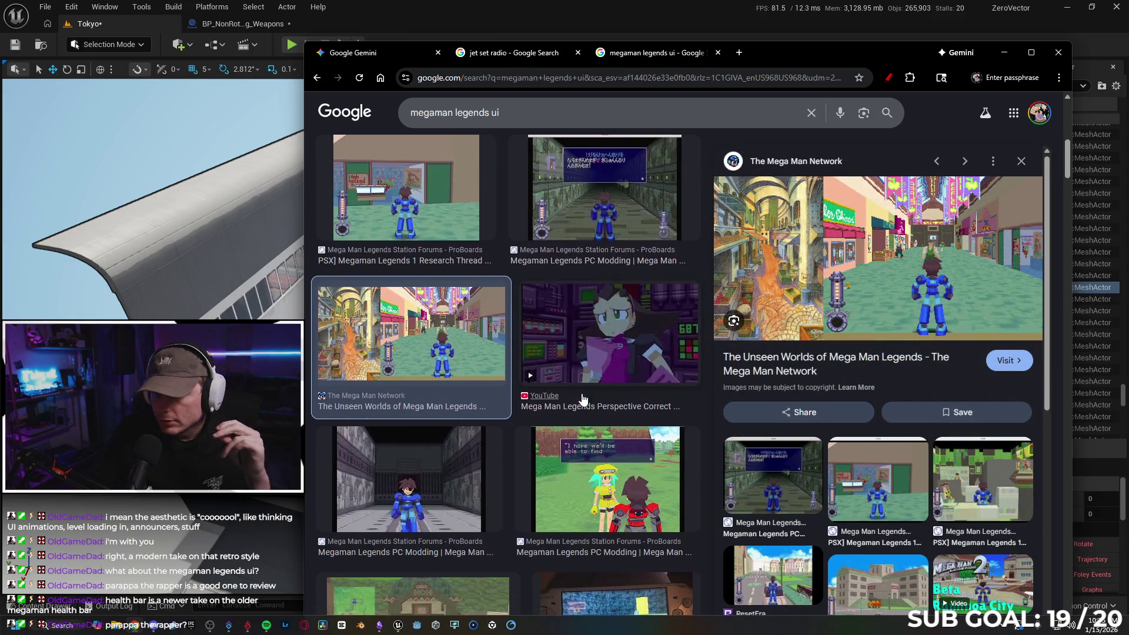
click(589, 462)
- Scroll further through the image results grid, then minimize the browser
scroll(453, 348, down, 5)
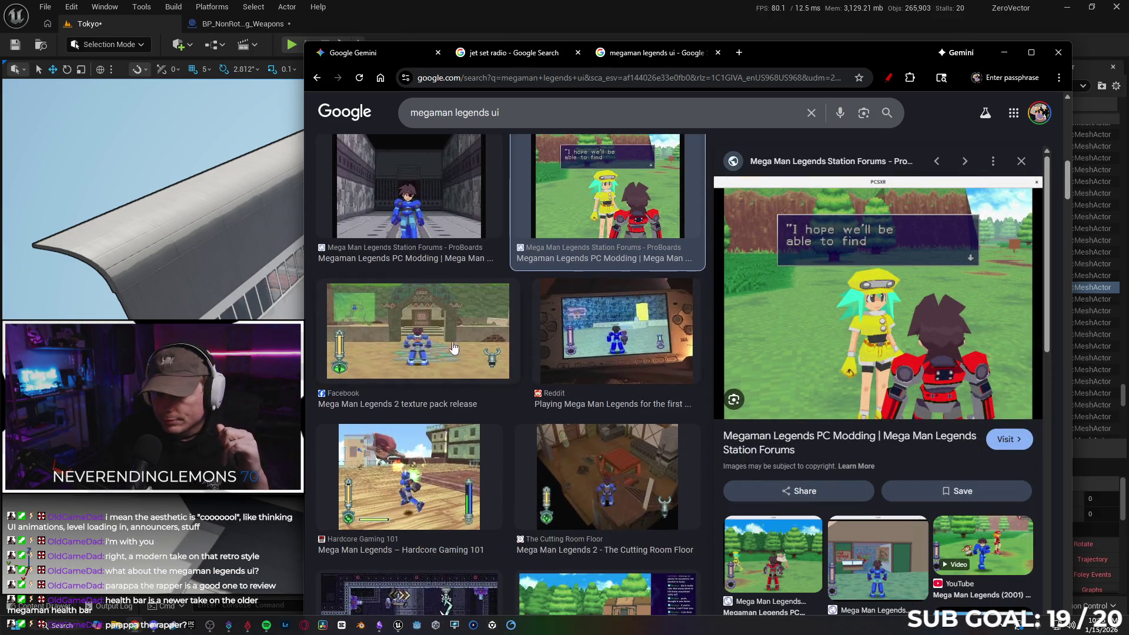
scroll(446, 361, down, 2)
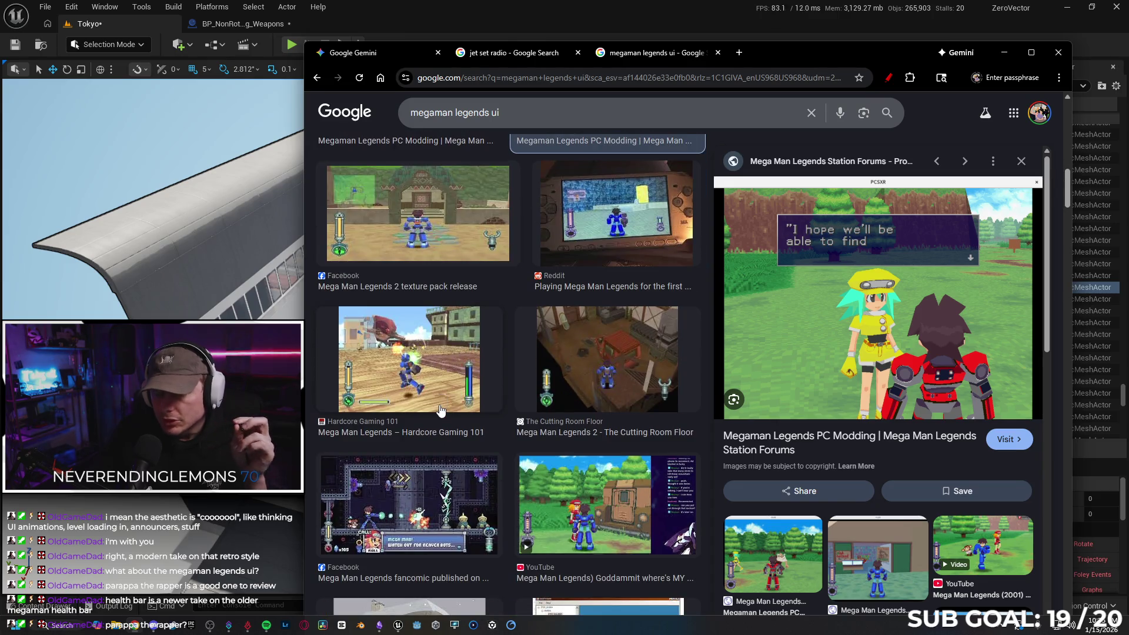
scroll(442, 410, down, 4)
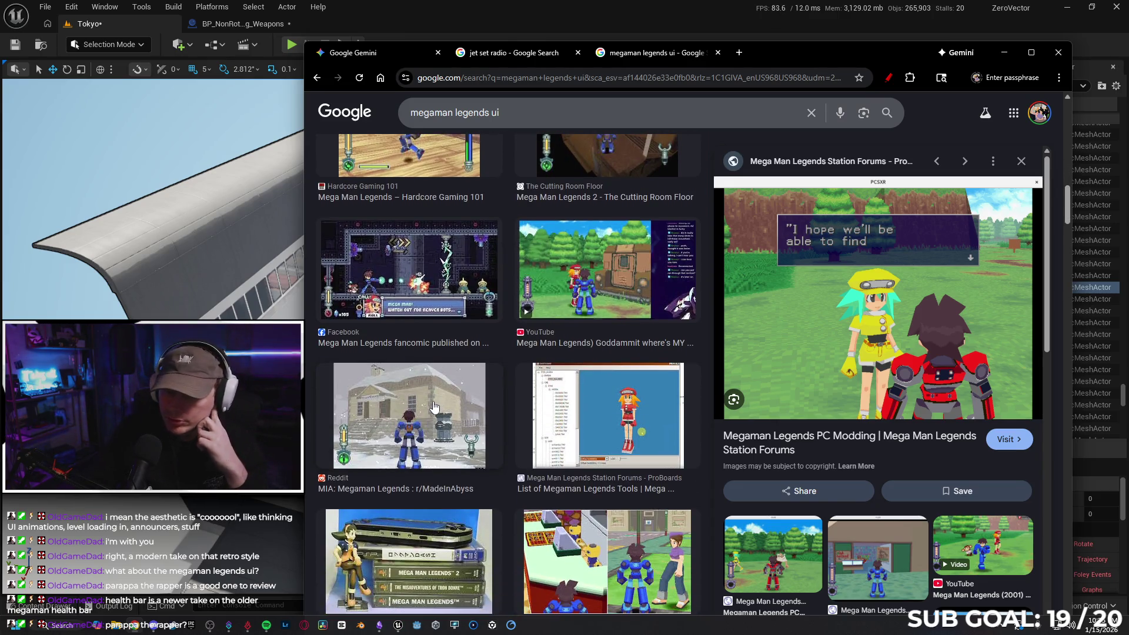
scroll(435, 404, down, 2)
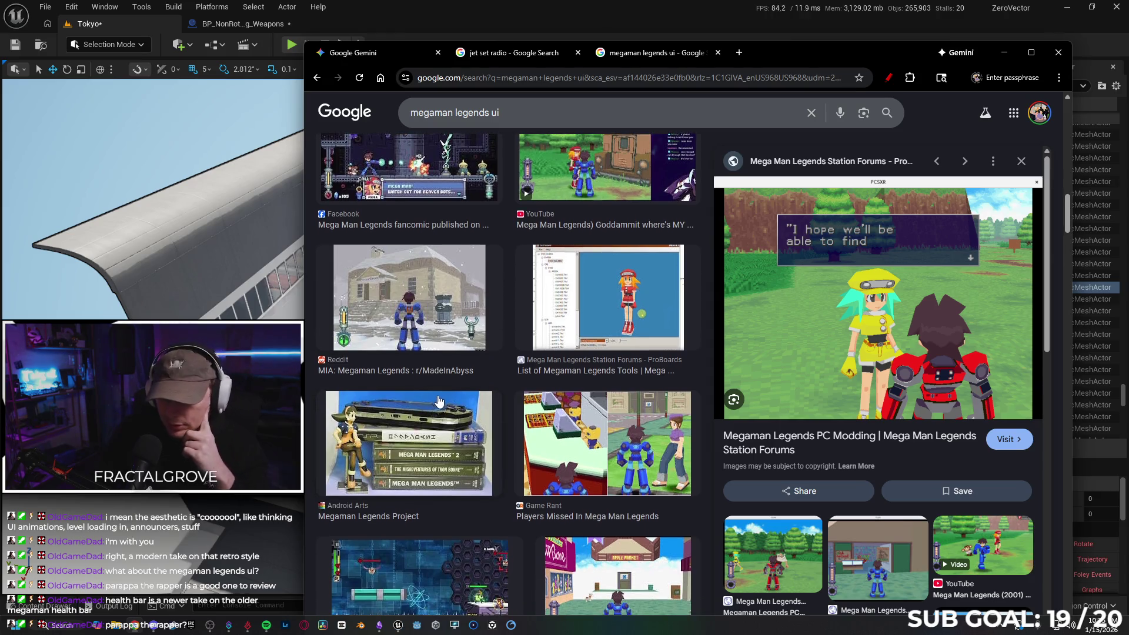
scroll(437, 401, down, 6)
scroll(438, 377, down, 3)
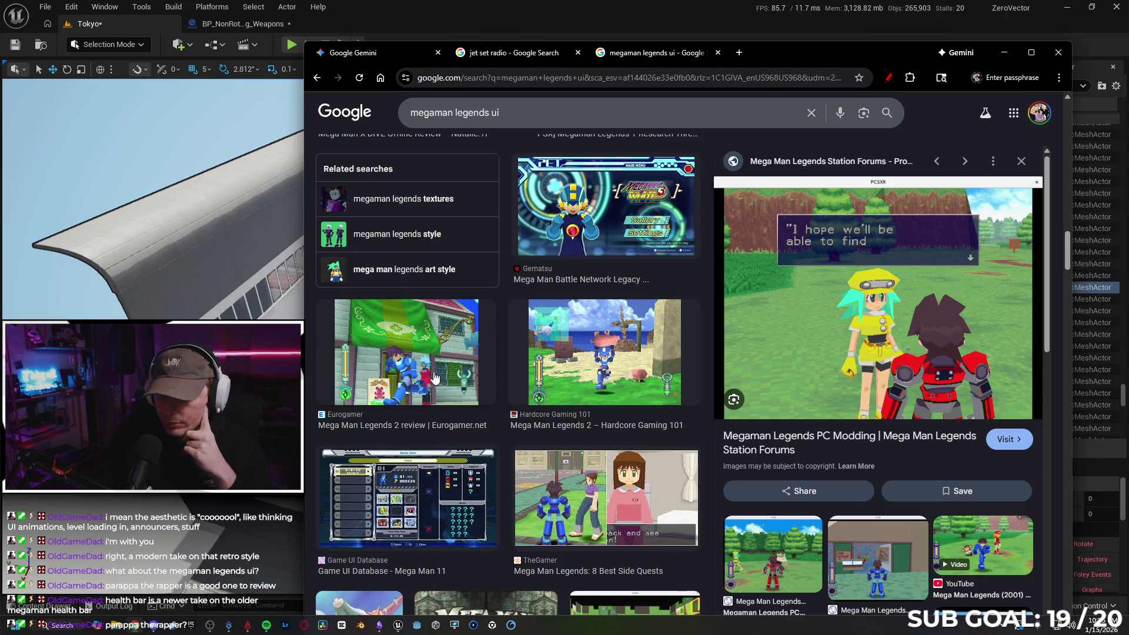
scroll(434, 378, down, 4)
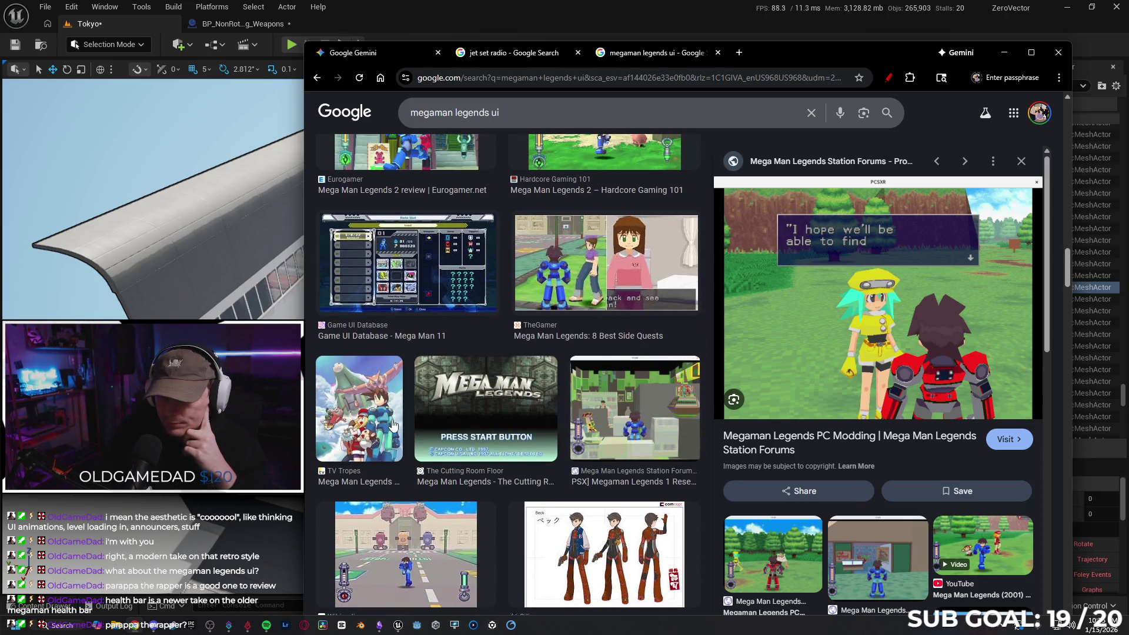
scroll(406, 420, down, 3)
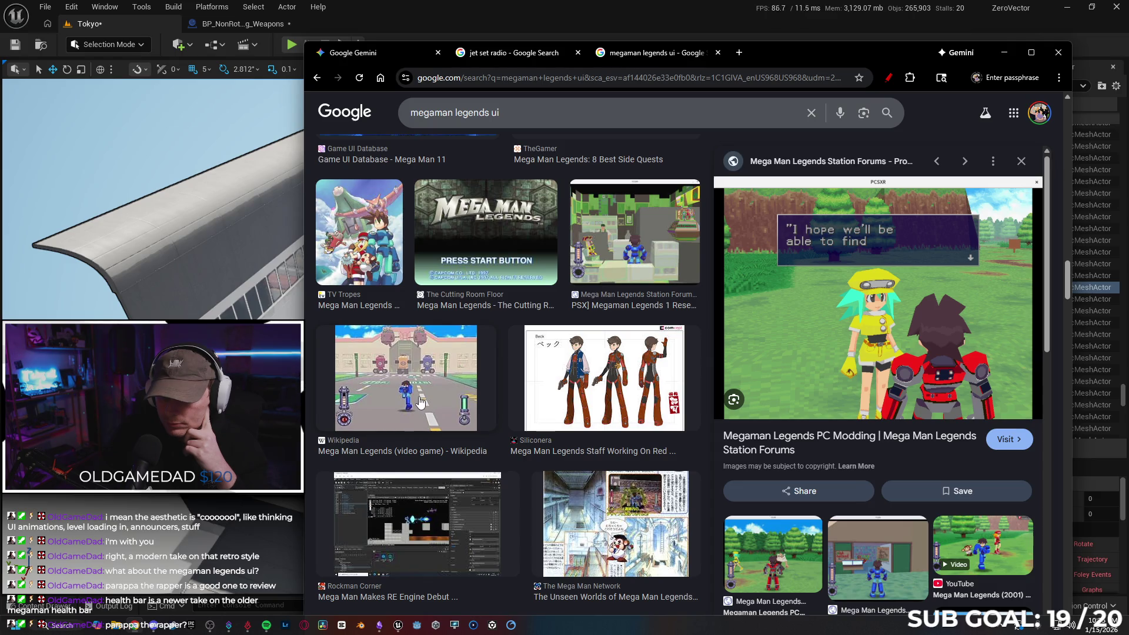
scroll(420, 403, down, 3)
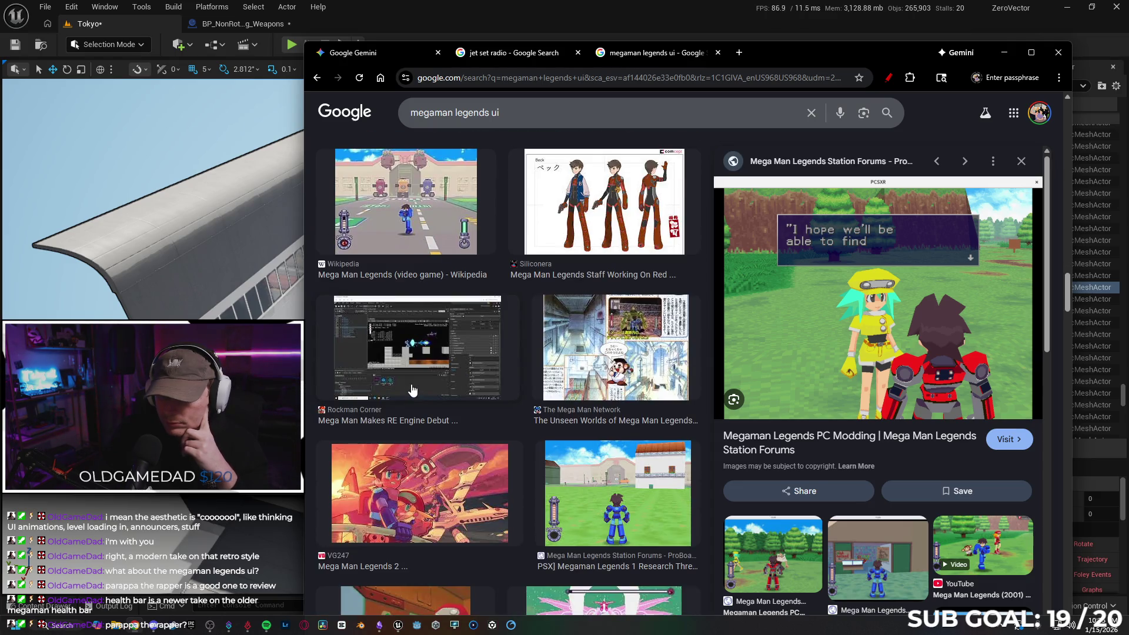
scroll(412, 390, down, 4)
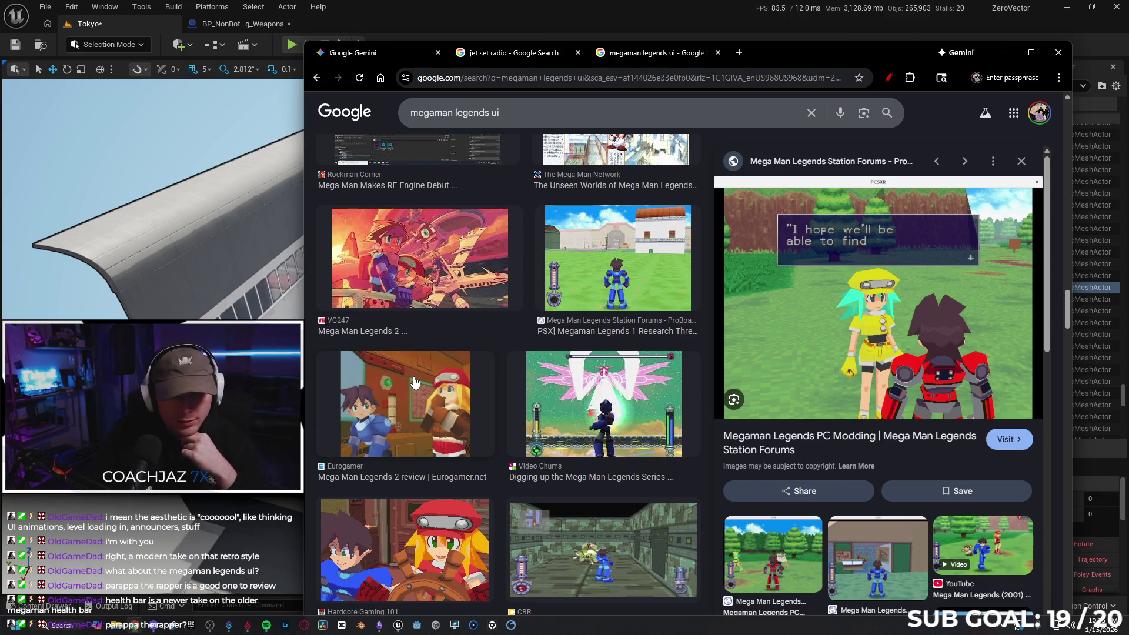
click(1005, 52)
- Select the three curved corridor wall pieces together
drag(423, 335, 424, 529)
mouse_move(617, 217)
mouse_down()
mouse_move(606, 229)
mouse_move(618, 217)
mouse_up()
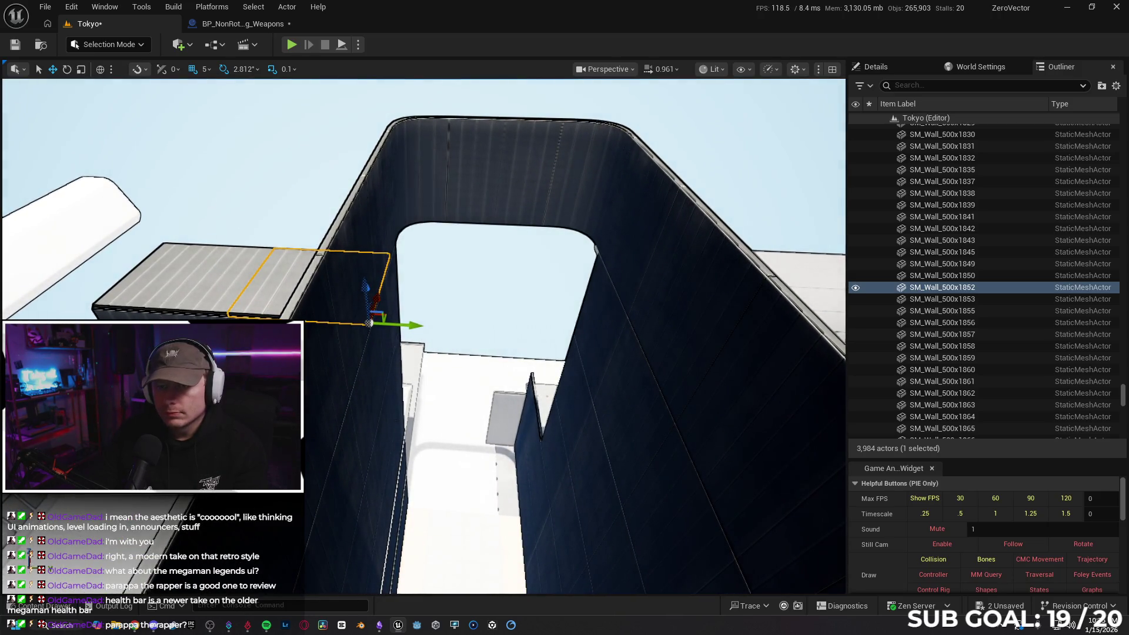
click(488, 169)
ctrl+click(529, 173)
ctrl+click(592, 176)
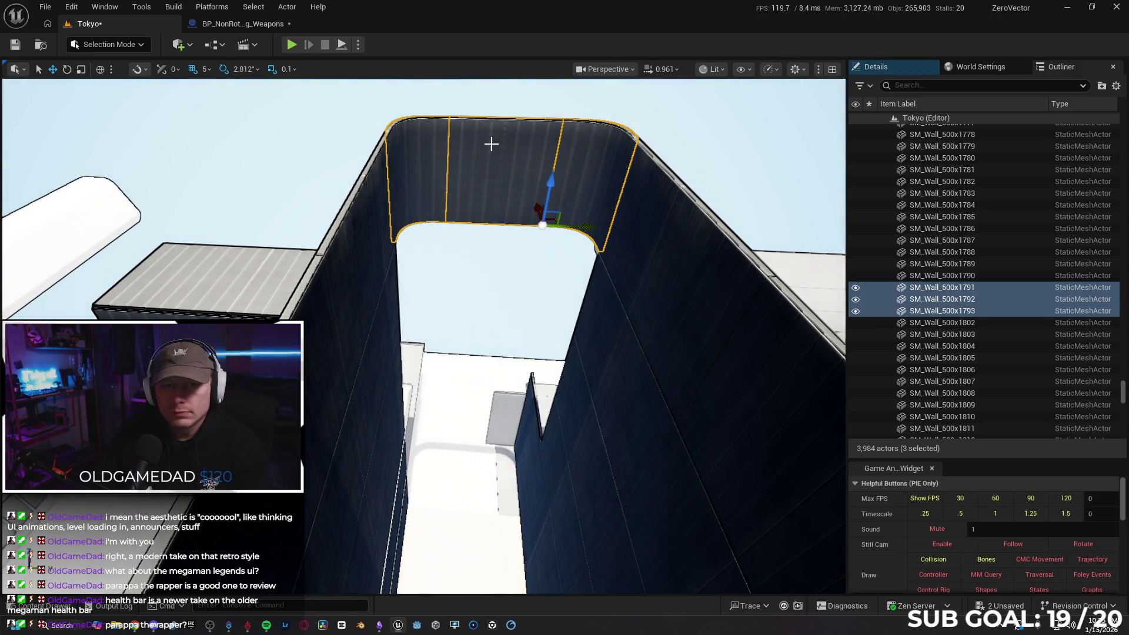
- Set grid snap to 10 and Alt-drag the three walls upward to stack copies
click(207, 69)
click(224, 120)
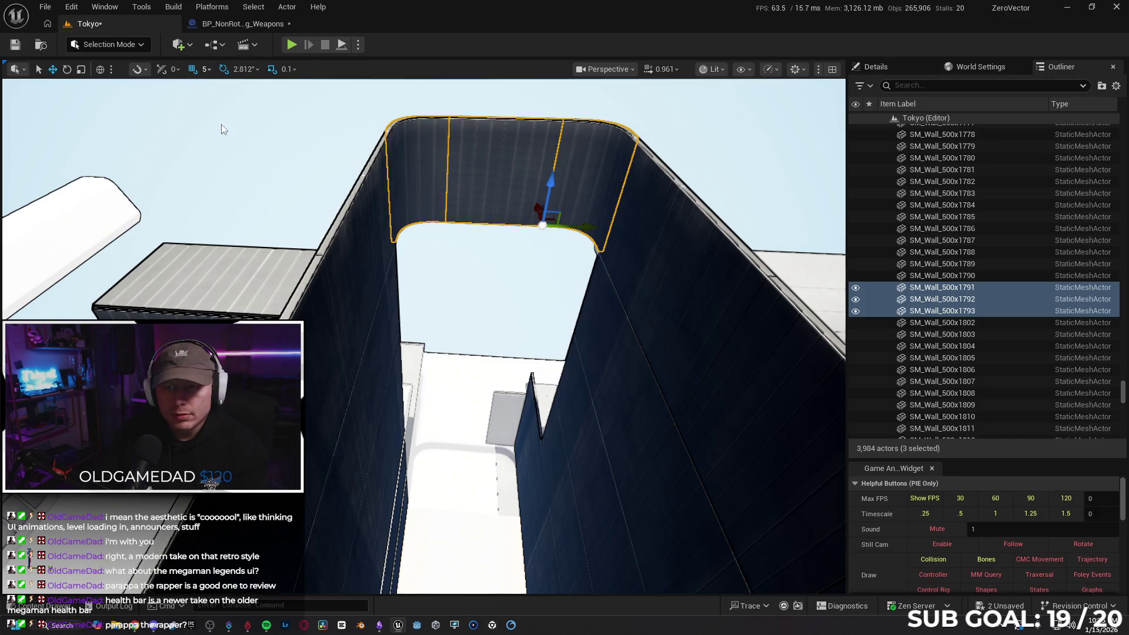
scroll(494, 227, up, 3)
mouse_move(517, 184)
mouse_down()
mouse_move(499, 385)
mouse_move(506, 419)
mouse_move(395, 353)
mouse_move(441, 441)
mouse_move(524, 327)
mouse_move(498, 246)
mouse_move(517, 353)
mouse_up()
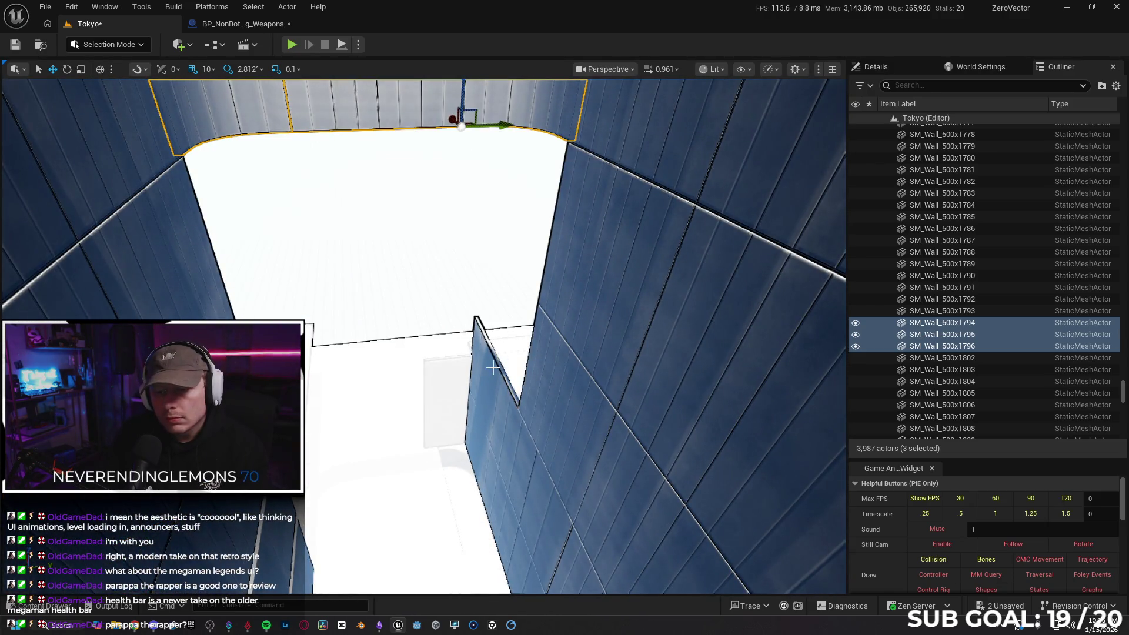
- Delete three unwanted wall pieces, including SM_Wall_500x1778
click(493, 368)
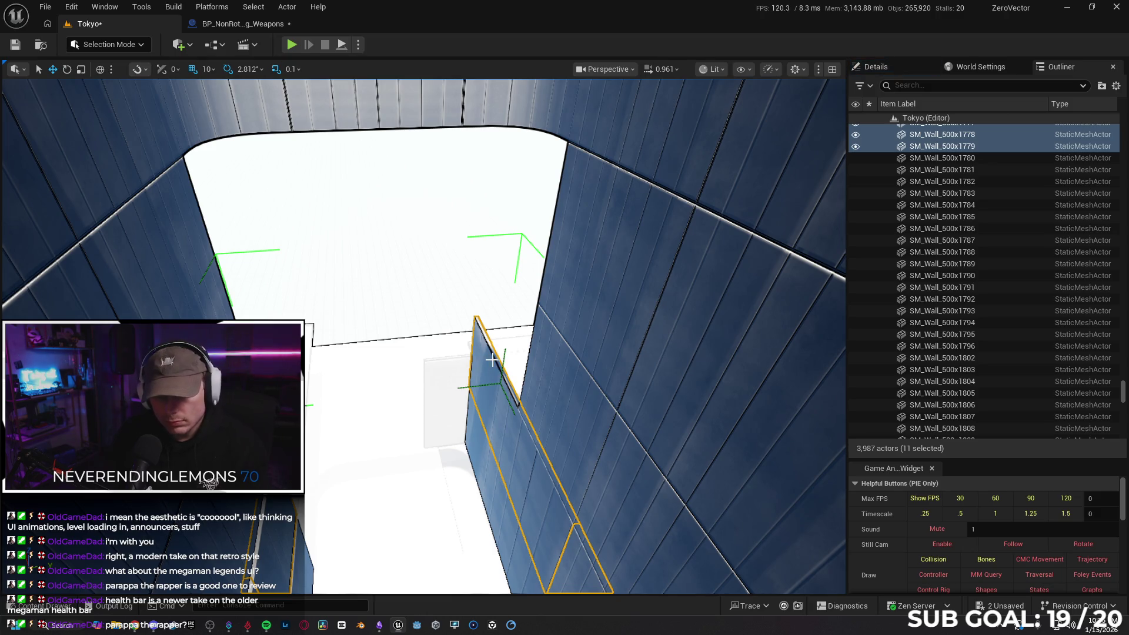
key(Delete)
click(497, 382)
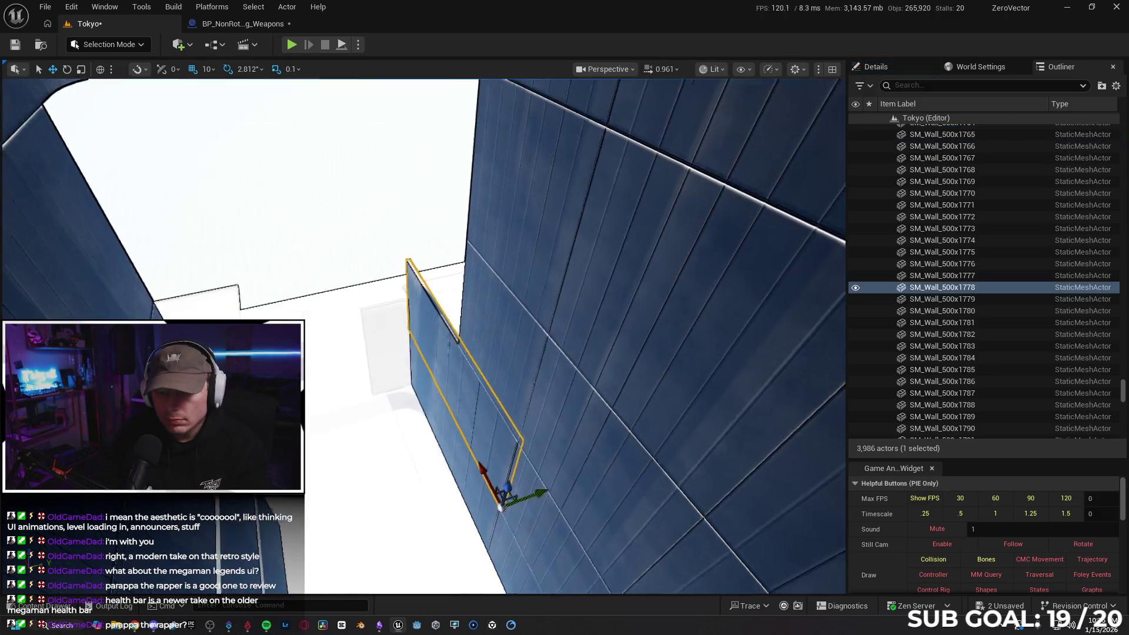
key(f)
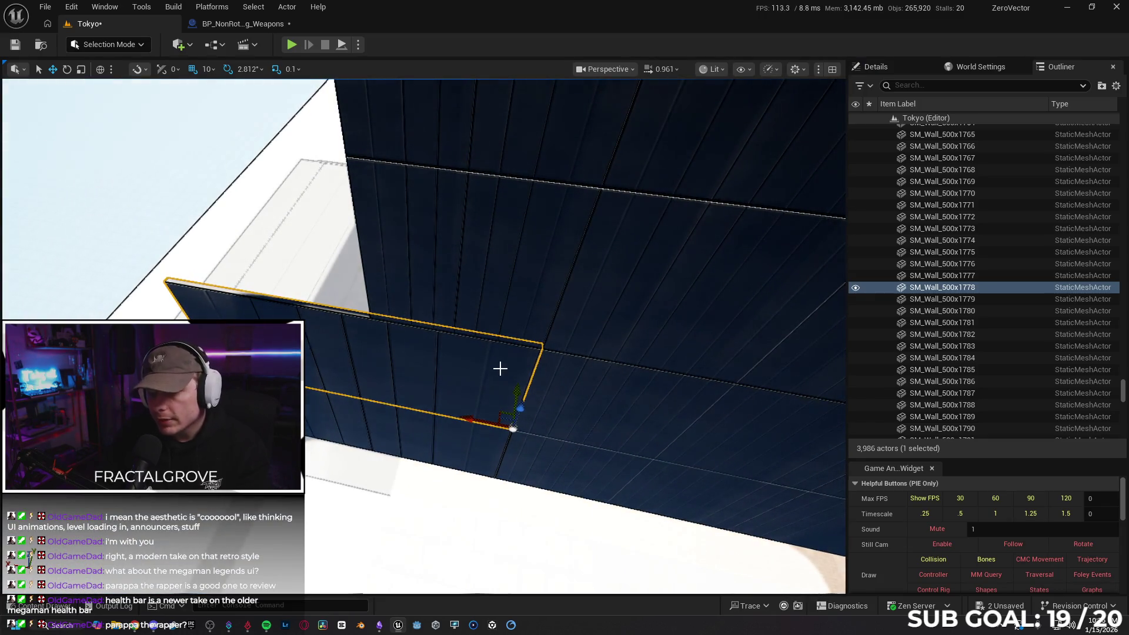
key(Delete)
click(444, 425)
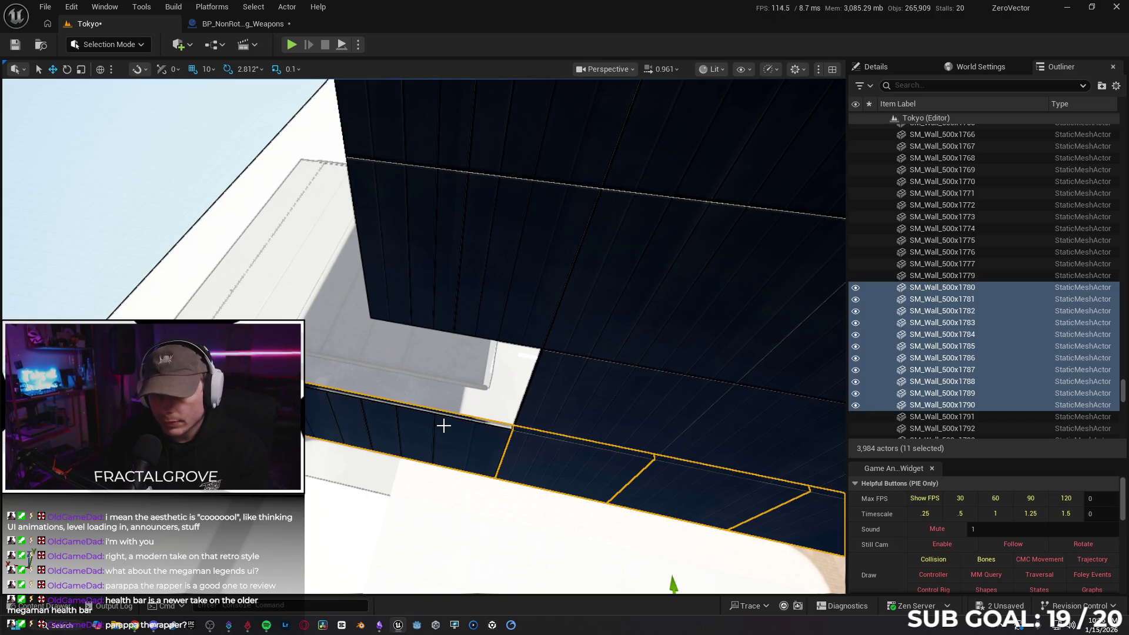
click(444, 424)
key(Delete)
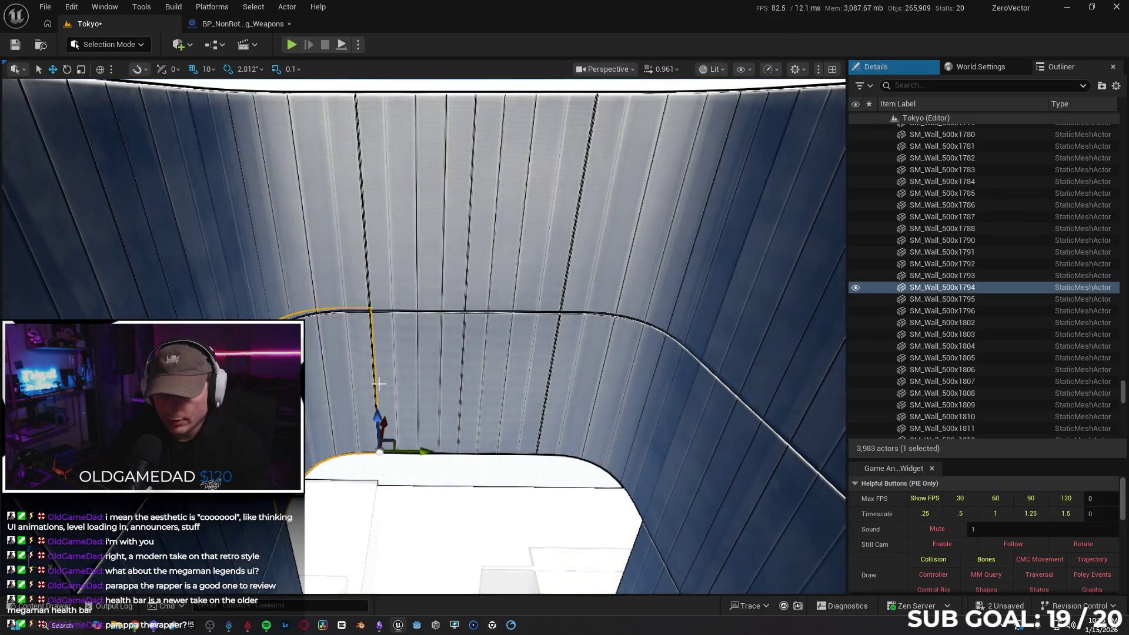
- Select the three curved upper walls and duplicate them downward twice
click(359, 383)
ctrl+click(500, 388)
ctrl+click(605, 393)
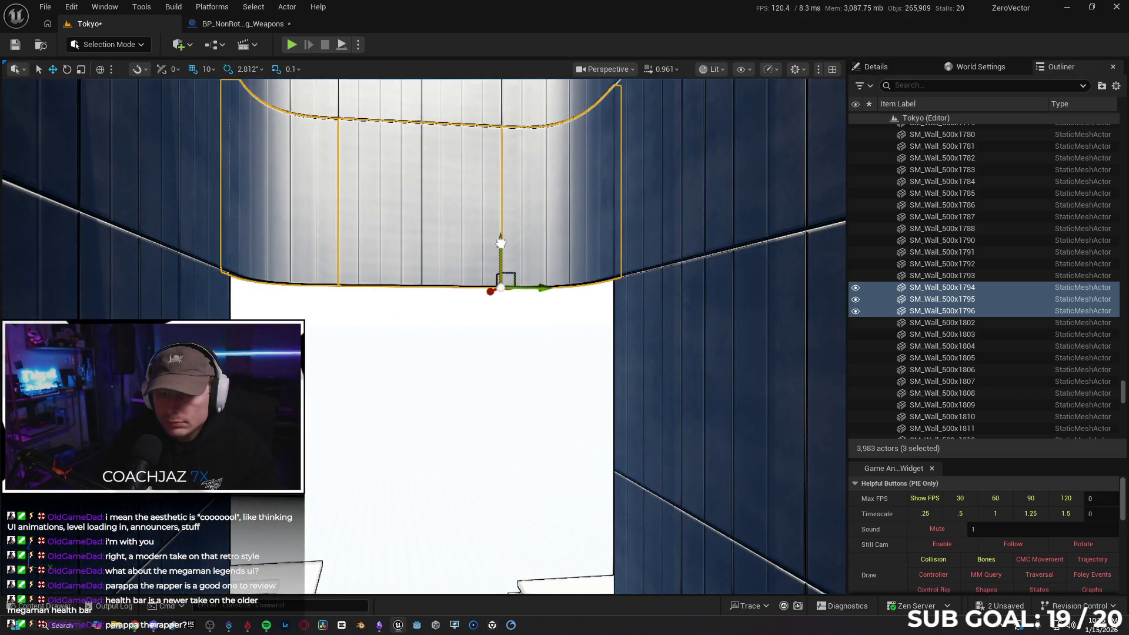
mouse_move(501, 243)
alt+mouse_down()
mouse_move(521, 403)
mouse_move(501, 426)
mouse_move(500, 383)
alt+mouse_up()
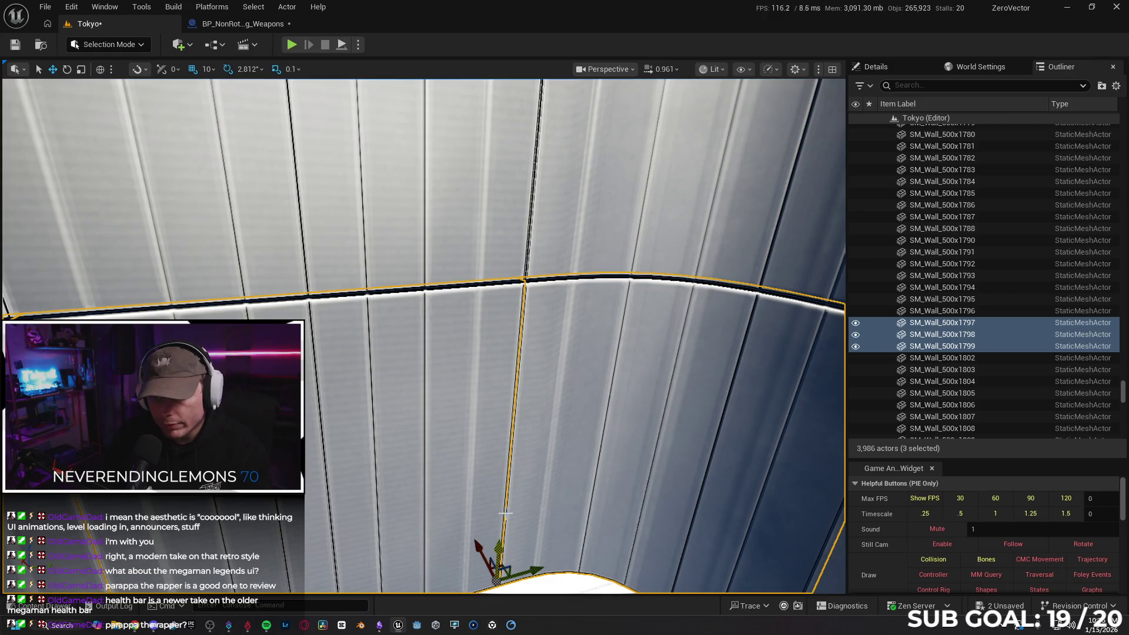
key(f)
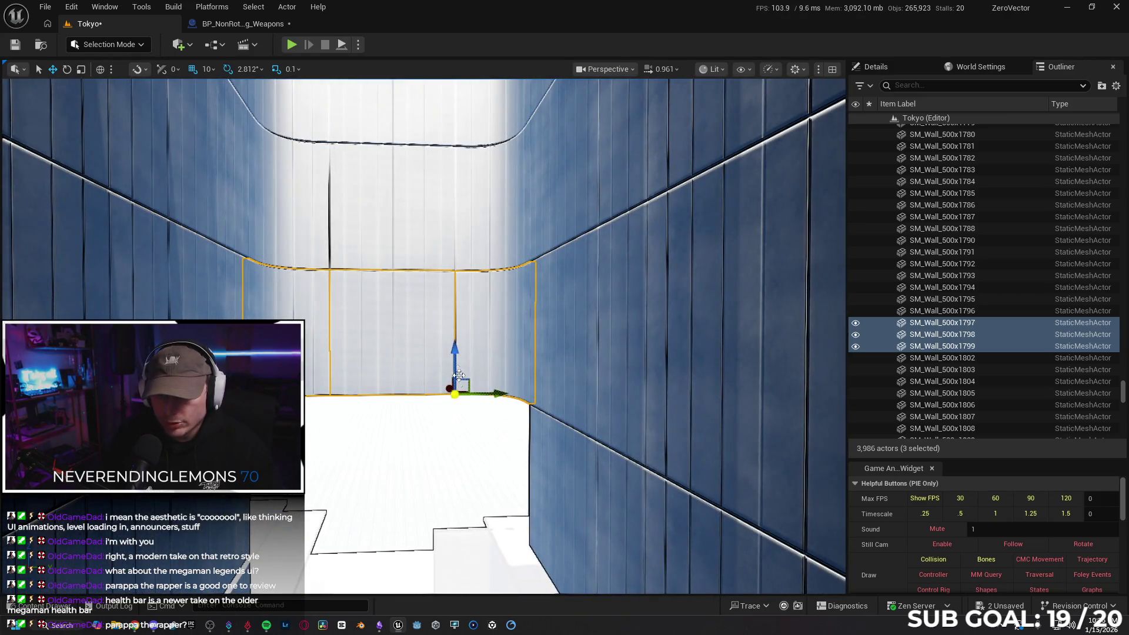
mouse_move(453, 360)
mouse_down()
mouse_move(448, 476)
mouse_move(449, 415)
mouse_move(475, 438)
mouse_move(468, 450)
mouse_move(501, 435)
mouse_up()
key(f)
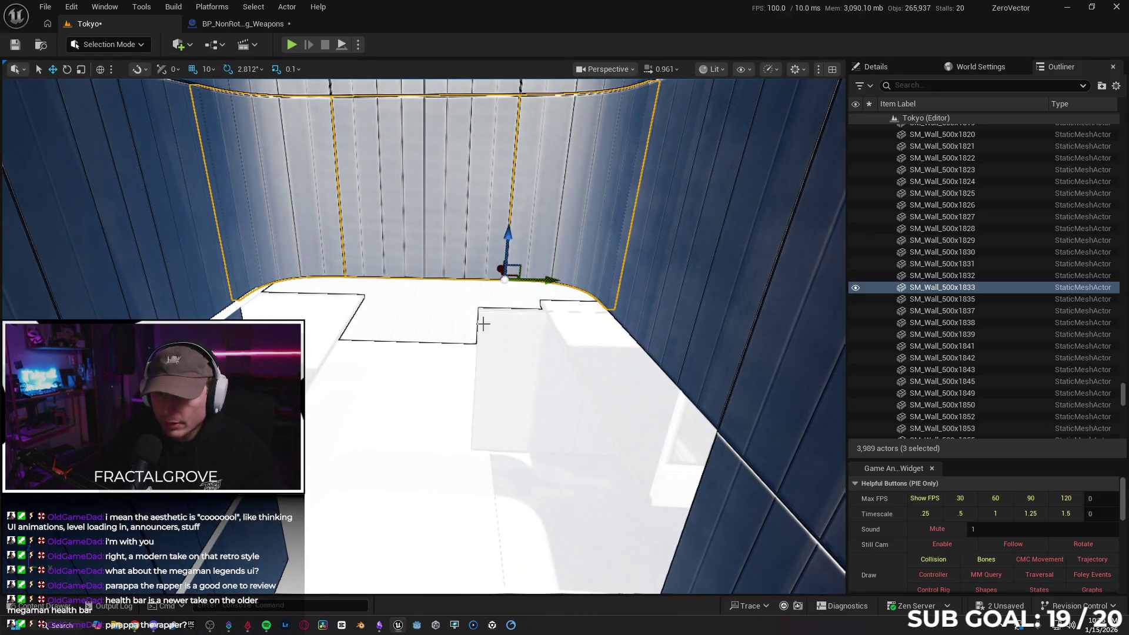
- Duplicate the three curved walls downward twice more, then select a facade wall panel
mouse_move(508, 236)
mouse_down()
mouse_move(499, 374)
mouse_move(494, 360)
mouse_up()
key(f)
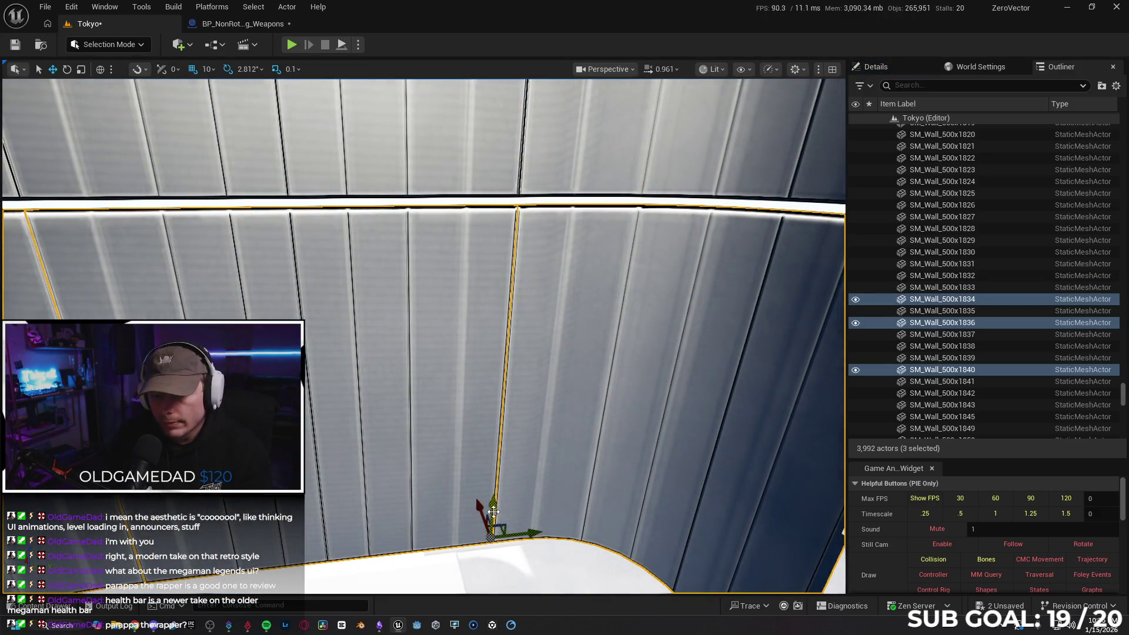
scroll(491, 501, down, 5)
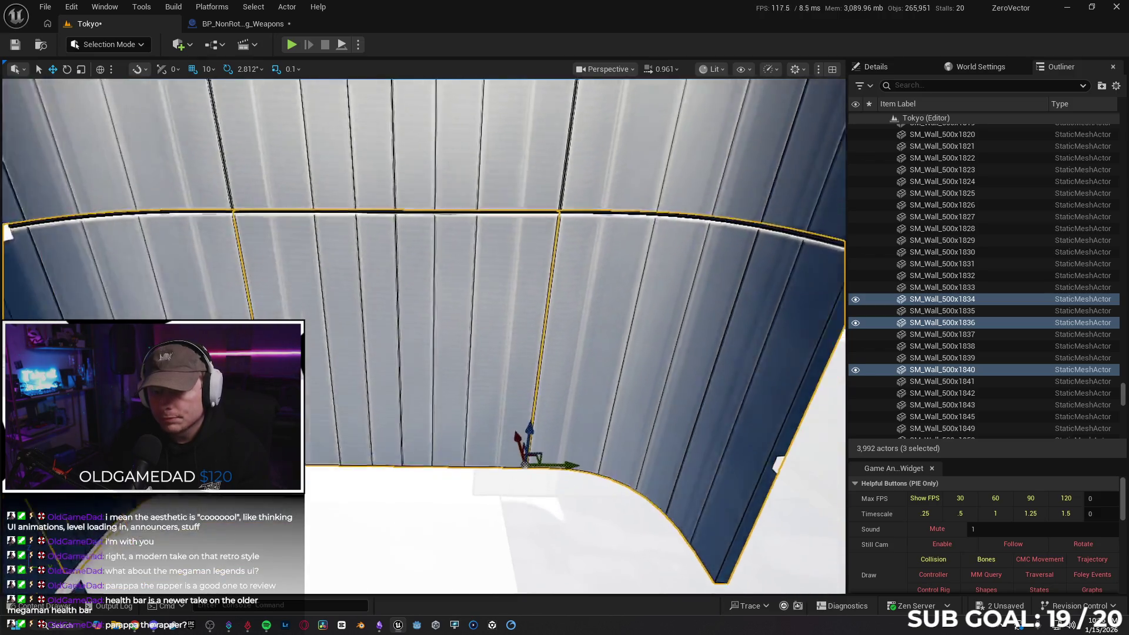
mouse_move(491, 309)
mouse_down()
mouse_move(511, 443)
mouse_move(482, 452)
mouse_up()
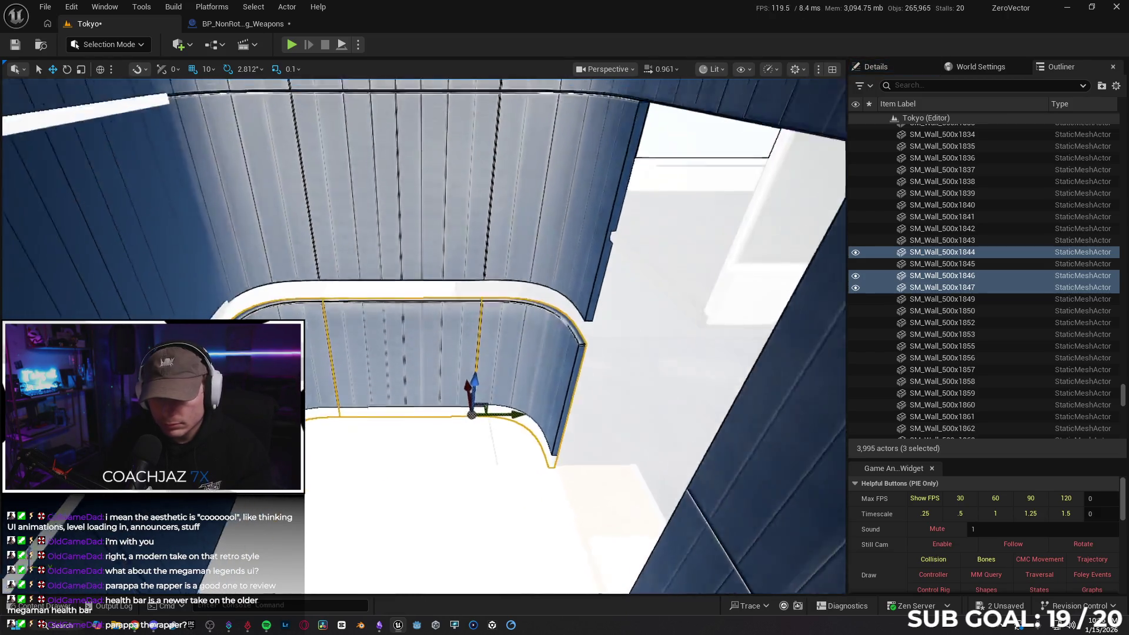
scroll(502, 414, up, 5)
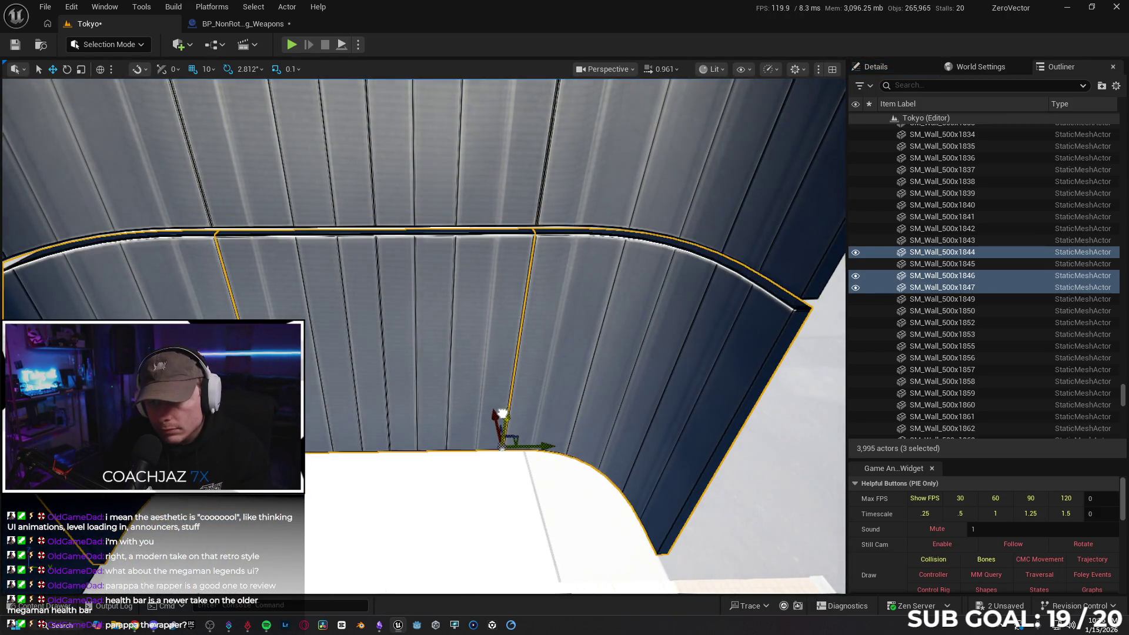
drag(499, 411, 452, 422)
click(449, 444)
- Duplicate the two selected facade wall panels and offset the copies, then select two more panels
ctrl+click(431, 517)
key(f)
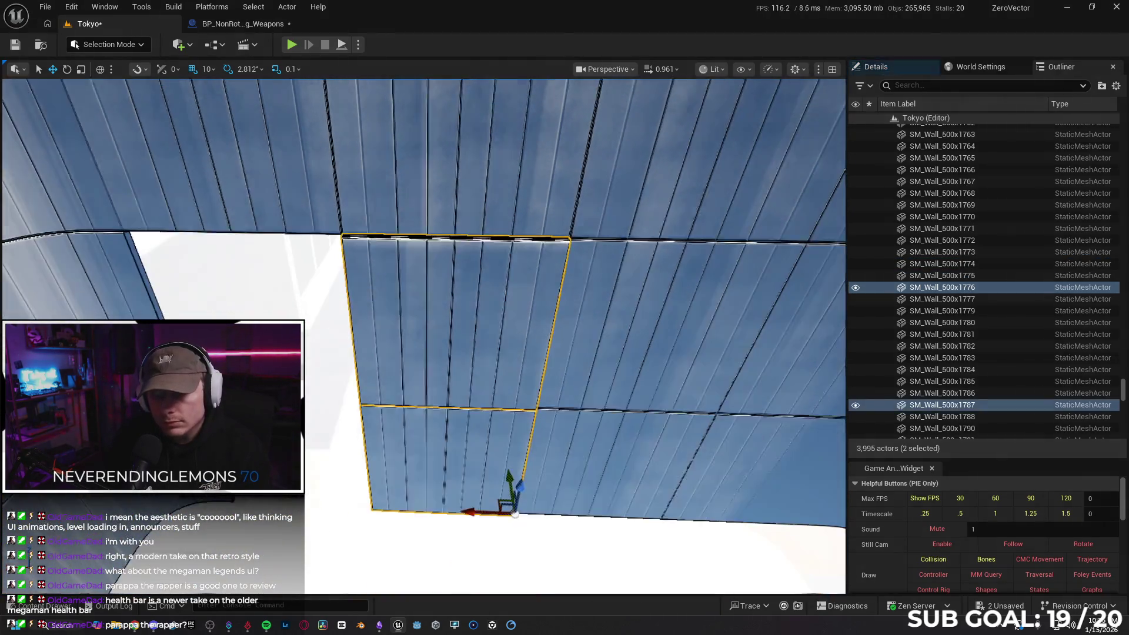
mouse_move(466, 504)
alt+mouse_down()
mouse_move(353, 506)
mouse_move(411, 482)
alt+mouse_up()
mouse_move(481, 482)
mouse_down()
mouse_move(476, 509)
mouse_move(524, 484)
mouse_move(614, 473)
mouse_move(418, 487)
mouse_up()
ctrl+click(500, 345)
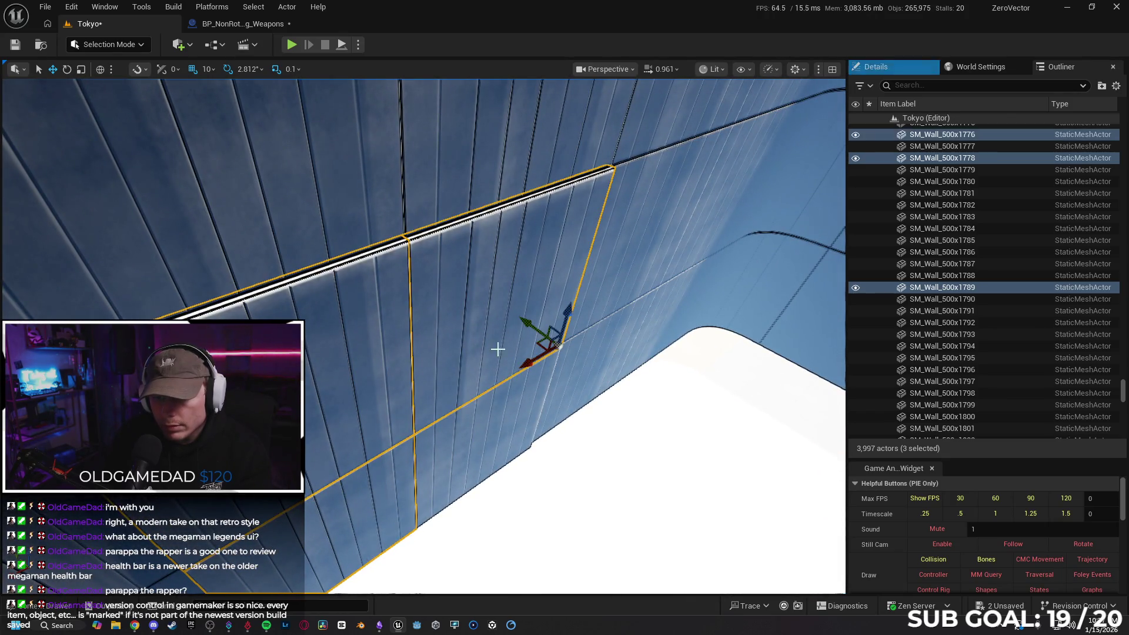
ctrl+click(496, 425)
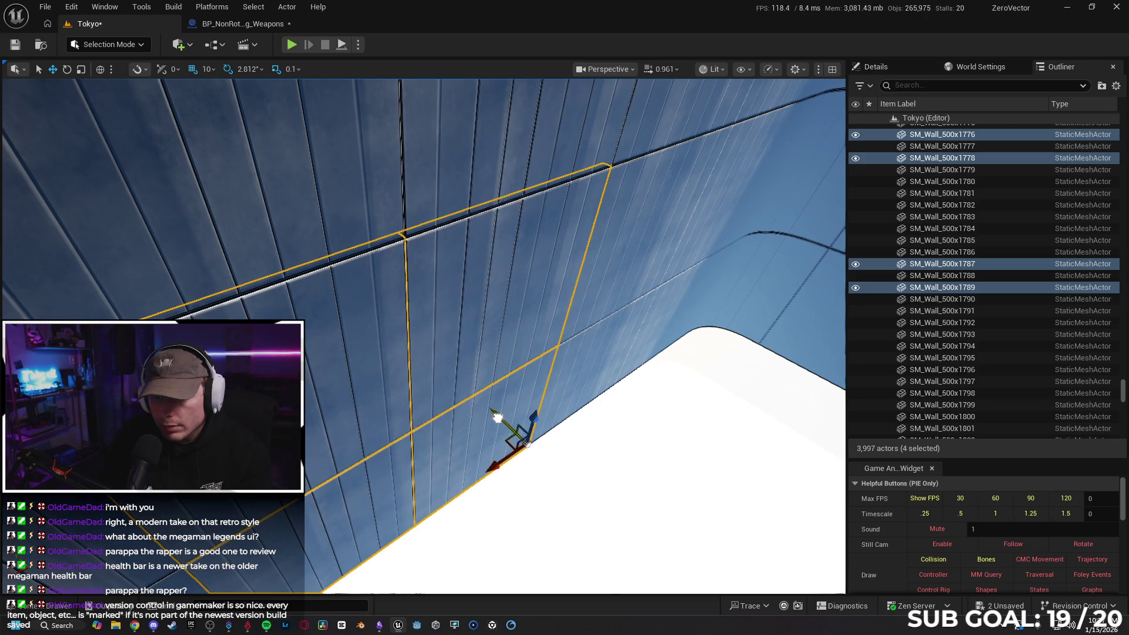
mouse_move(424, 353)
mouse_down()
mouse_move(423, 282)
mouse_move(423, 329)
mouse_move(376, 353)
mouse_move(352, 329)
mouse_move(424, 294)
mouse_up()
- Select two facade windows and Alt-drag them down to create lower copies
drag(353, 235, 359, 233)
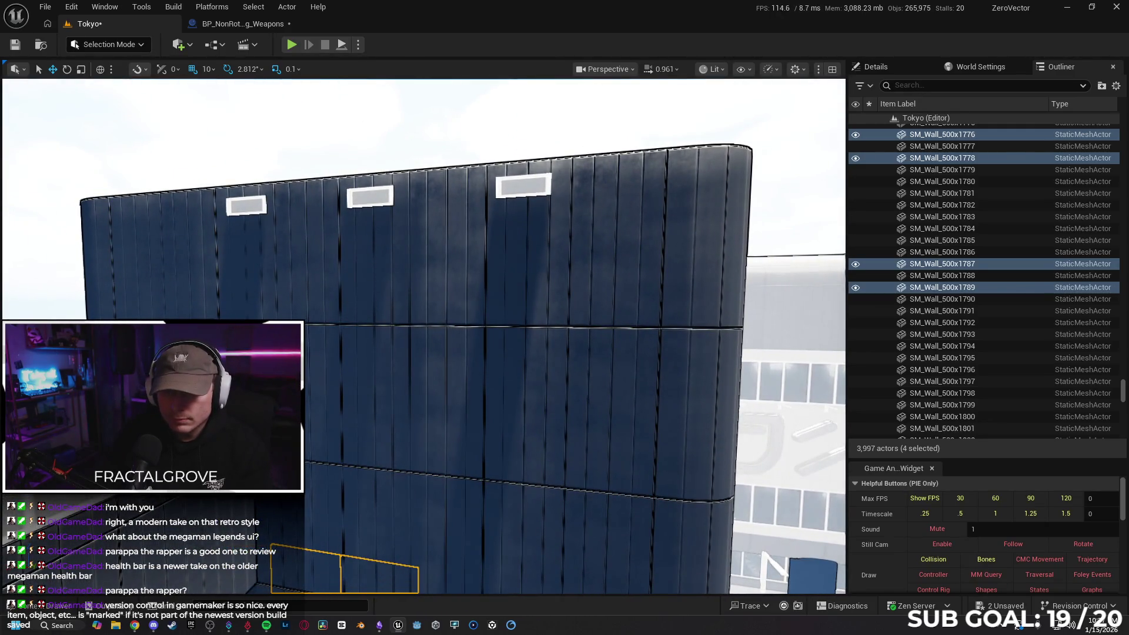
click(370, 196)
ctrl+click(514, 194)
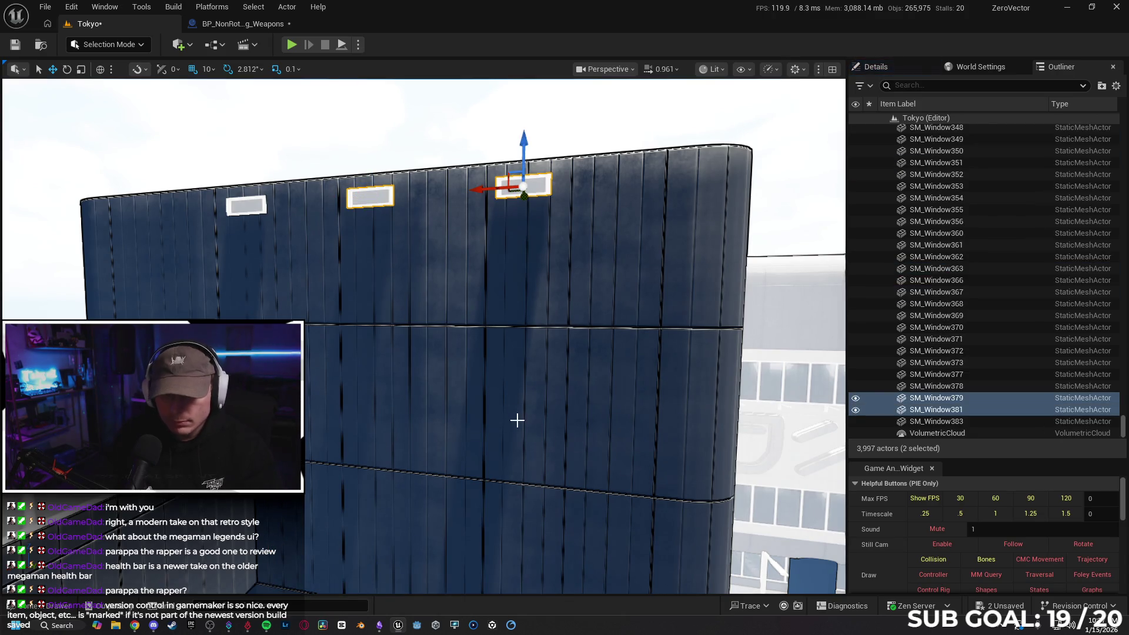
alt+drag(522, 151, 530, 311)
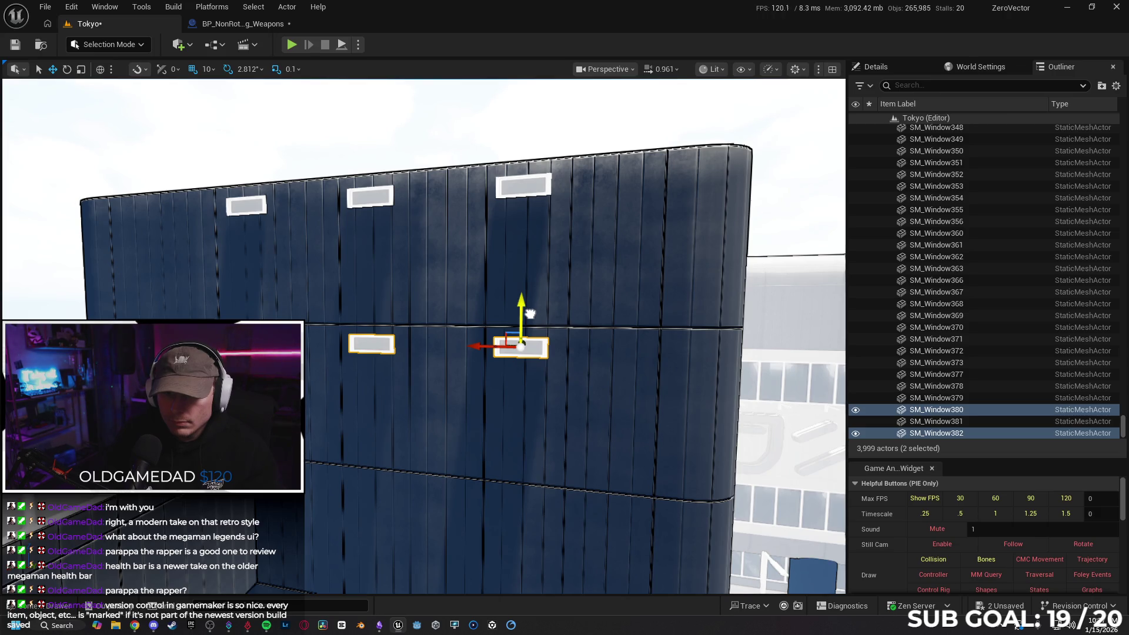
mouse_move(530, 316)
mouse_down()
mouse_move(510, 463)
mouse_move(494, 438)
mouse_up()
- Lower the copied windows further and pull back to view the whole tower
drag(553, 412, 564, 401)
drag(461, 213, 462, 387)
mouse_move(463, 384)
mouse_down()
mouse_move(352, 368)
mouse_move(347, 380)
mouse_up()
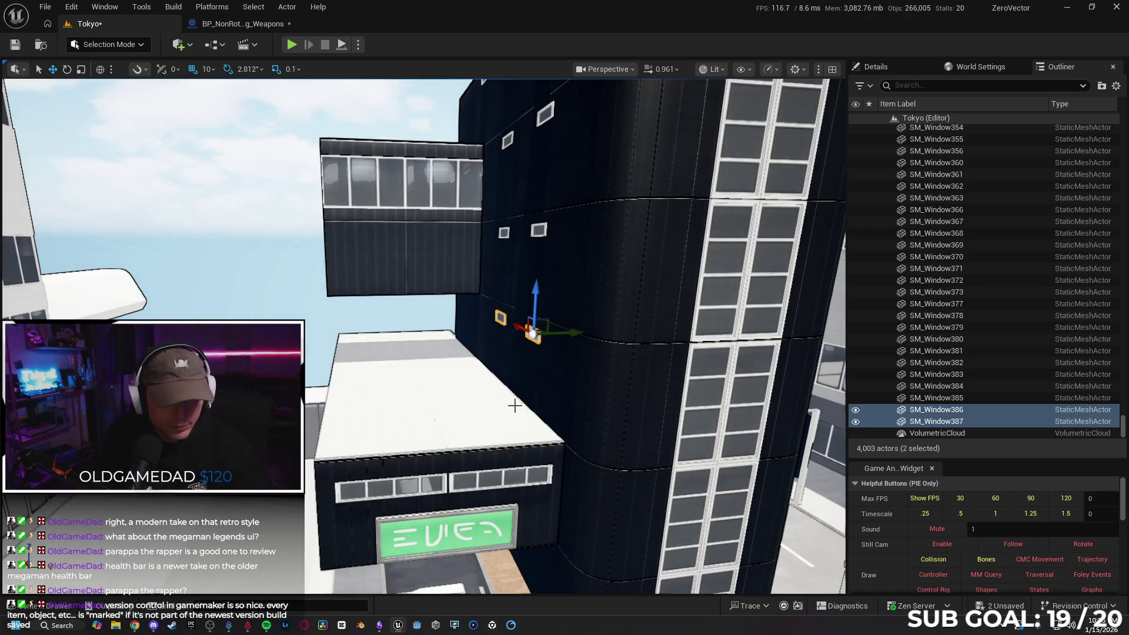
mouse_move(572, 374)
mouse_down()
mouse_move(569, 388)
mouse_move(582, 390)
mouse_up()
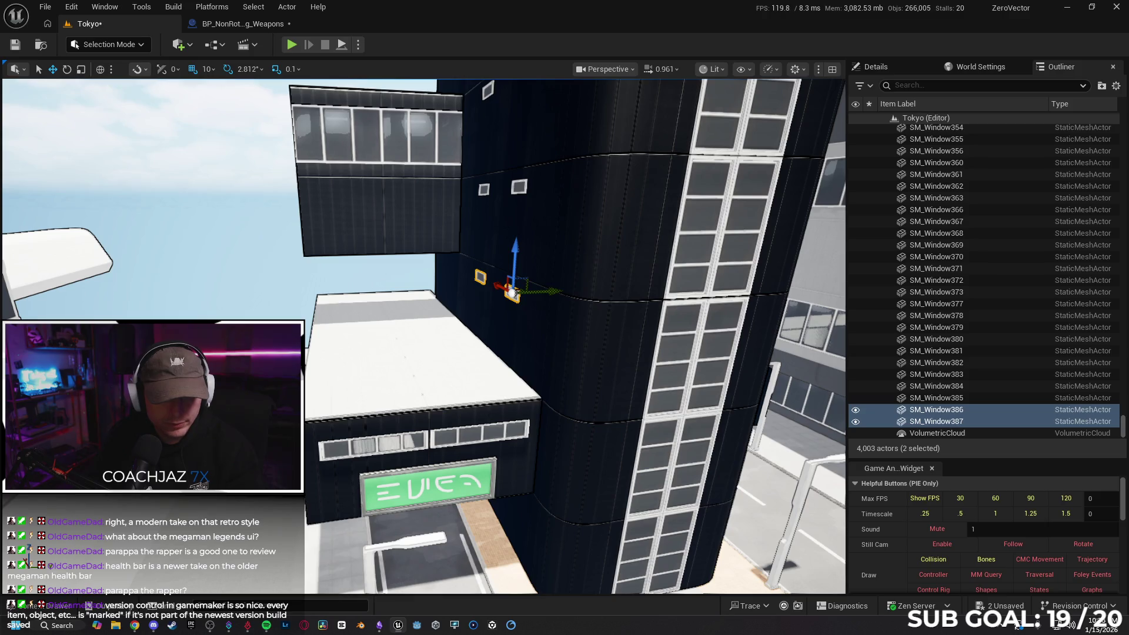
drag(582, 390, 514, 426)
- Select the curved end roof piece and duplicate it off to the side
click(250, 266)
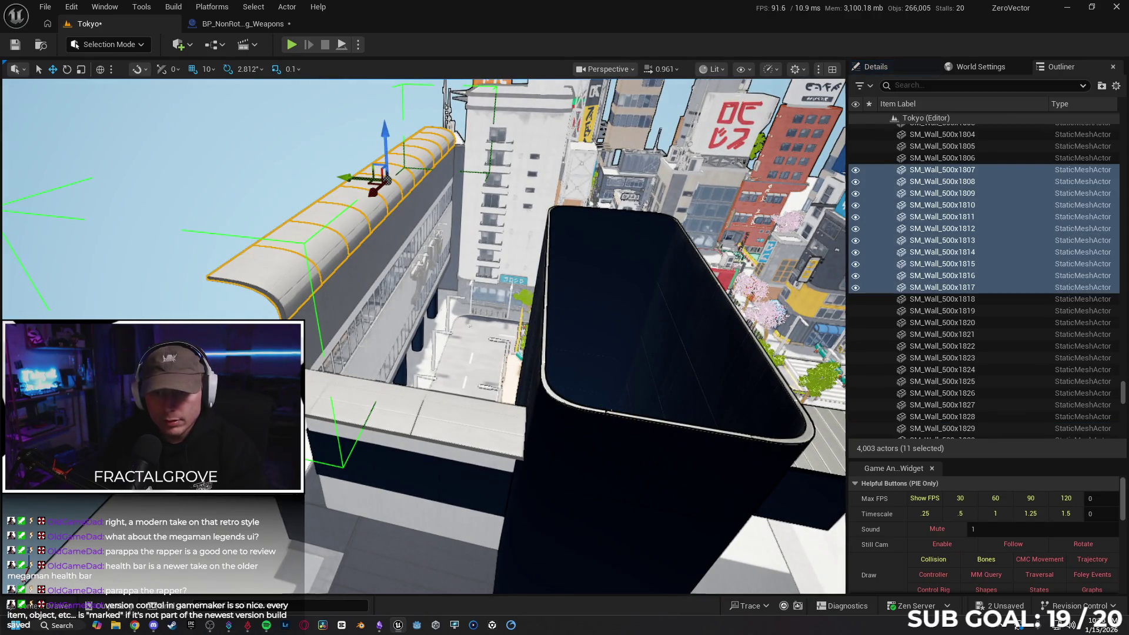
click(277, 286)
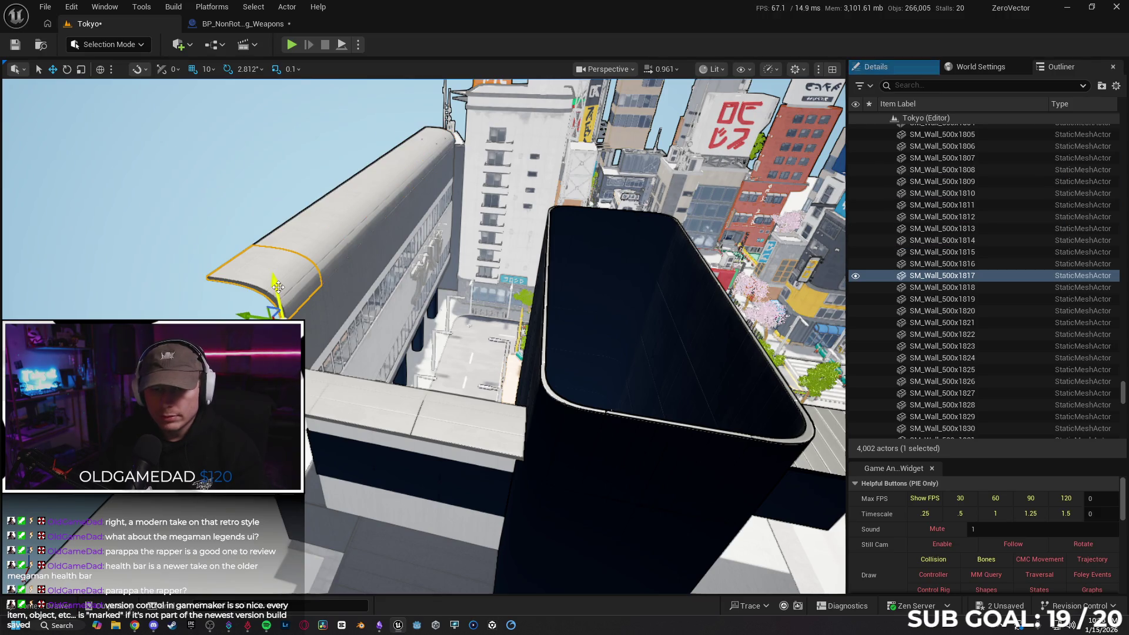
ctrl+click(309, 326)
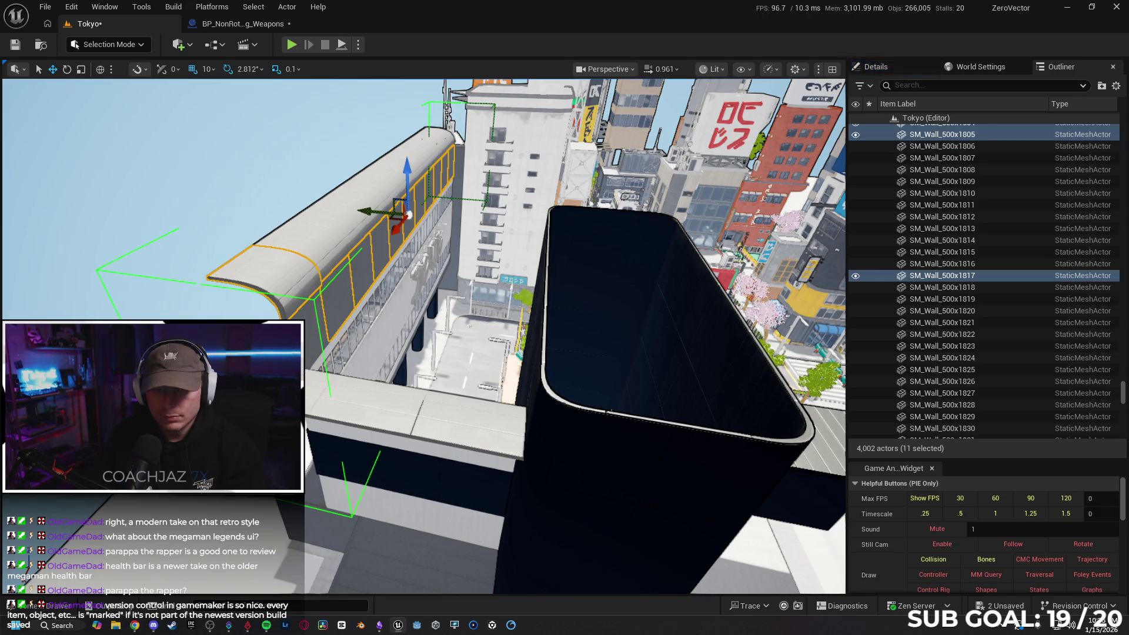
click(290, 292)
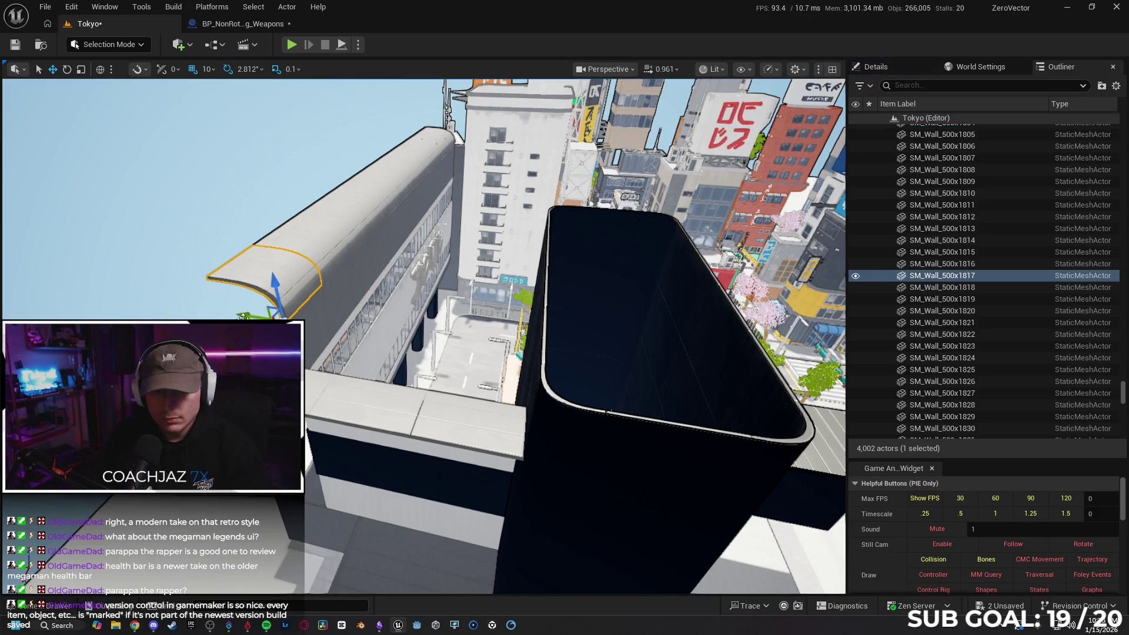
alt+drag(247, 316, 532, 360)
key(f)
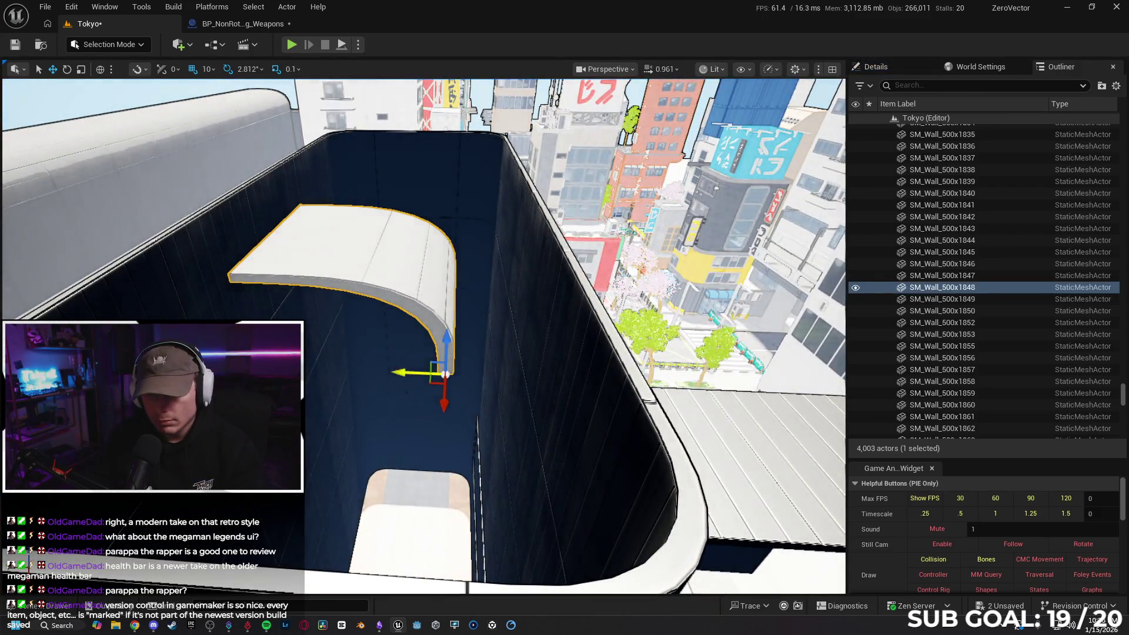
- Slide the copied curved piece along the tower top, undoing the final move
mouse_move(408, 373)
mouse_down()
mouse_move(513, 381)
mouse_move(502, 383)
mouse_up()
scroll(561, 386, down, 5)
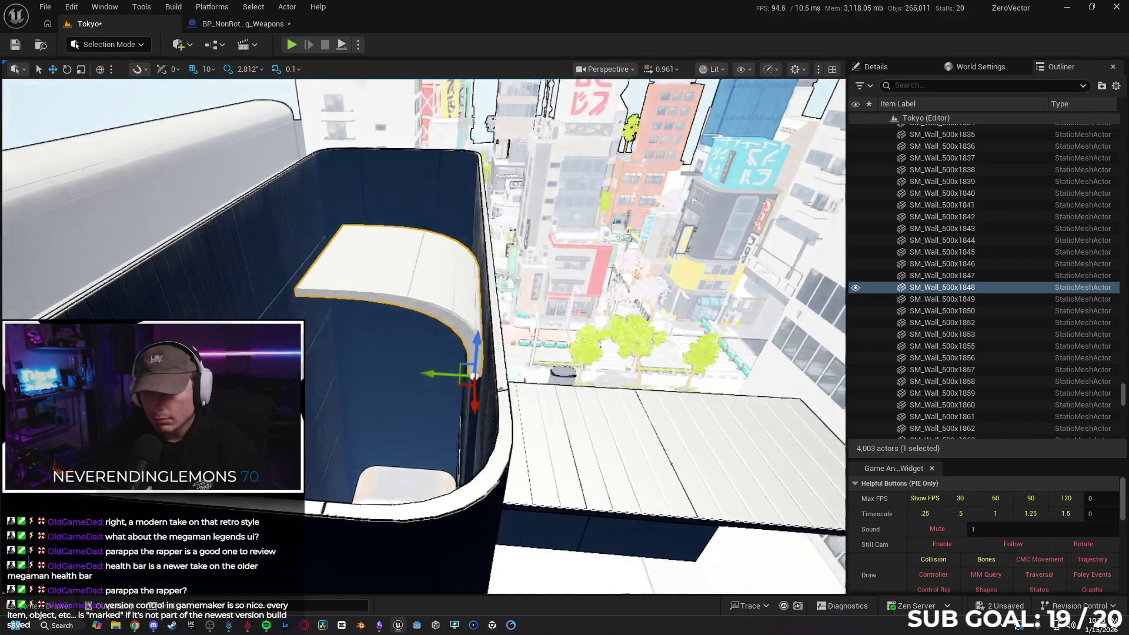
scroll(453, 279, up, 3)
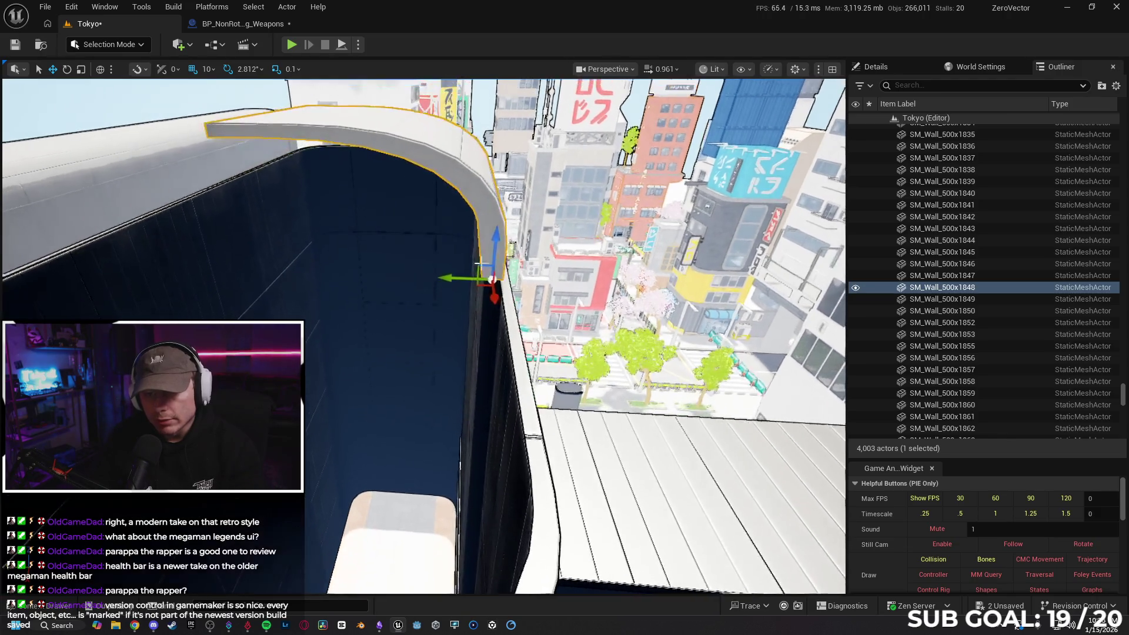
drag(478, 280, 479, 281)
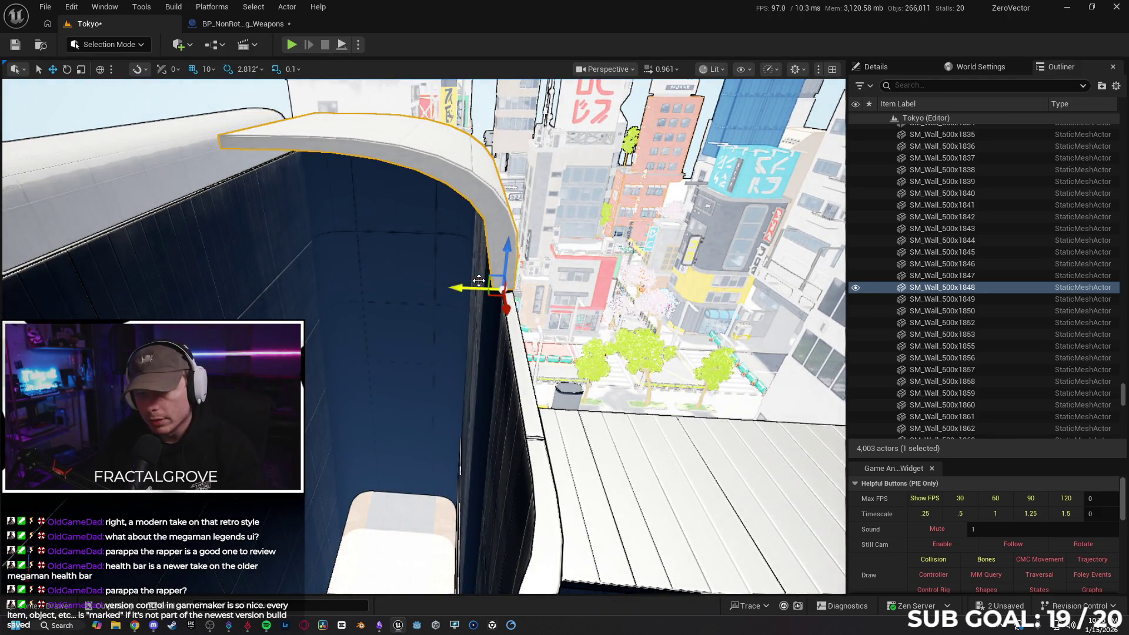
scroll(500, 289, down, 4)
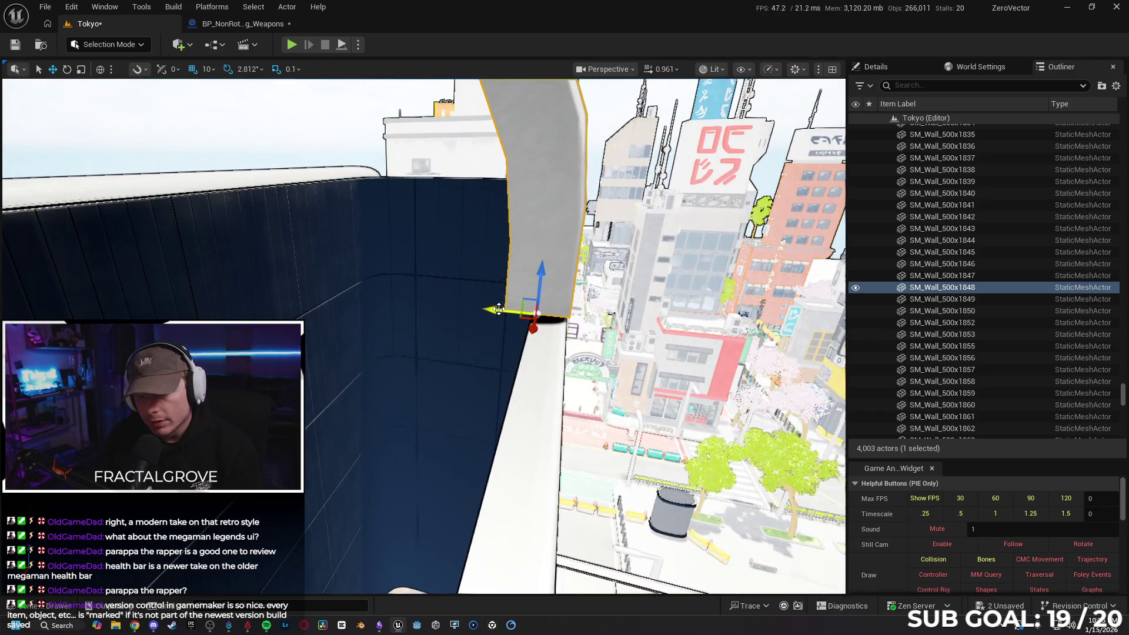
drag(522, 320, 515, 315)
mouse_move(388, 333)
mouse_down()
mouse_move(263, 343)
mouse_move(249, 394)
mouse_up()
mouse_move(432, 359)
mouse_down()
mouse_move(439, 329)
mouse_move(267, 257)
mouse_move(285, 257)
mouse_up()
key(ctrl+z)
- Duplicate the curved piece rotated 180° and join the flipped copy to the first
mouse_move(576, 267)
mouse_down()
mouse_move(600, 253)
mouse_move(656, 259)
mouse_move(661, 283)
mouse_move(166, 263)
mouse_move(226, 288)
mouse_up()
key(d)
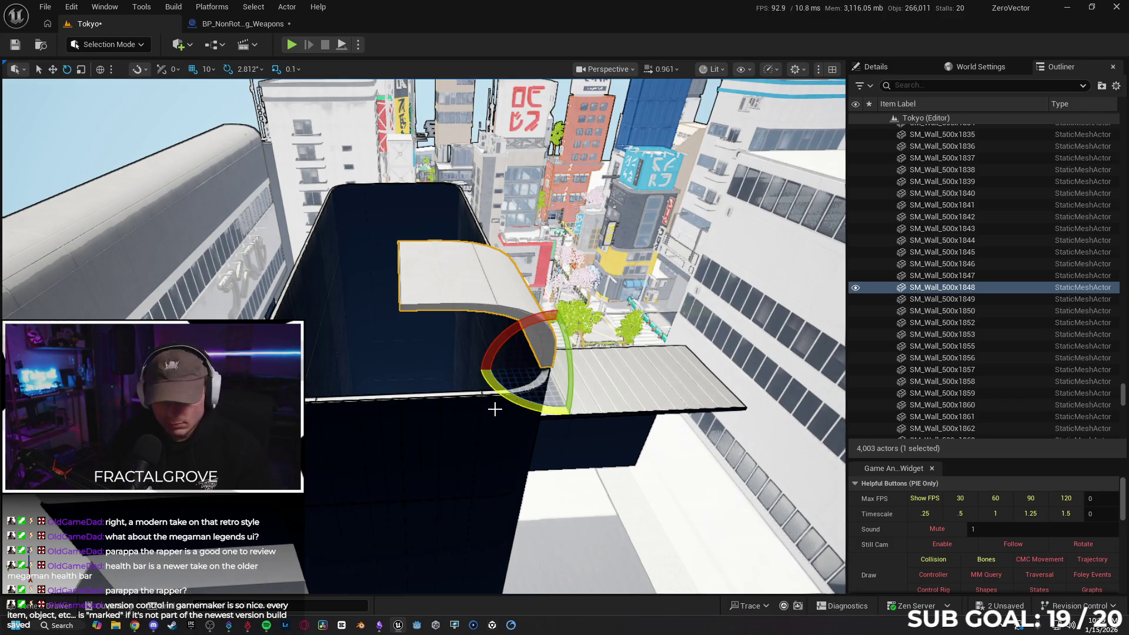
drag(571, 415, 523, 326)
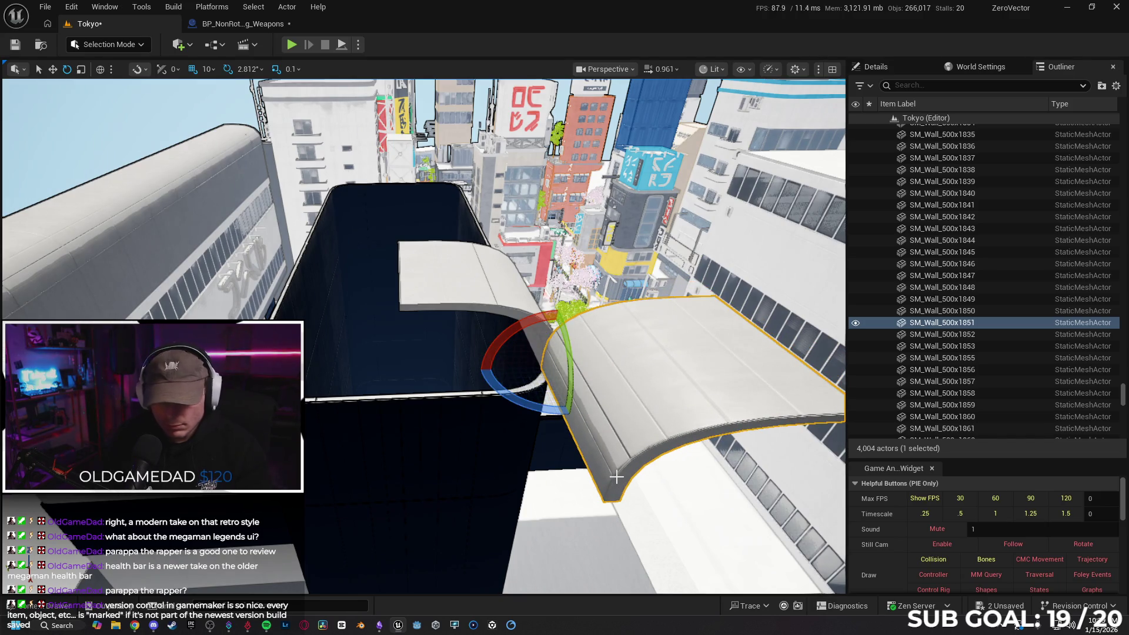
drag(561, 393, 533, 311)
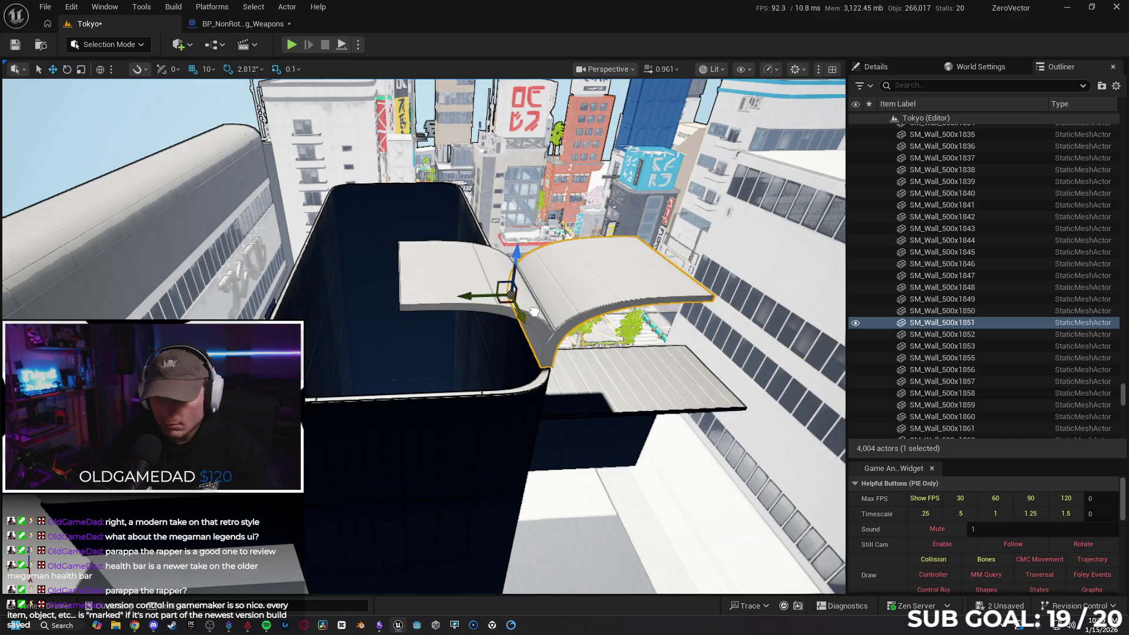
scroll(538, 317, up, 6)
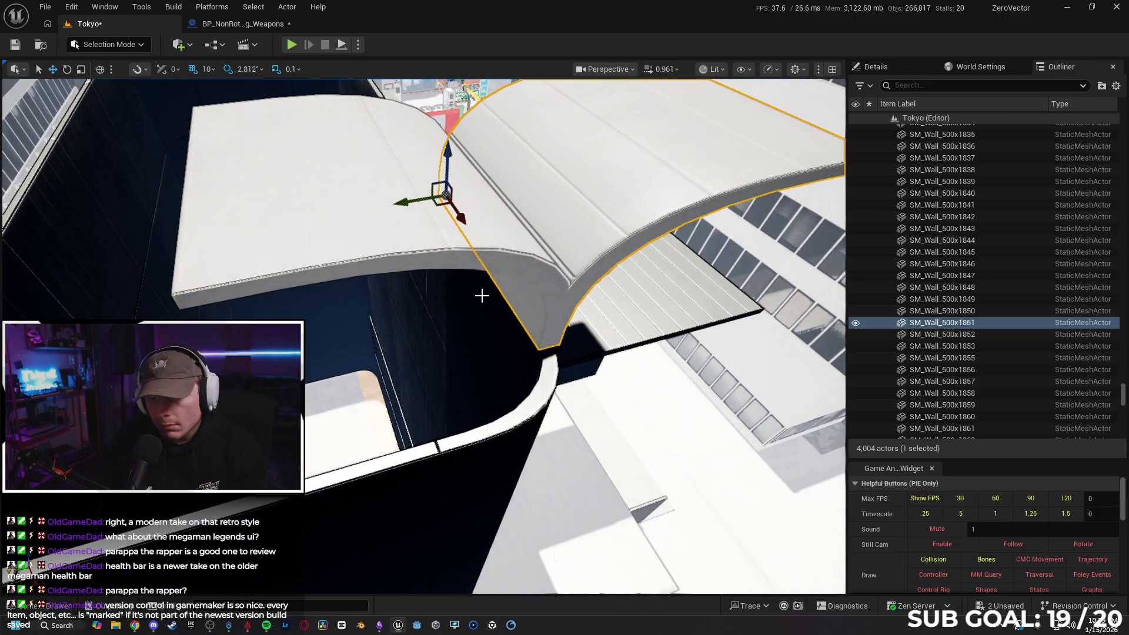
scroll(407, 202, down, 3)
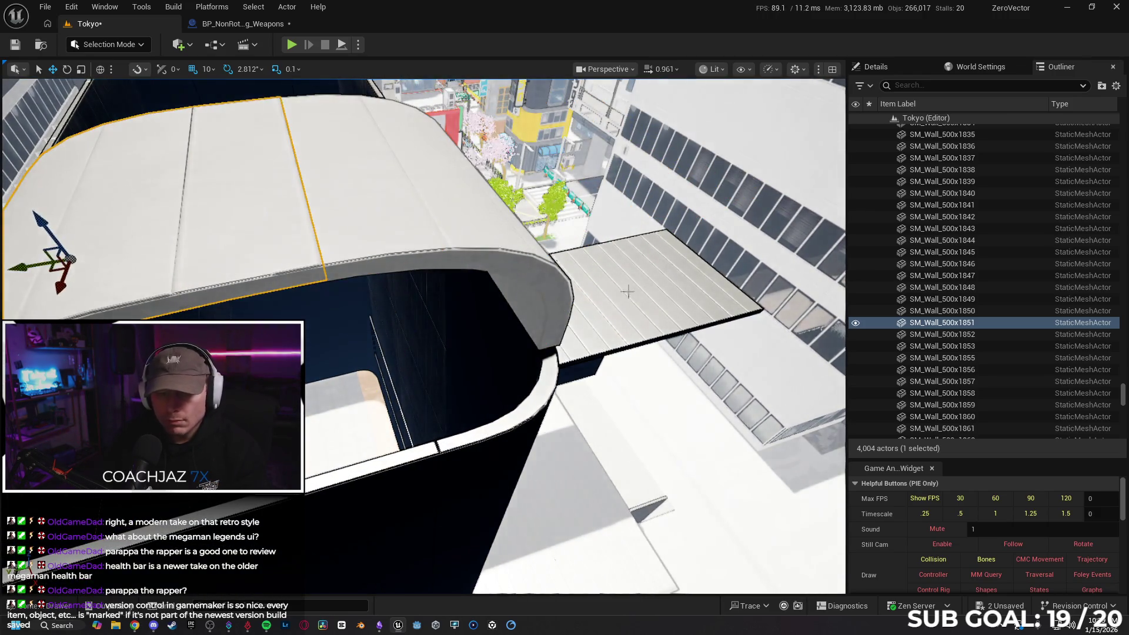